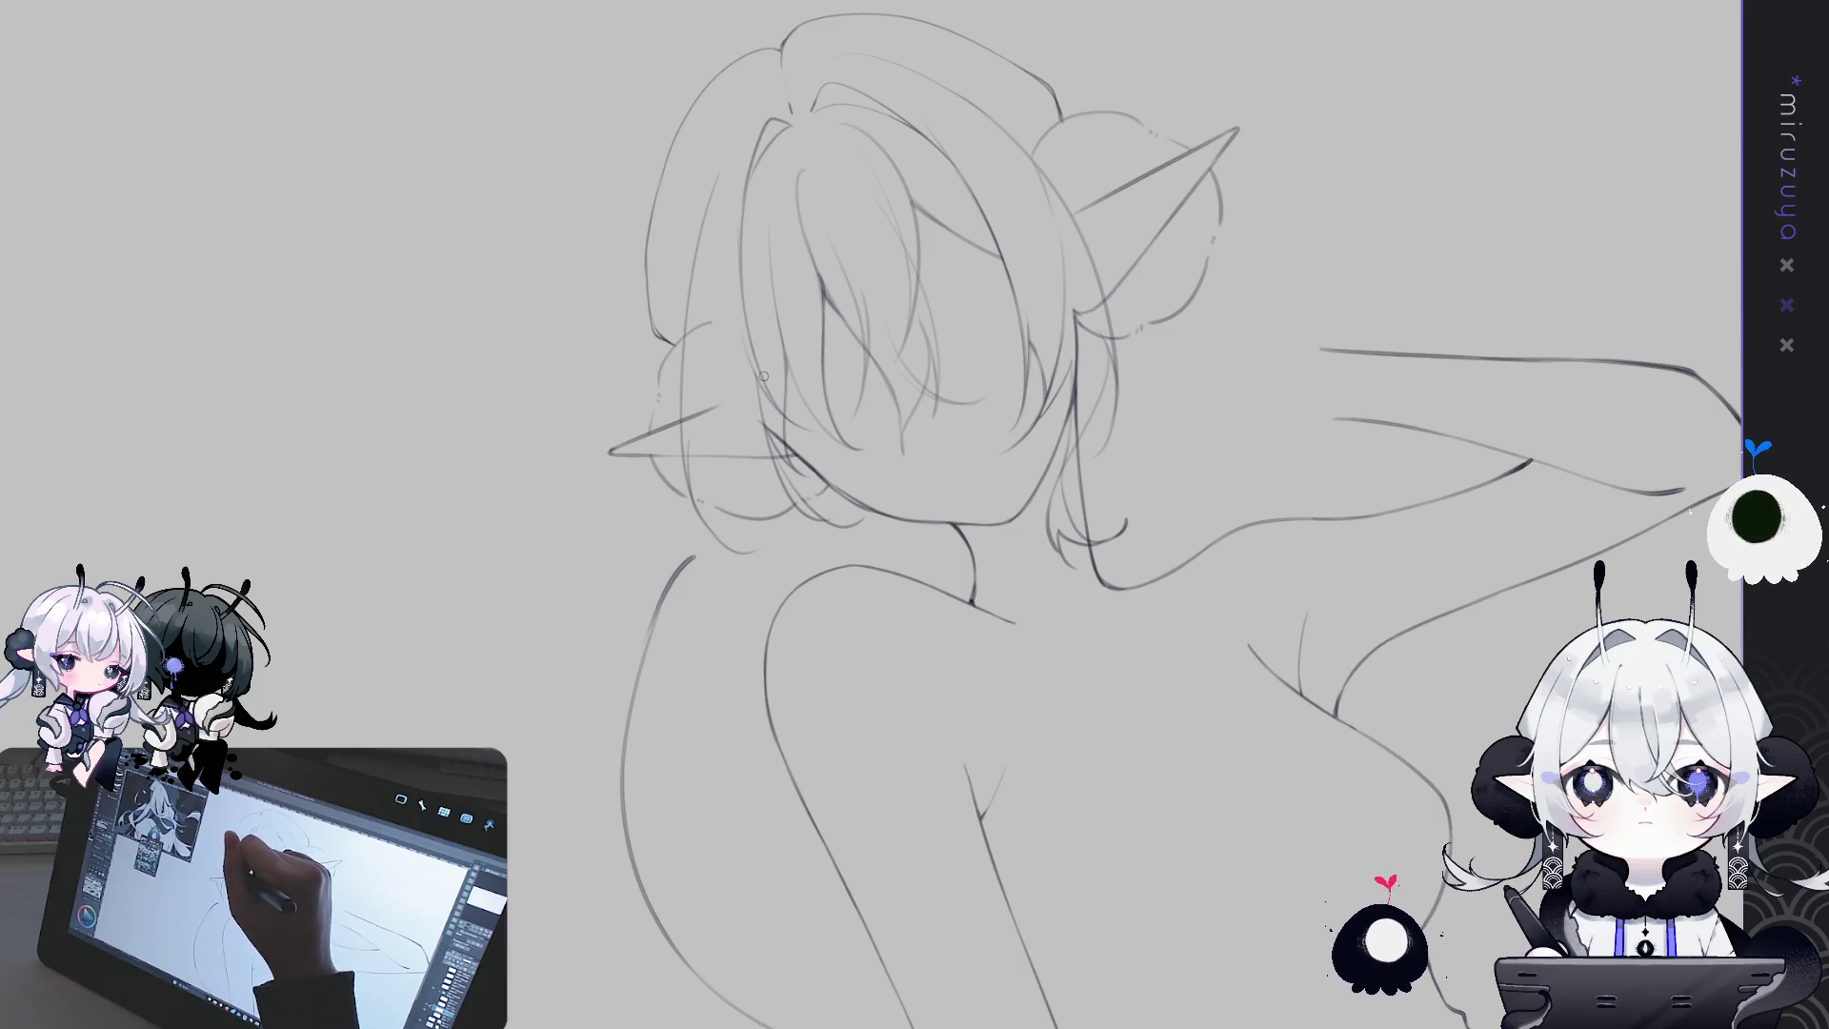
With the raised arm levelled, draw grey strands below the hair and by the ear; undo the last long one
{"action": "left_click_drag", "start_coordinate": [764, 379], "coordinate": [735, 401]}
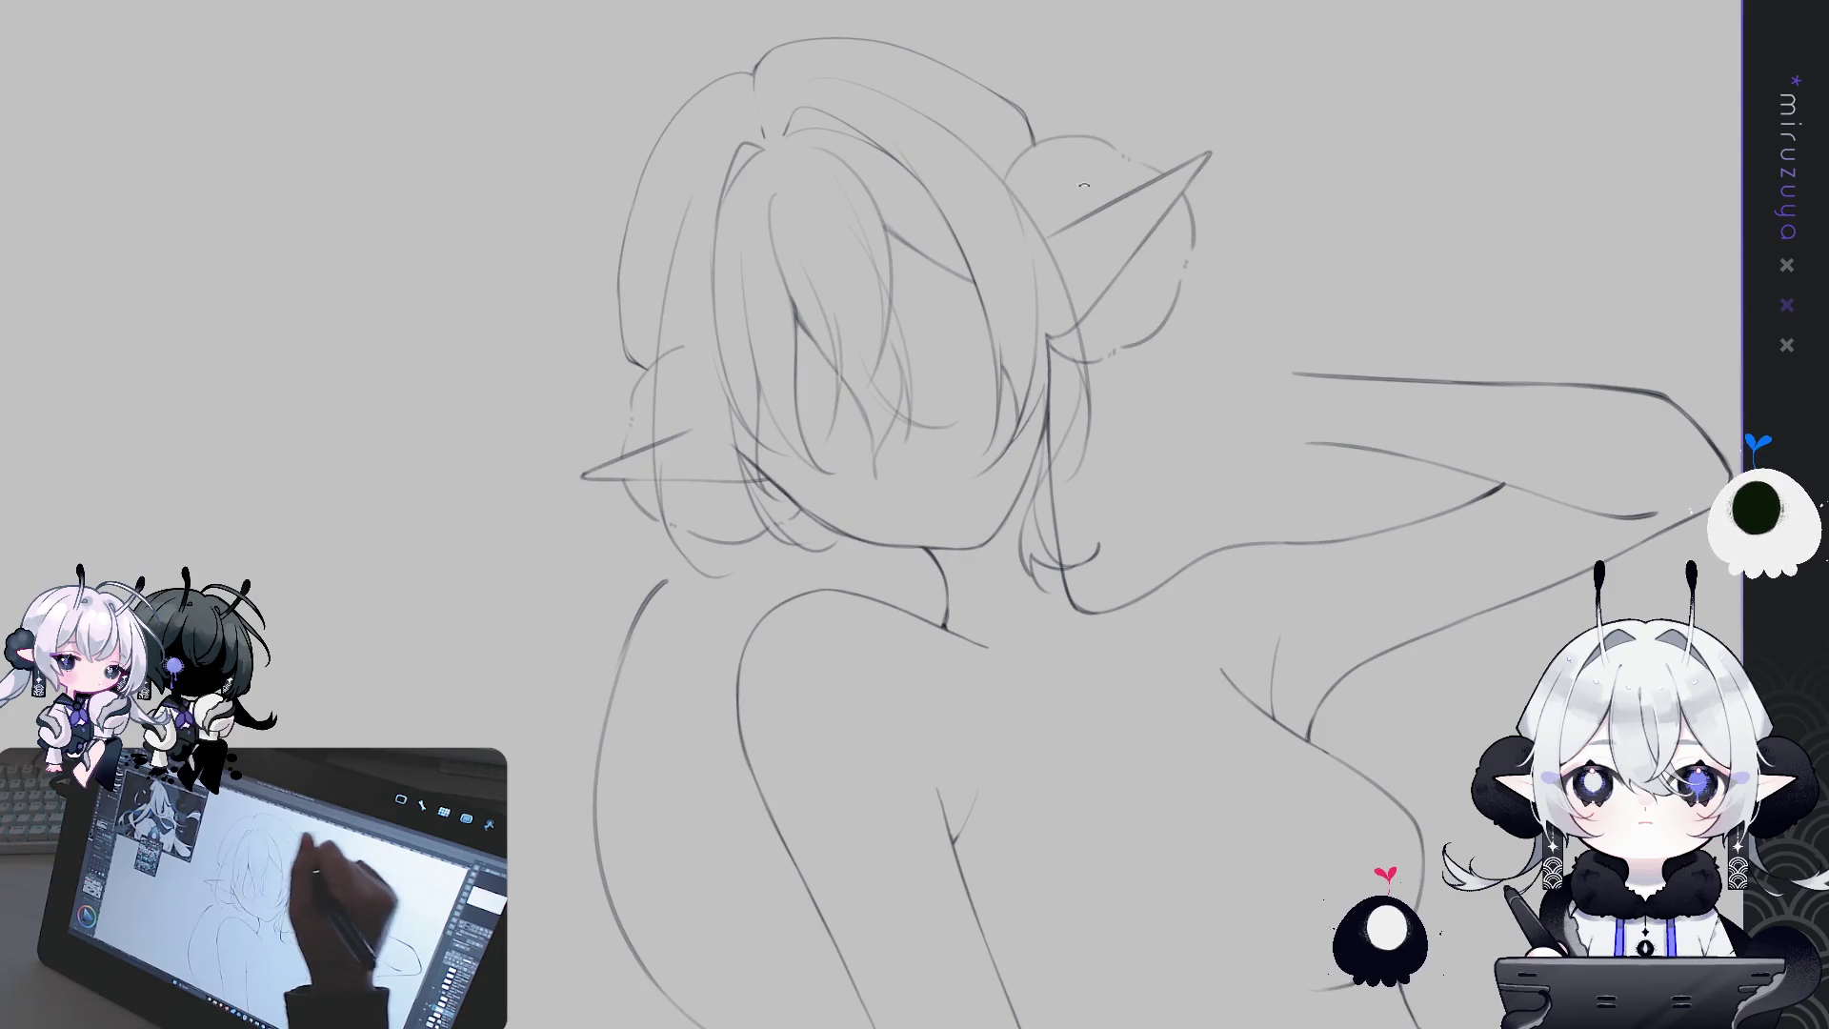
{"action": "left_click_drag", "start_coordinate": [1066, 190], "coordinate": [945, 433]}
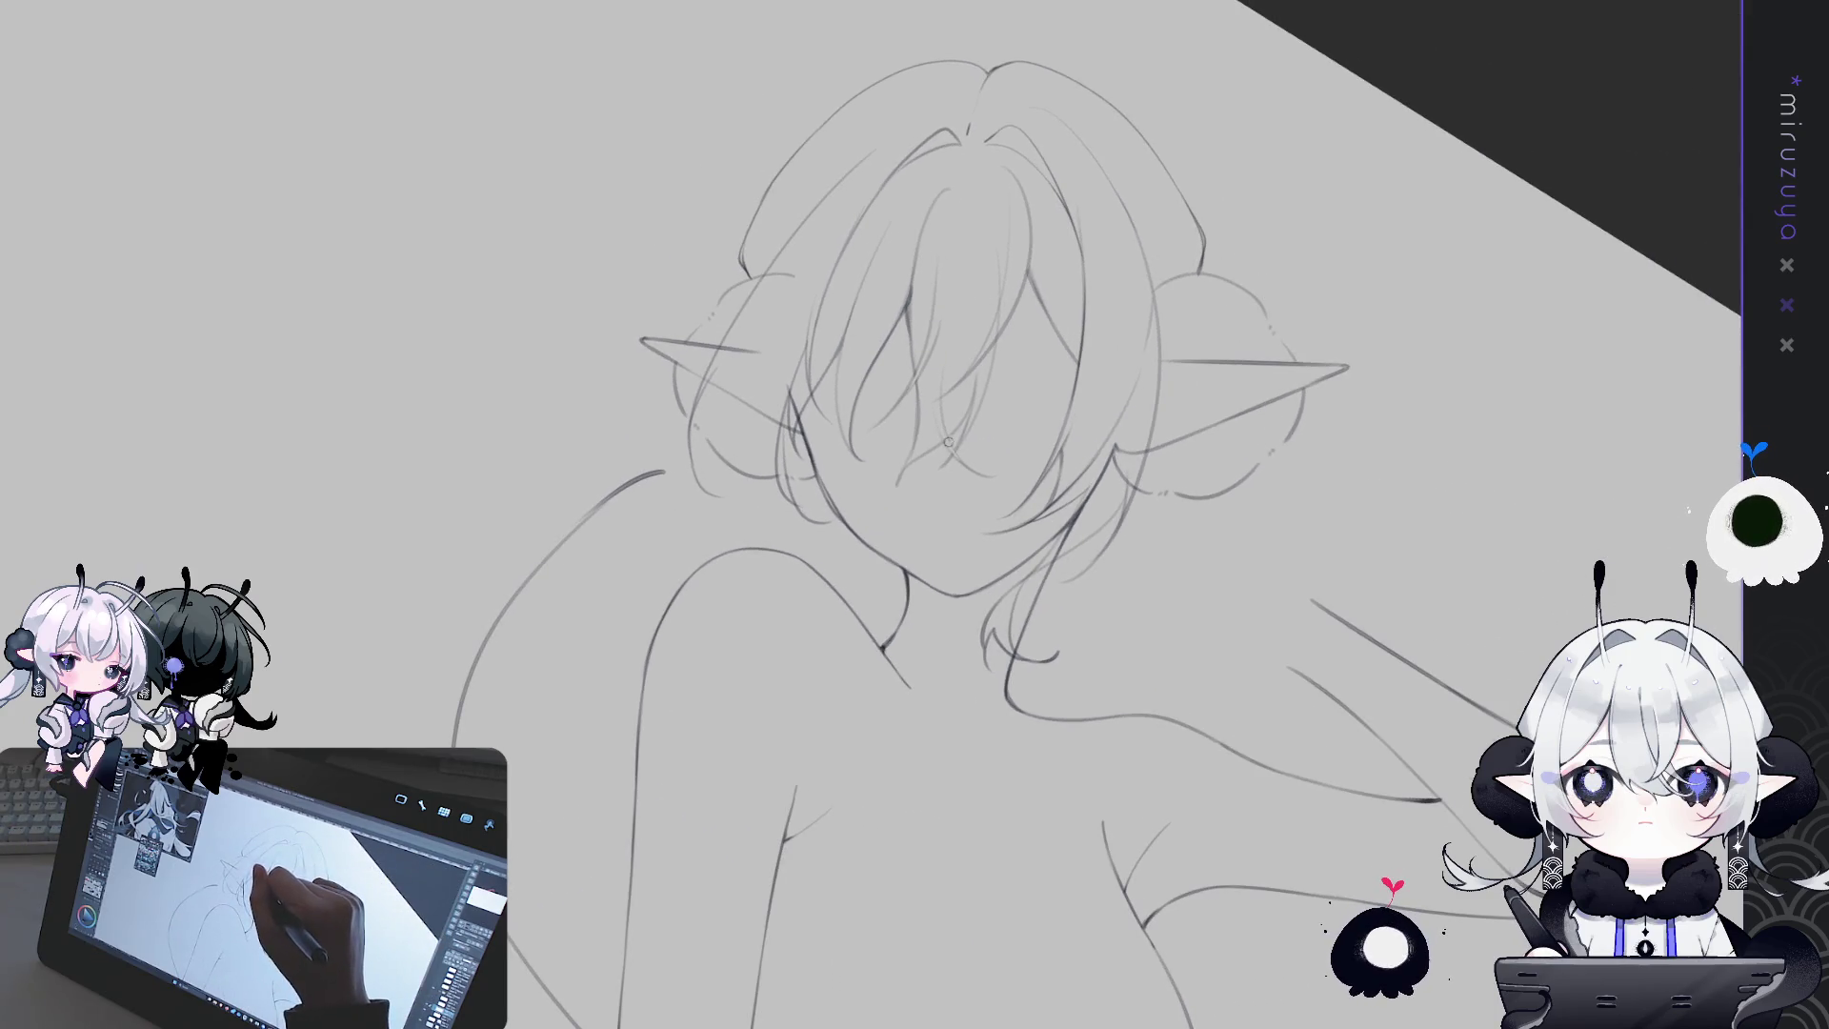
{"action": "left_click_drag", "start_coordinate": [937, 628], "coordinate": [819, 264]}
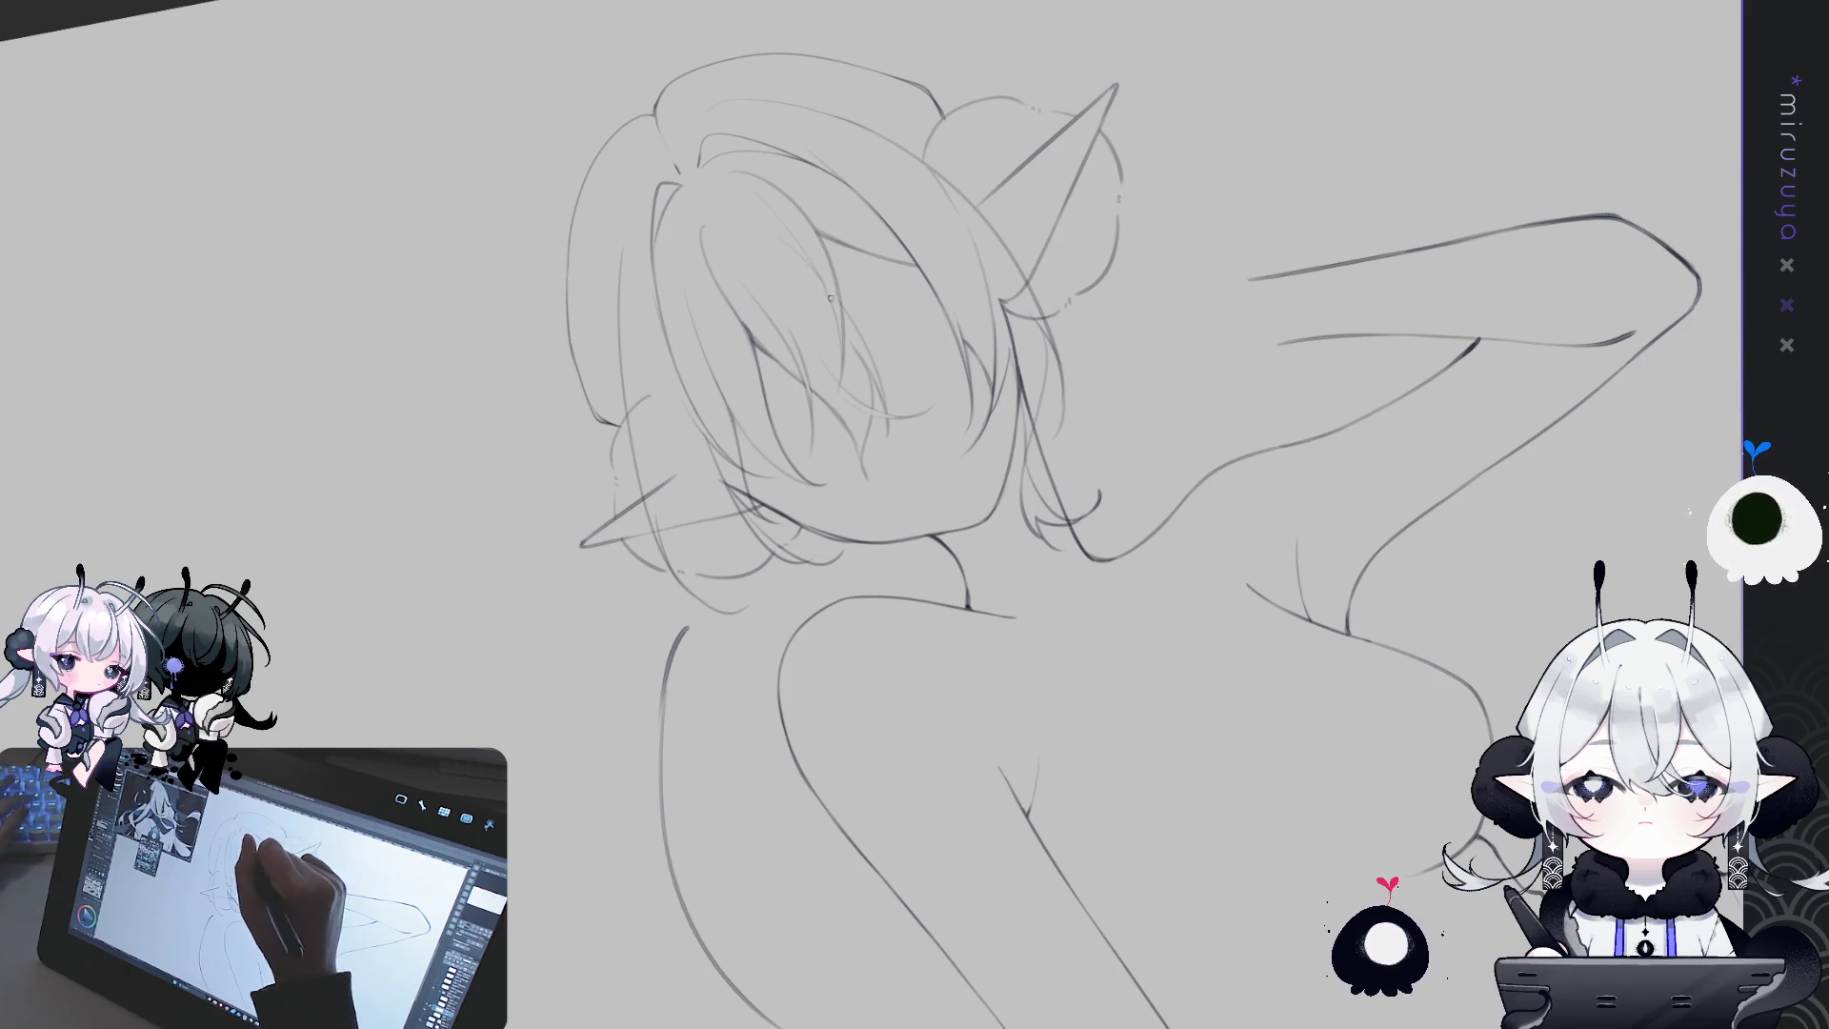
{"action": "mouse_move", "coordinate": [843, 329]}
{"action": "left_mouse_down"}
{"action": "mouse_move", "coordinate": [1077, 585]}
{"action": "mouse_move", "coordinate": [786, 540]}
{"action": "left_mouse_up"}
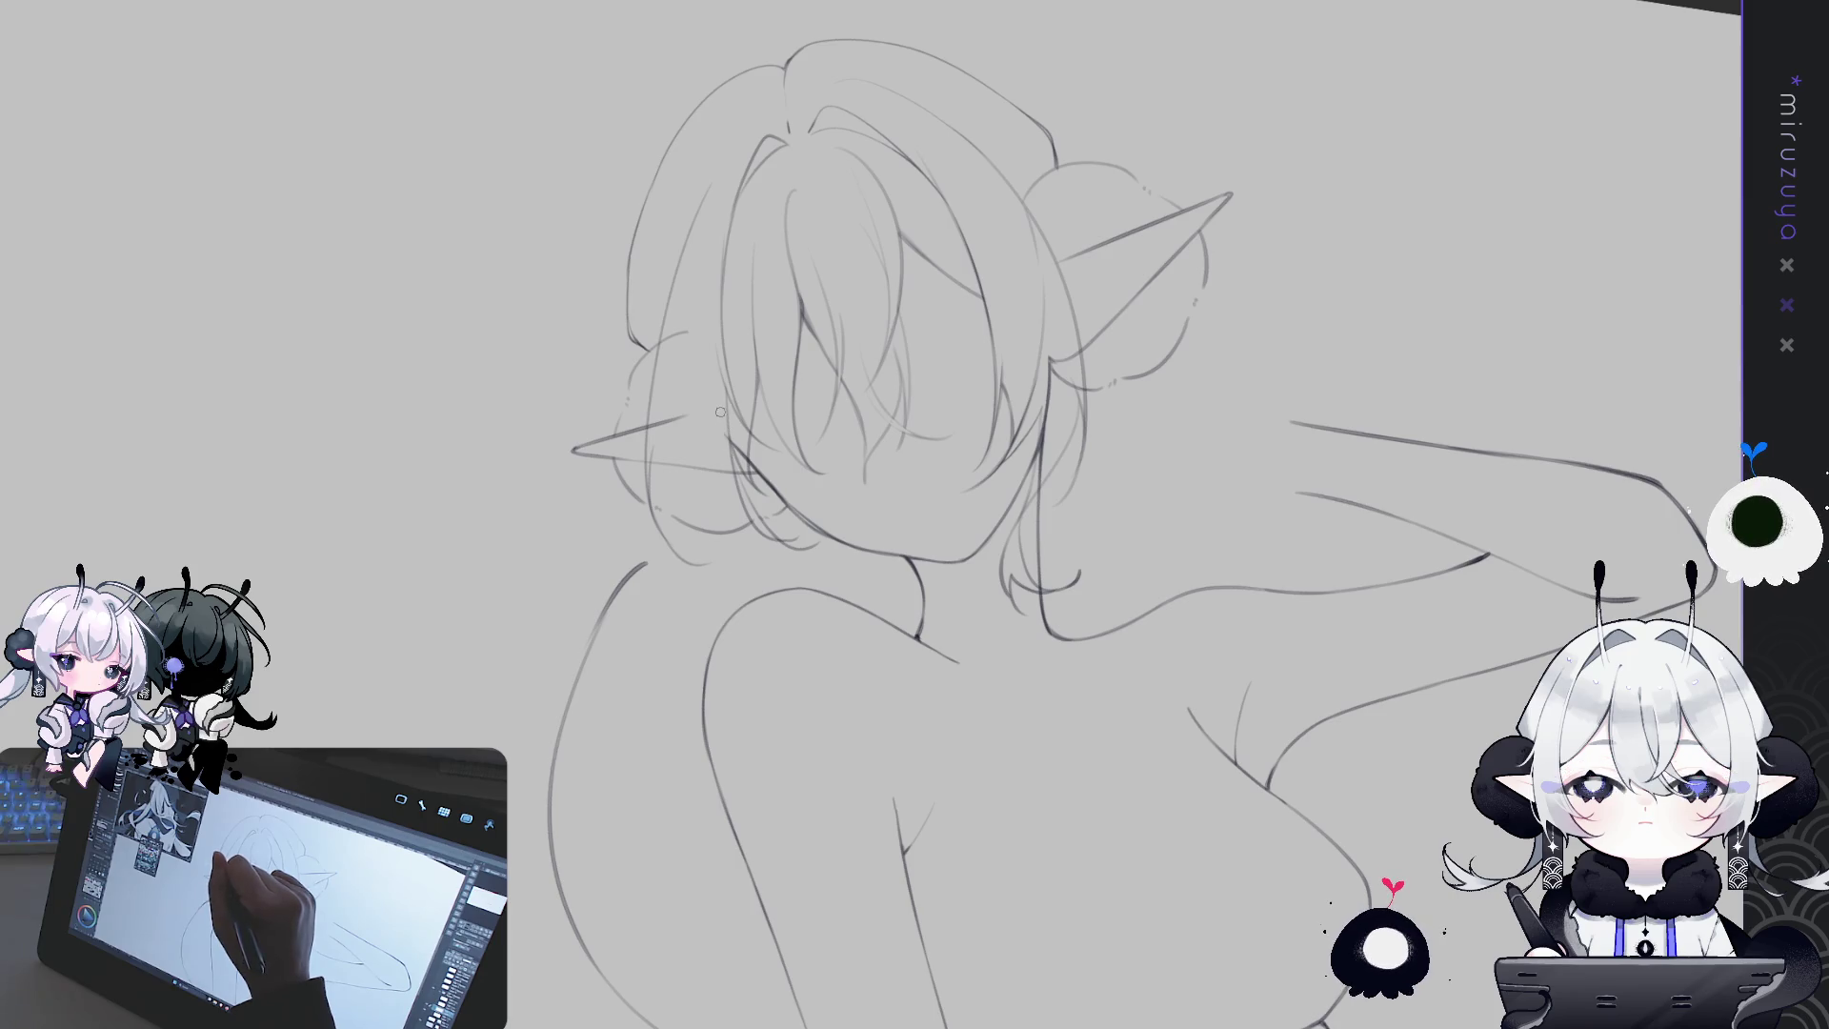
{"action": "mouse_move", "coordinate": [732, 494]}
{"action": "left_mouse_down"}
{"action": "mouse_move", "coordinate": [757, 577]}
{"action": "mouse_move", "coordinate": [741, 483]}
{"action": "left_mouse_up"}
{"action": "left_click_drag", "start_coordinate": [738, 572], "coordinate": [762, 585]}
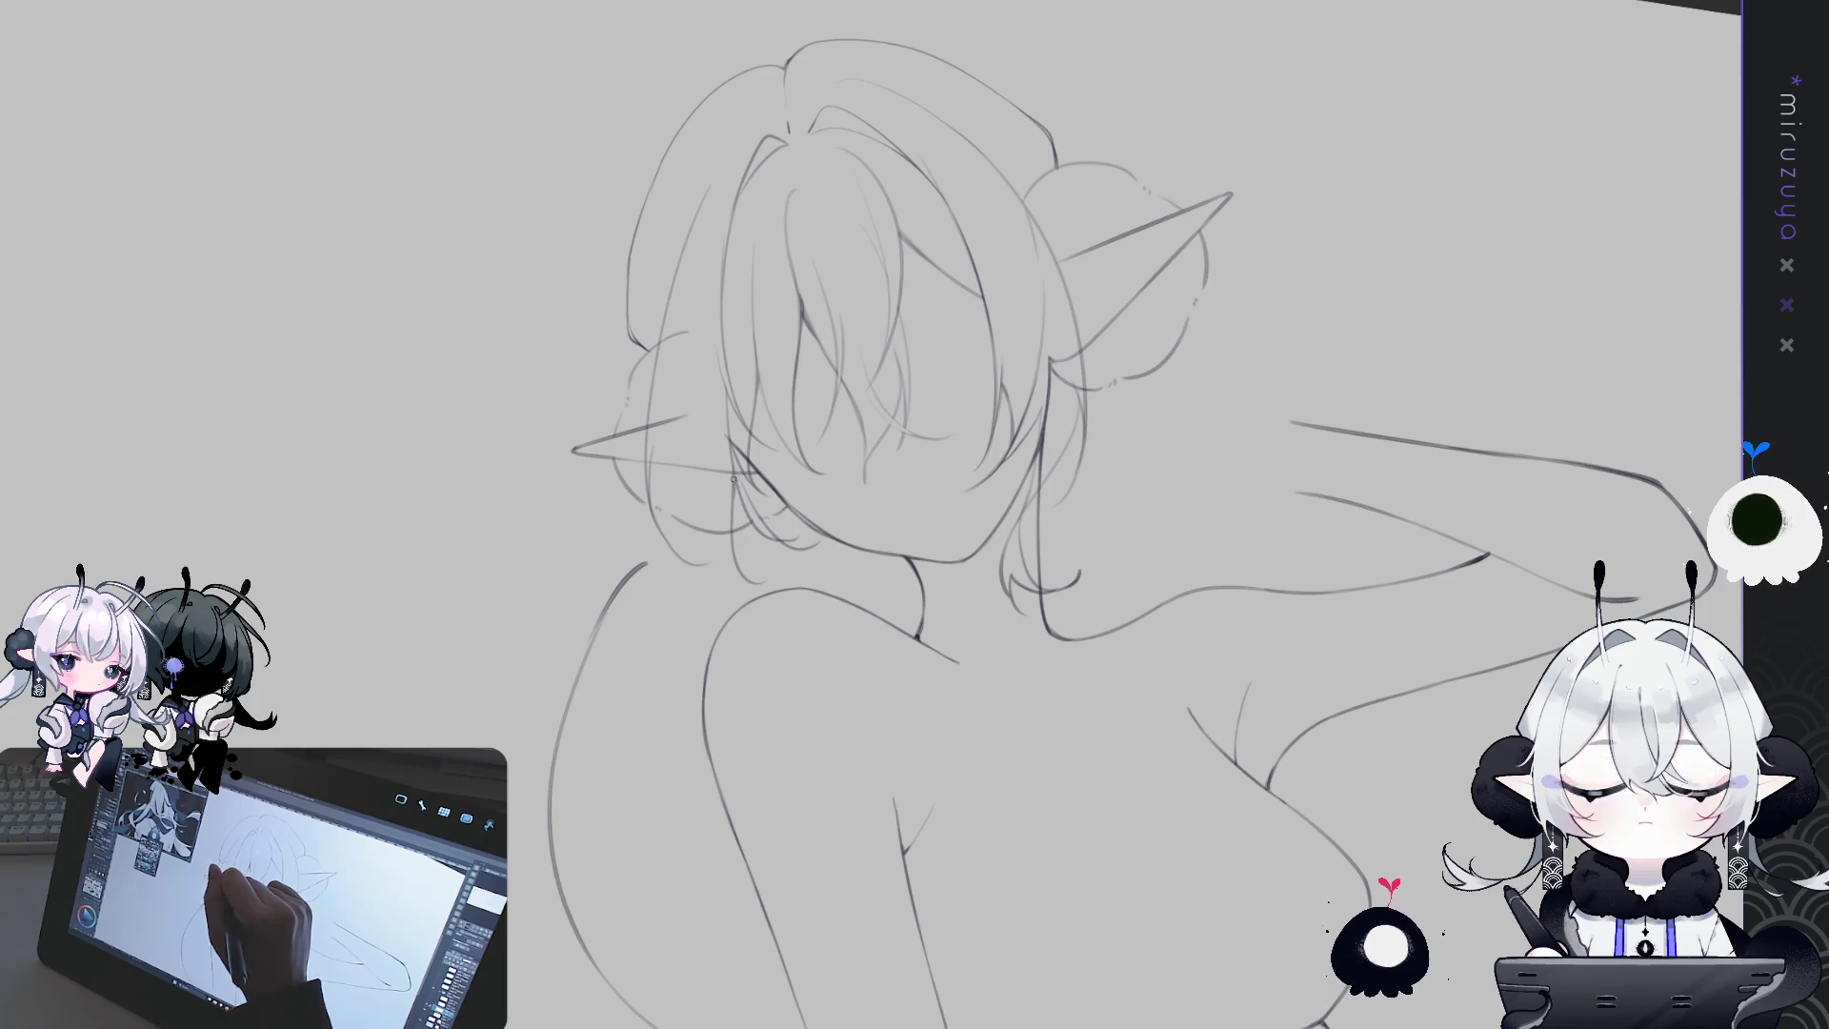
{"action": "left_click_drag", "start_coordinate": [734, 484], "coordinate": [984, 402]}
{"action": "left_click_drag", "start_coordinate": [695, 366], "coordinate": [662, 435]}
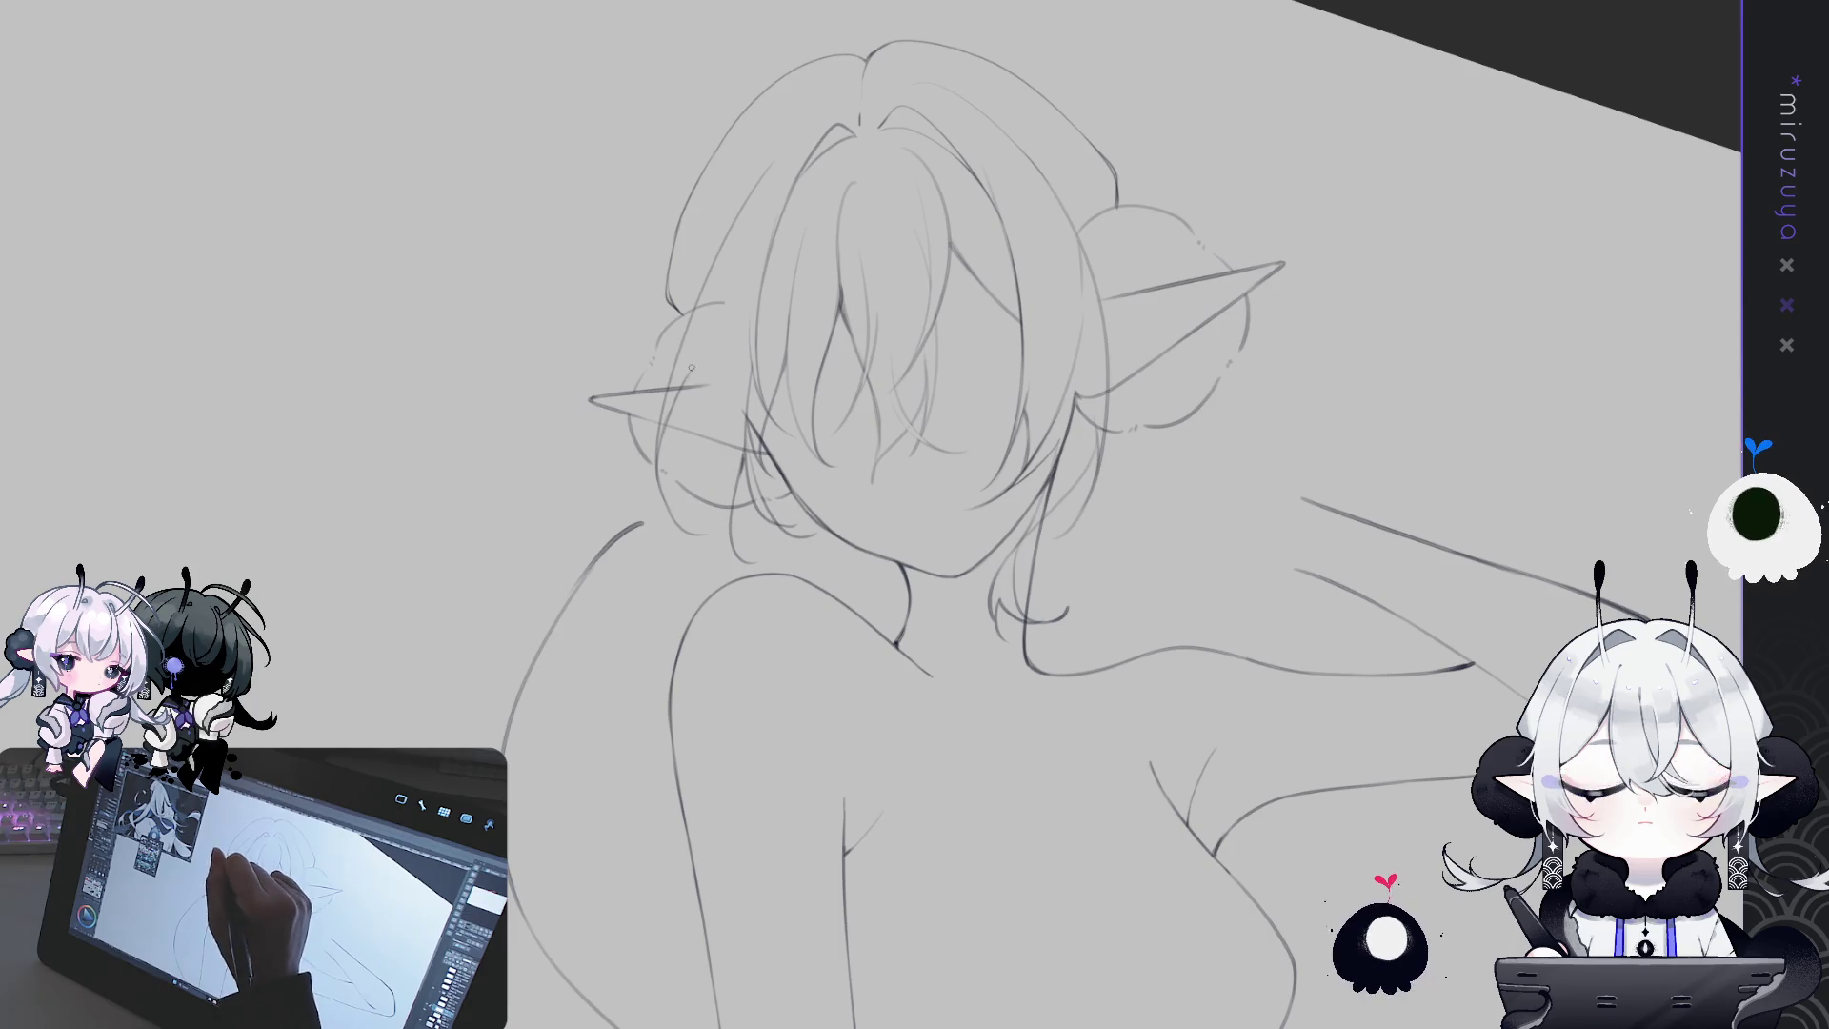
{"action": "key", "text": "ctrl+z"}
Redraw the long hair strand beside the face, comparing versions with undo and redo
{"action": "left_click_drag", "start_coordinate": [693, 372], "coordinate": [732, 529]}
{"action": "left_click_drag", "start_coordinate": [695, 368], "coordinate": [731, 538]}
{"action": "key", "text": "ctrl+z"}
{"action": "left_click_drag", "start_coordinate": [694, 374], "coordinate": [722, 540]}
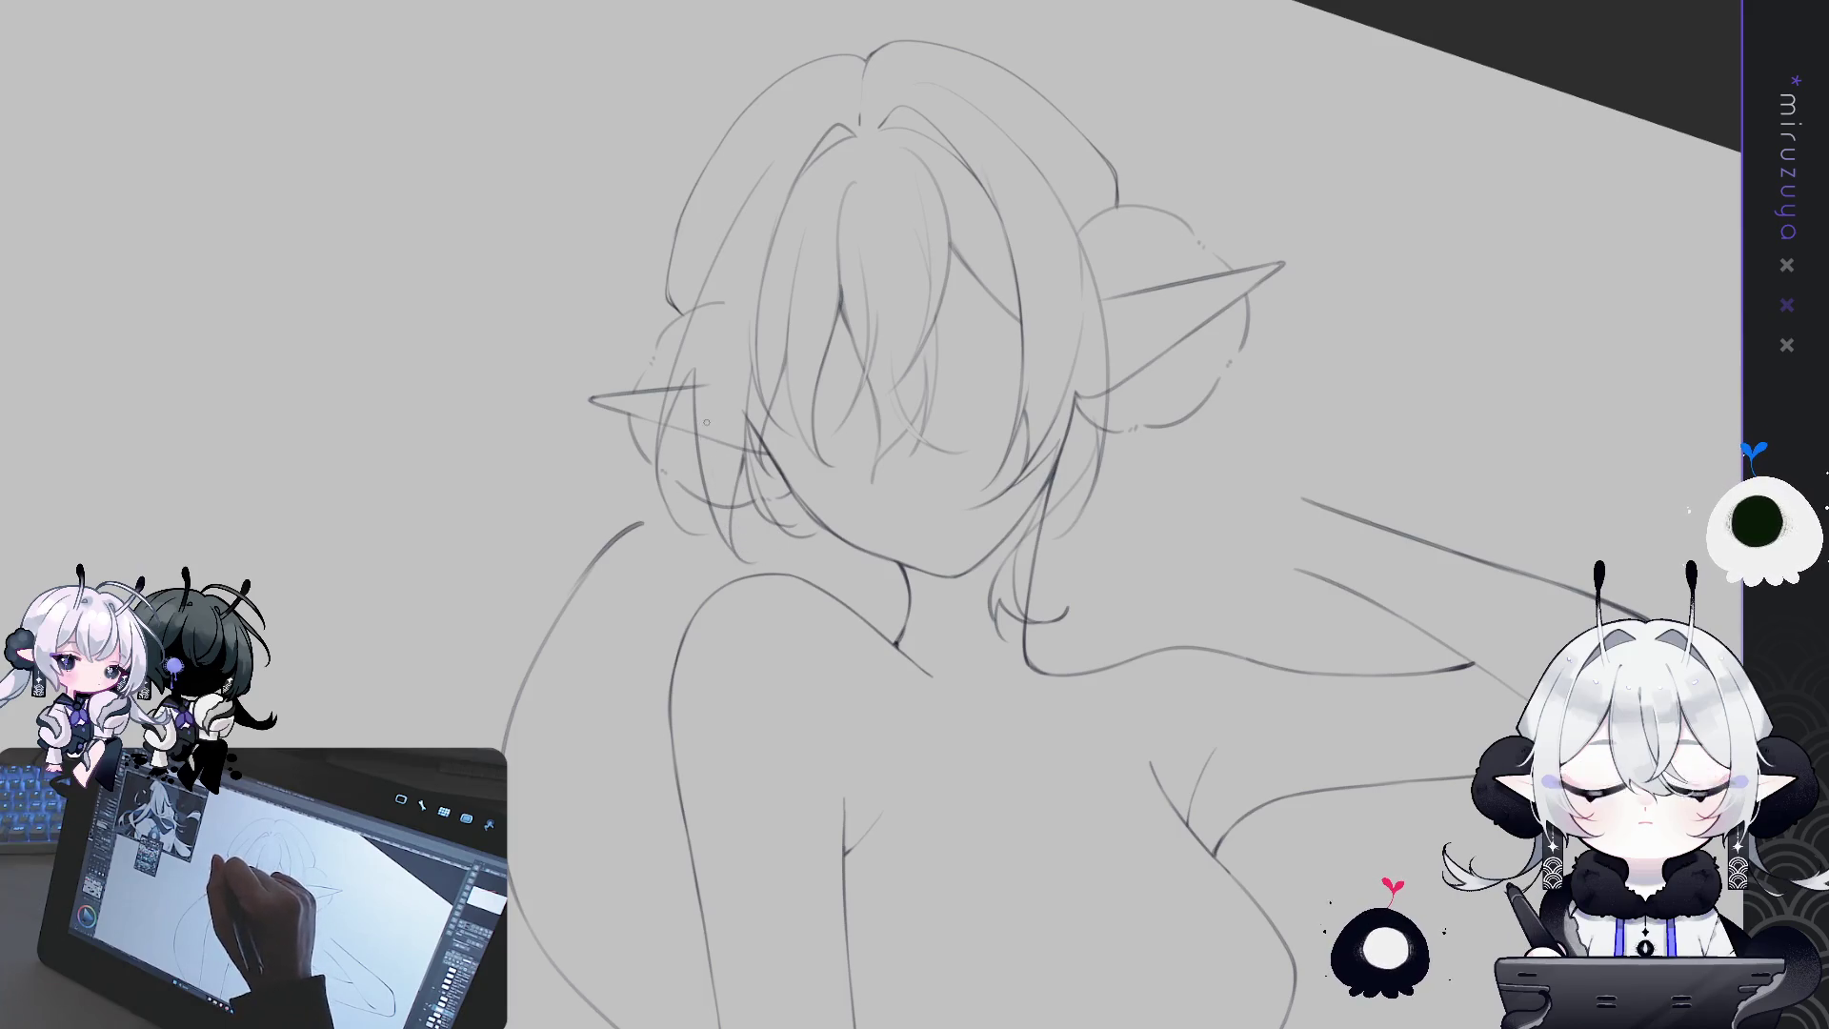
{"action": "key", "text": "ctrl+z"}
{"action": "key", "text": "ctrl+z"}
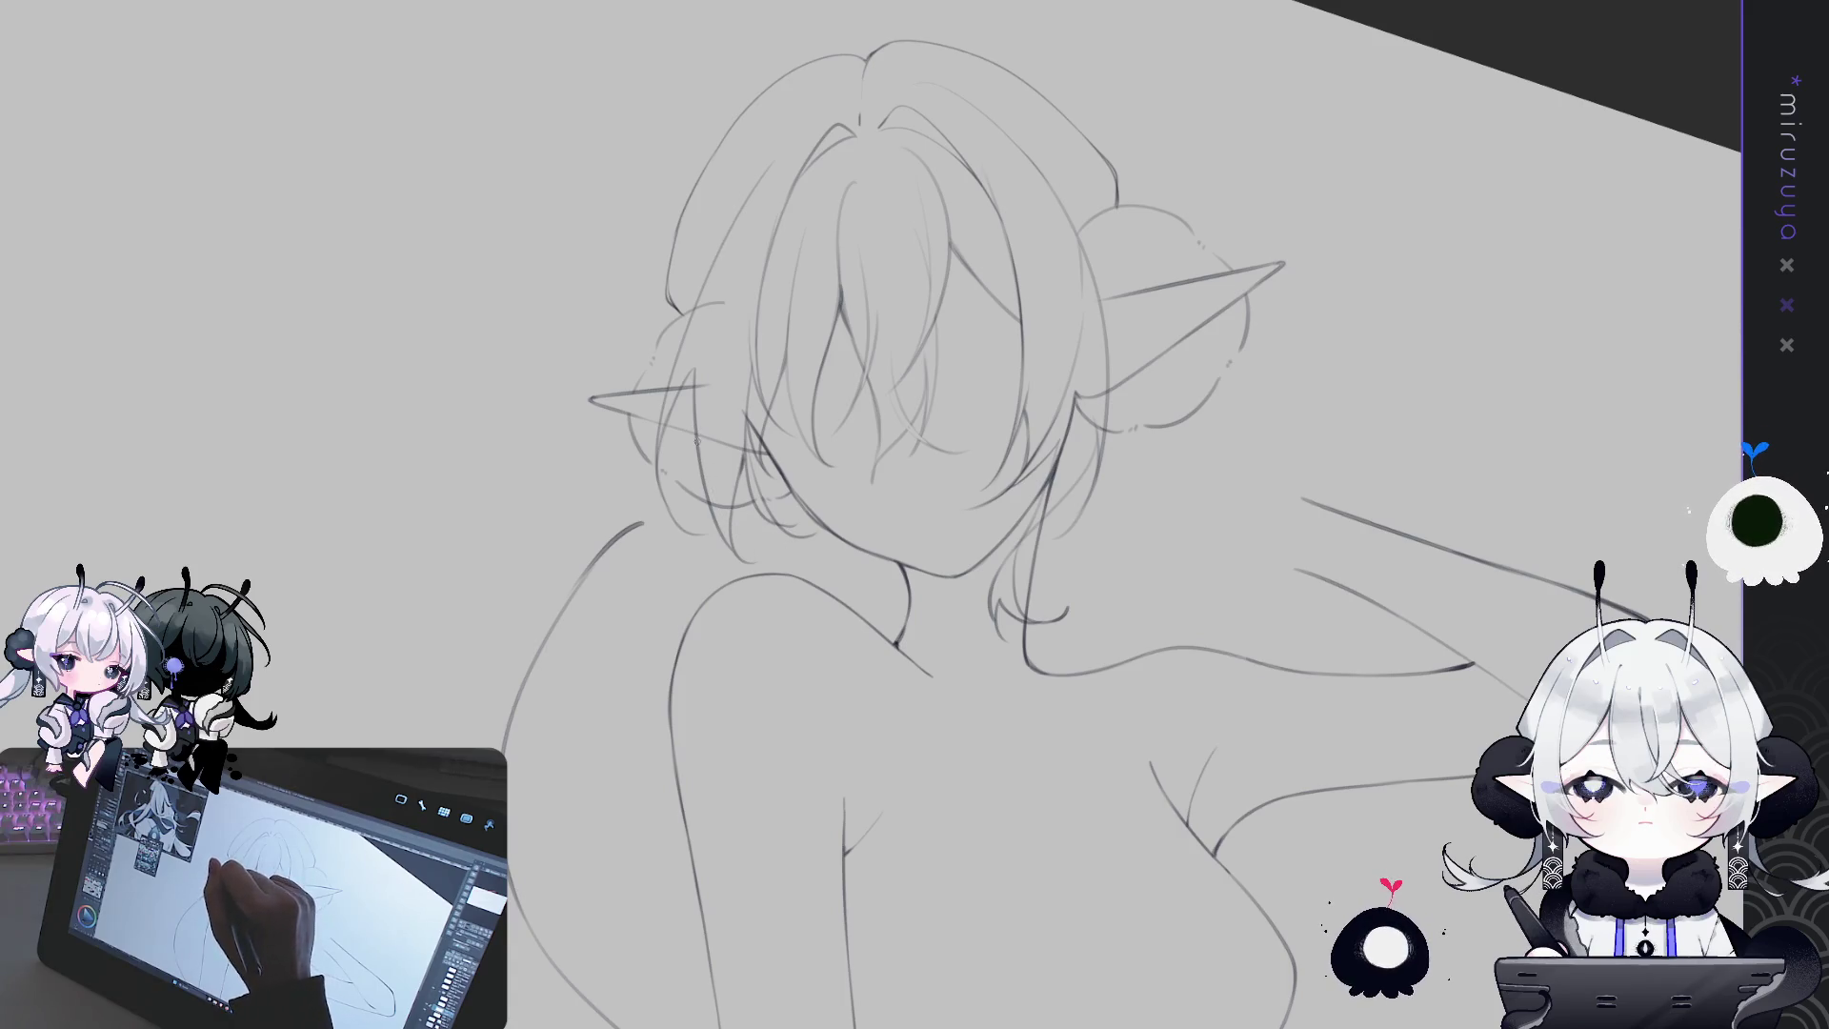
{"action": "key", "text": "ctrl+y"}
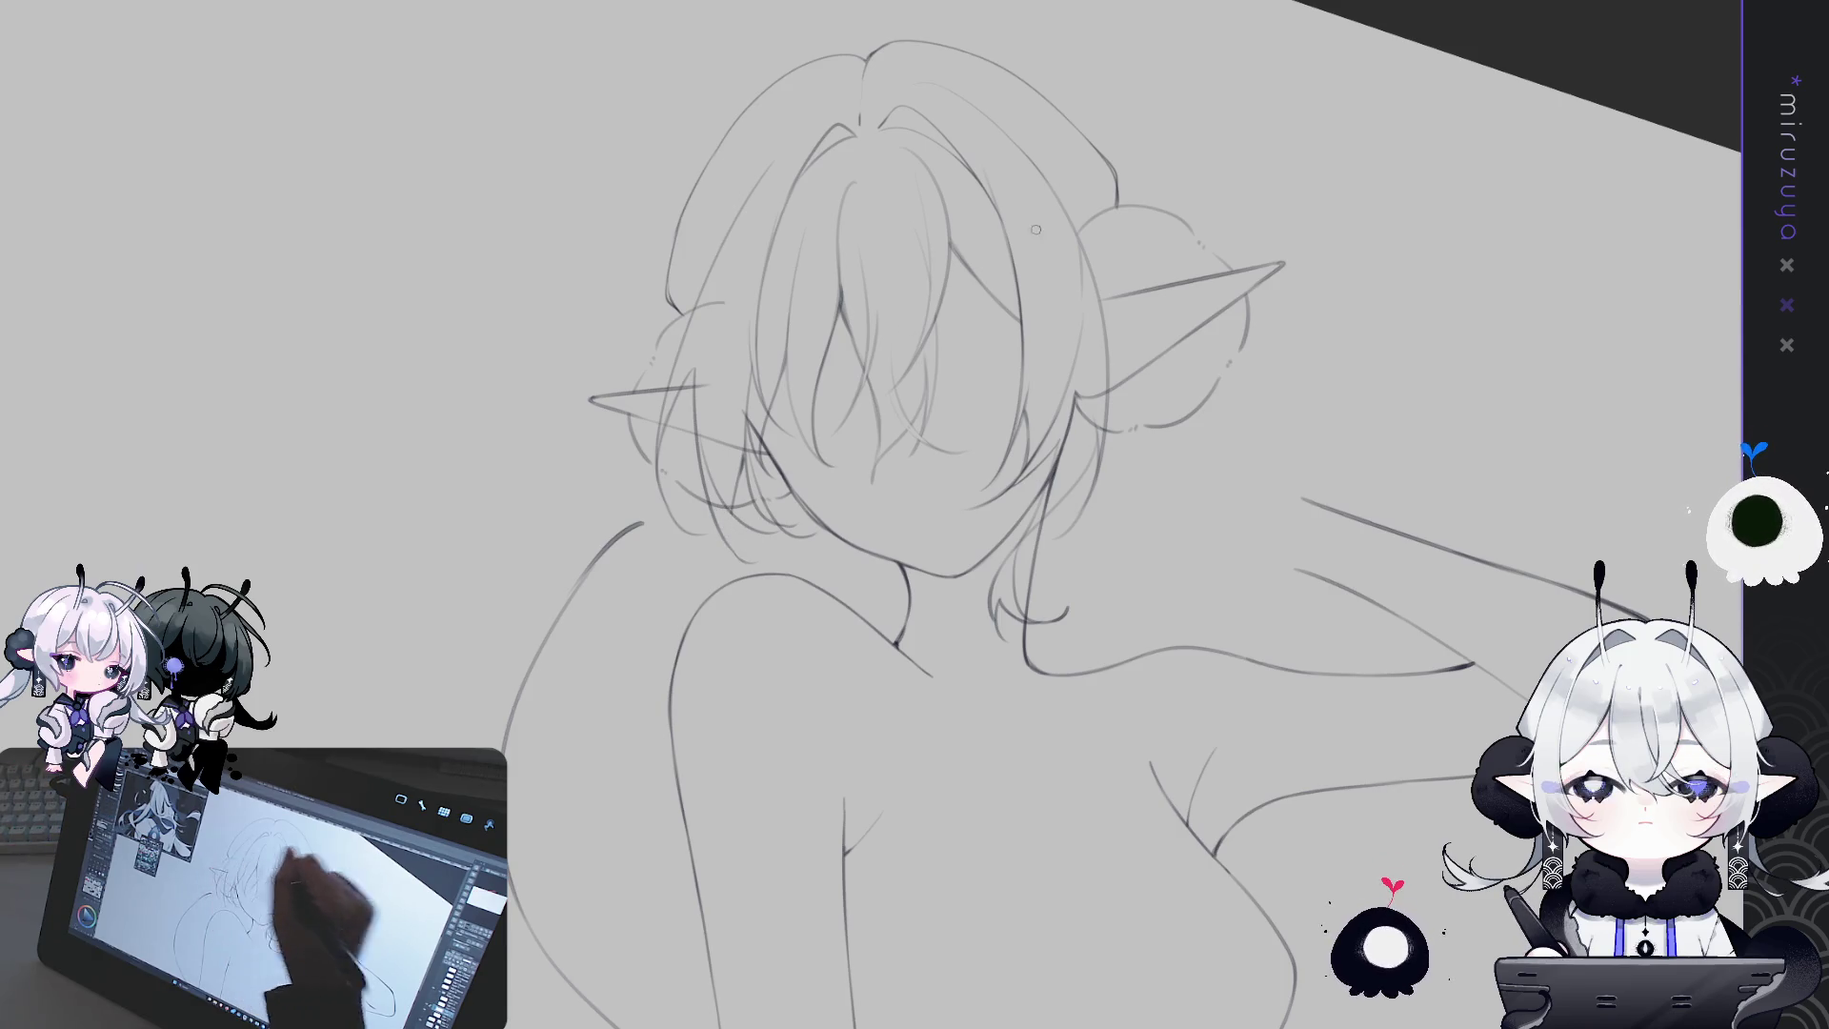
Rotate the view, mirror it to check, then restore the normal upright view and face lines
{"action": "left_click_drag", "start_coordinate": [728, 514], "coordinate": [749, 365]}
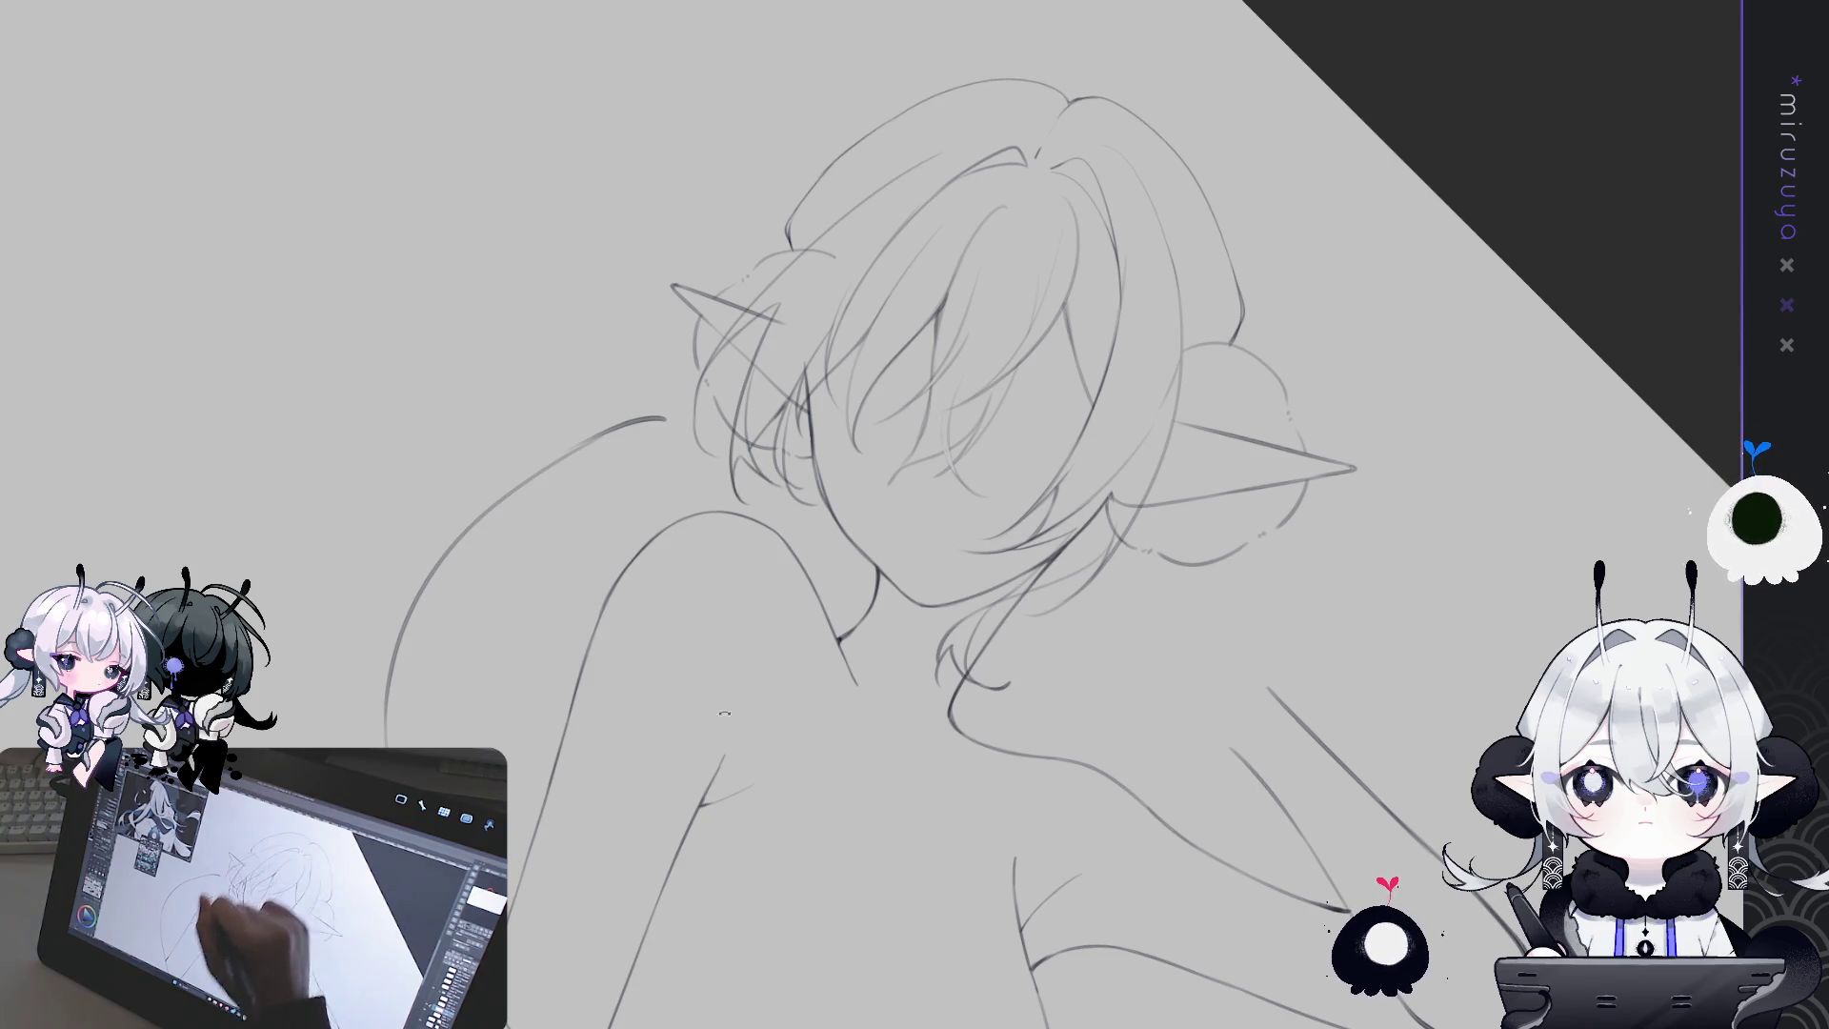
{"action": "left_click_drag", "start_coordinate": [774, 483], "coordinate": [888, 810]}
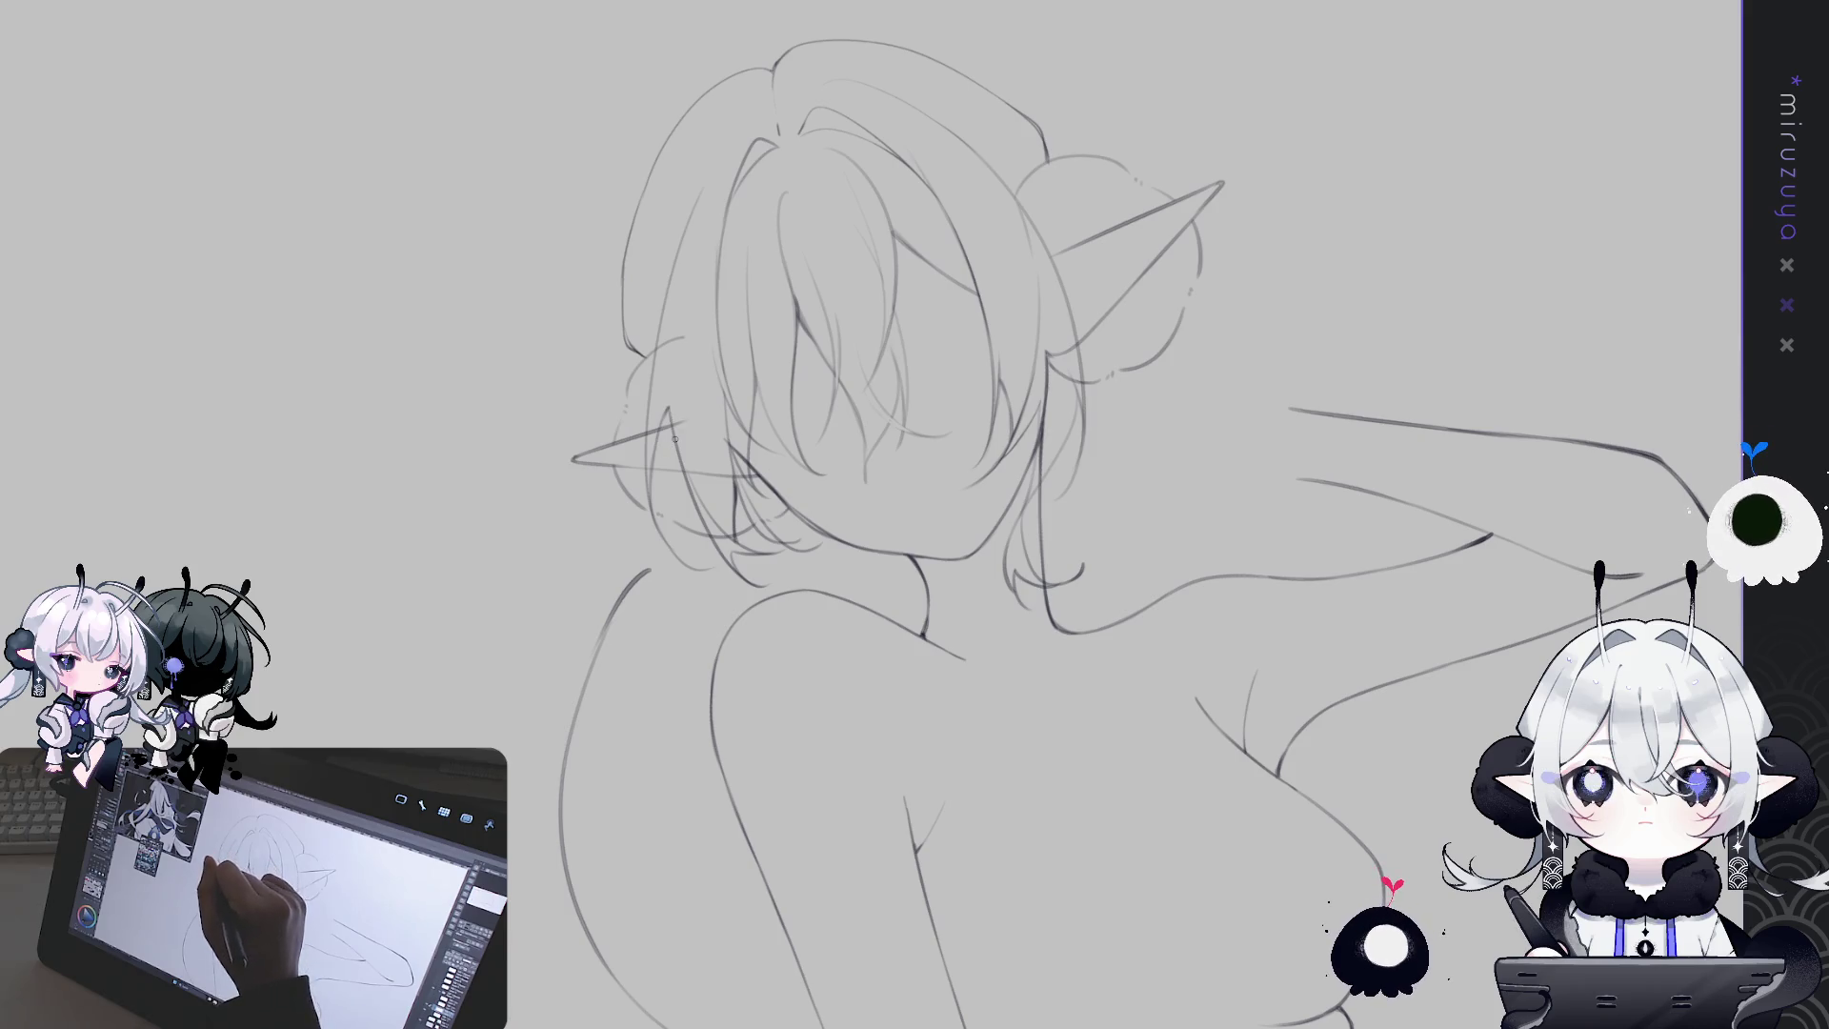
{"action": "key", "text": "h"}
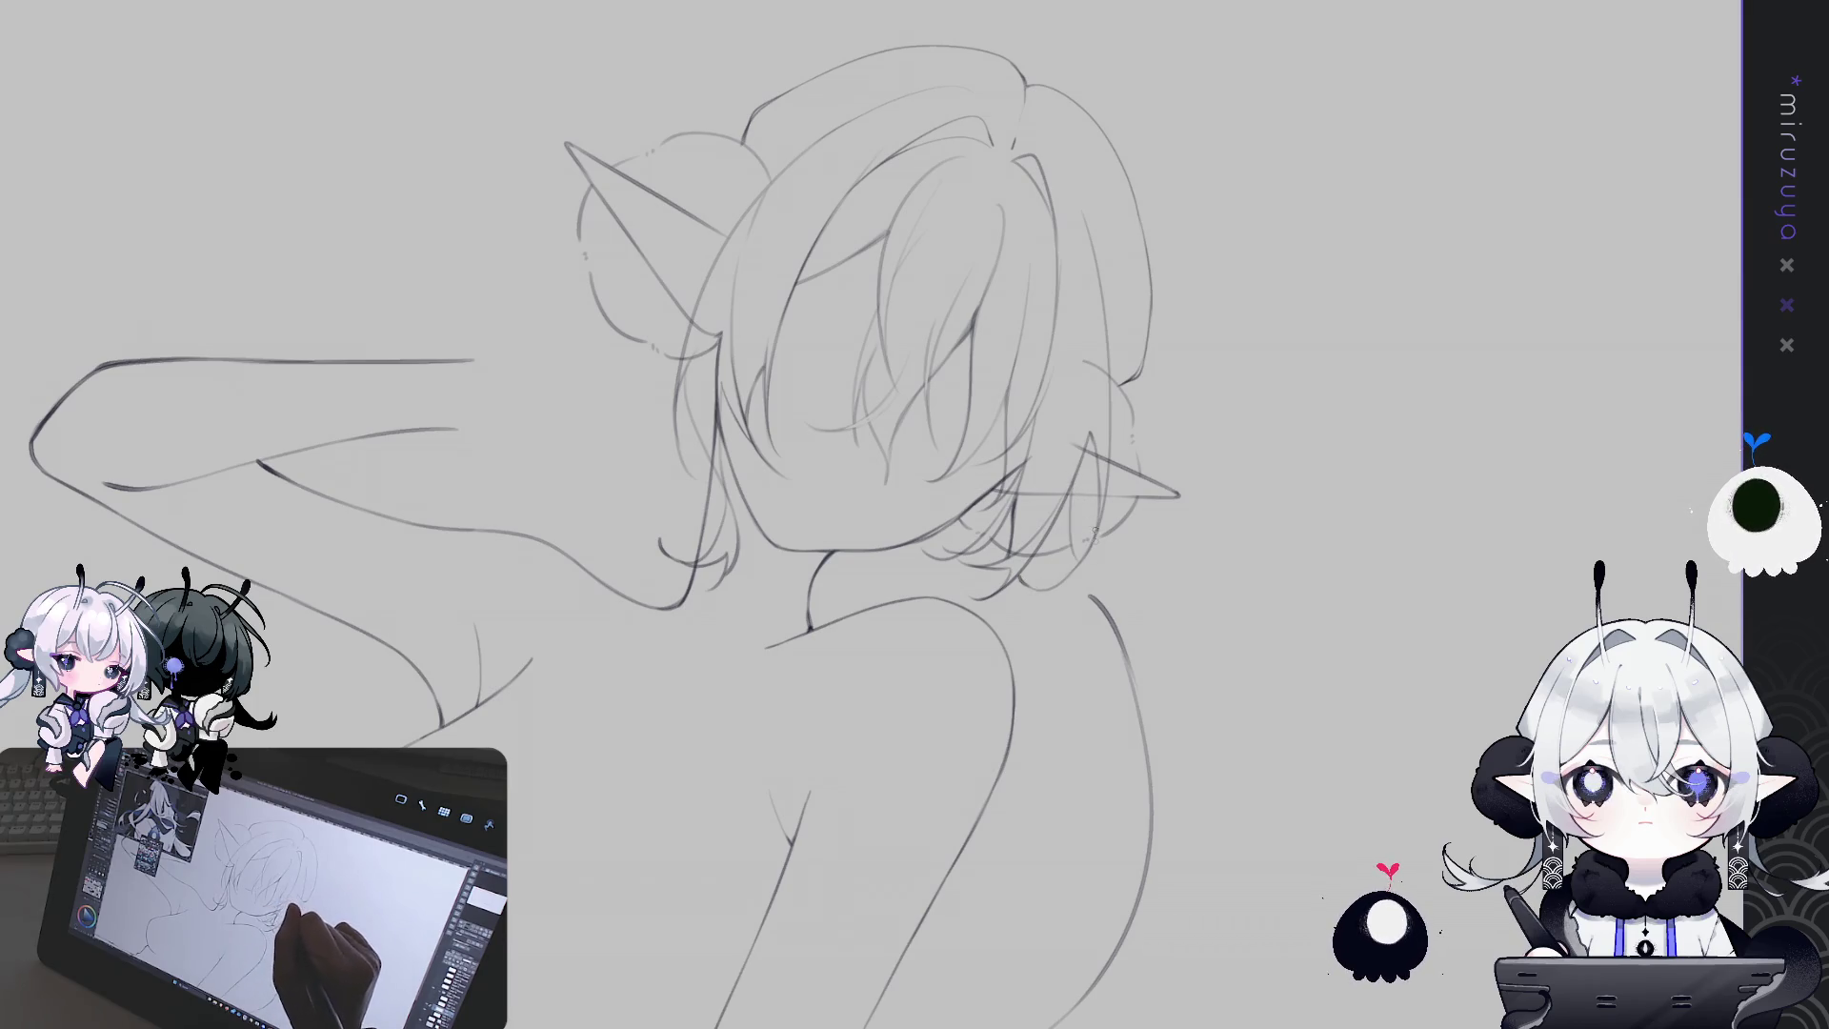
{"action": "key", "text": "h"}
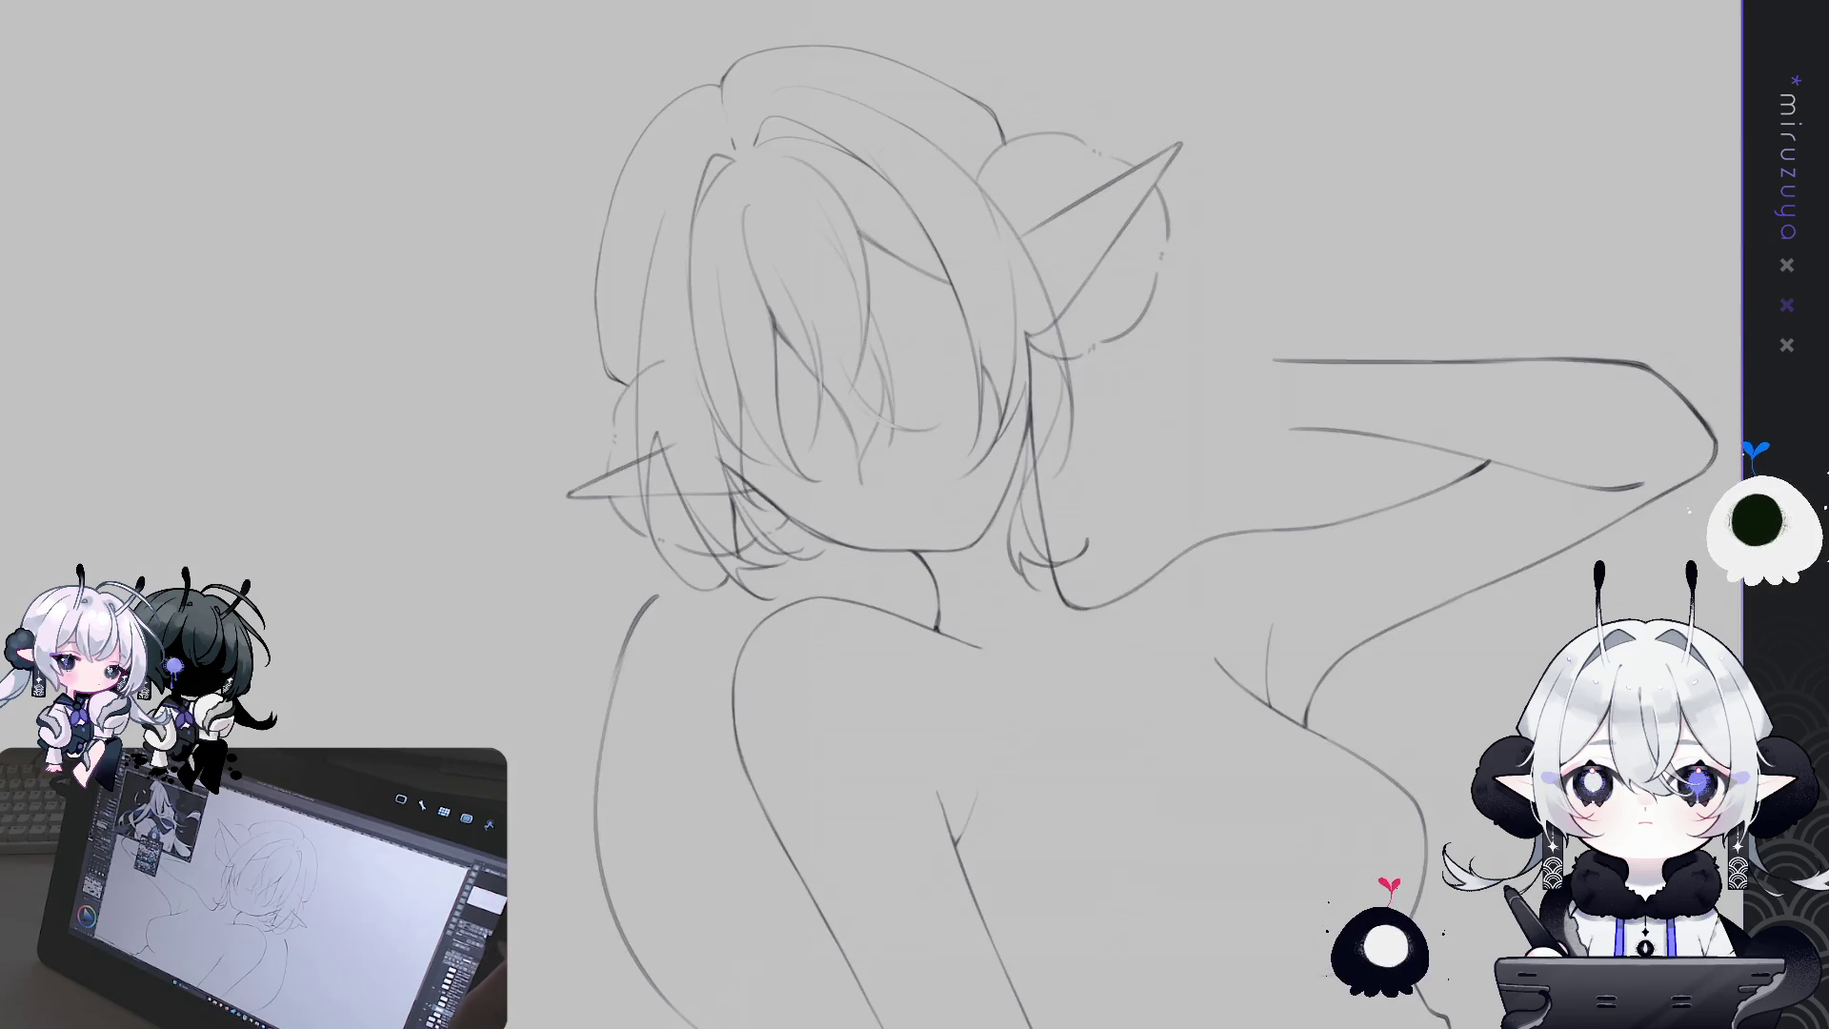
{"action": "key", "text": "Delete"}
{"action": "key", "text": "ctrl+z"}
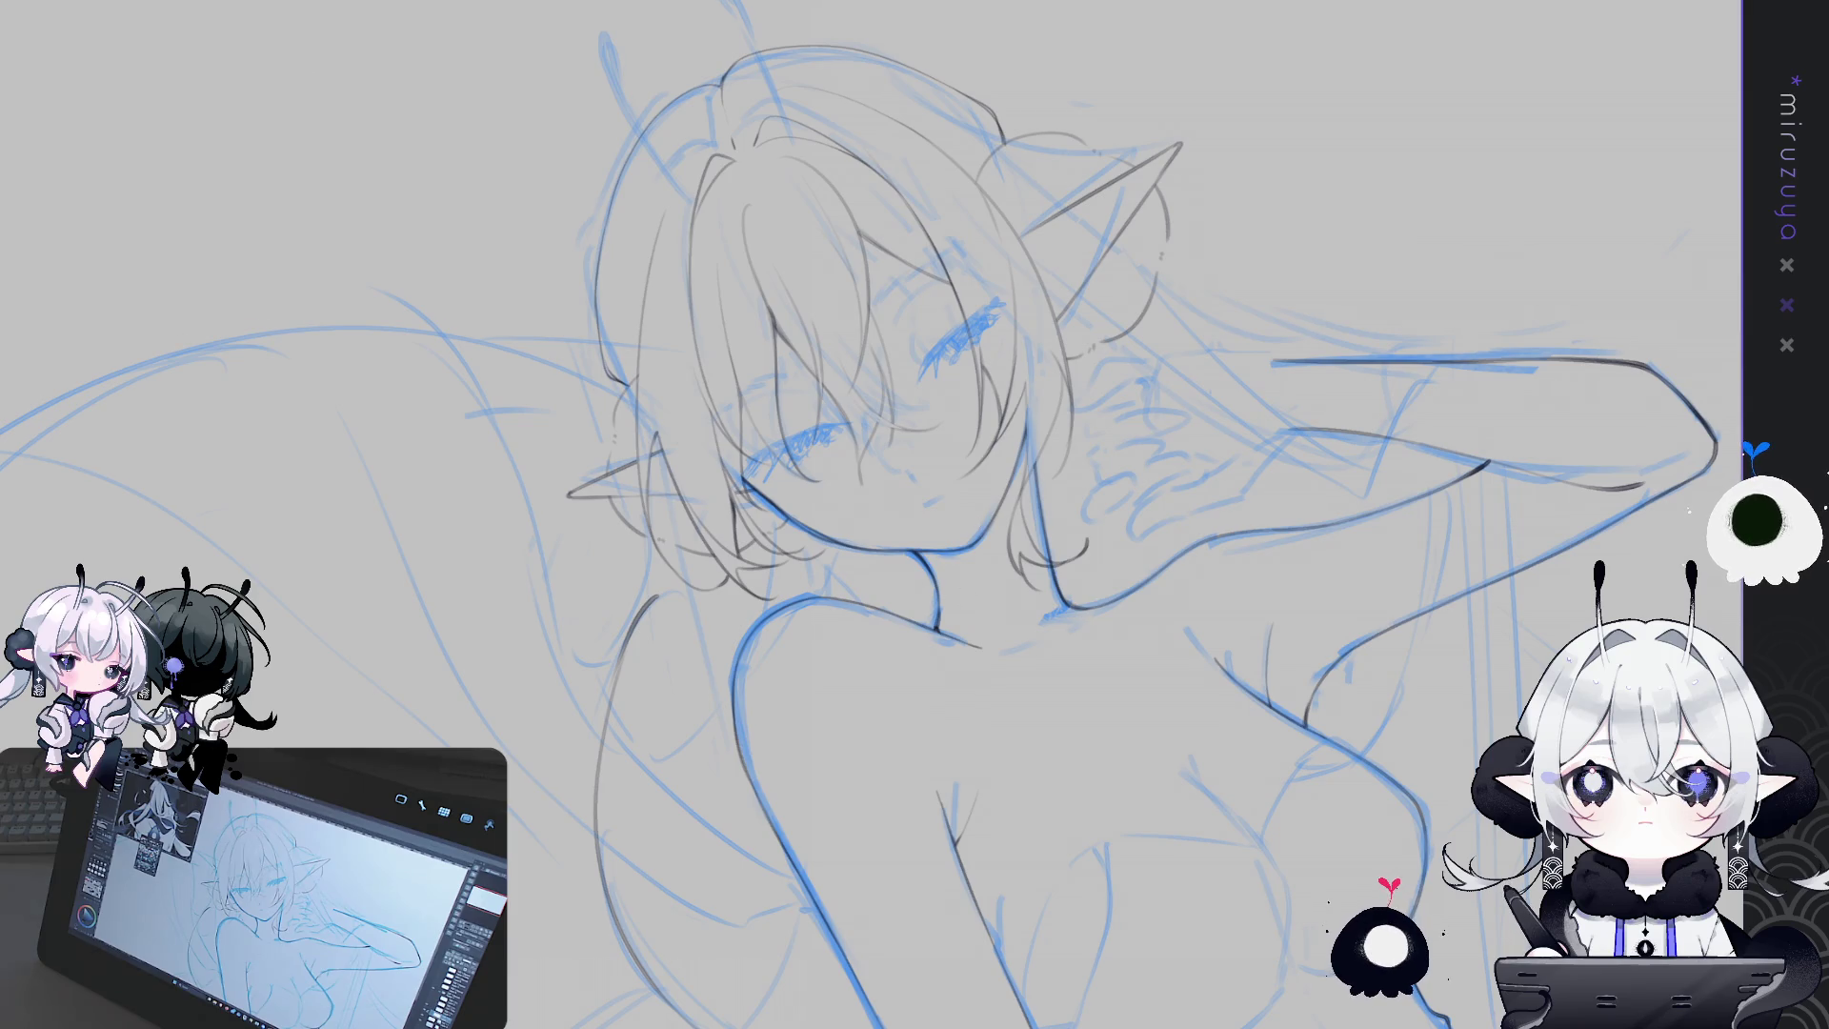
Turn the blue rough sketch layer's visibility back on under the grey lines
{"action": "scroll", "coordinate": [516, 276], "scroll_direction": "down", "scroll_amount": 3}
{"action": "scroll", "coordinate": [1261, 628], "scroll_direction": "up", "scroll_amount": 3}
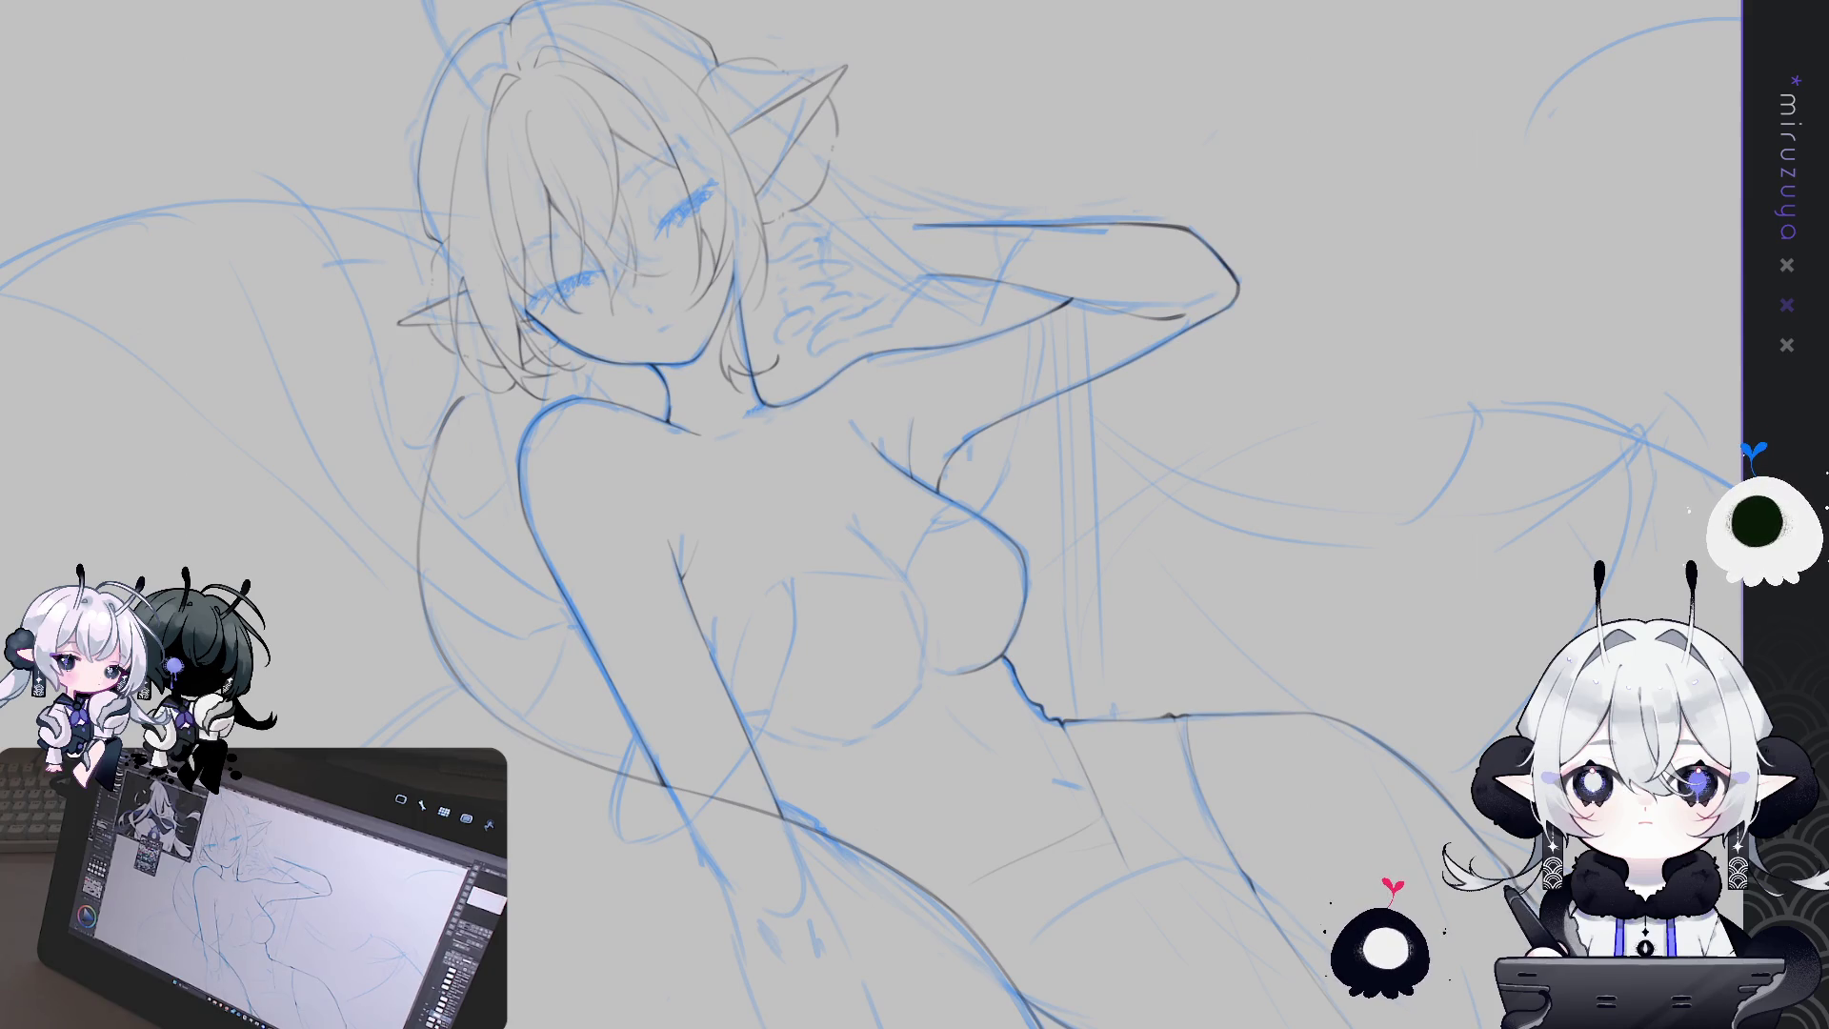
Ink grey contours of the torso, chest and raised arm on the lineart layer
{"action": "scroll", "coordinate": [1367, 716], "scroll_direction": "down", "scroll_amount": 2}
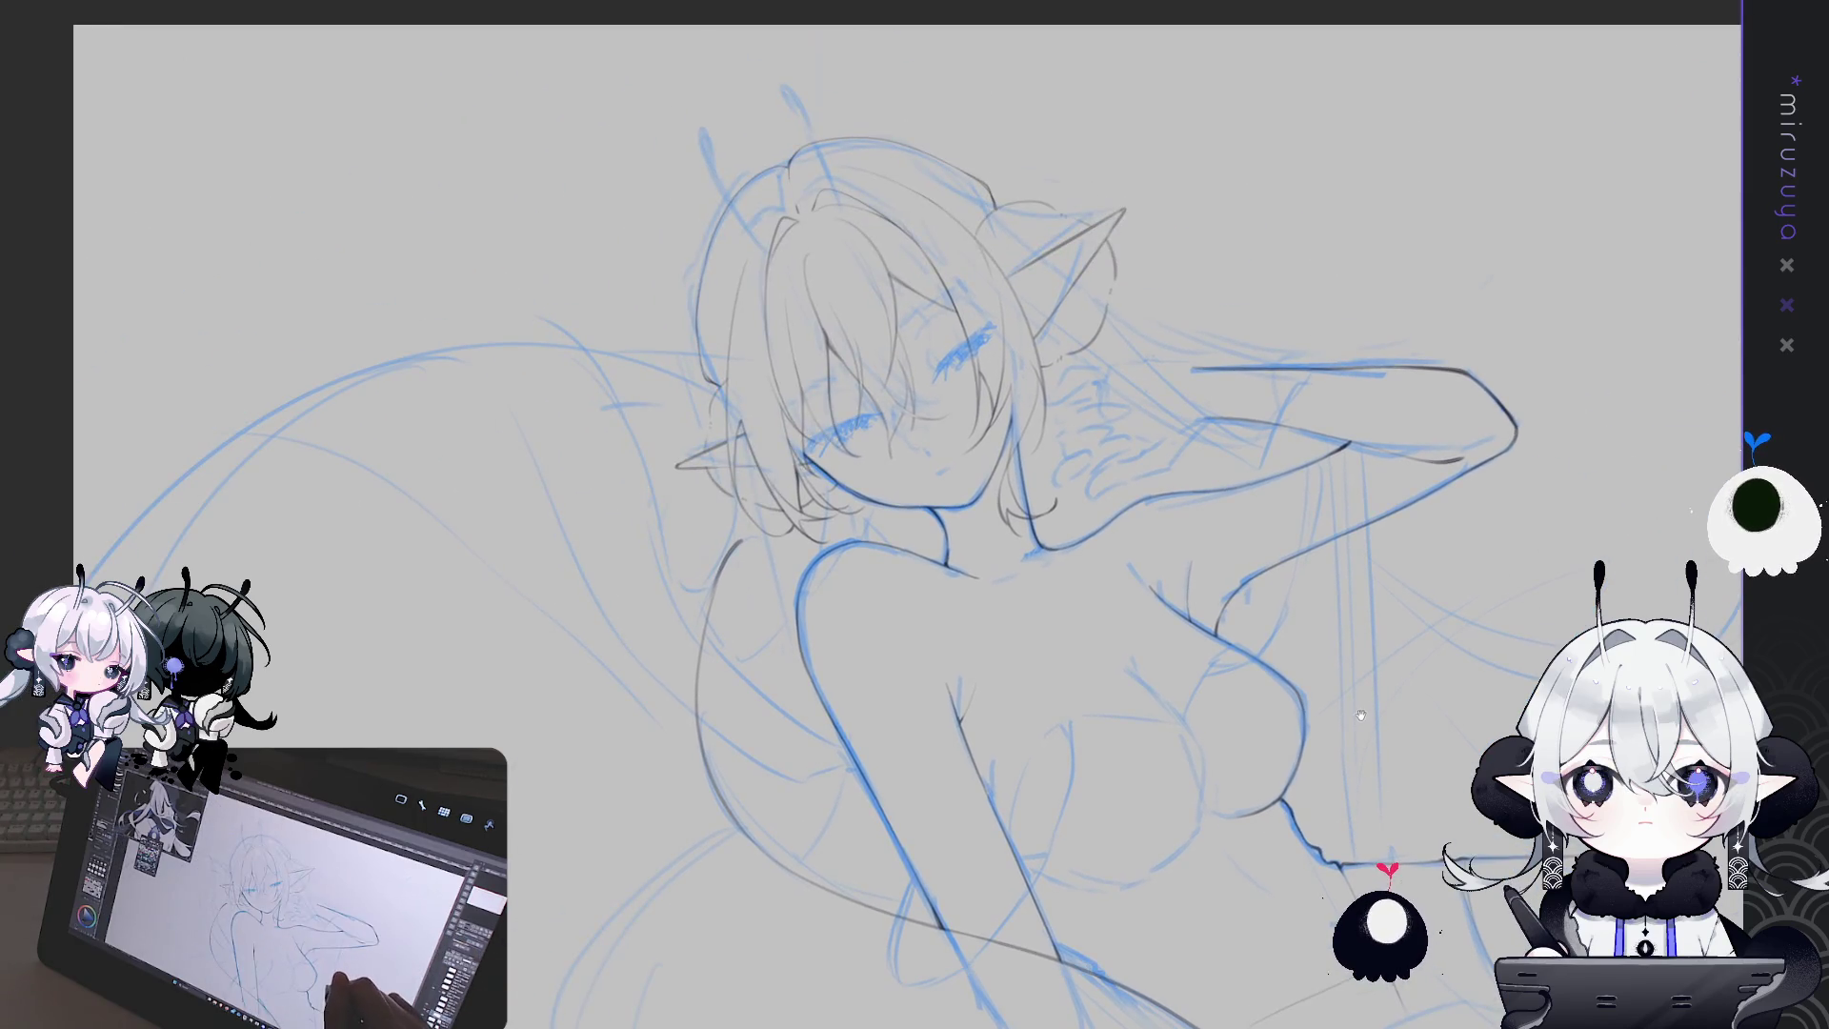
Zoom in, mirror to check proportions, recentre the head, then hide the blue sketch with Ctrl+H
{"action": "scroll", "coordinate": [1367, 716], "scroll_direction": "up", "scroll_amount": 1}
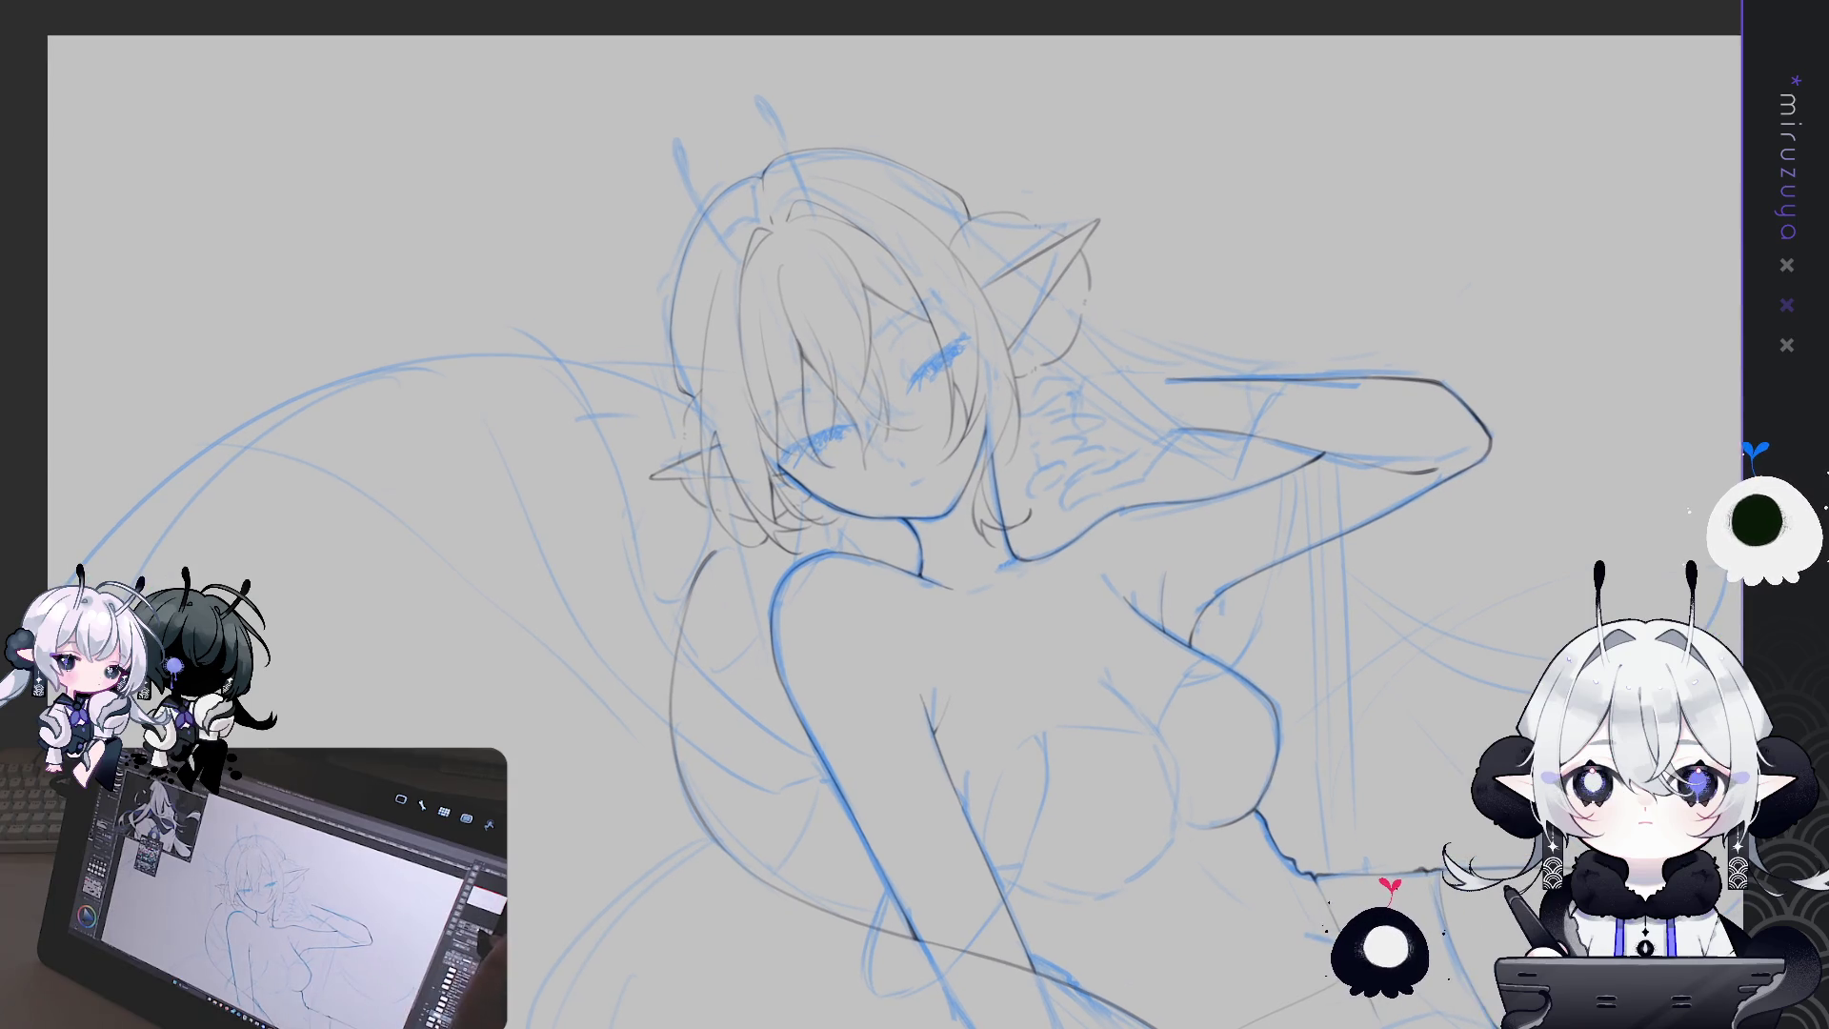
{"action": "scroll", "coordinate": [1368, 716], "scroll_direction": "up", "scroll_amount": 1}
{"action": "scroll", "coordinate": [871, 514], "scroll_direction": "up", "scroll_amount": 1}
{"action": "key", "text": "h"}
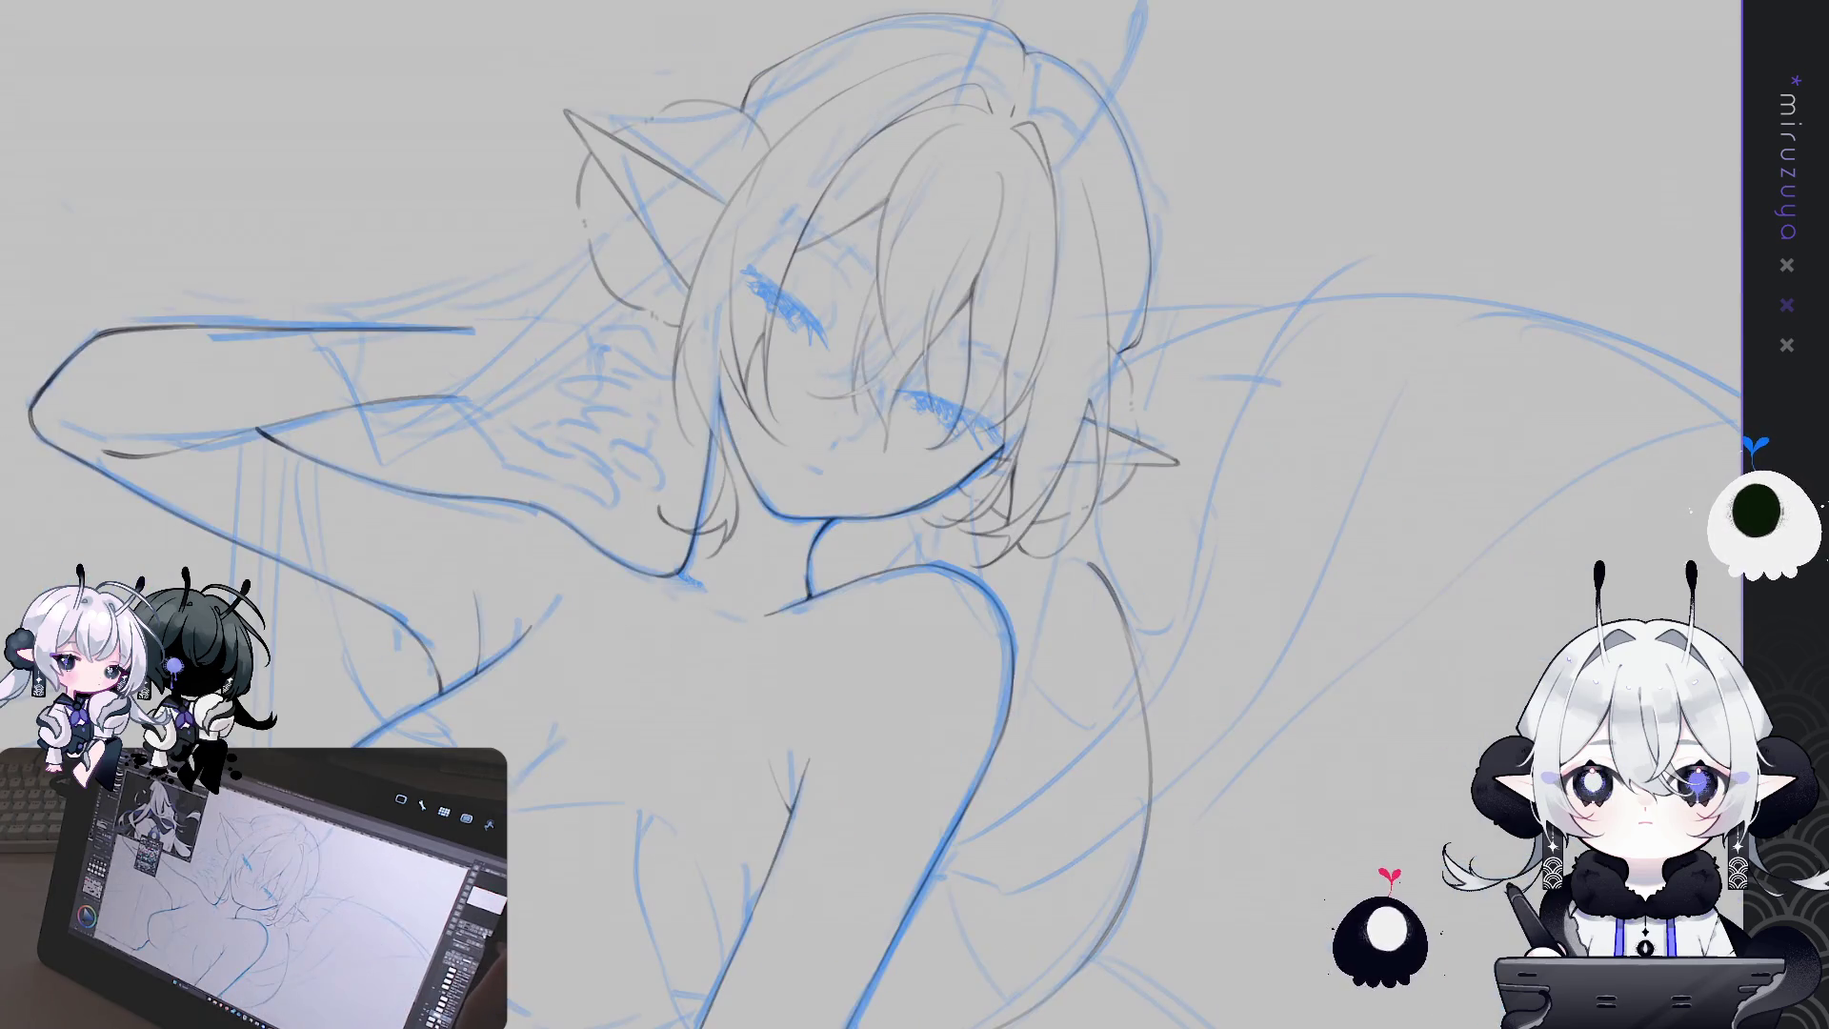
{"action": "key", "text": "h"}
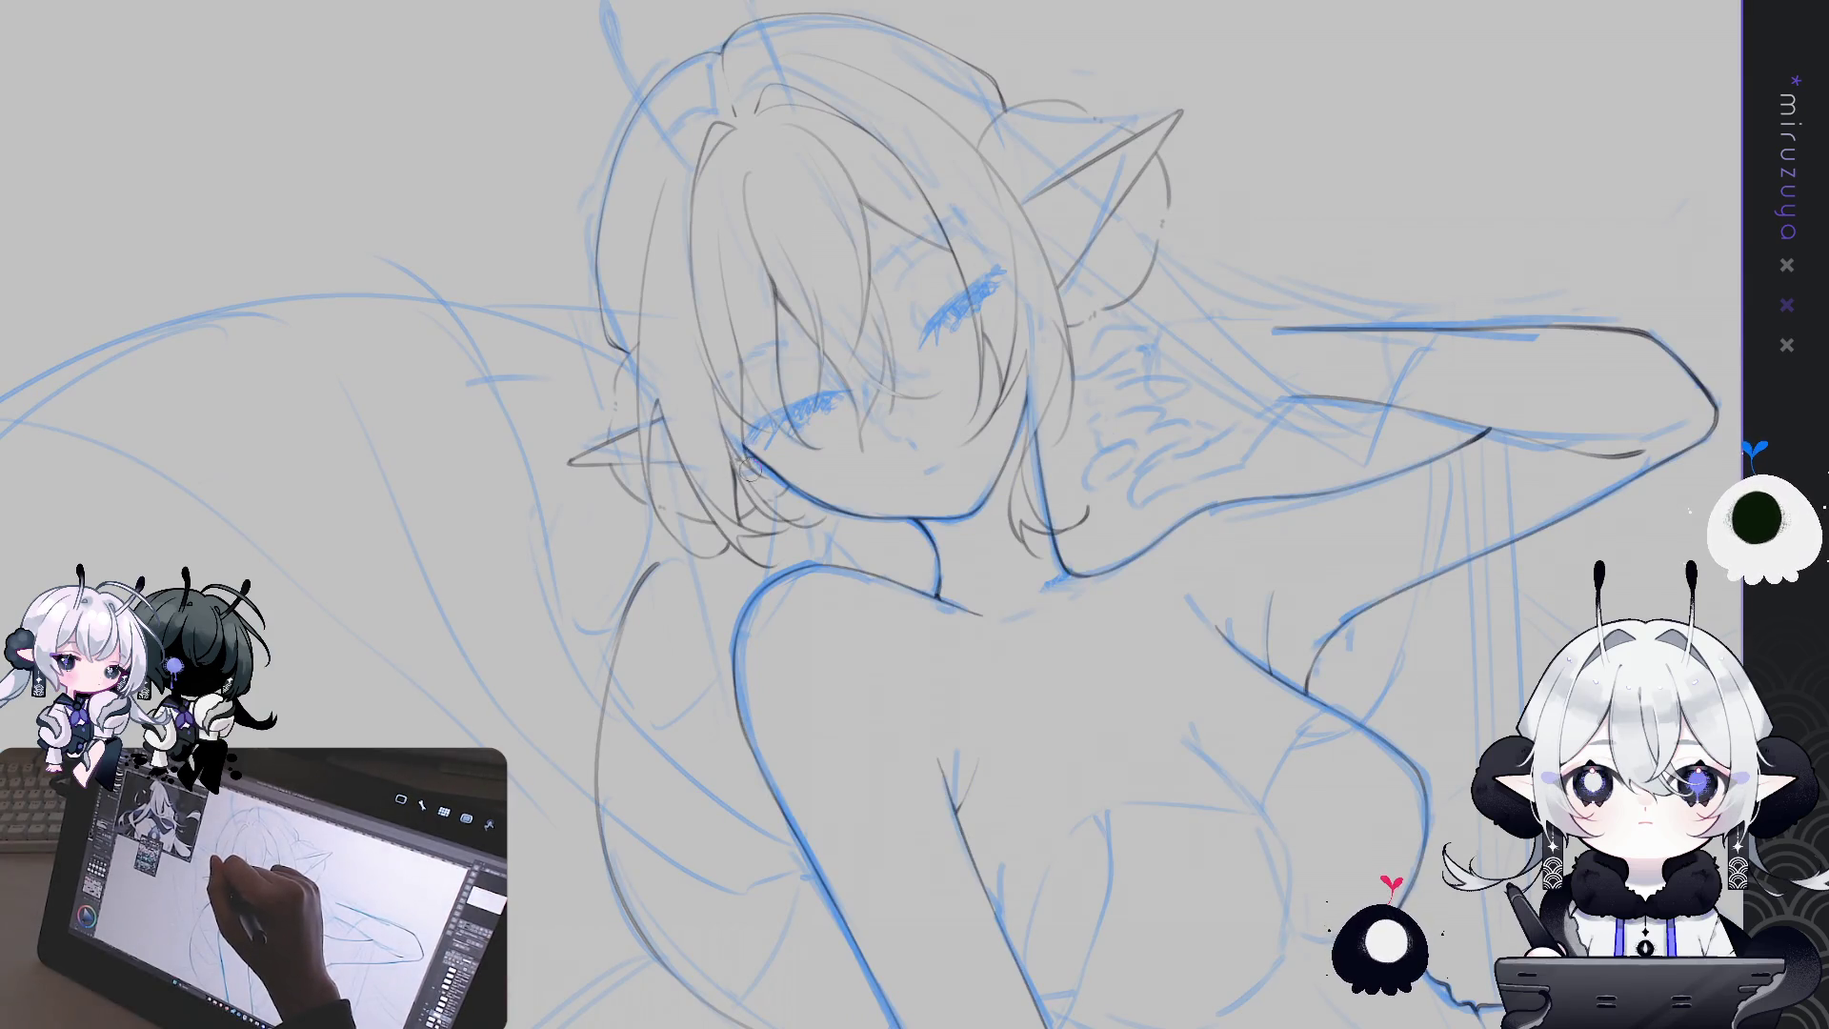
{"action": "left_click_drag", "start_coordinate": [1280, 258], "coordinate": [1322, 367]}
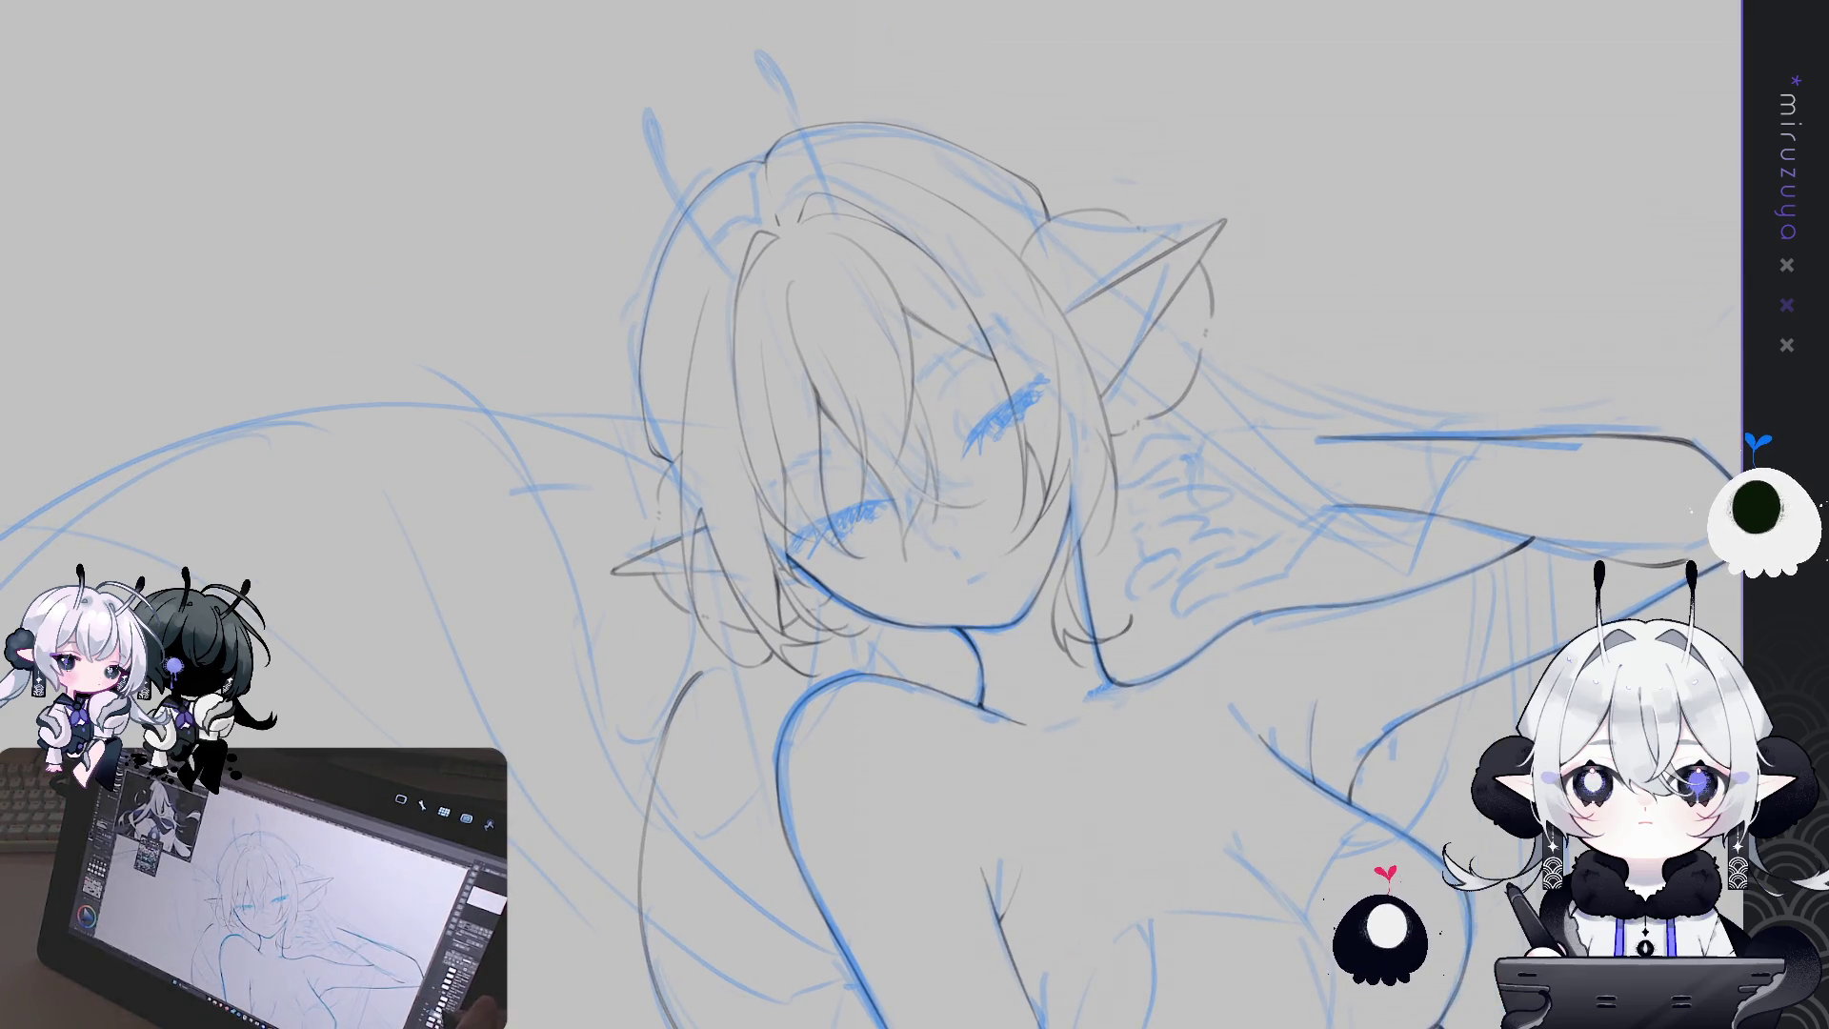
{"action": "key", "text": "ctrl+h"}
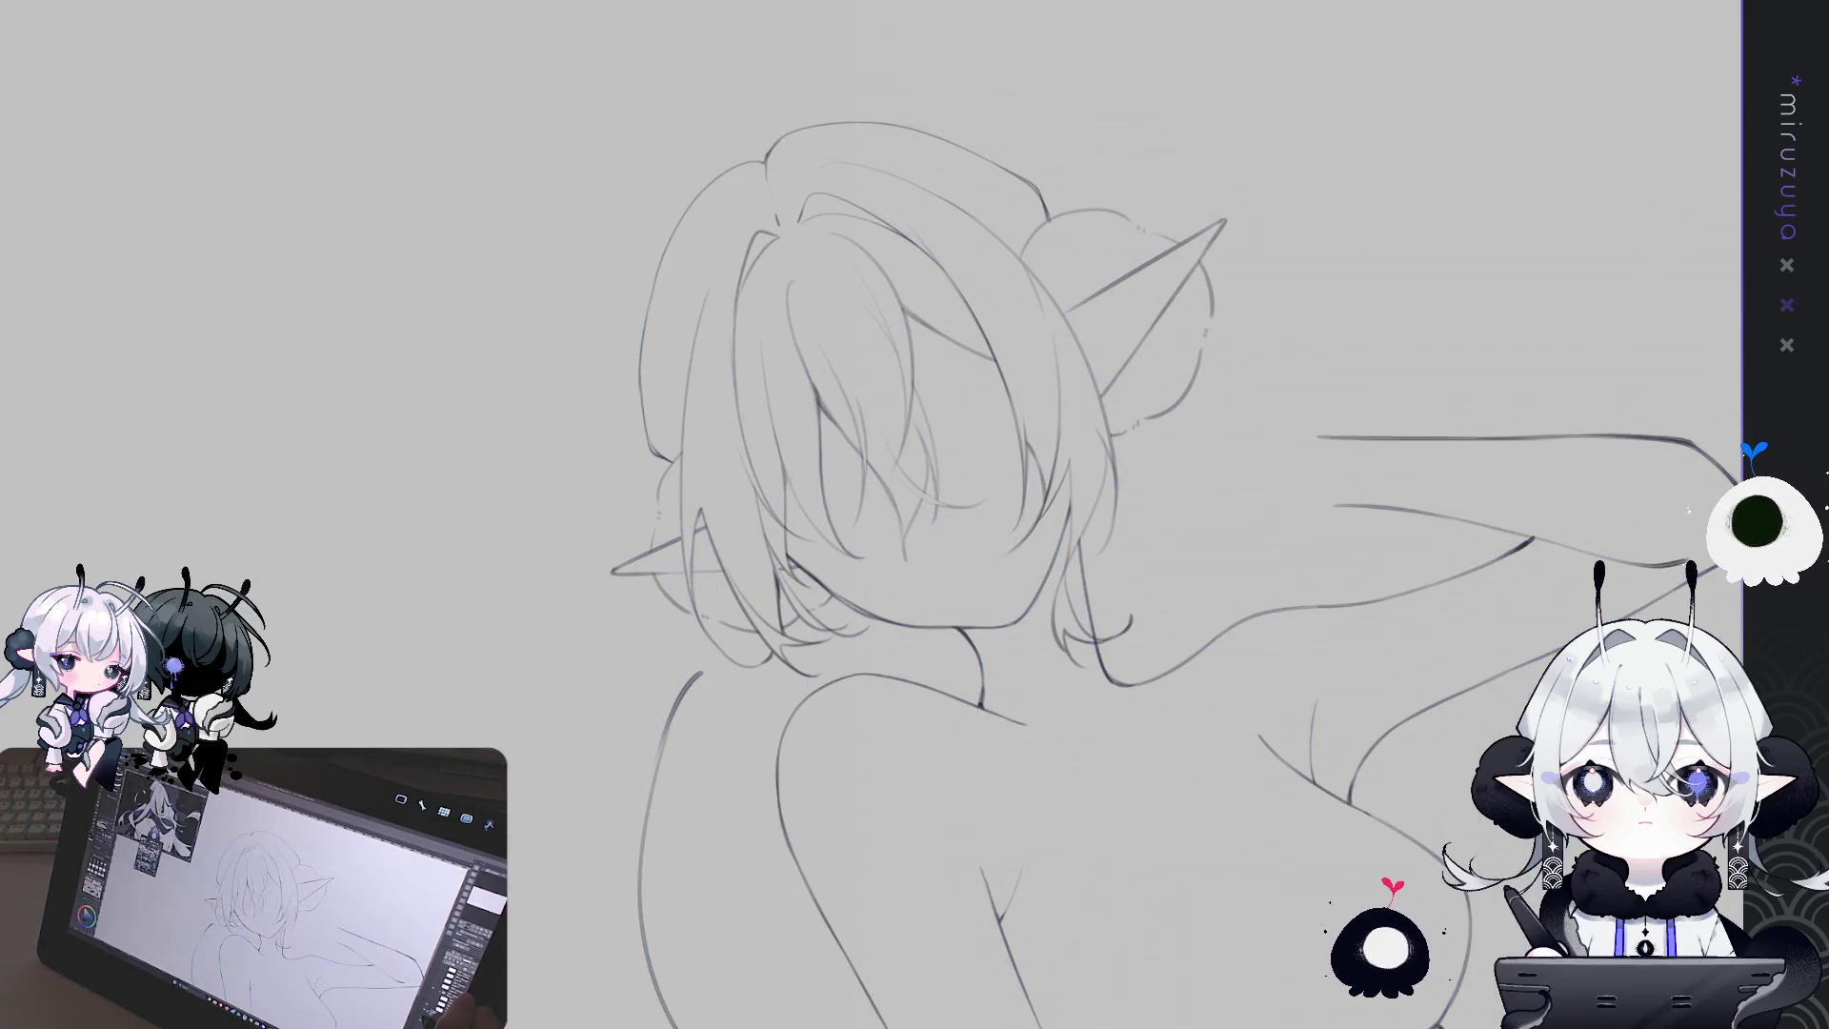
Draw a grey stroke along the side of the hair, then clear a hair-area selection
{"action": "key", "text": "ctrl+h"}
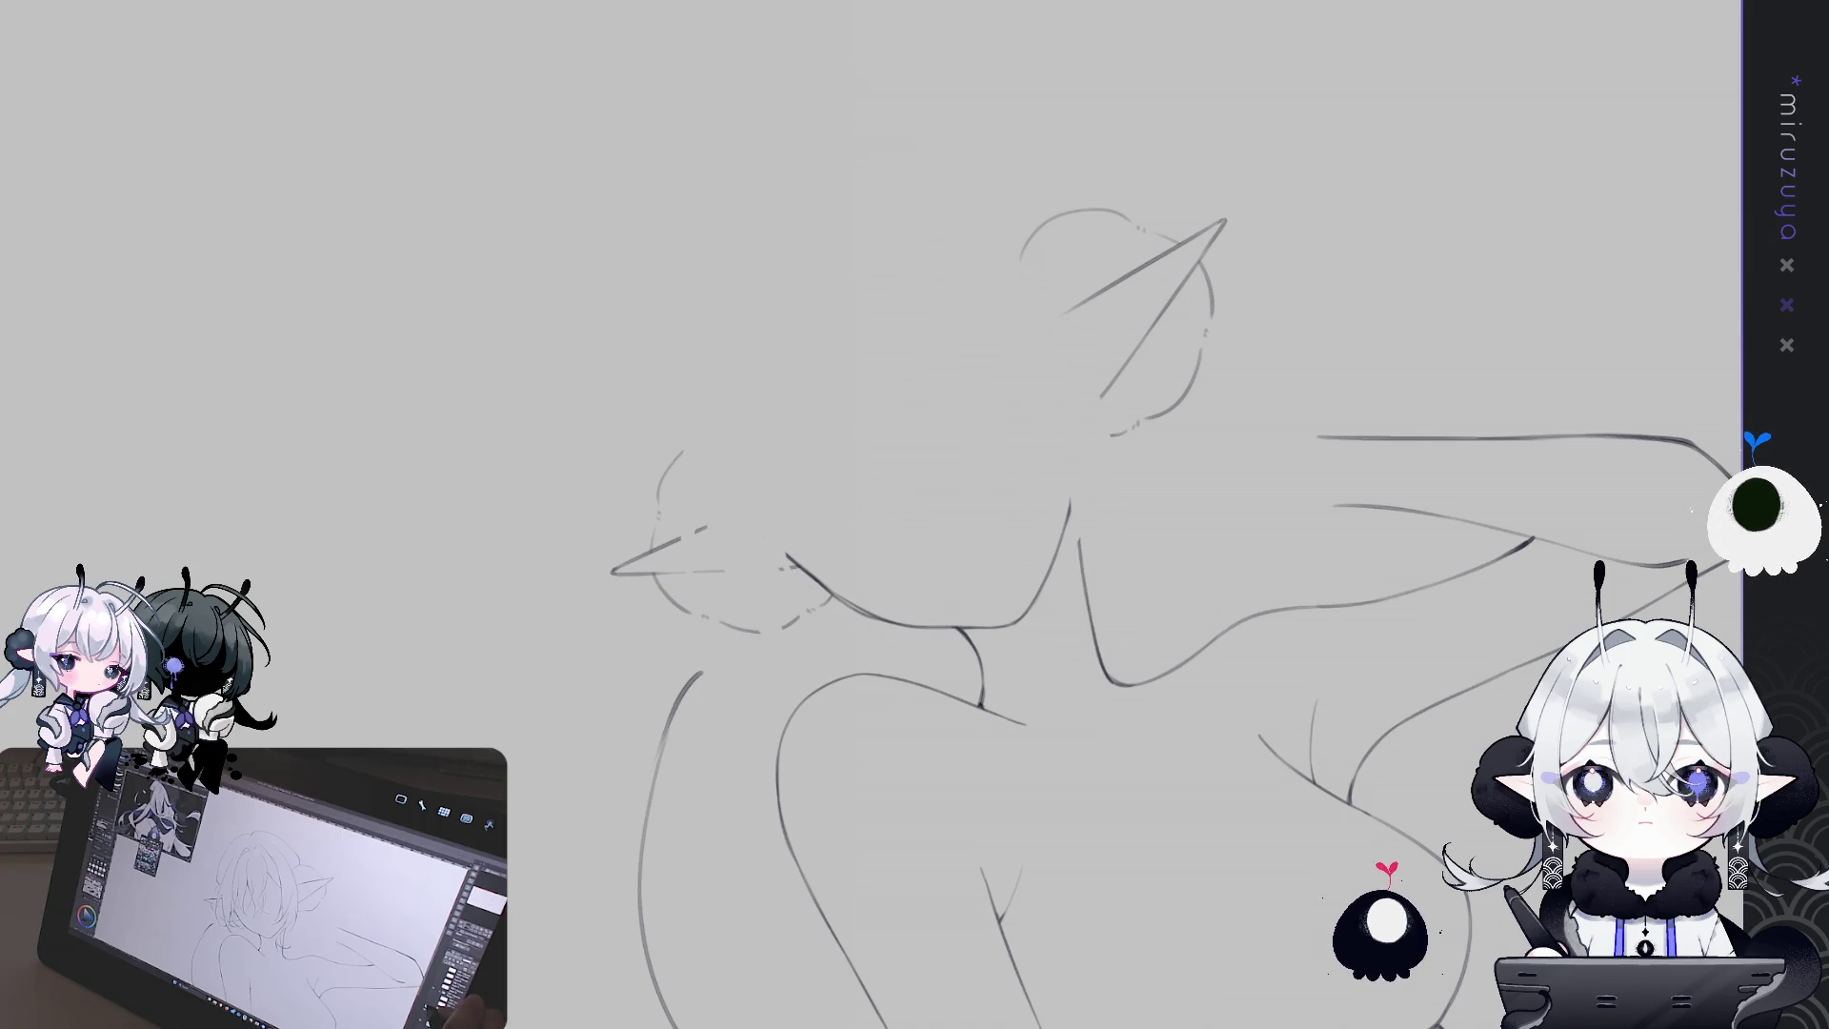
{"action": "key", "text": "ctrl+h"}
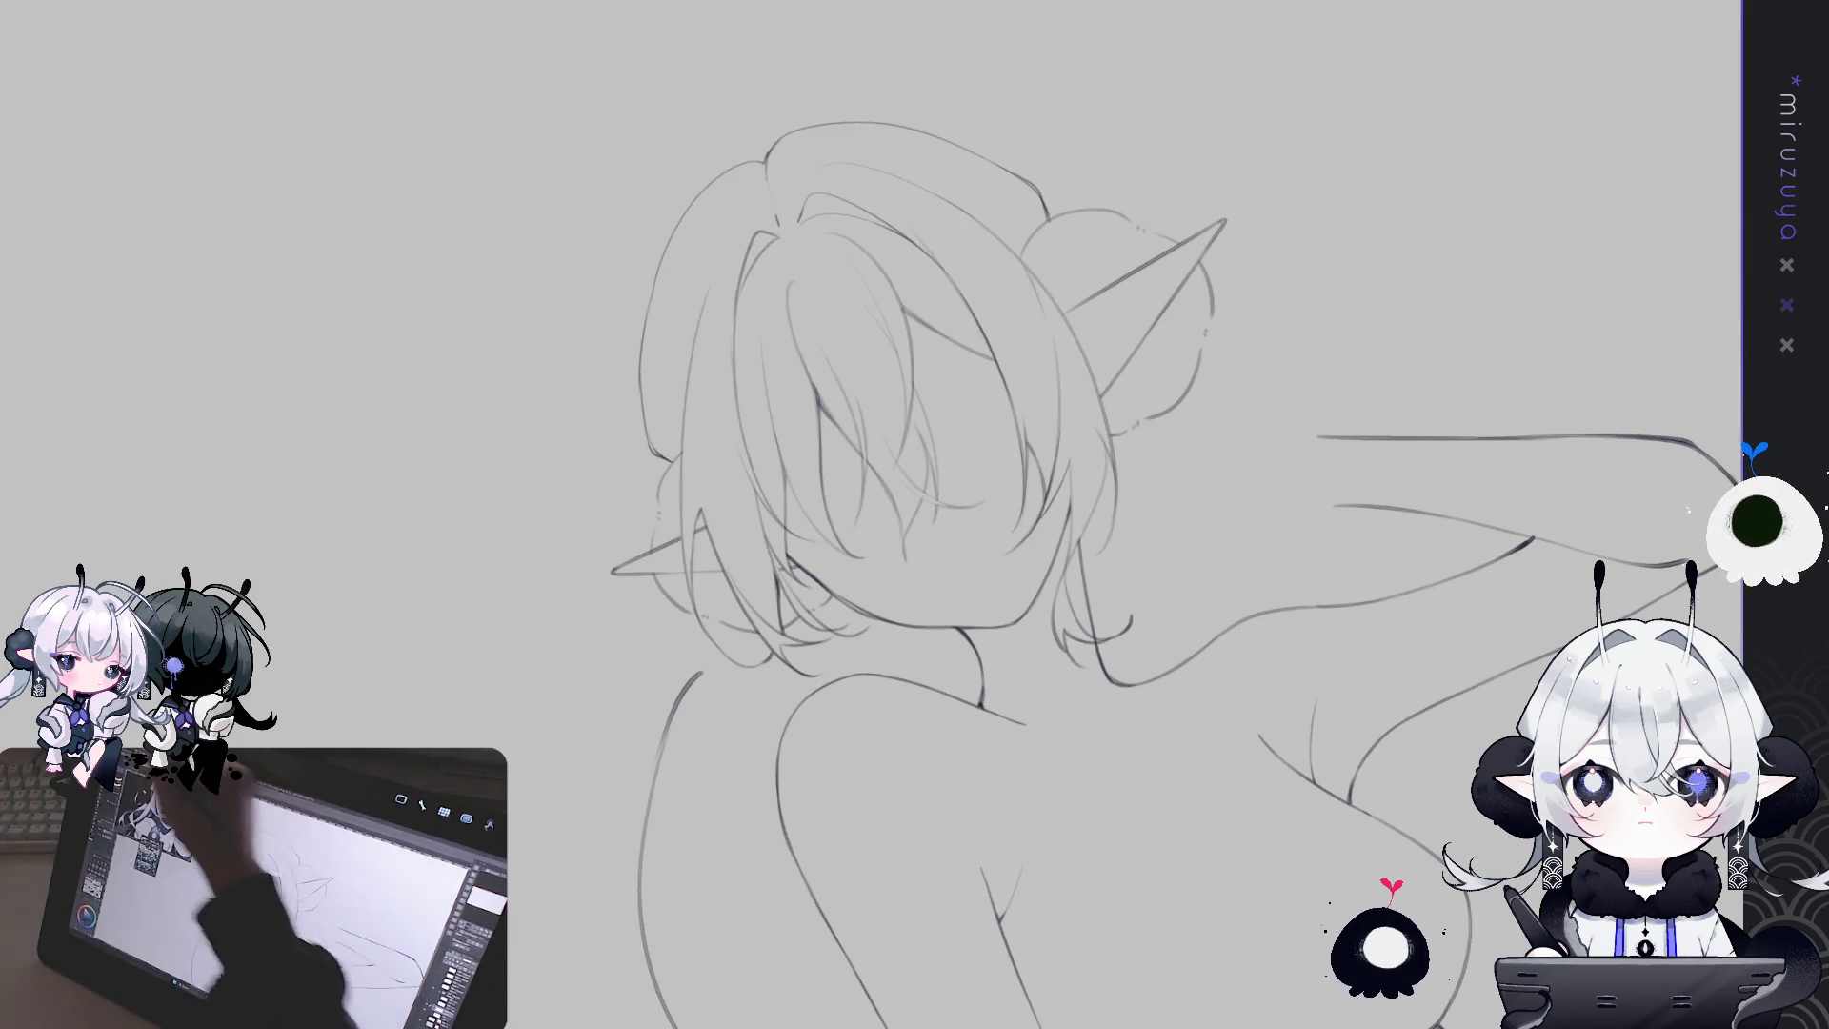
{"action": "mouse_move", "coordinate": [1018, 245]}
{"action": "left_mouse_down"}
{"action": "mouse_move", "coordinate": [1074, 569]}
{"action": "mouse_move", "coordinate": [672, 473]}
{"action": "left_mouse_up"}
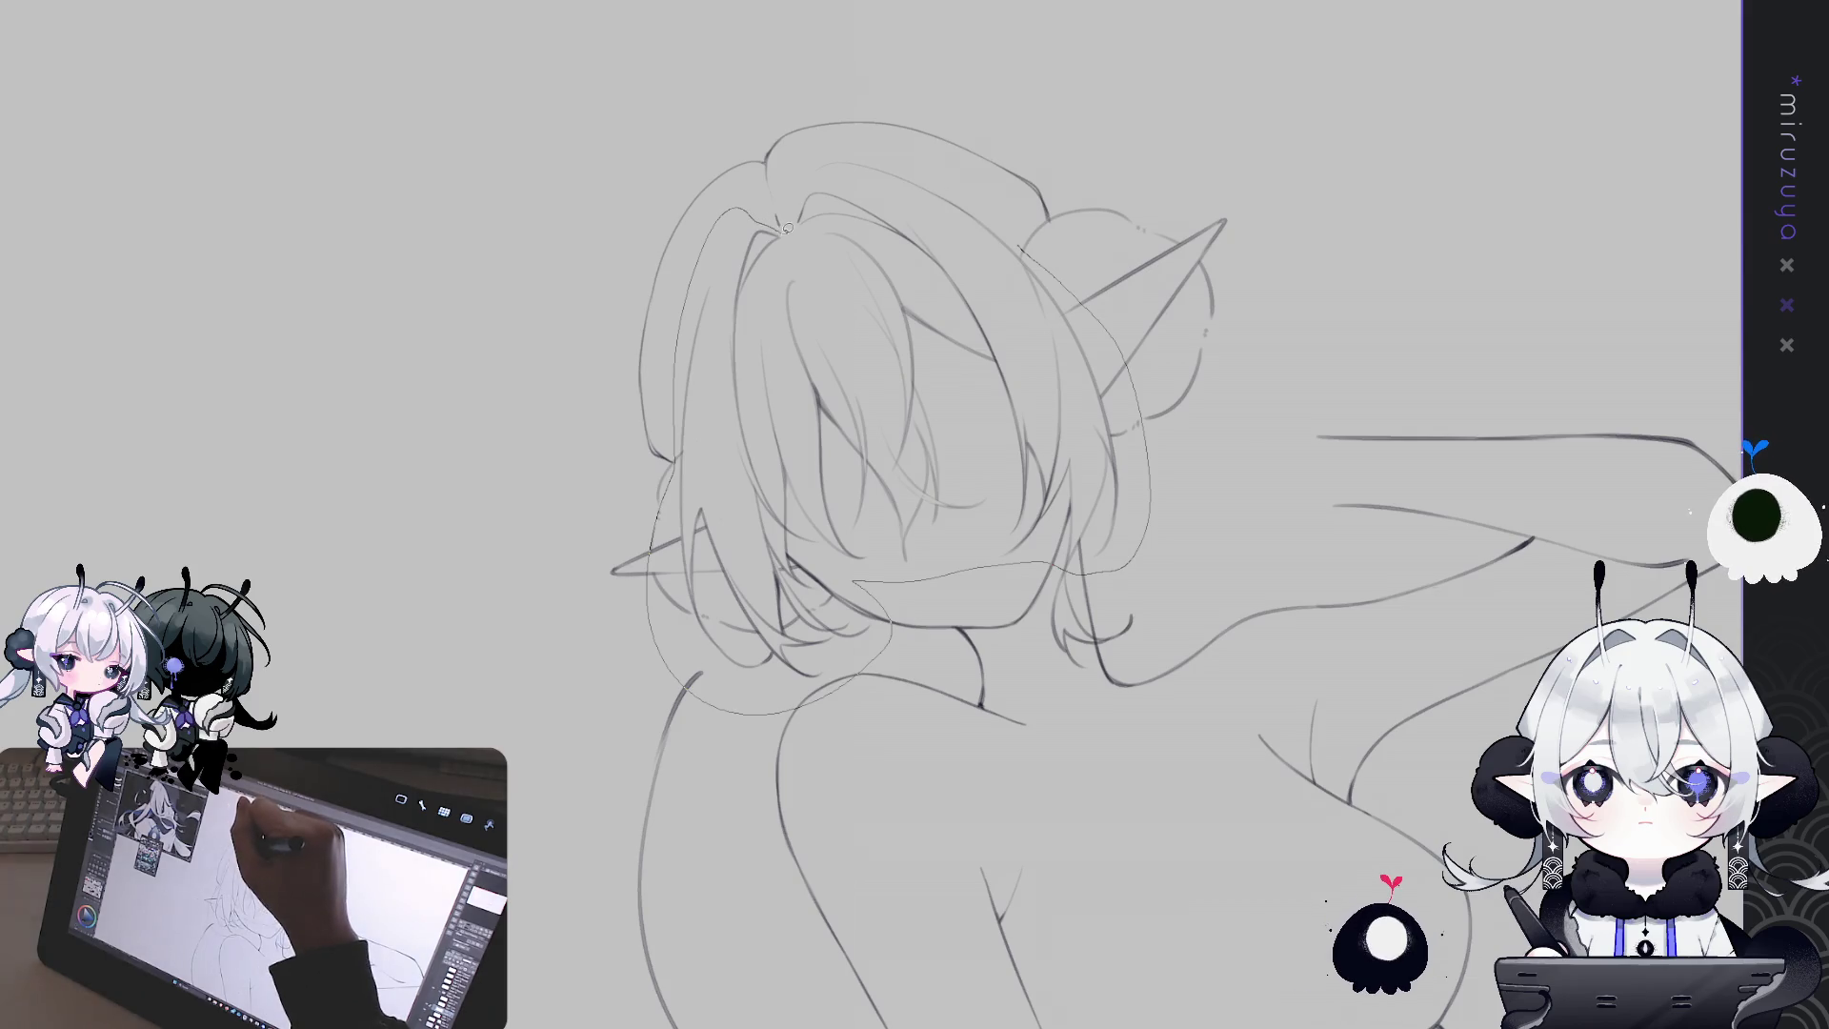
{"action": "left_click_drag", "start_coordinate": [787, 227], "coordinate": [1129, 569]}
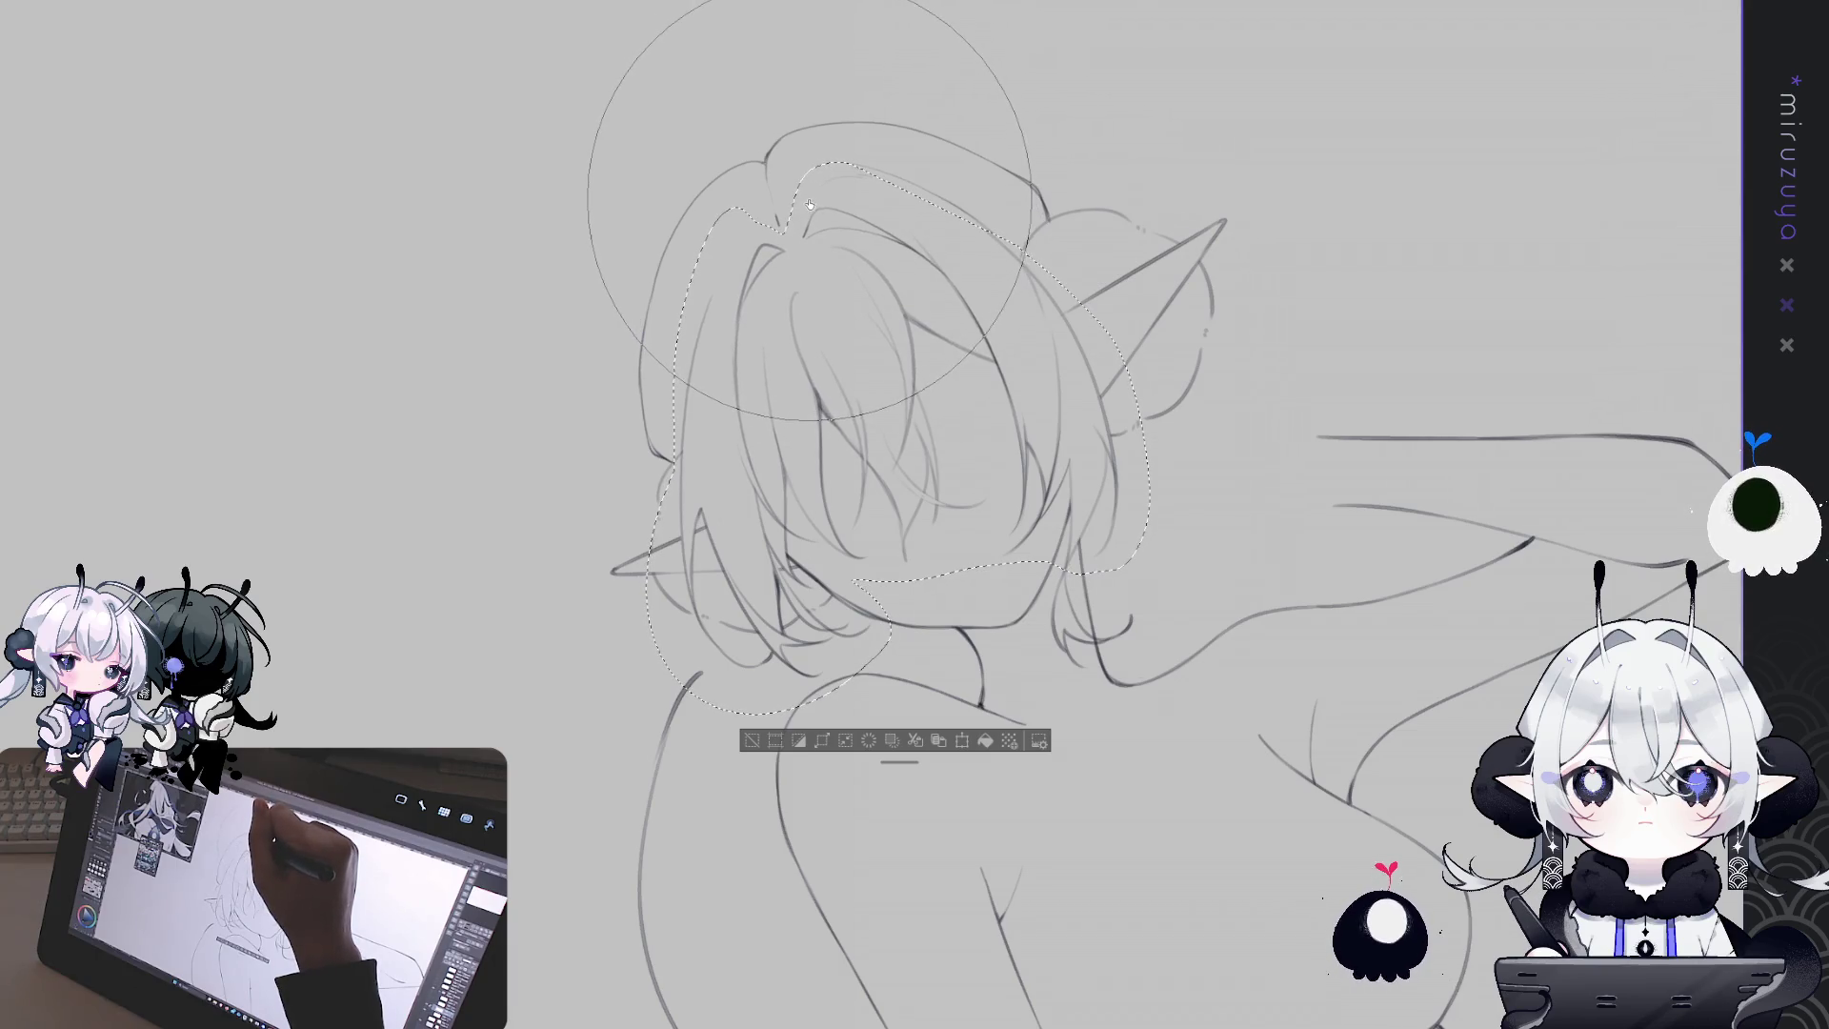
{"action": "key", "text": "ctrl+d"}
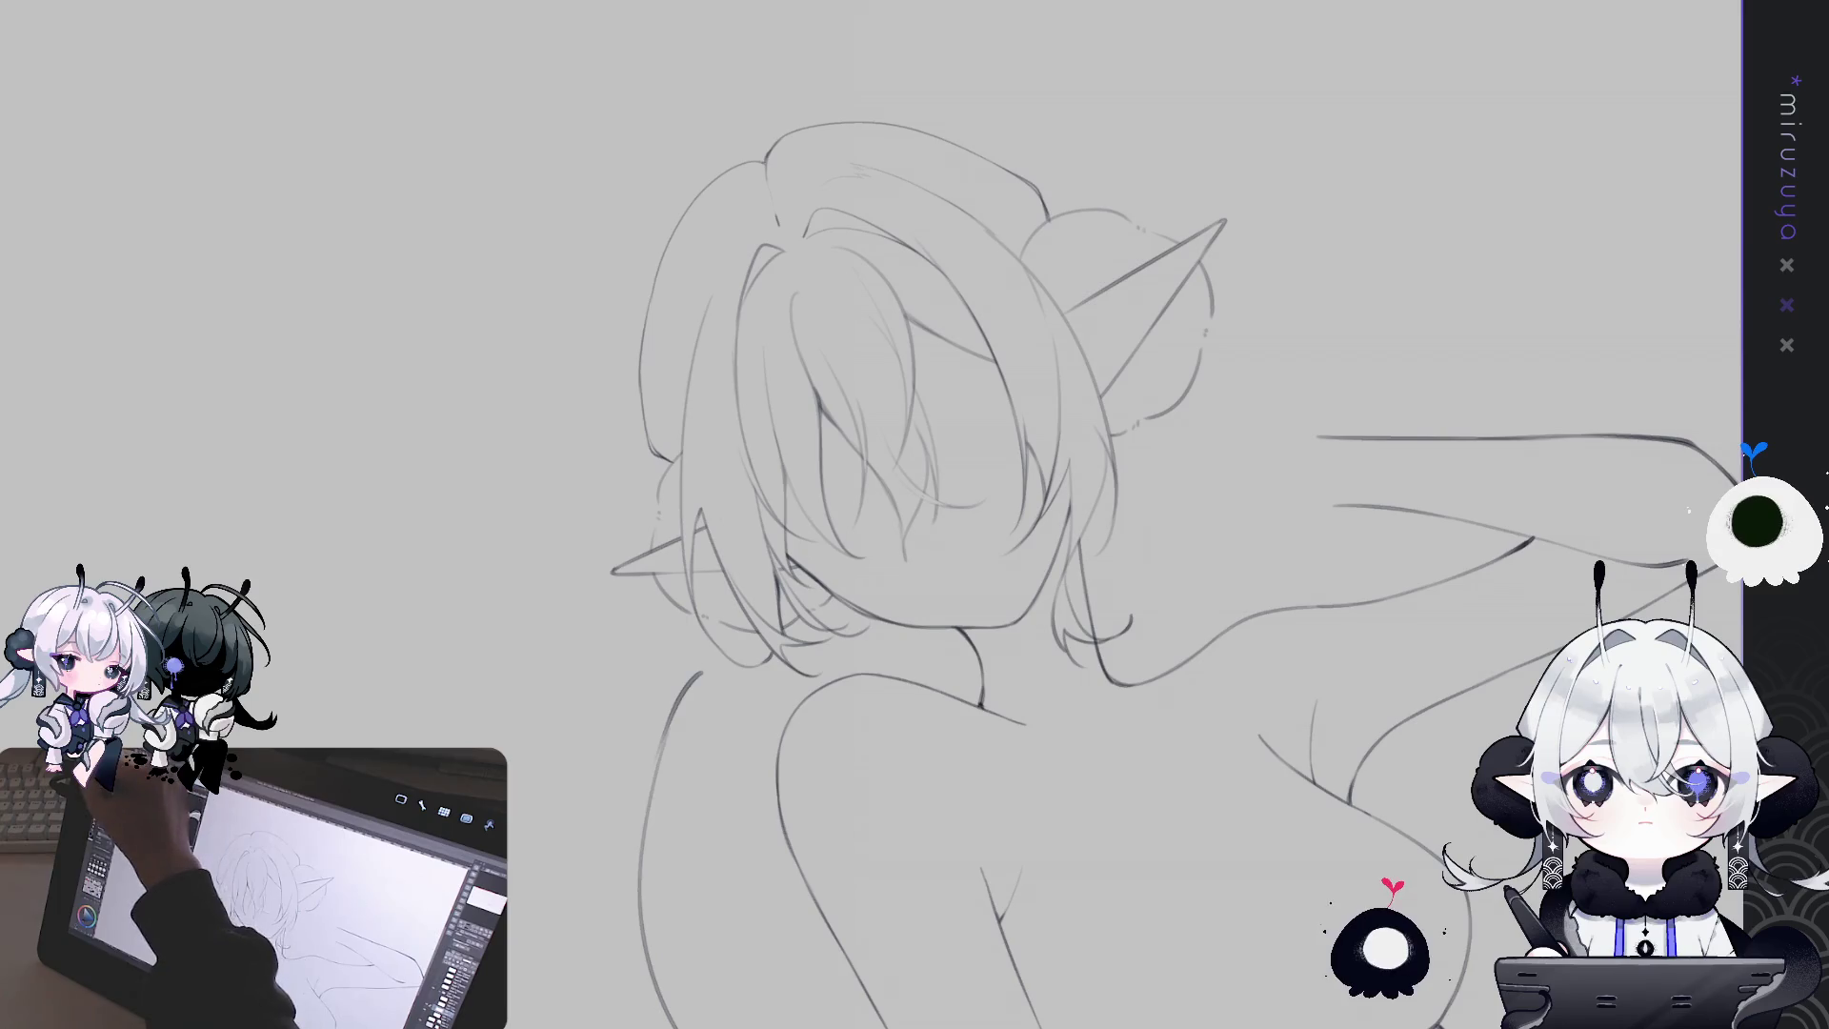
Add short arcs along the outer hair contour, then reset rotation and zoom out to the full canvas
{"action": "left_click_drag", "start_coordinate": [857, 476], "coordinate": [602, 241]}
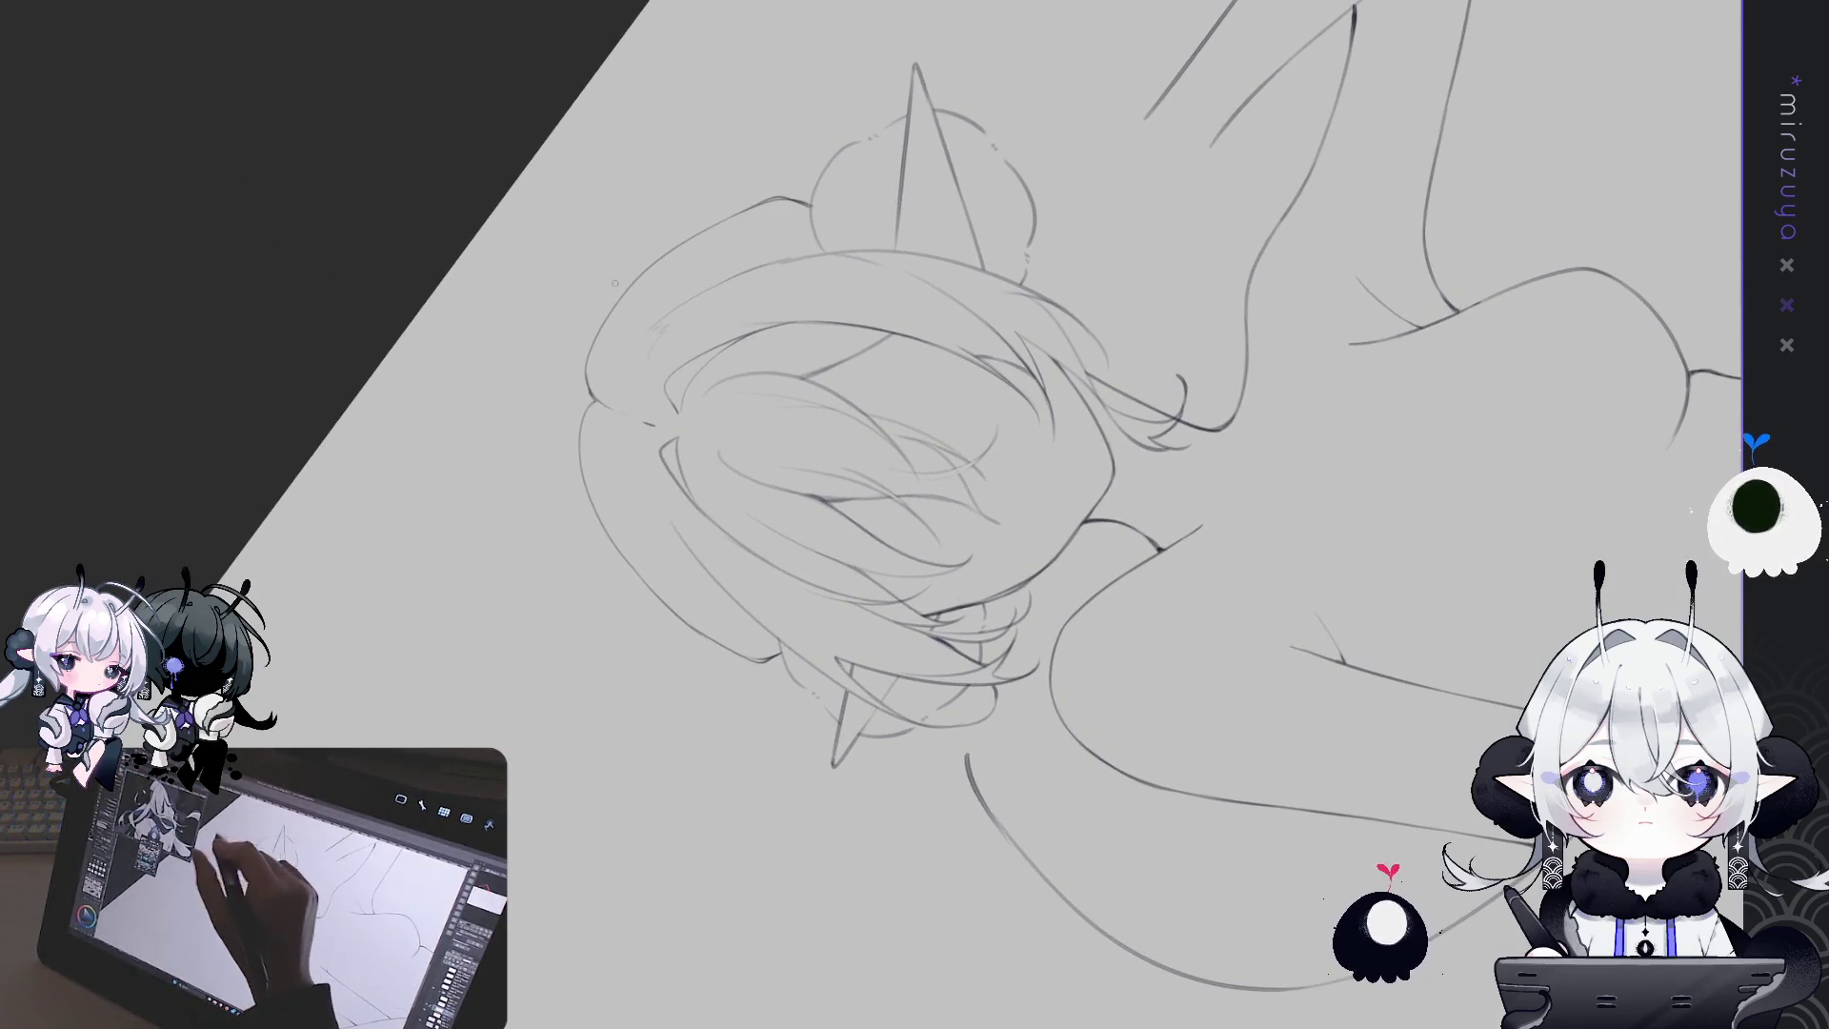
{"action": "mouse_move", "coordinate": [638, 423]}
{"action": "left_mouse_down"}
{"action": "mouse_move", "coordinate": [628, 461]}
{"action": "mouse_move", "coordinate": [684, 562]}
{"action": "left_mouse_up"}
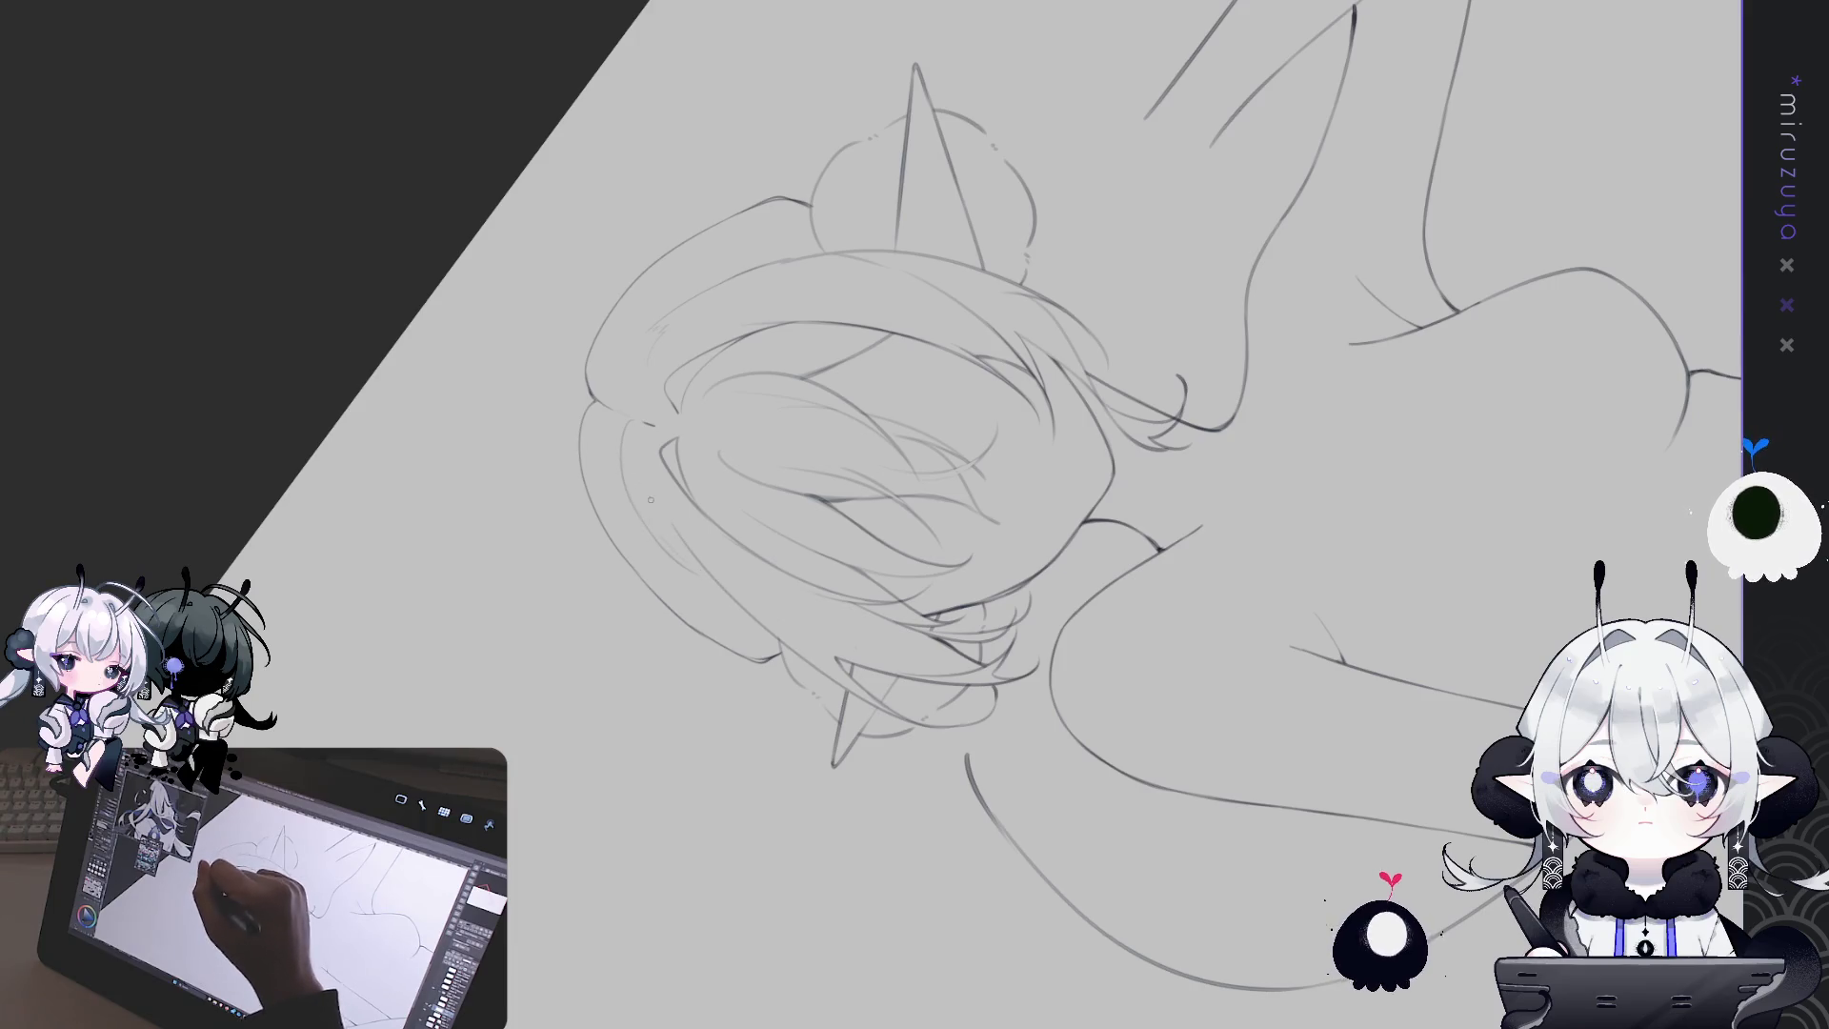
{"action": "left_click_drag", "start_coordinate": [603, 411], "coordinate": [593, 509]}
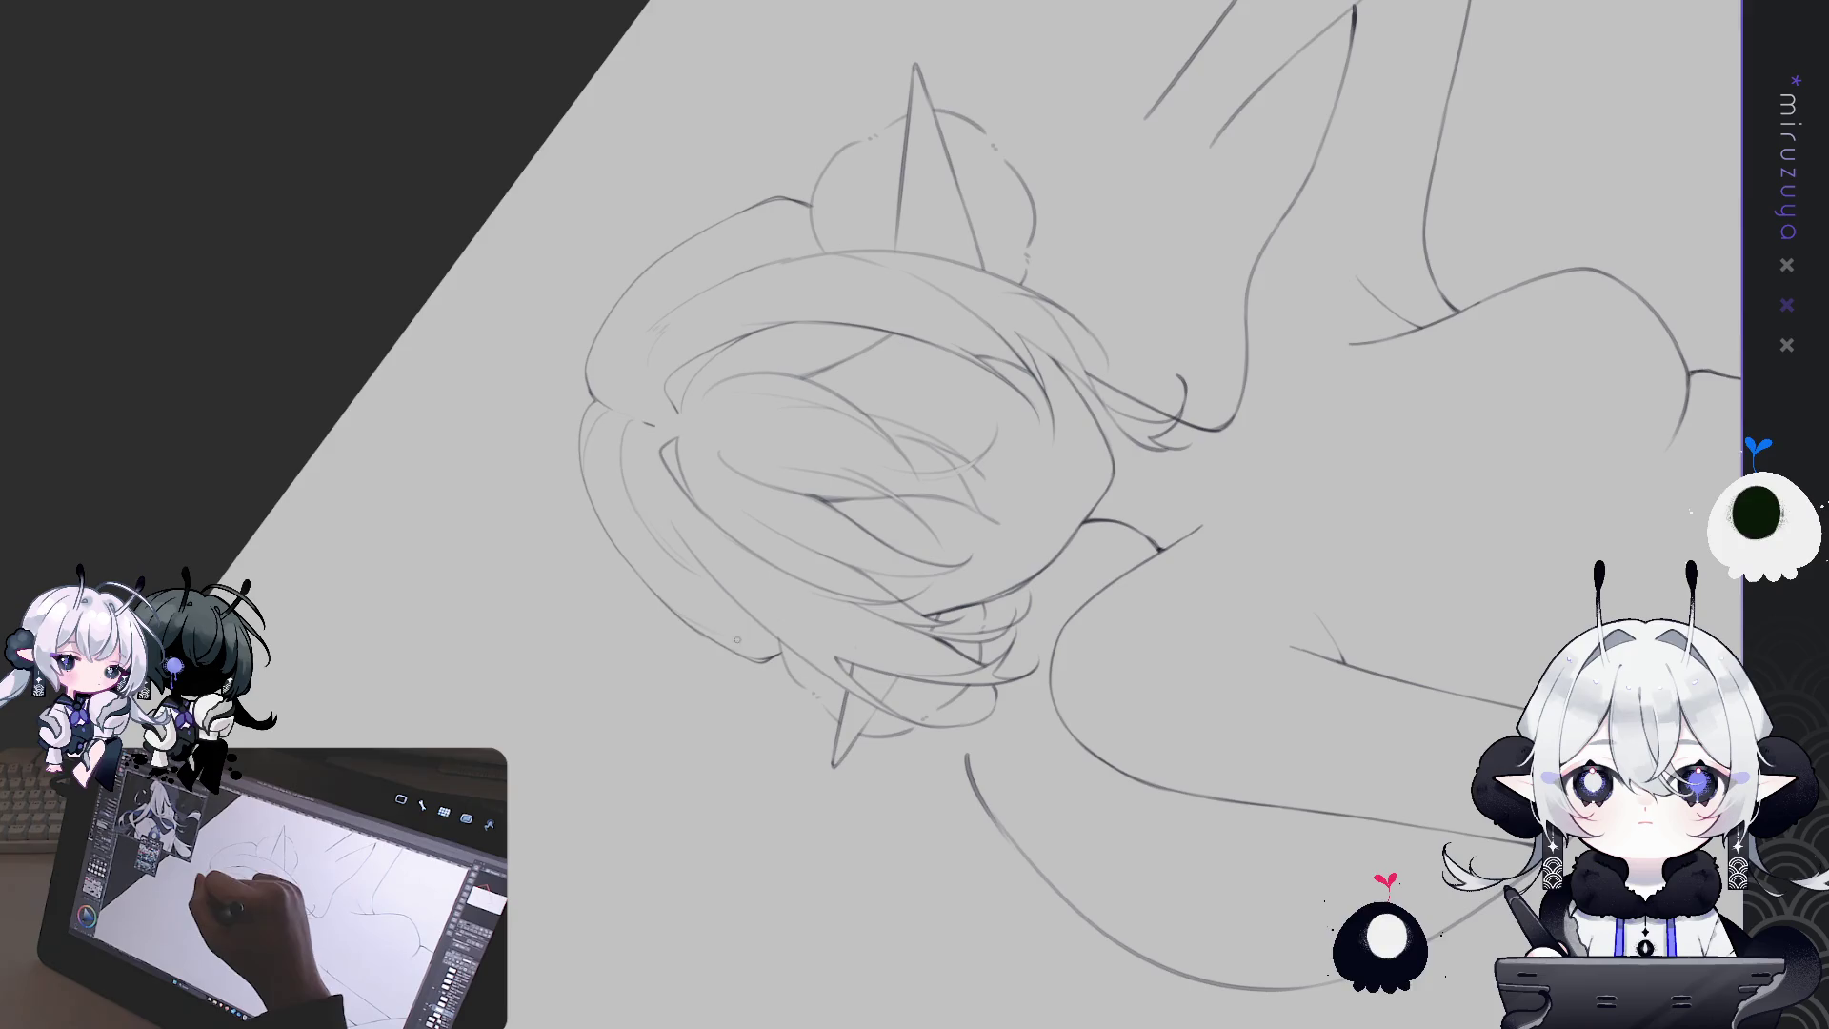
{"action": "mouse_move", "coordinate": [654, 586]}
{"action": "left_mouse_down"}
{"action": "mouse_move", "coordinate": [1272, 762]}
{"action": "mouse_move", "coordinate": [1247, 800]}
{"action": "left_mouse_up"}
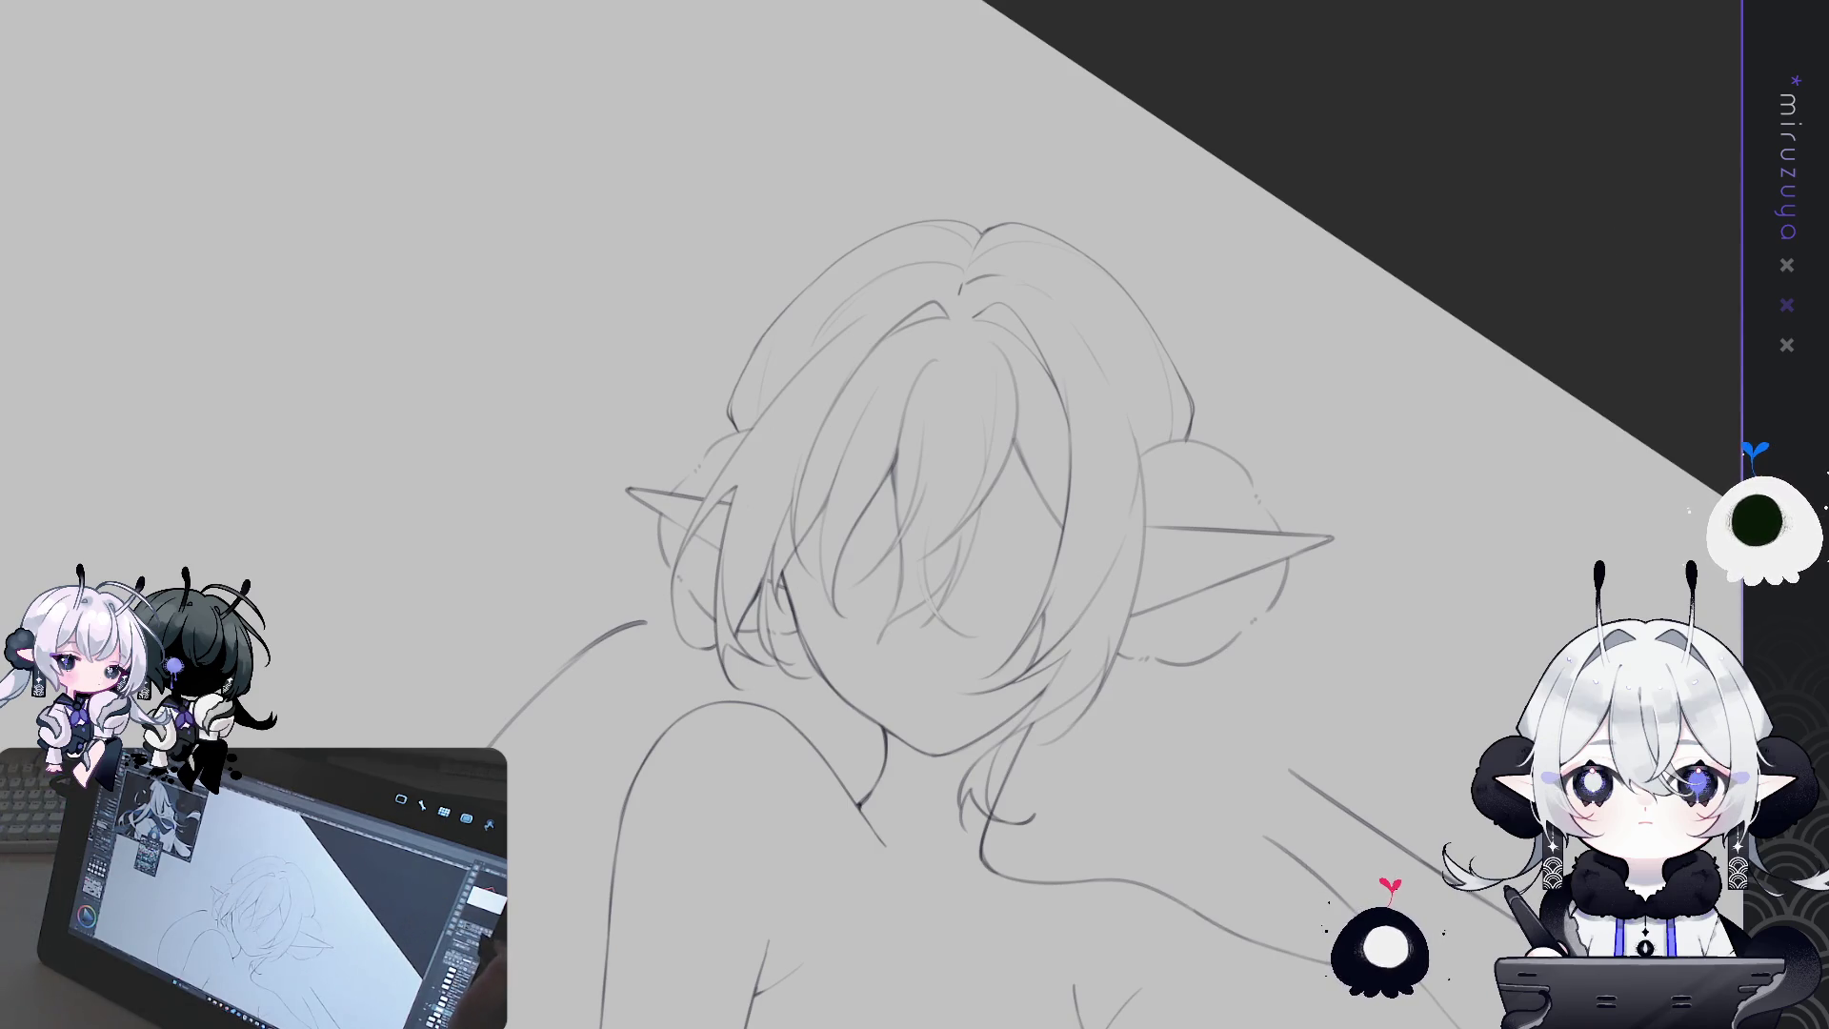
{"action": "key", "text": "ctrl+0"}
{"action": "key", "text": "ctrl+minus"}
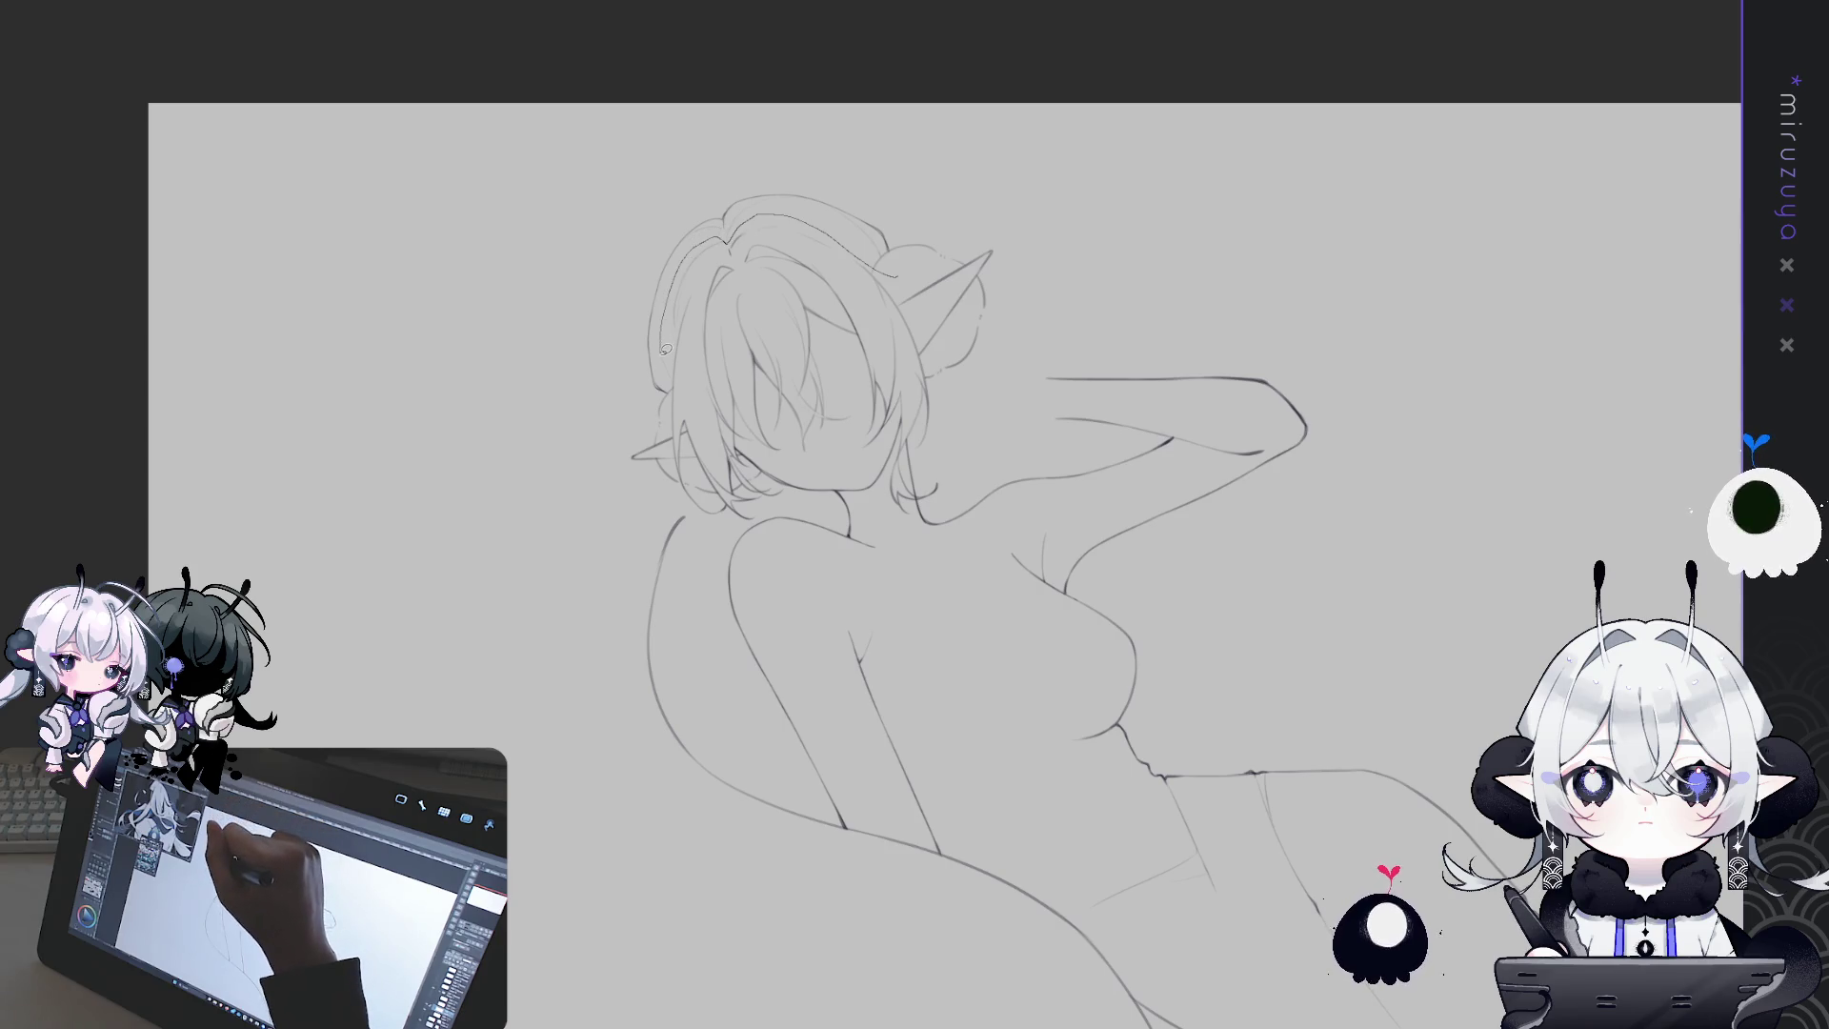
{"action": "left_click_drag", "start_coordinate": [831, 69], "coordinate": [893, 90]}
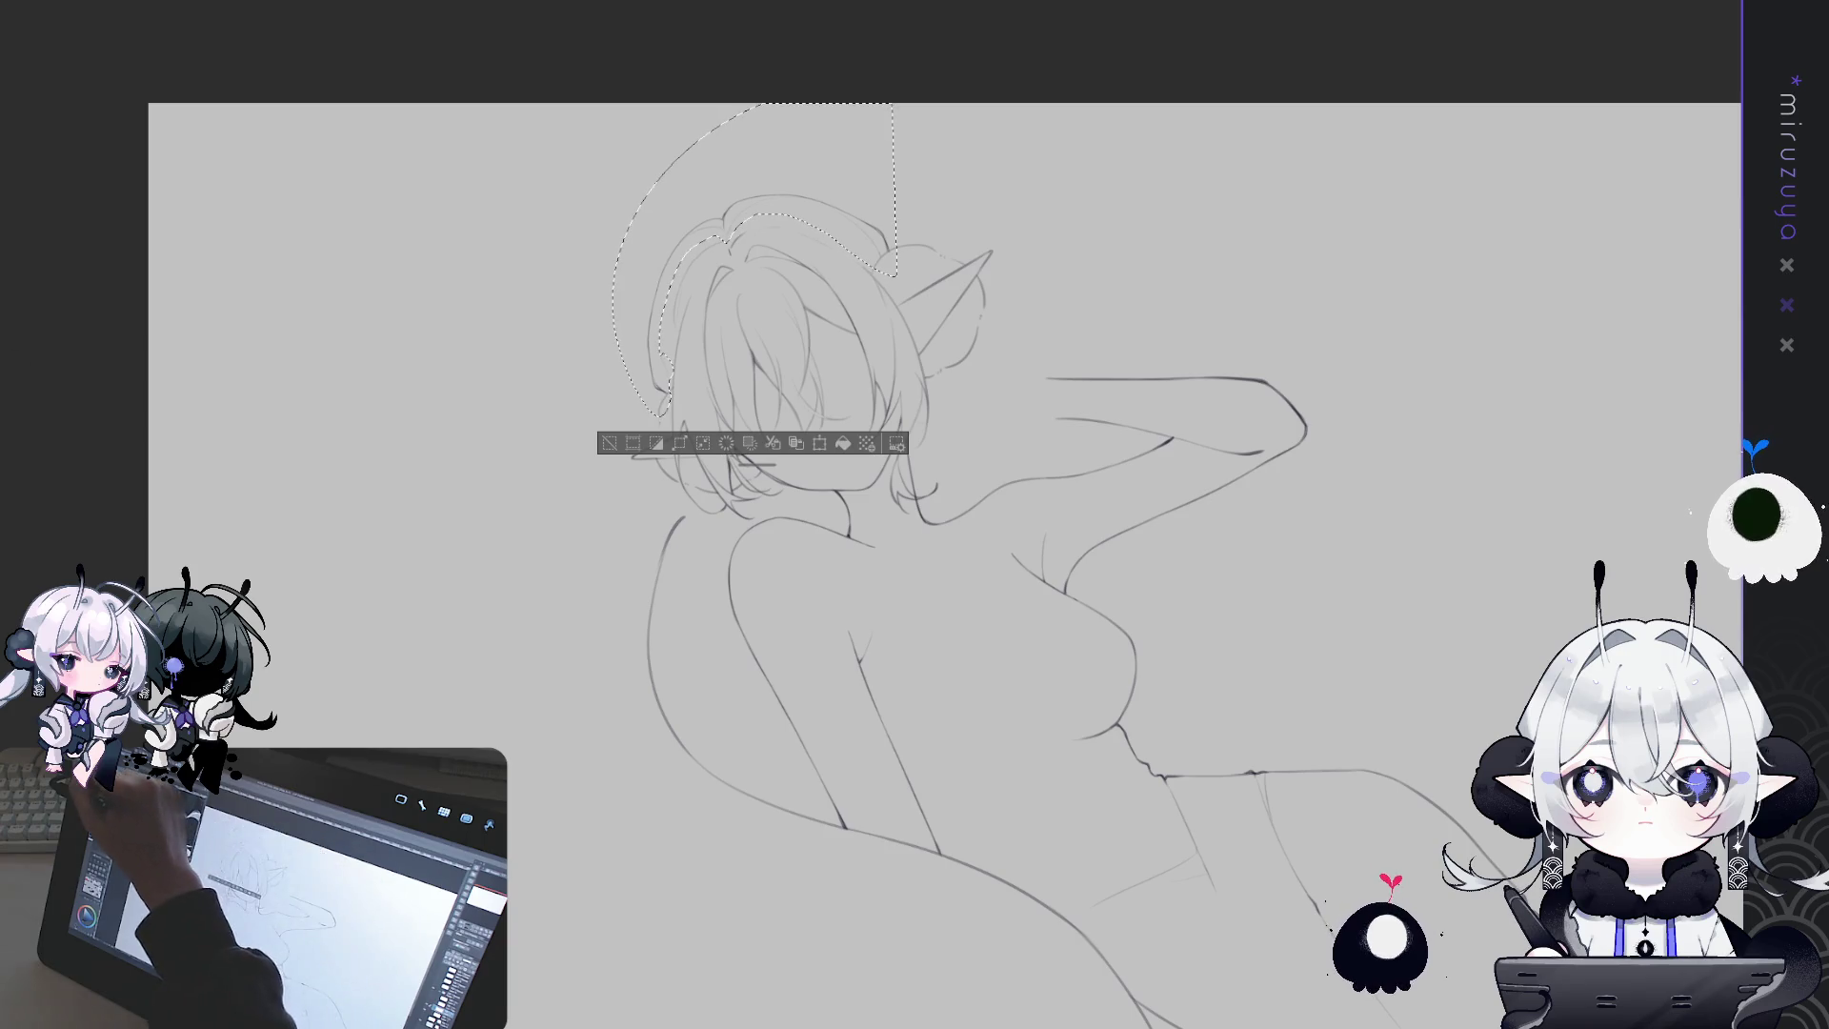
{"action": "key", "text": "e"}
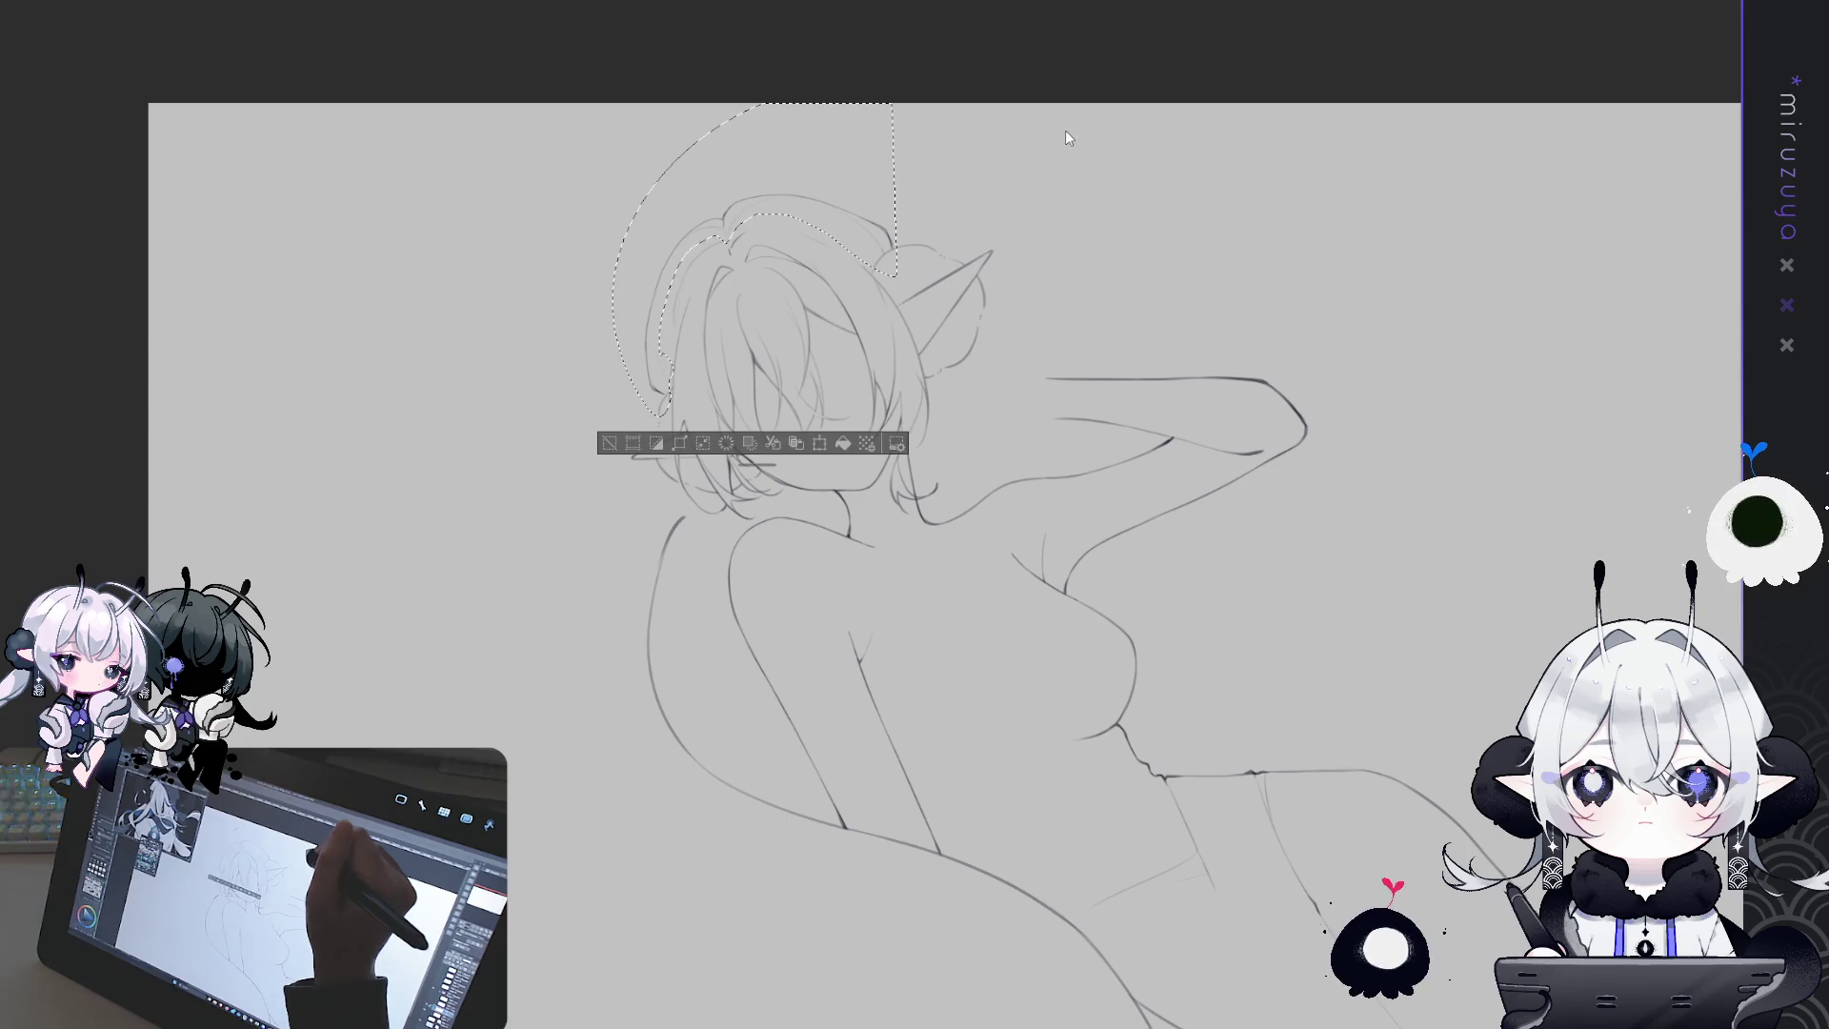
{"action": "key", "text": "ctrl+d"}
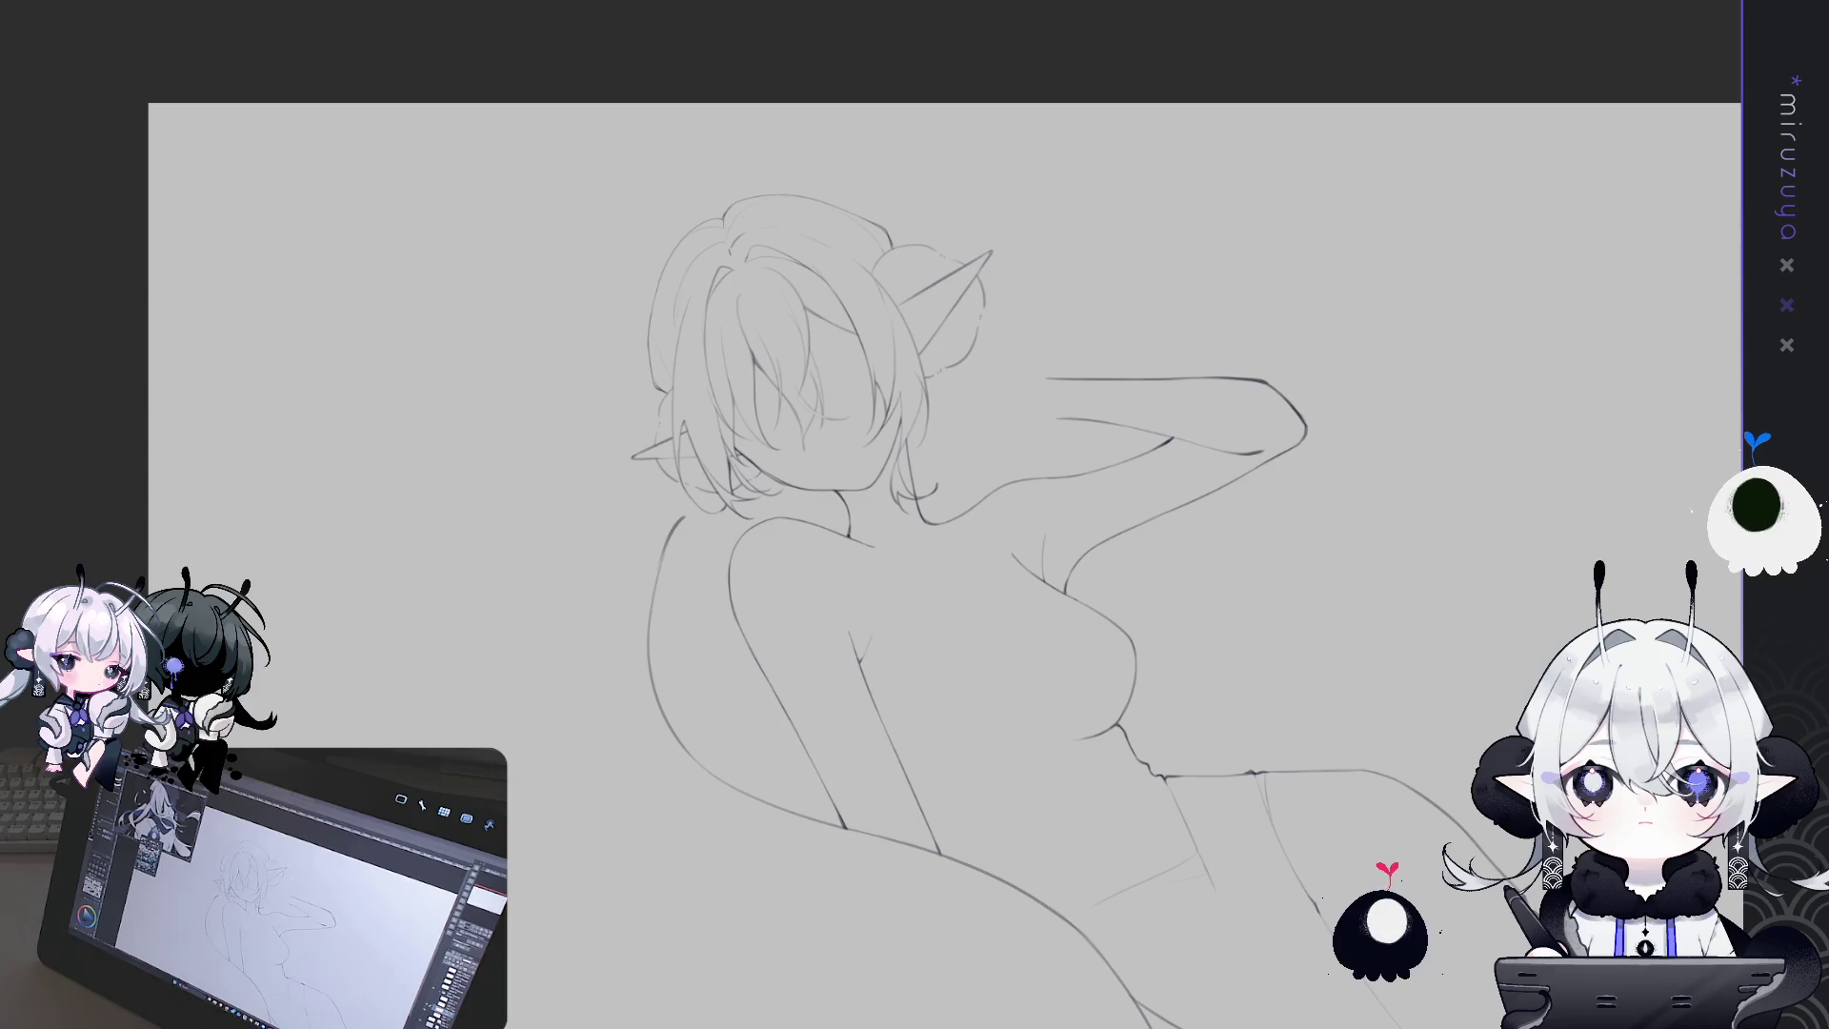
{"action": "left_click_drag", "start_coordinate": [1510, 514], "coordinate": [1517, 556]}
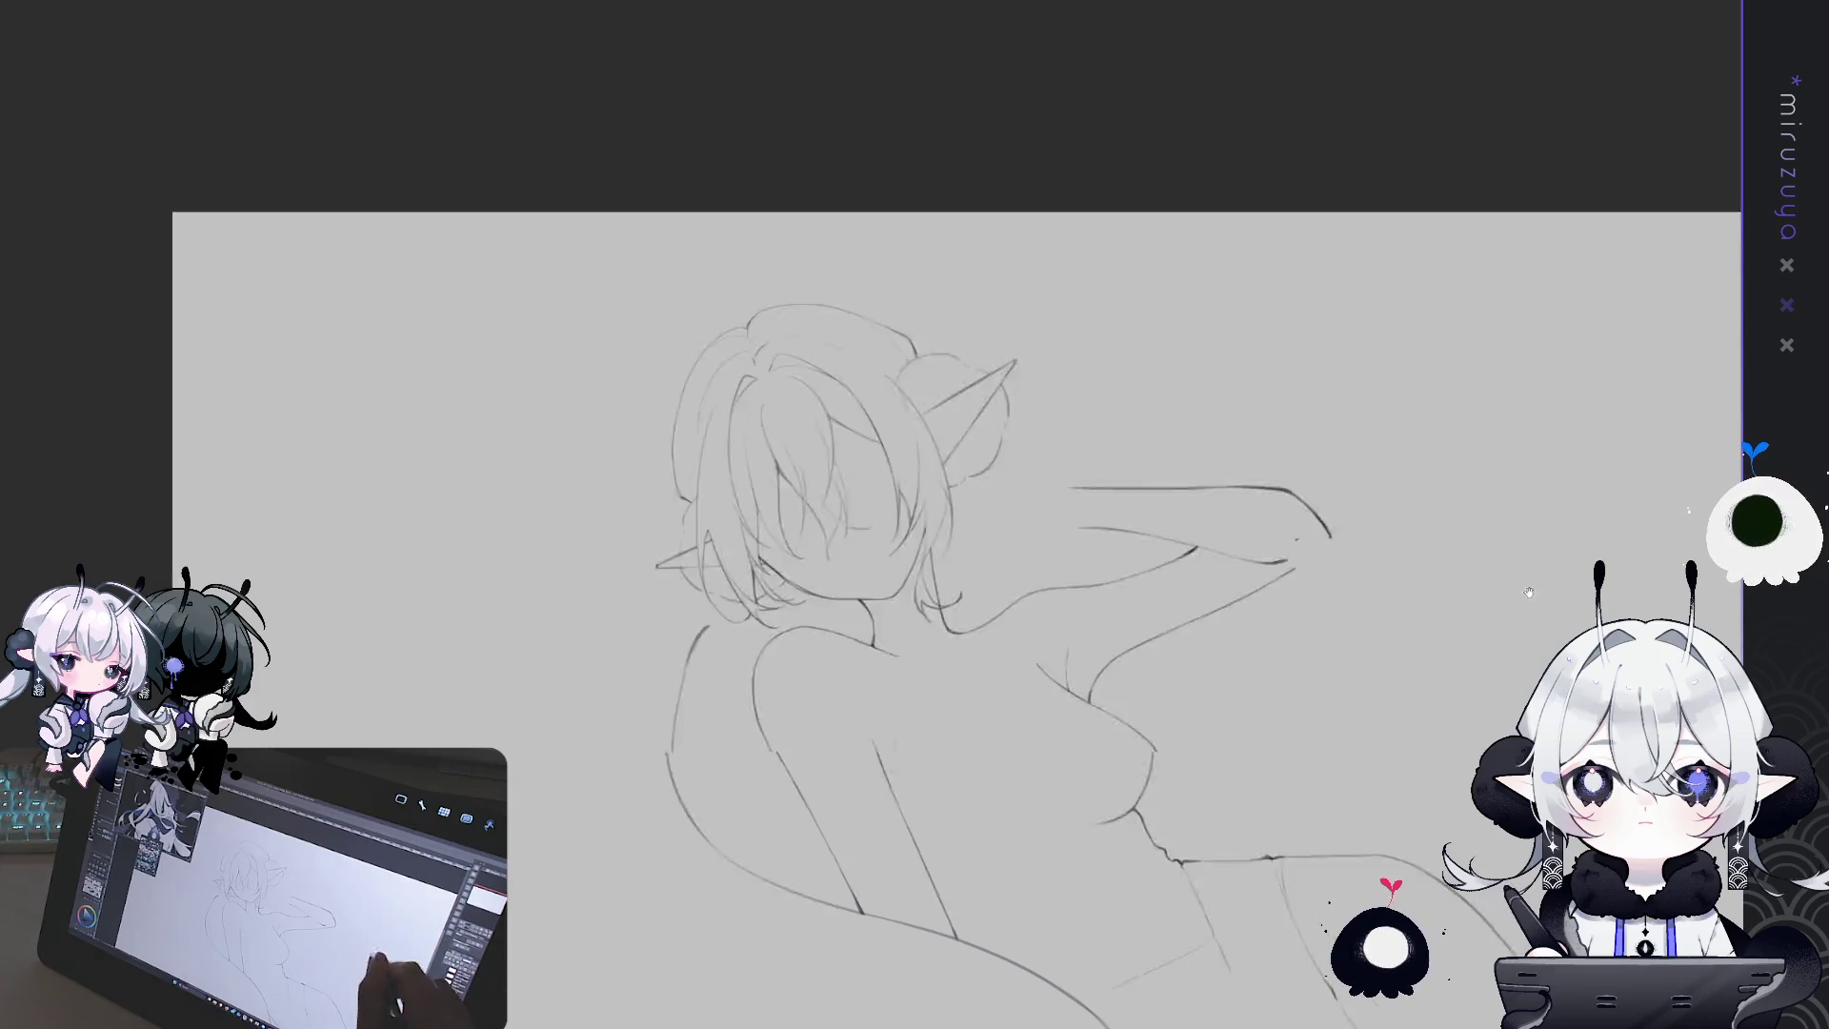
Zoom in close on the girl's head and tilt the view to a shallow angle
{"action": "key", "text": "ctrl+plus"}
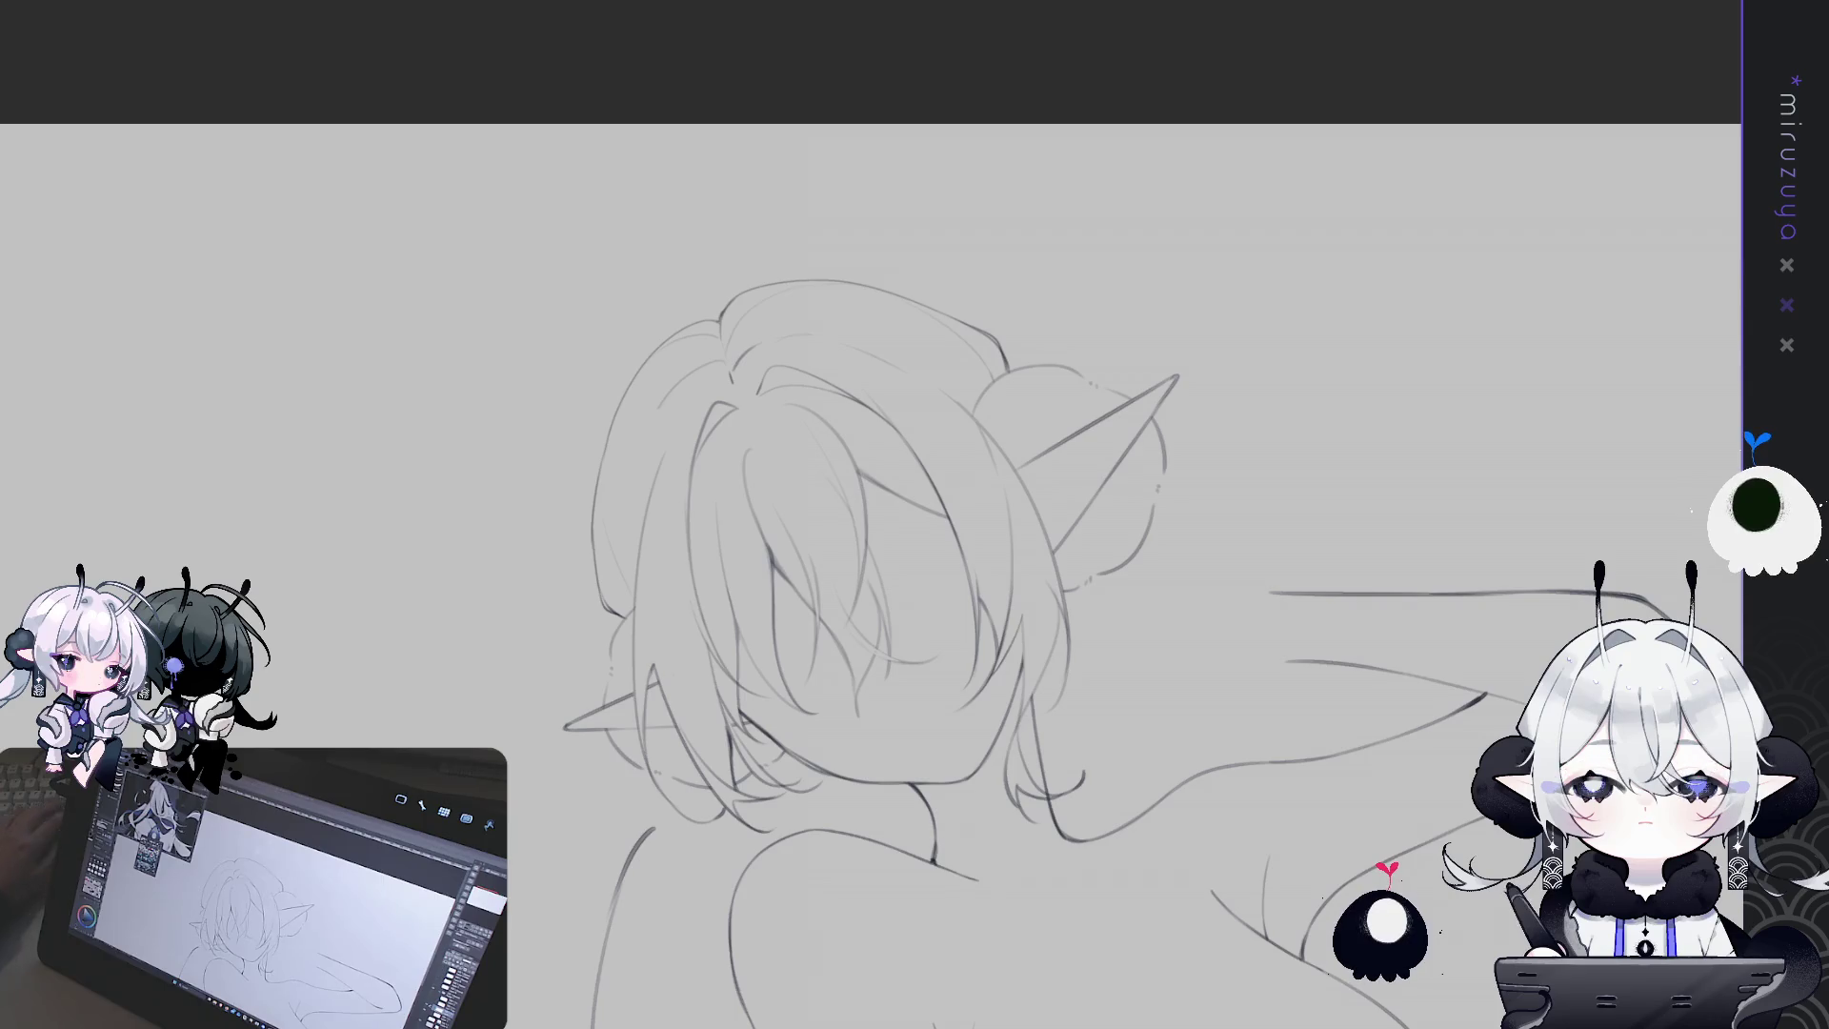
{"action": "mouse_move", "coordinate": [1008, 278]}
{"action": "left_mouse_down"}
{"action": "mouse_move", "coordinate": [1215, 764]}
{"action": "mouse_move", "coordinate": [1202, 752]}
{"action": "left_mouse_up"}
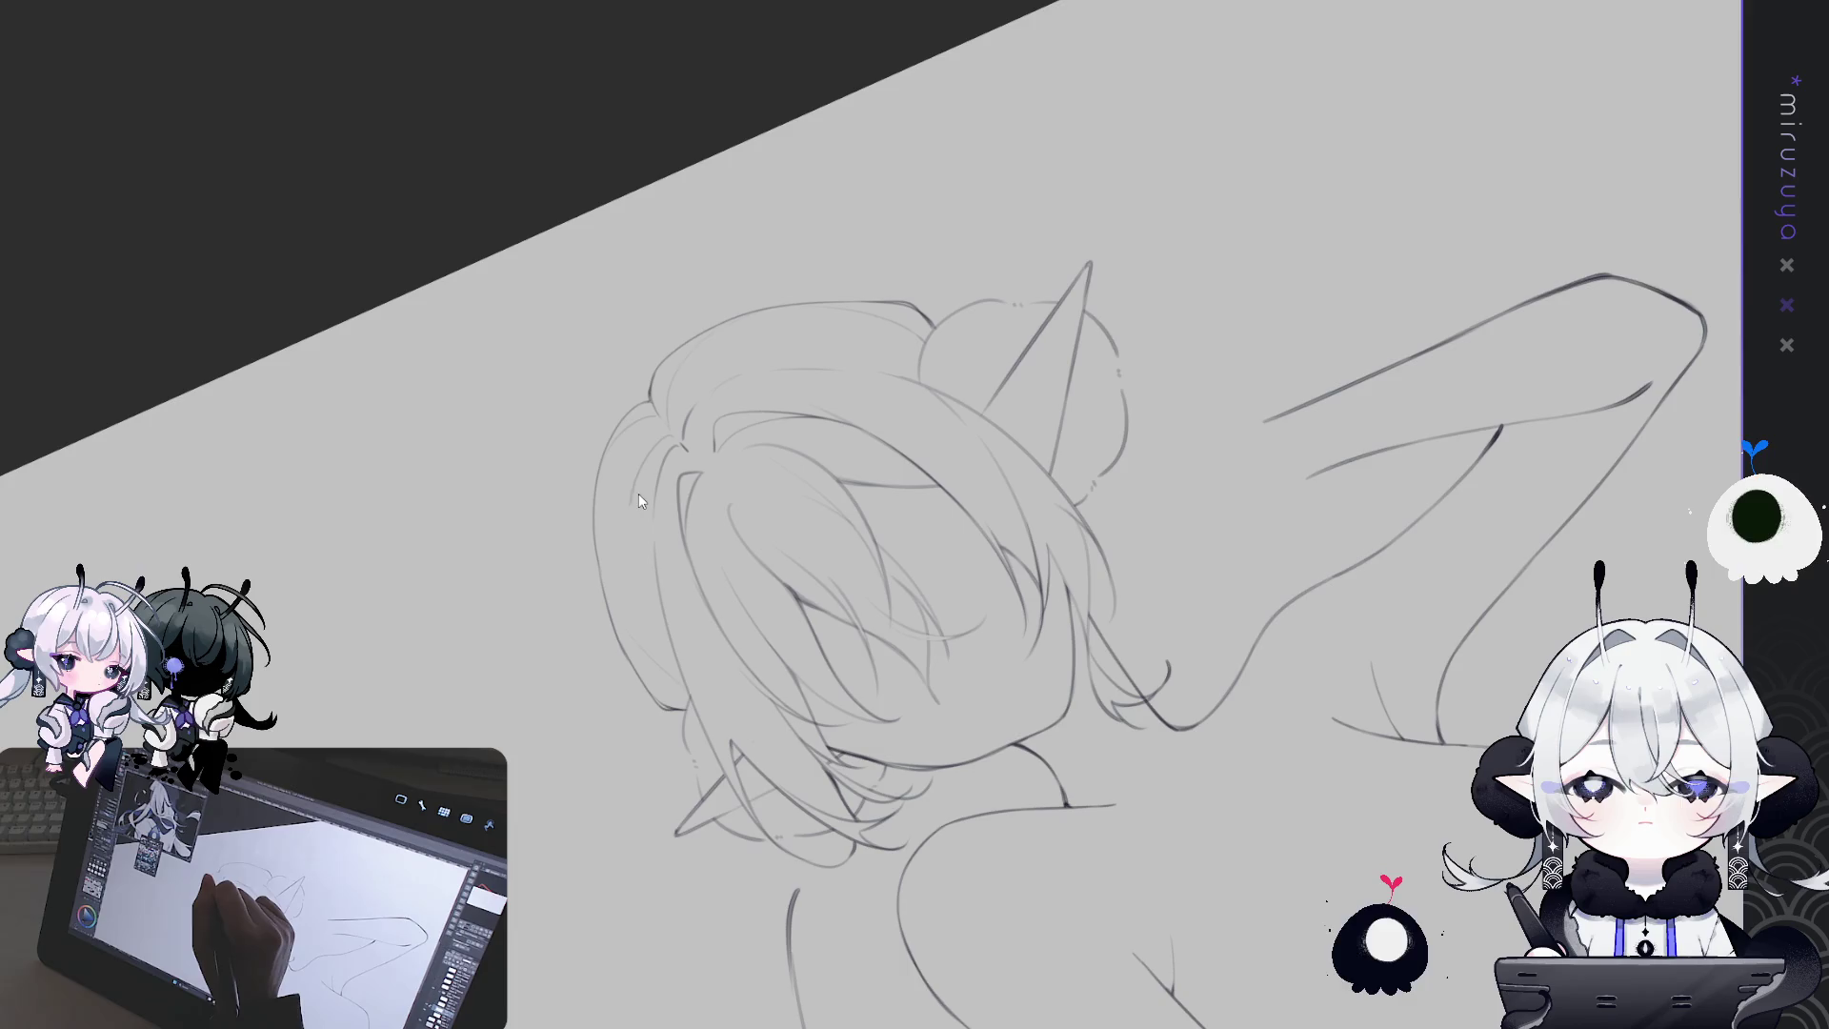
{"action": "mouse_move", "coordinate": [648, 607]}
{"action": "left_mouse_down"}
{"action": "mouse_move", "coordinate": [1378, 698]}
{"action": "mouse_move", "coordinate": [1319, 569]}
{"action": "mouse_move", "coordinate": [1410, 800]}
{"action": "left_mouse_up"}
Show the blue rough sketch layer and rotate the view about 15° for drawing
{"action": "key", "text": "ctrl+z"}
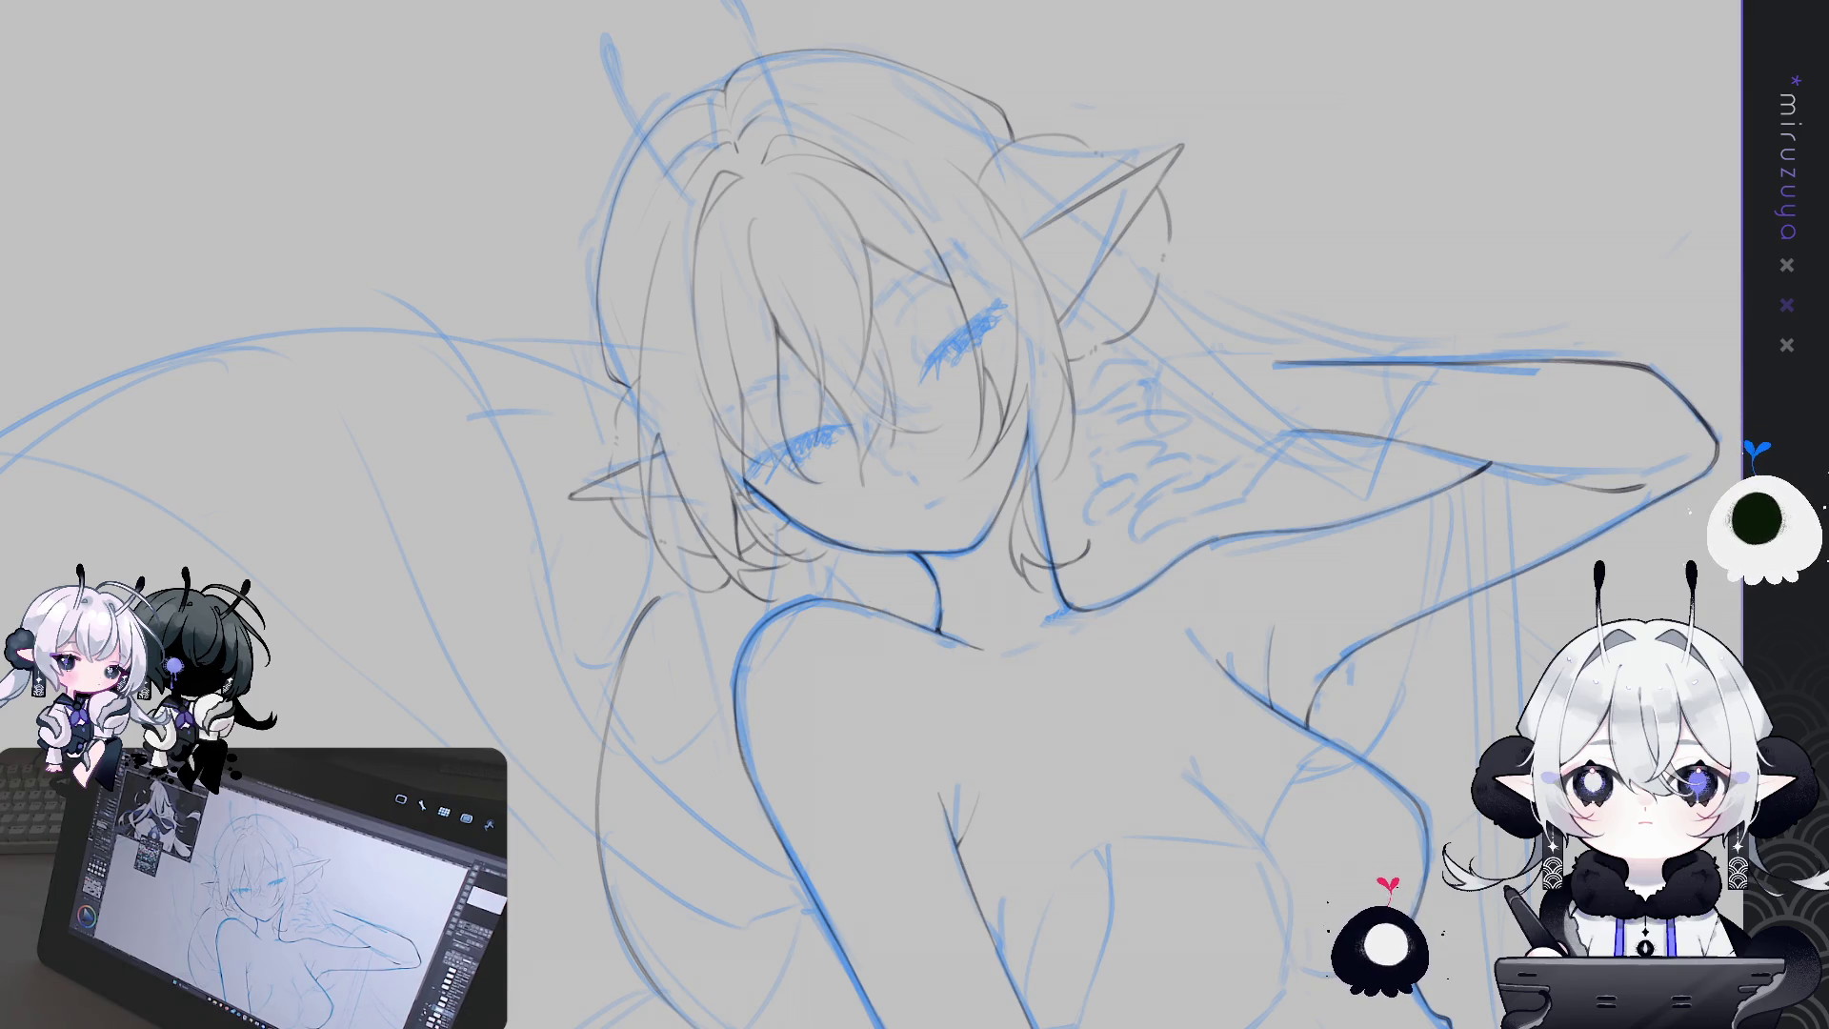
{"action": "left_click_drag", "start_coordinate": [819, 457], "coordinate": [1238, 428]}
{"action": "key", "text": "ctrl+minus"}
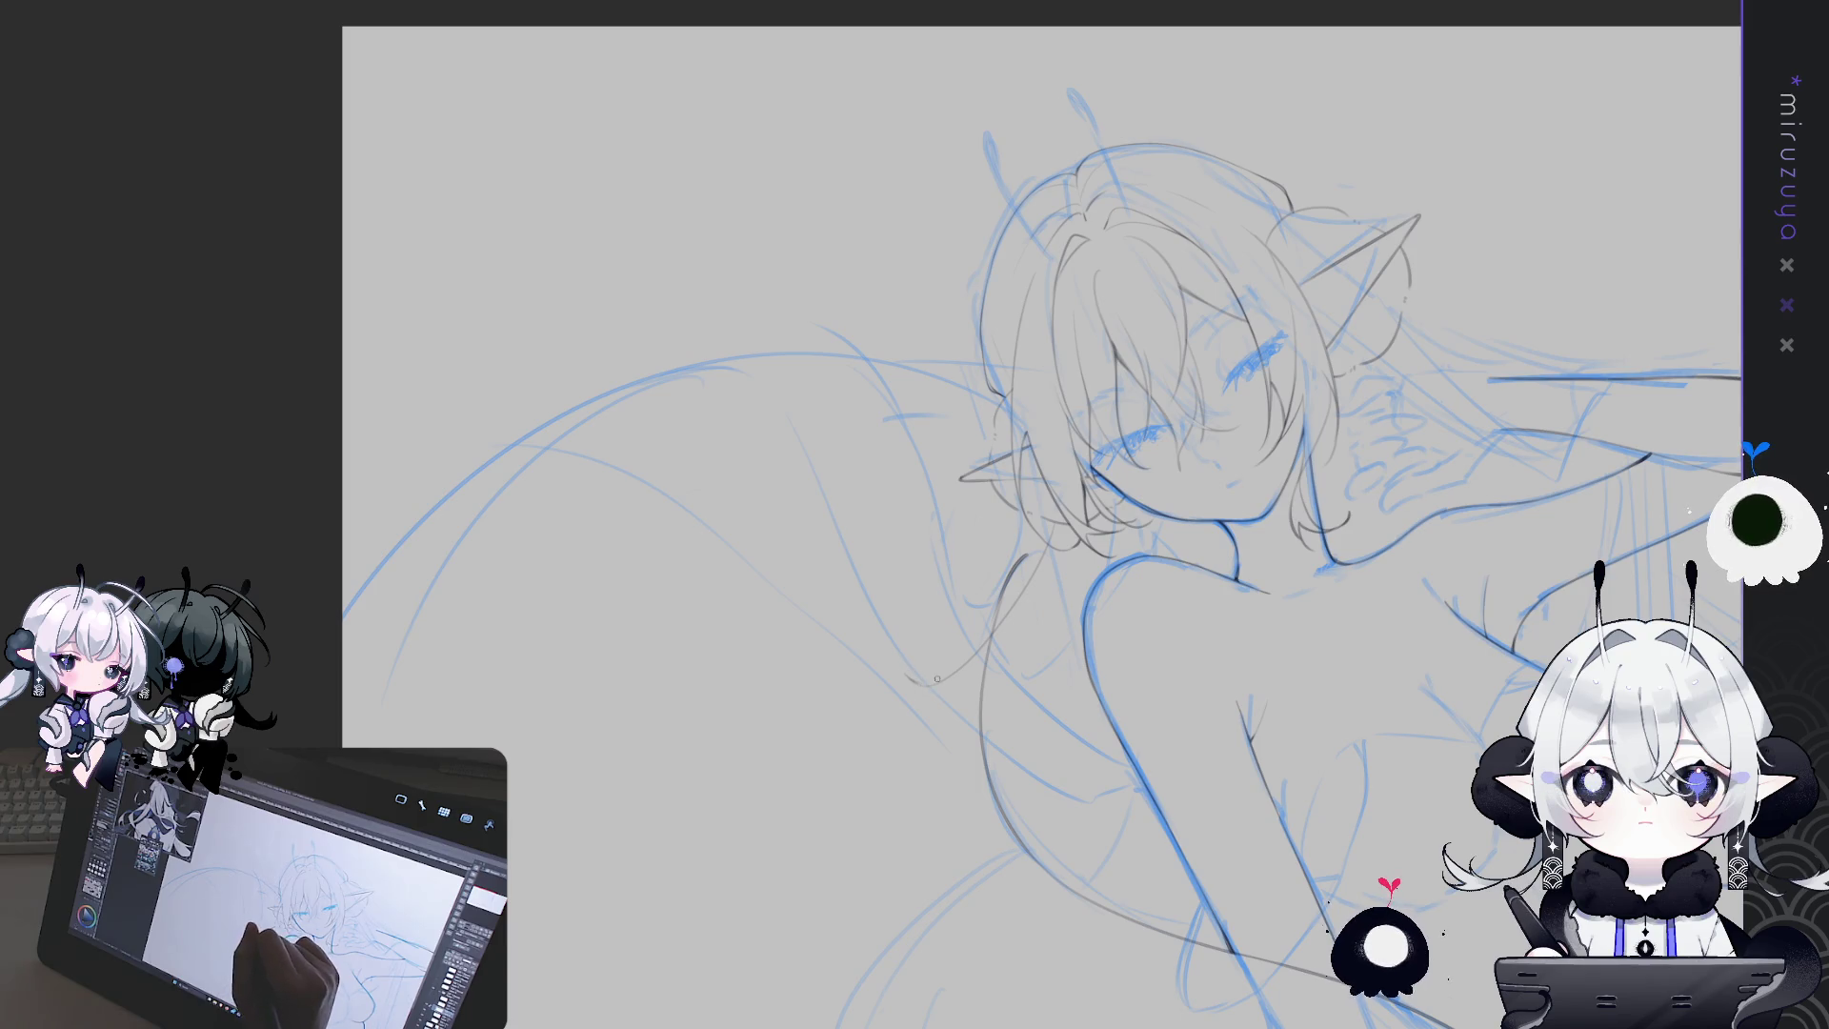
{"action": "left_click_drag", "start_coordinate": [908, 677], "coordinate": [1065, 561]}
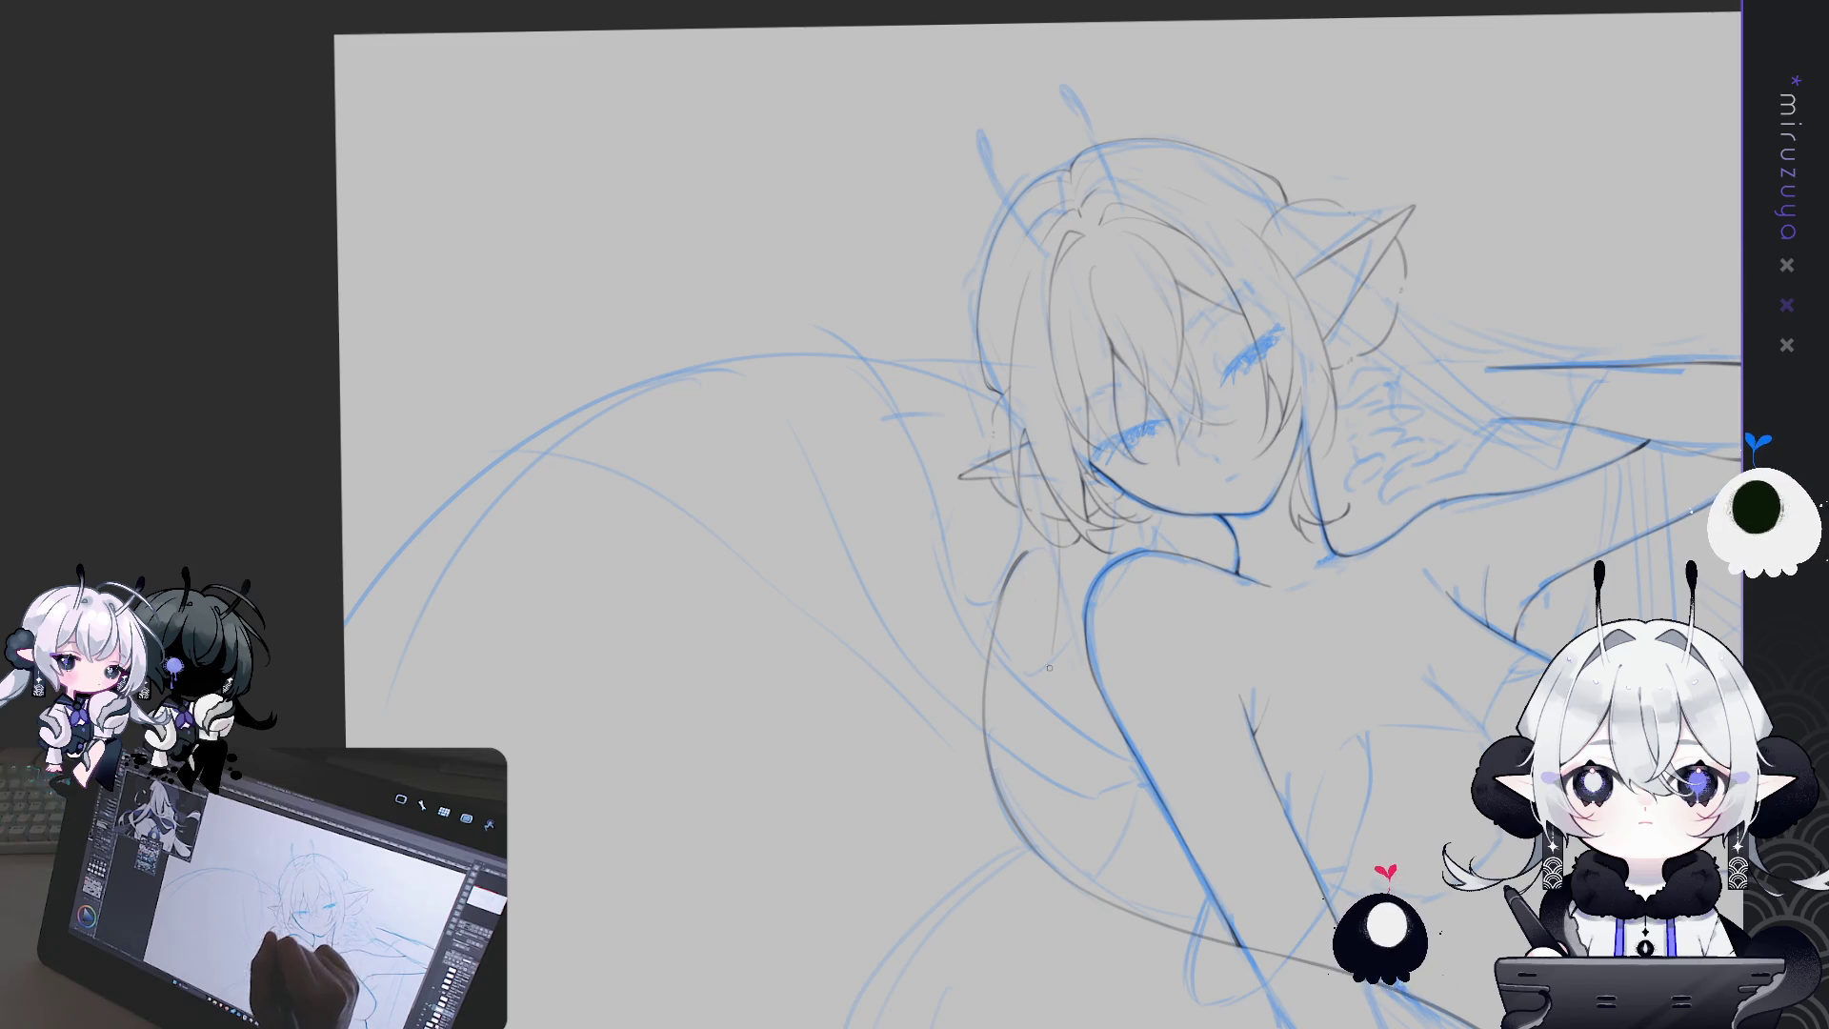
{"action": "left_click_drag", "start_coordinate": [1139, 627], "coordinate": [585, 314]}
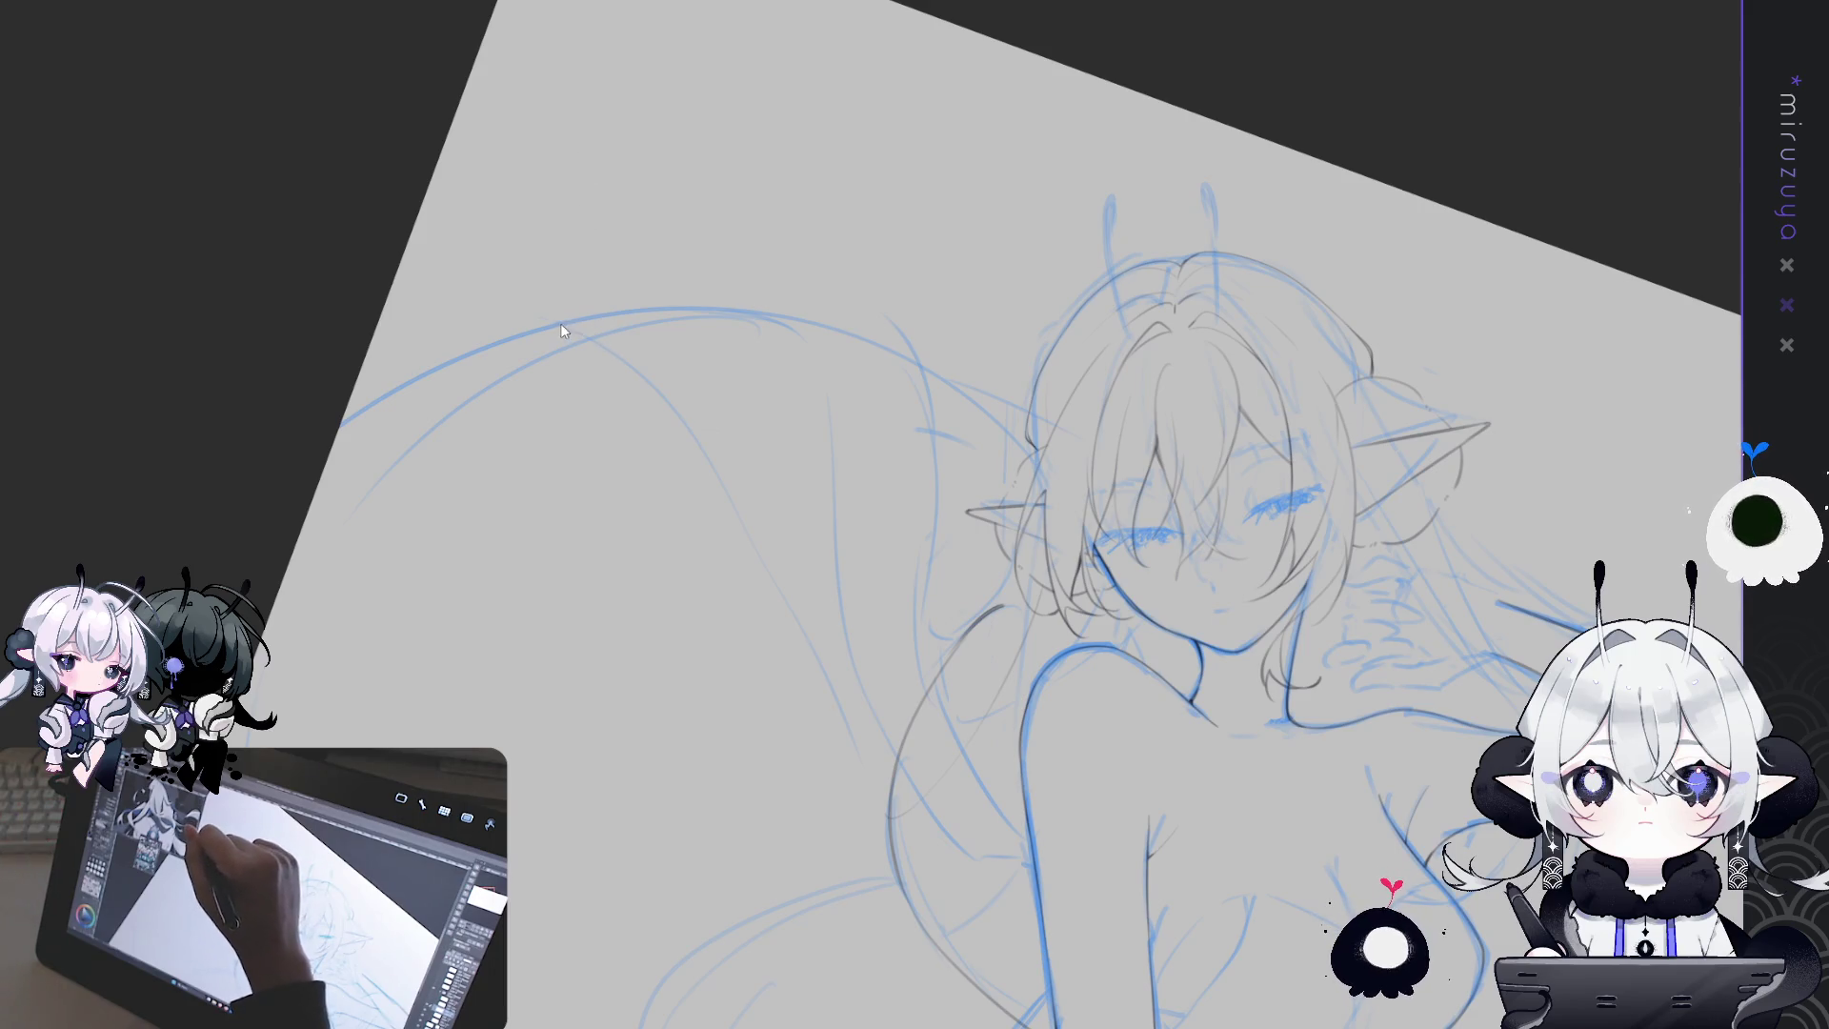
Draw the long curving grey tail outline, undoing stray strokes and extending it downward
{"action": "mouse_move", "coordinate": [562, 321]}
{"action": "left_mouse_down"}
{"action": "mouse_move", "coordinate": [601, 341]}
{"action": "mouse_move", "coordinate": [745, 557]}
{"action": "left_mouse_up"}
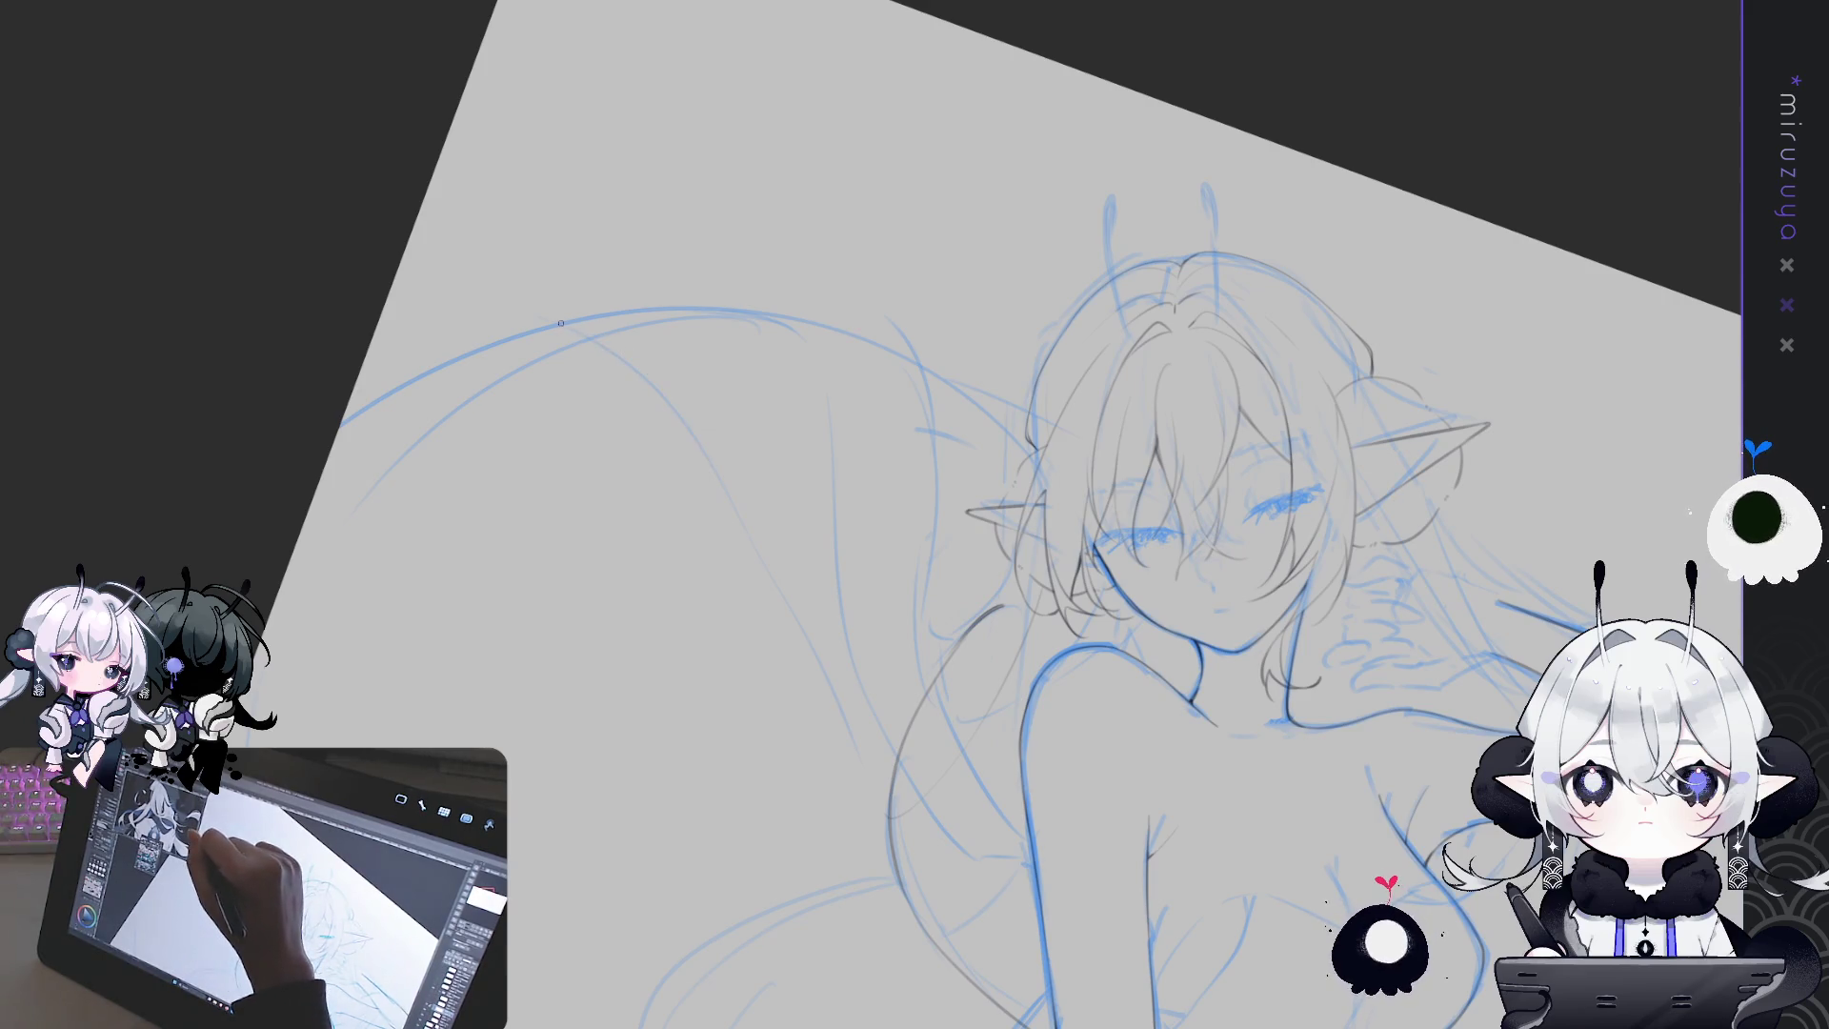
{"action": "key", "text": "ctrl+z"}
{"action": "mouse_move", "coordinate": [573, 320]}
{"action": "left_mouse_down"}
{"action": "mouse_move", "coordinate": [770, 538]}
{"action": "mouse_move", "coordinate": [848, 766]}
{"action": "left_mouse_up"}
{"action": "key", "text": "ctrl+z"}
{"action": "left_click_drag", "start_coordinate": [762, 514], "coordinate": [881, 808]}
{"action": "mouse_move", "coordinate": [772, 520]}
{"action": "left_mouse_down"}
{"action": "mouse_move", "coordinate": [873, 805]}
{"action": "mouse_move", "coordinate": [1054, 534]}
{"action": "left_mouse_up"}
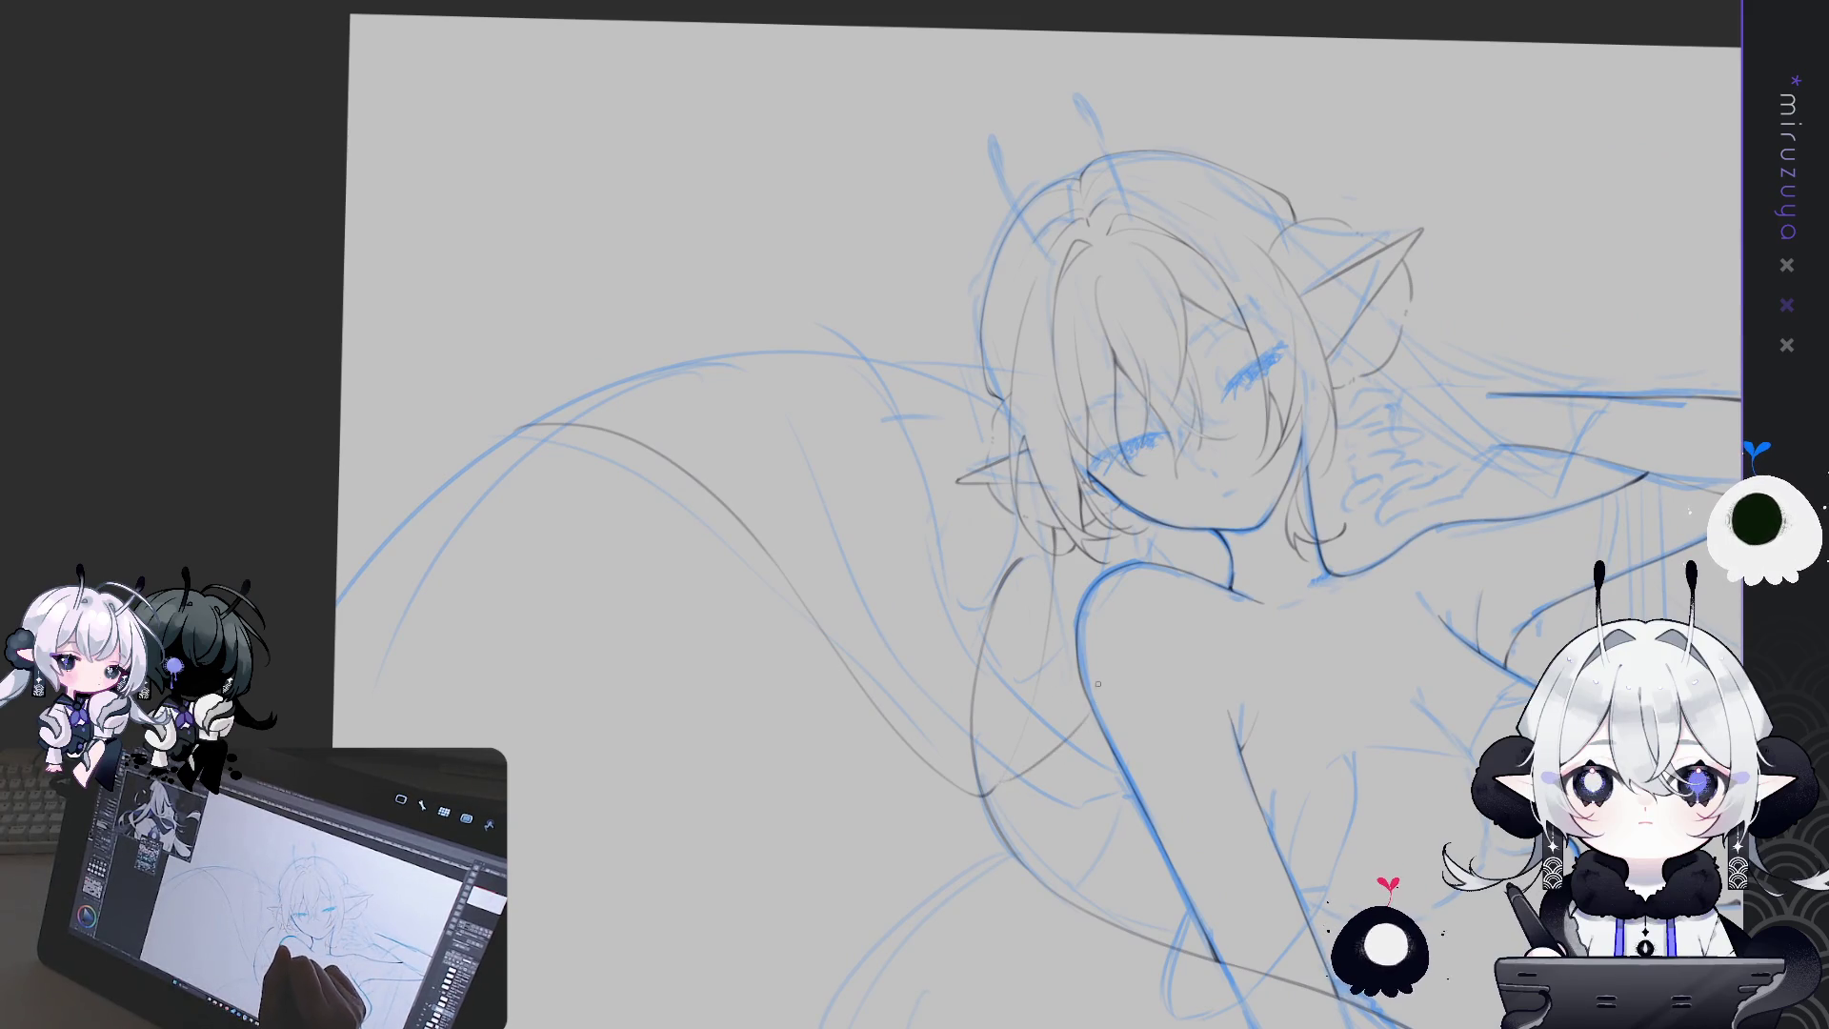
Add a short grey stroke to the tail, undoing an accidental shift of the line art
{"action": "left_click_drag", "start_coordinate": [1091, 698], "coordinate": [1040, 762]}
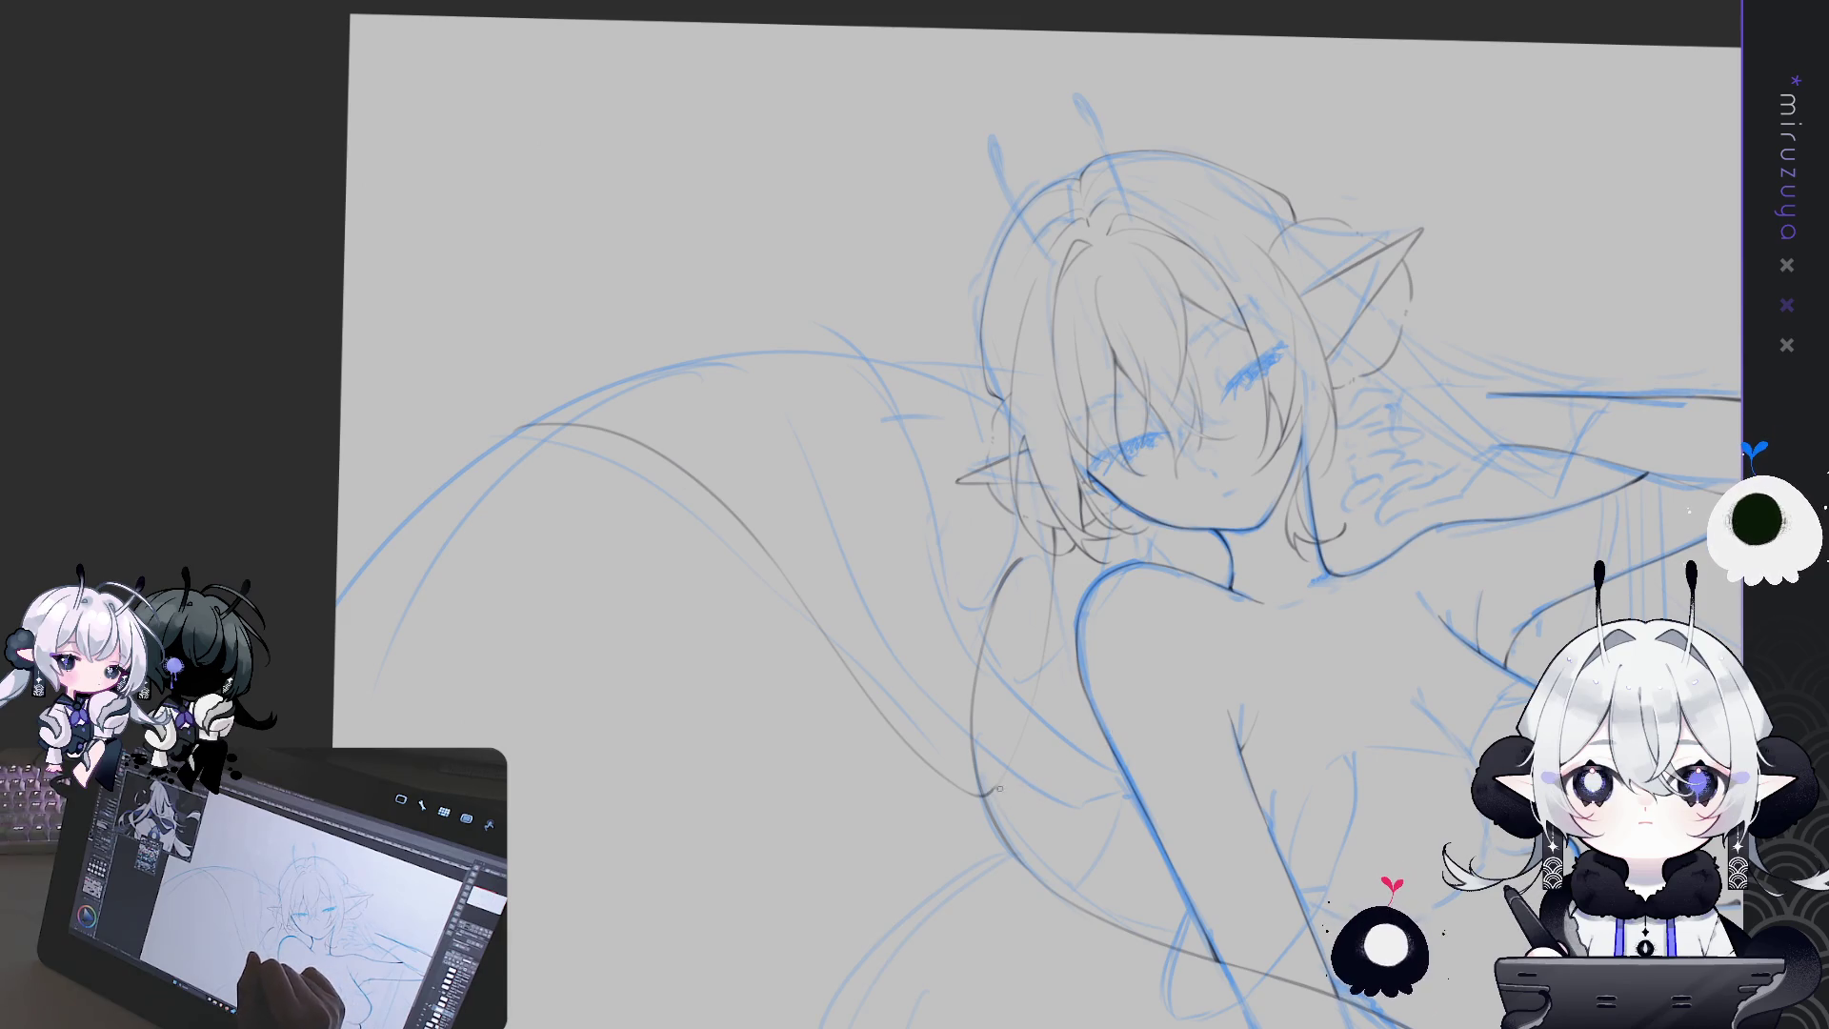
{"action": "left_click_drag", "start_coordinate": [1134, 718], "coordinate": [1111, 739]}
{"action": "key", "text": "ctrl+z"}
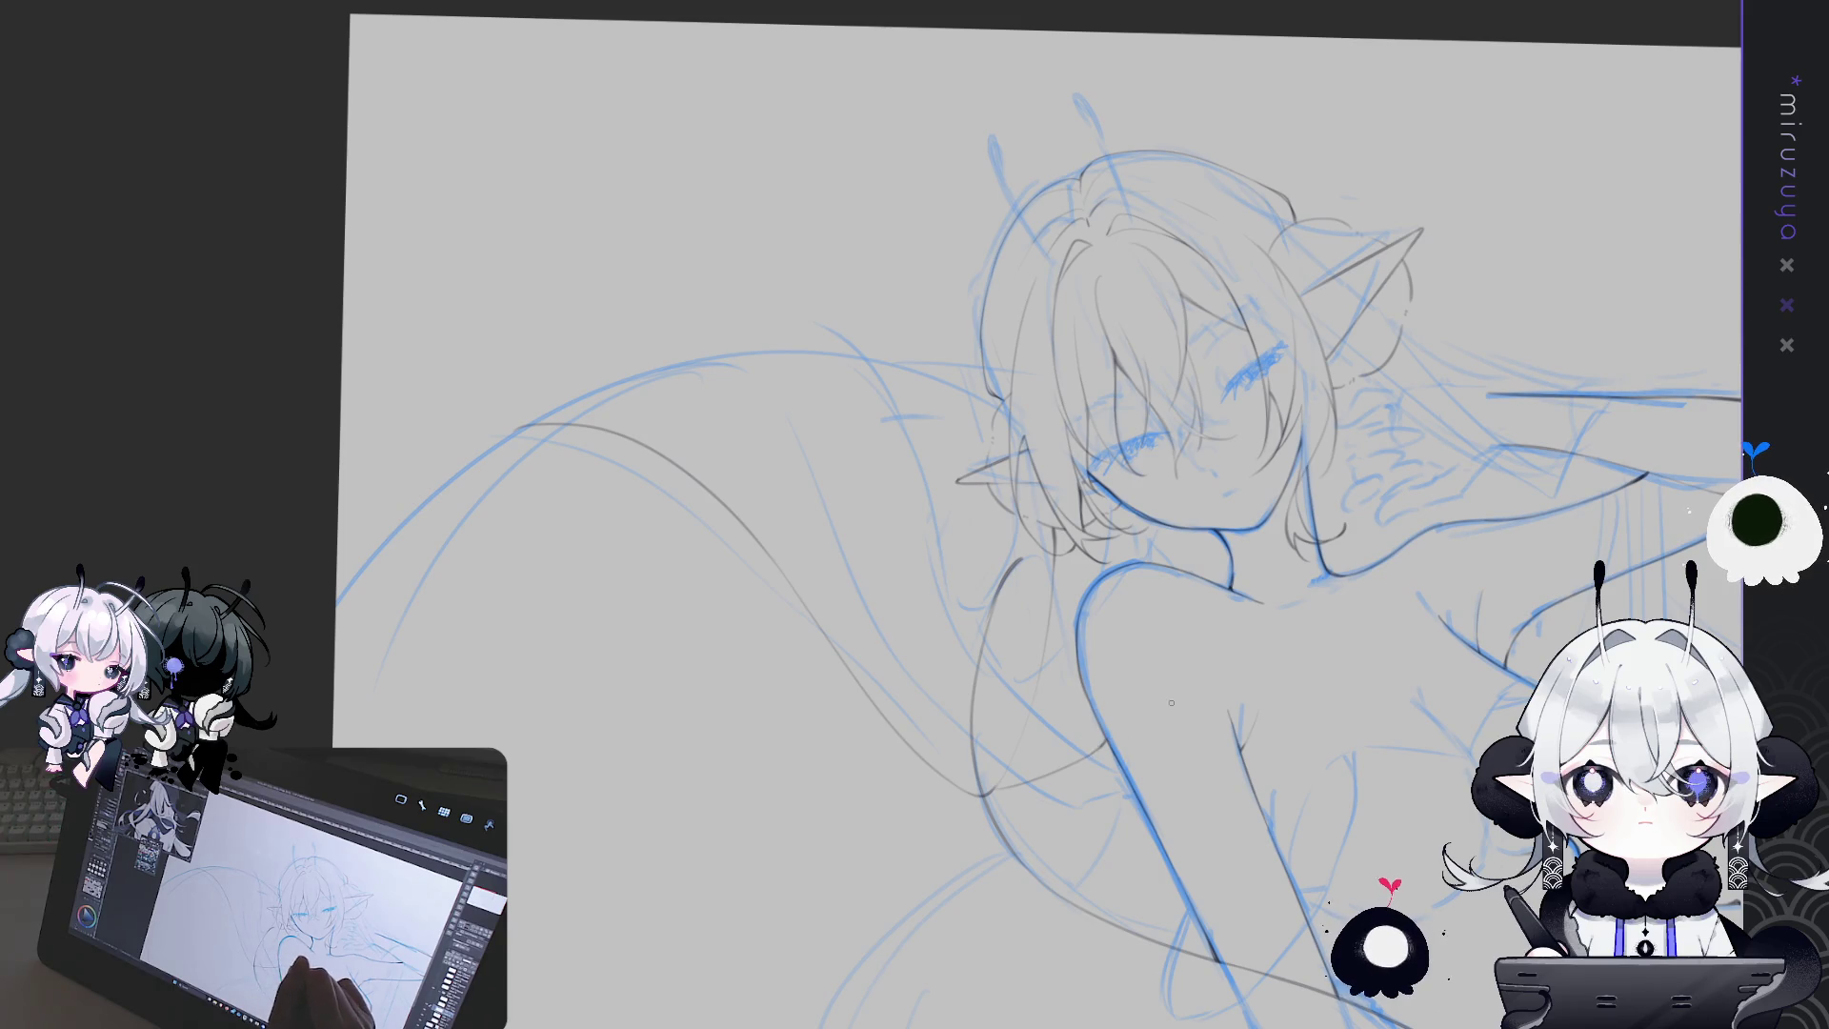
{"action": "left_click_drag", "start_coordinate": [1144, 736], "coordinate": [1181, 467]}
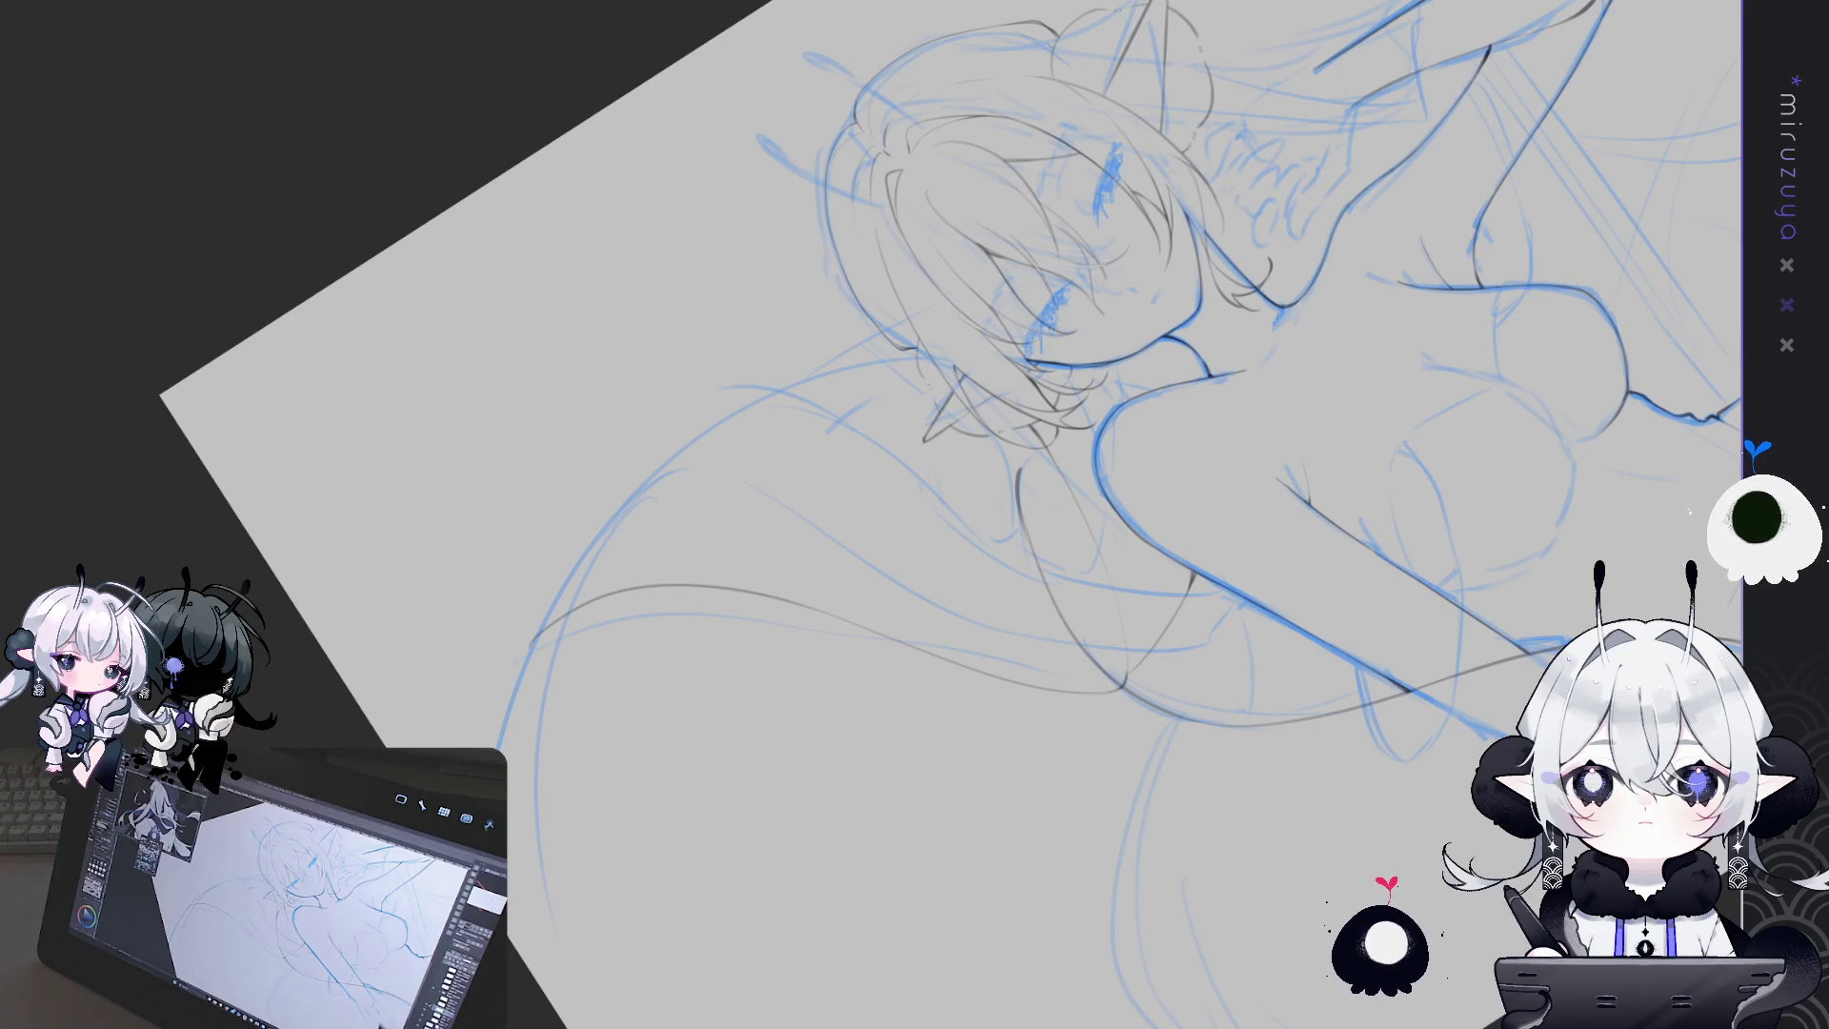
Level the view and ink shoulder lines, mirroring the canvas to check them
{"action": "left_click_drag", "start_coordinate": [953, 476], "coordinate": [1048, 572]}
{"action": "left_click_drag", "start_coordinate": [952, 476], "coordinate": [1048, 533]}
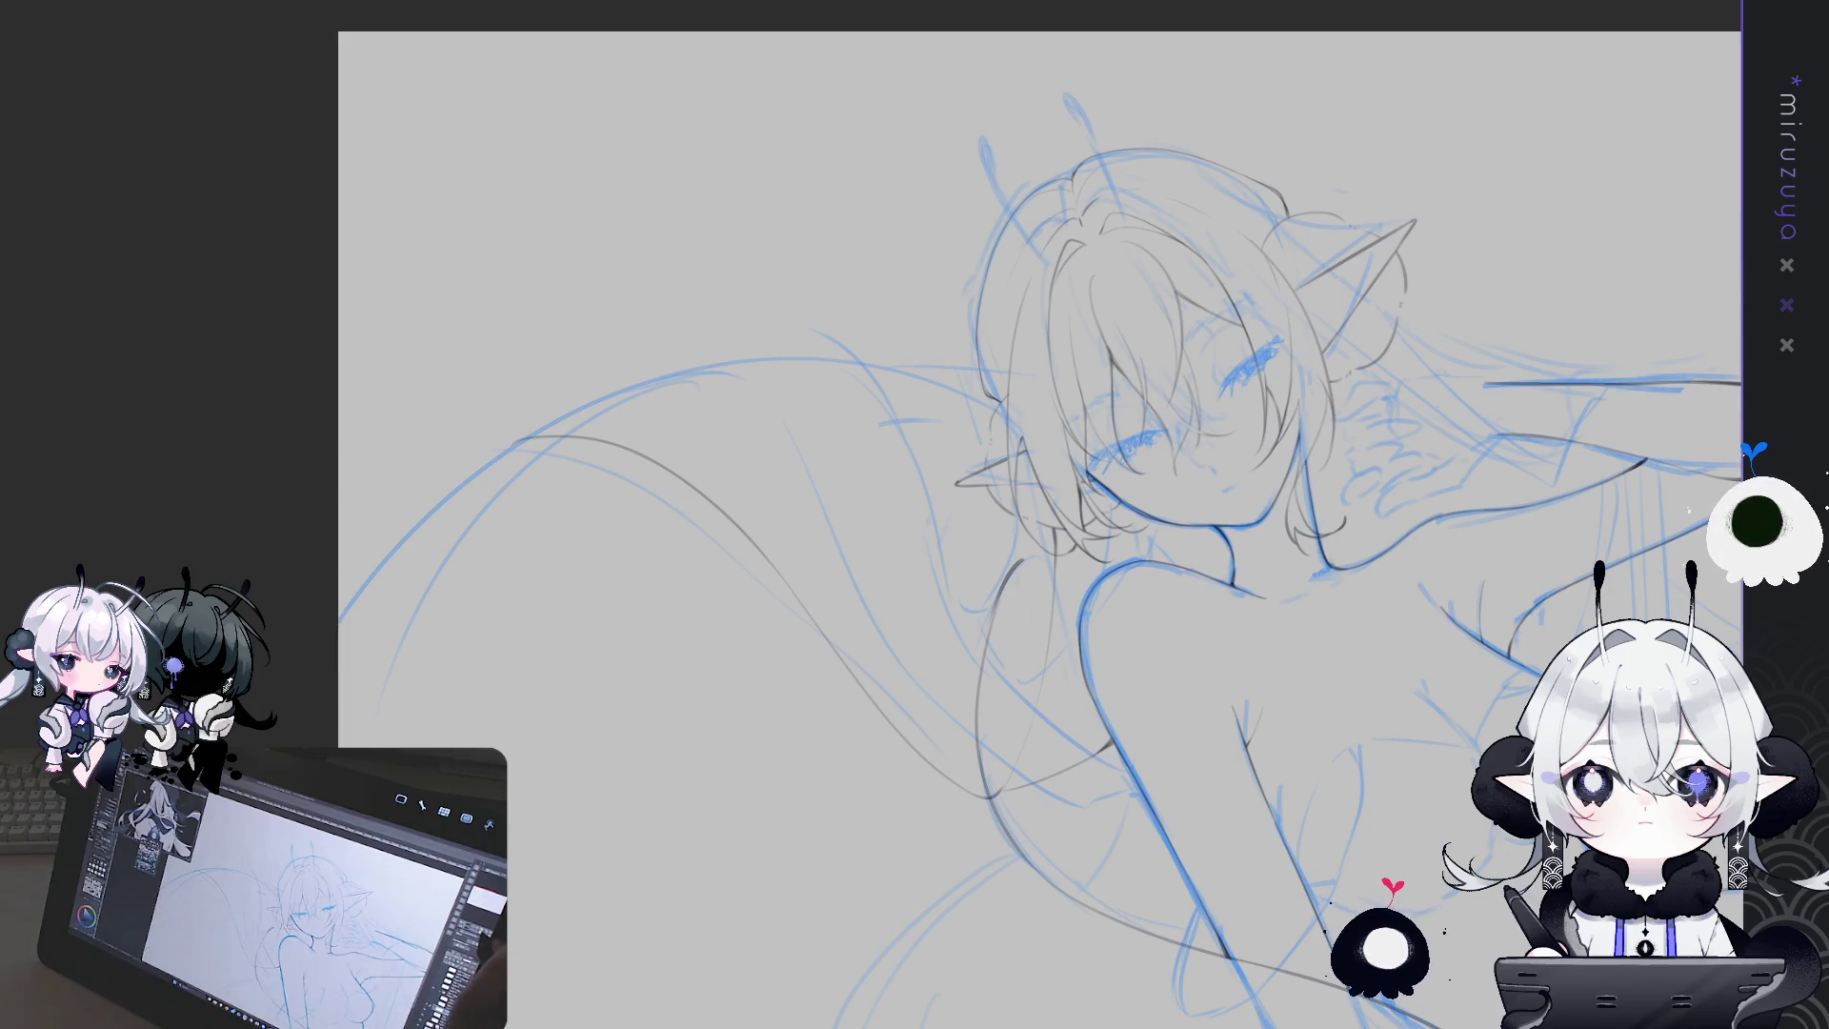
{"action": "scroll", "coordinate": [973, 450], "scroll_direction": "up", "scroll_amount": 2}
{"action": "key", "text": "h"}
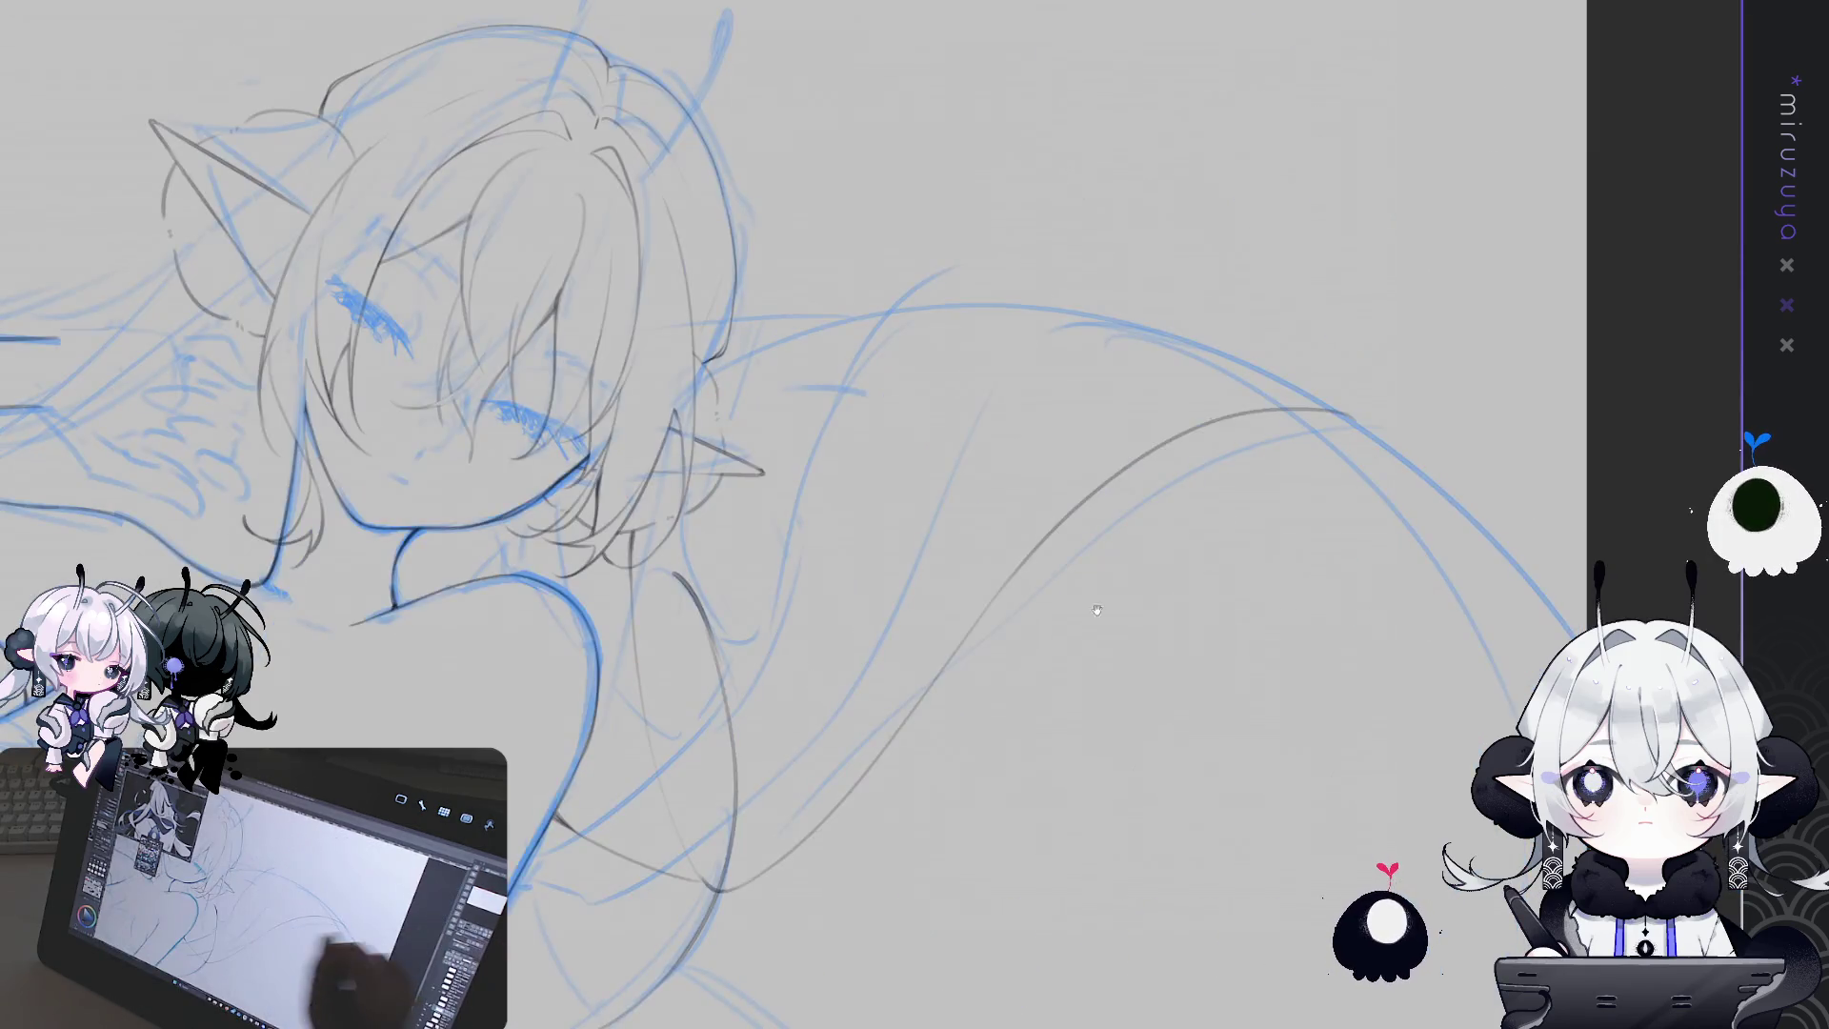
{"action": "scroll", "coordinate": [973, 450], "scroll_direction": "up", "scroll_amount": 2}
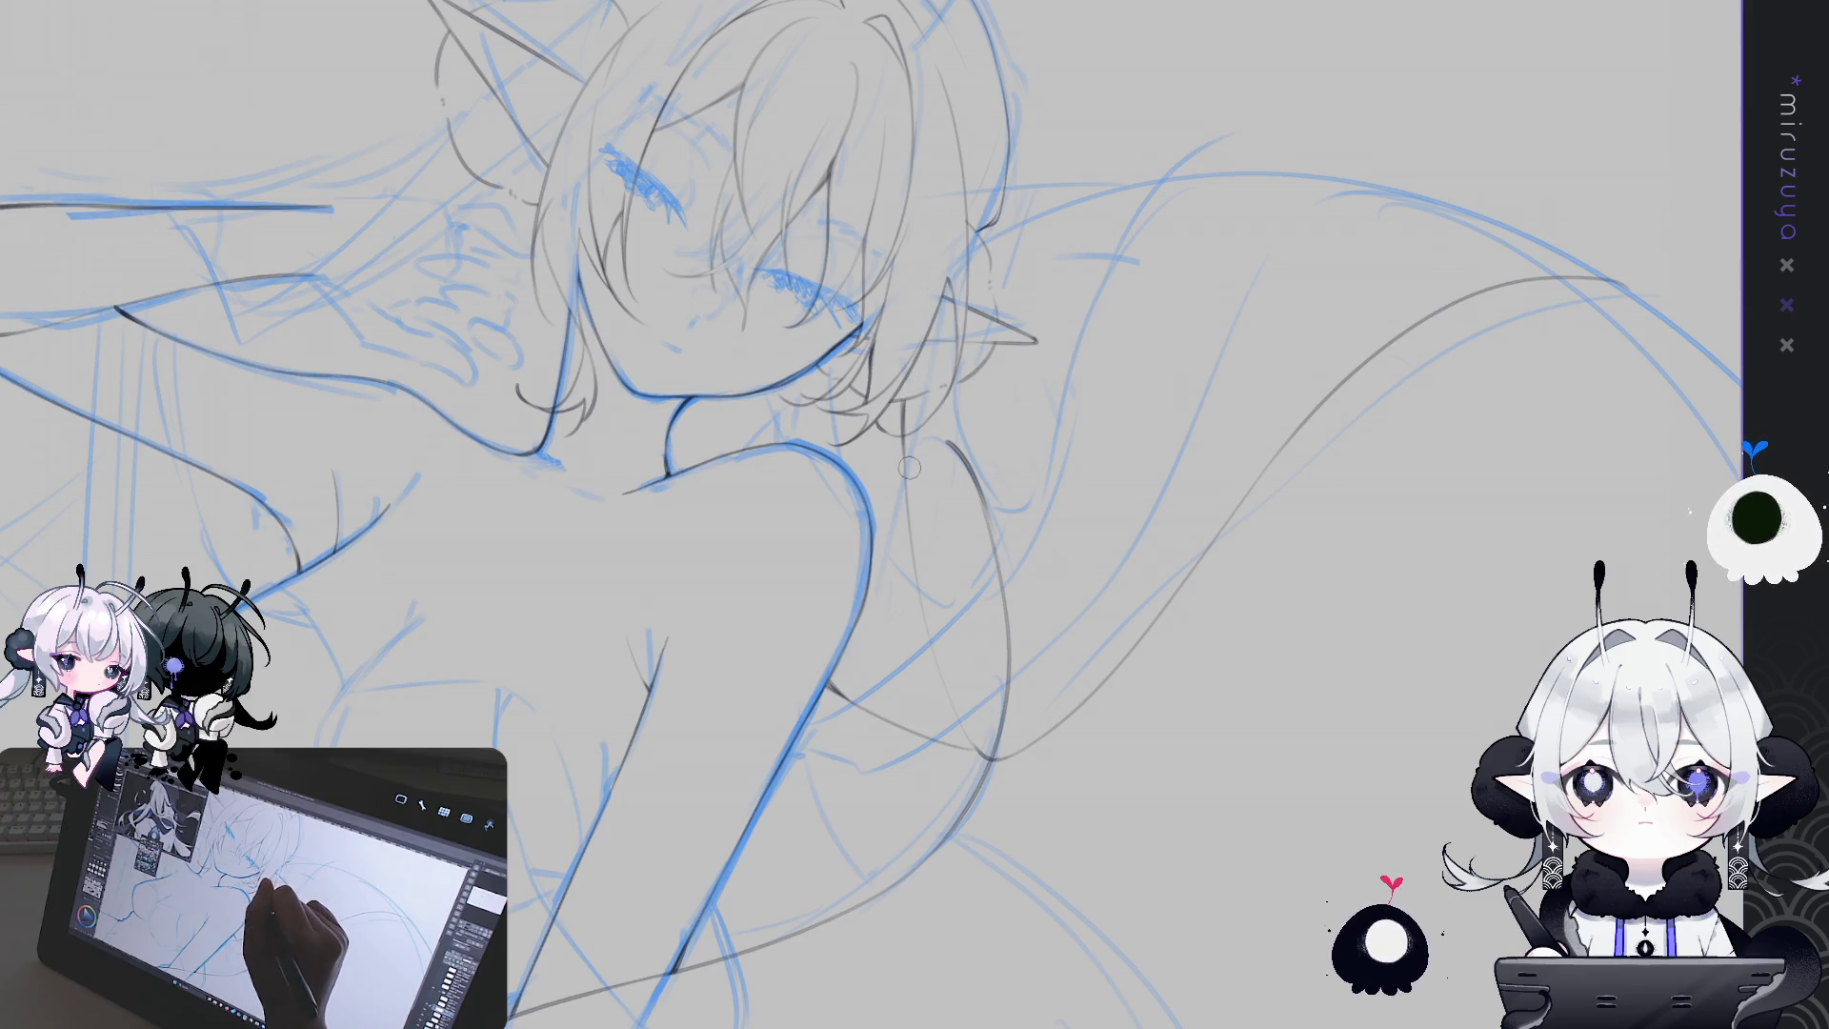
{"action": "key", "text": "h"}
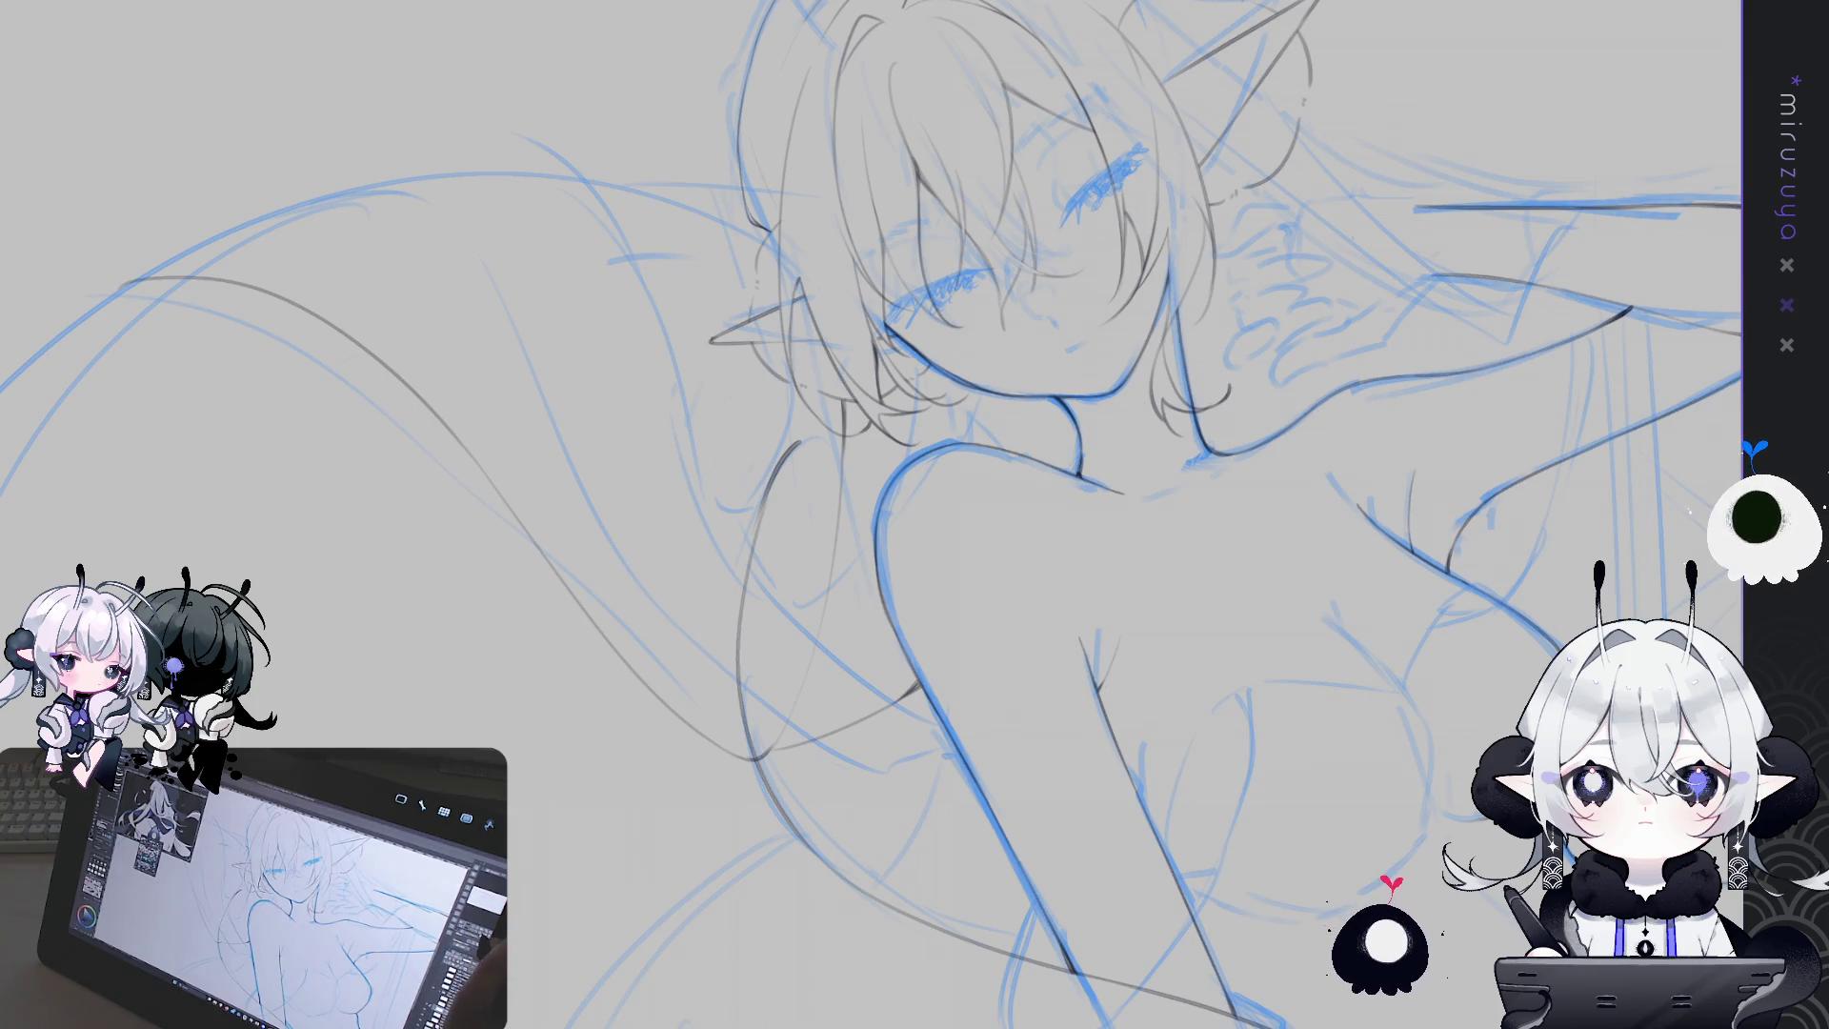
Rotate in on the shoulder area, then hide the blue sketch to check the line art
{"action": "left_click_drag", "start_coordinate": [1028, 770], "coordinate": [1424, 803]}
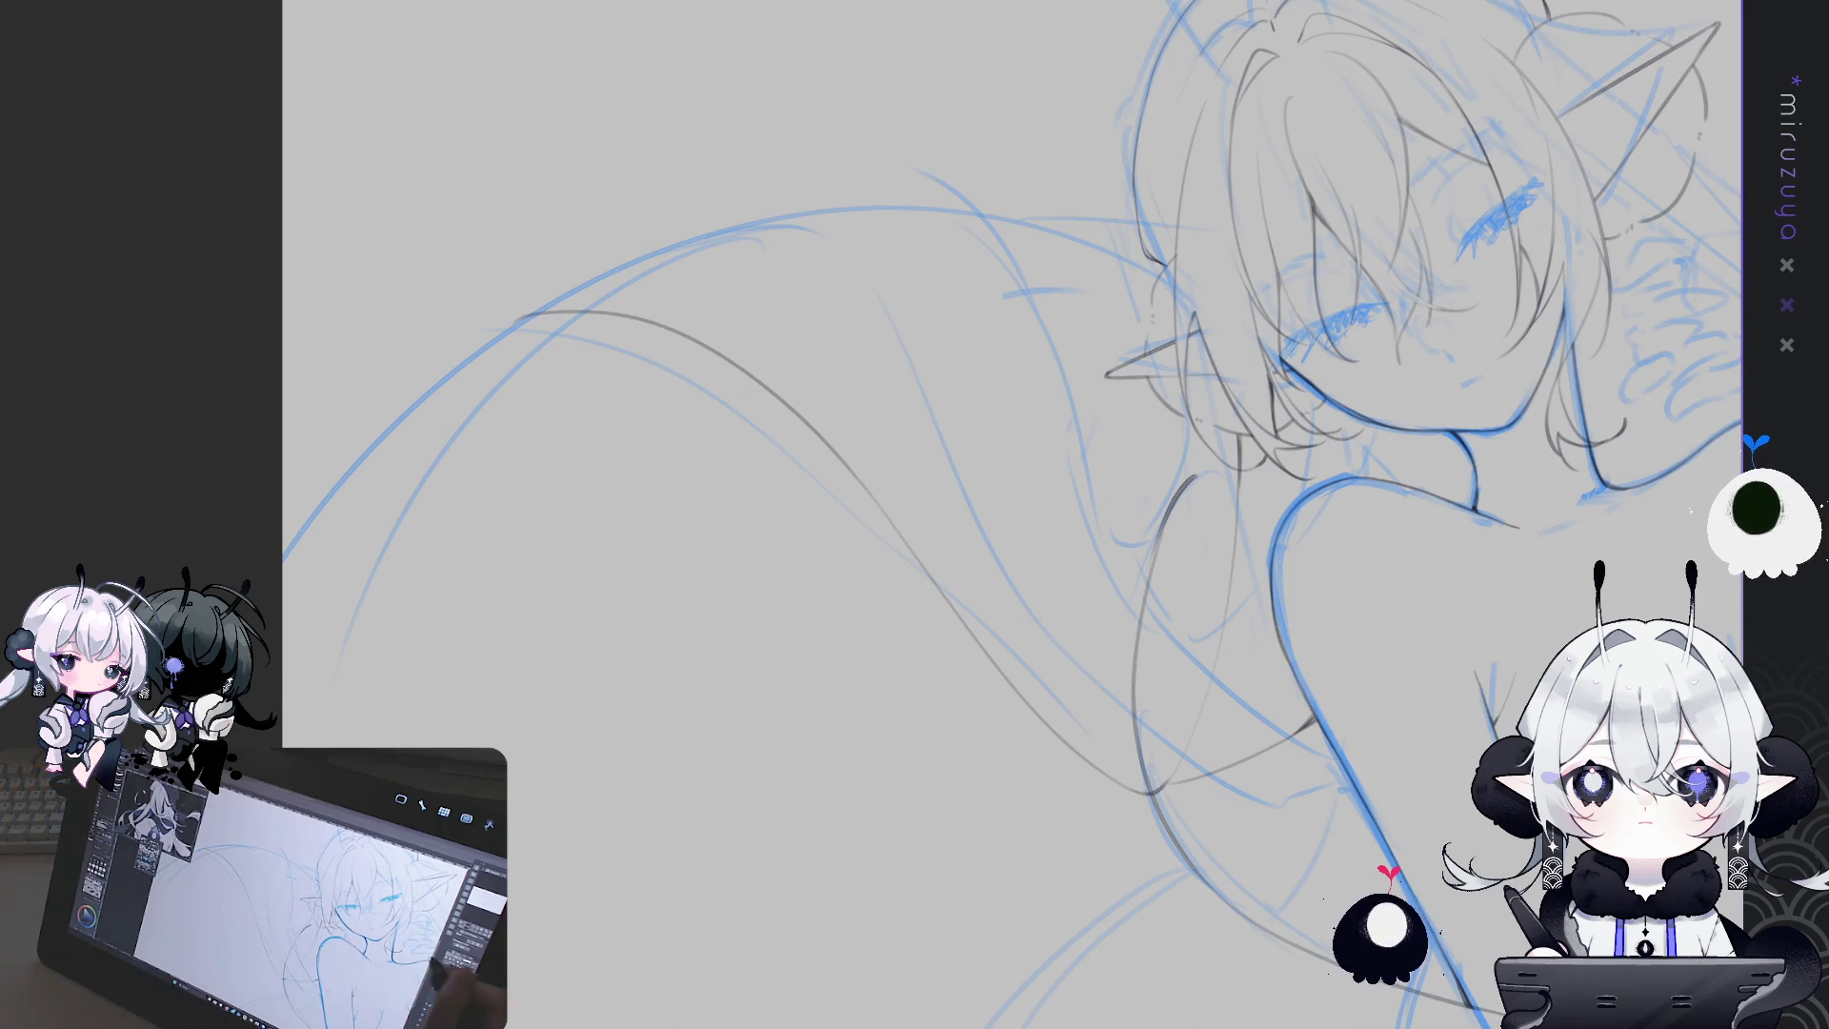
{"action": "mouse_move", "coordinate": [953, 572]}
{"action": "left_mouse_down"}
{"action": "mouse_move", "coordinate": [1053, 855]}
{"action": "mouse_move", "coordinate": [441, 375]}
{"action": "left_mouse_up"}
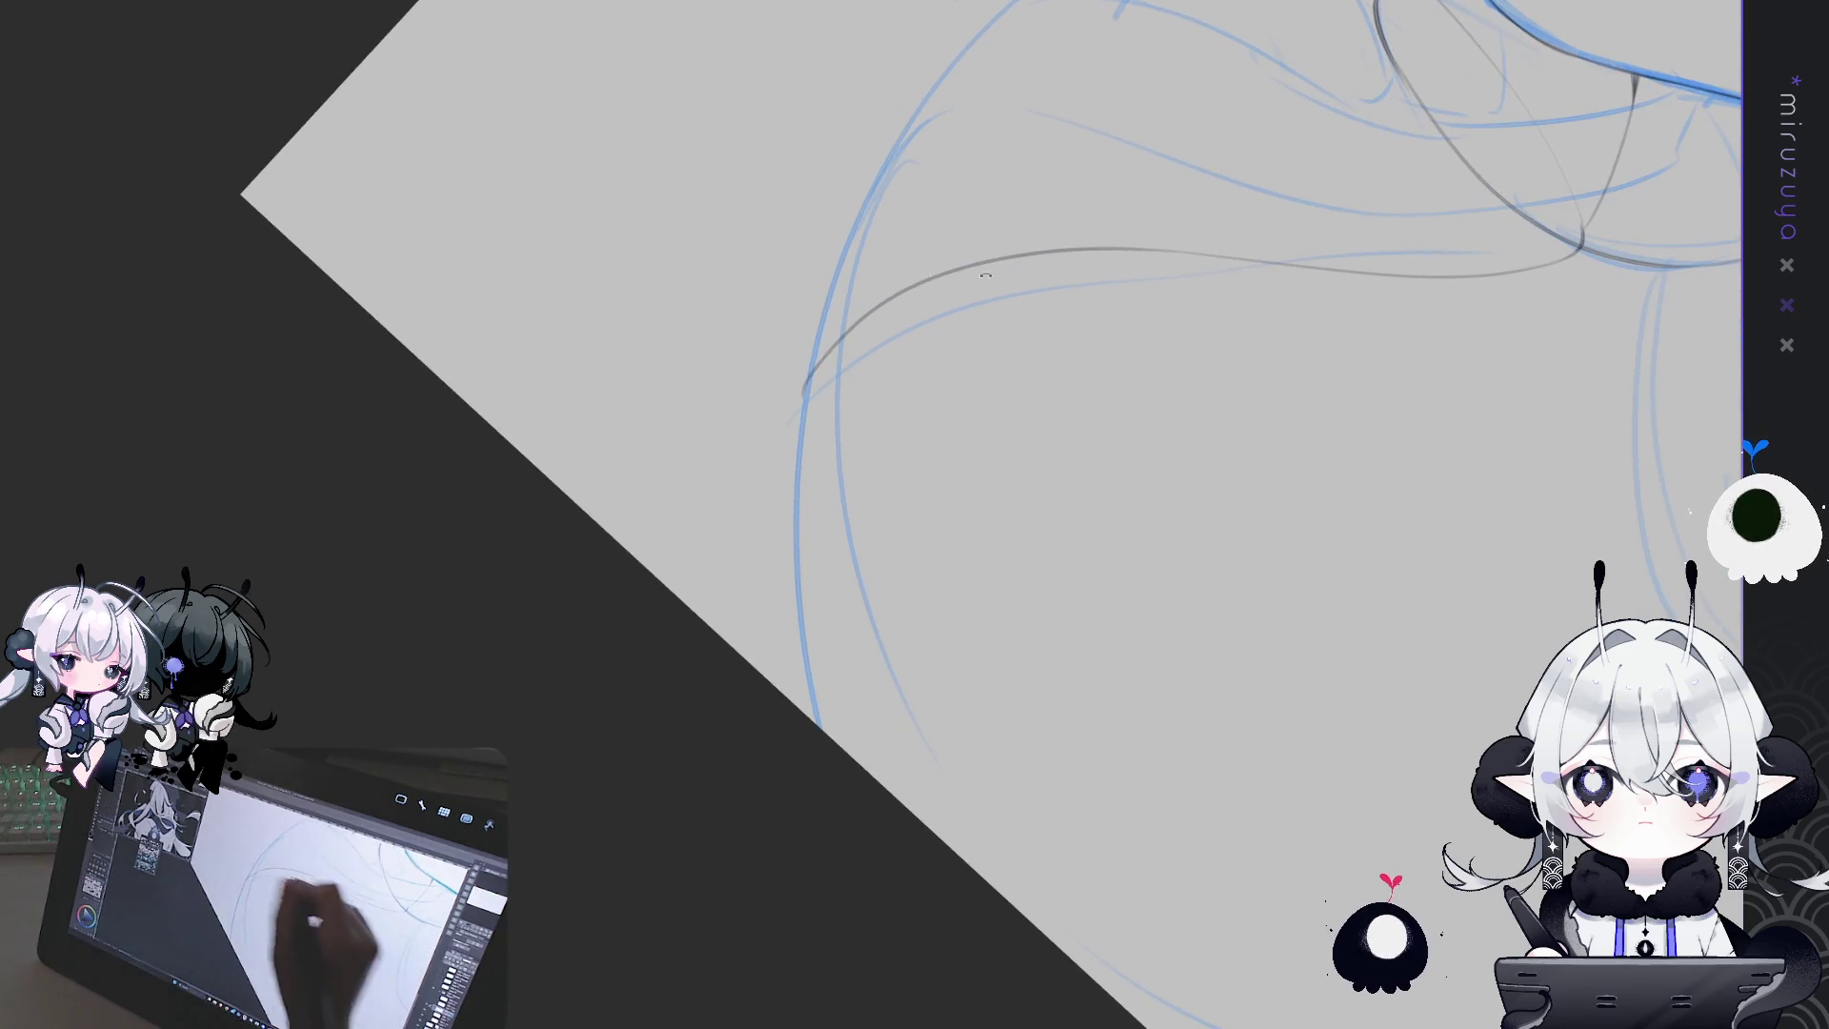
{"action": "mouse_move", "coordinate": [1026, 276]}
{"action": "left_mouse_down"}
{"action": "mouse_move", "coordinate": [743, 414]}
{"action": "mouse_move", "coordinate": [742, 459]}
{"action": "mouse_move", "coordinate": [1334, 712]}
{"action": "mouse_move", "coordinate": [952, 571]}
{"action": "mouse_move", "coordinate": [1048, 476]}
{"action": "left_mouse_up"}
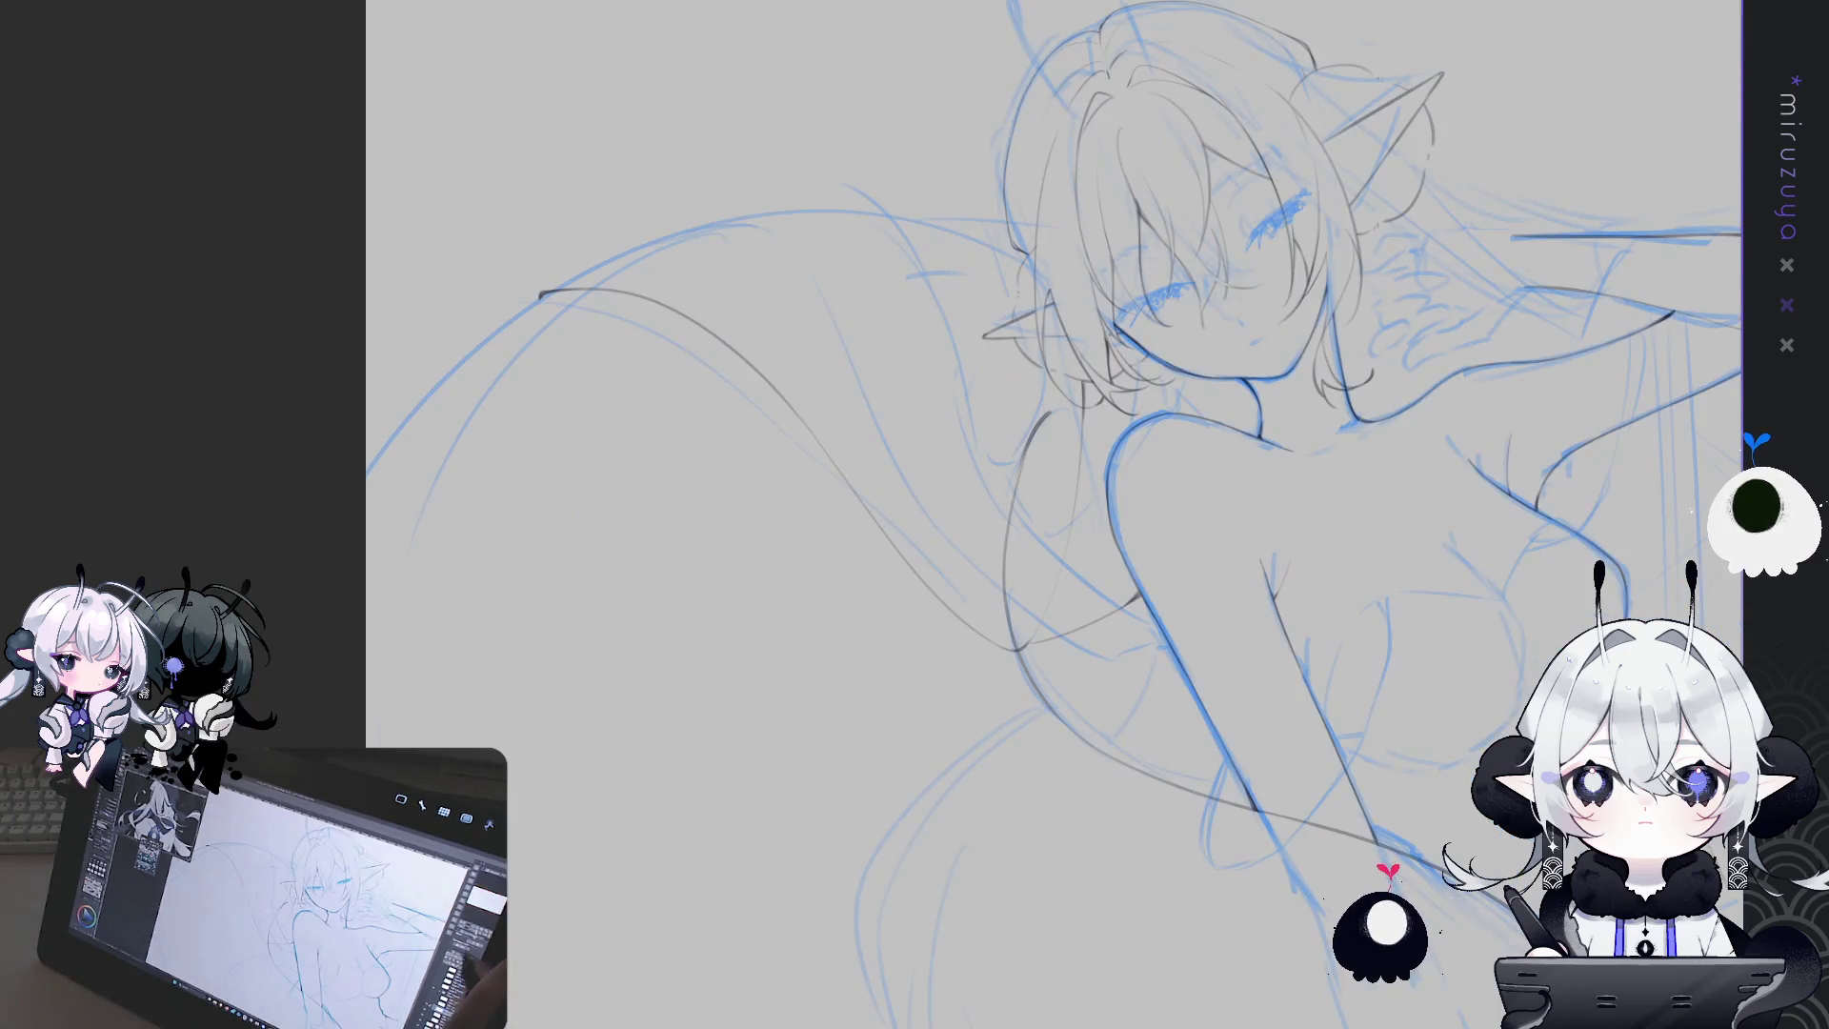
{"action": "key", "text": "ctrl+h"}
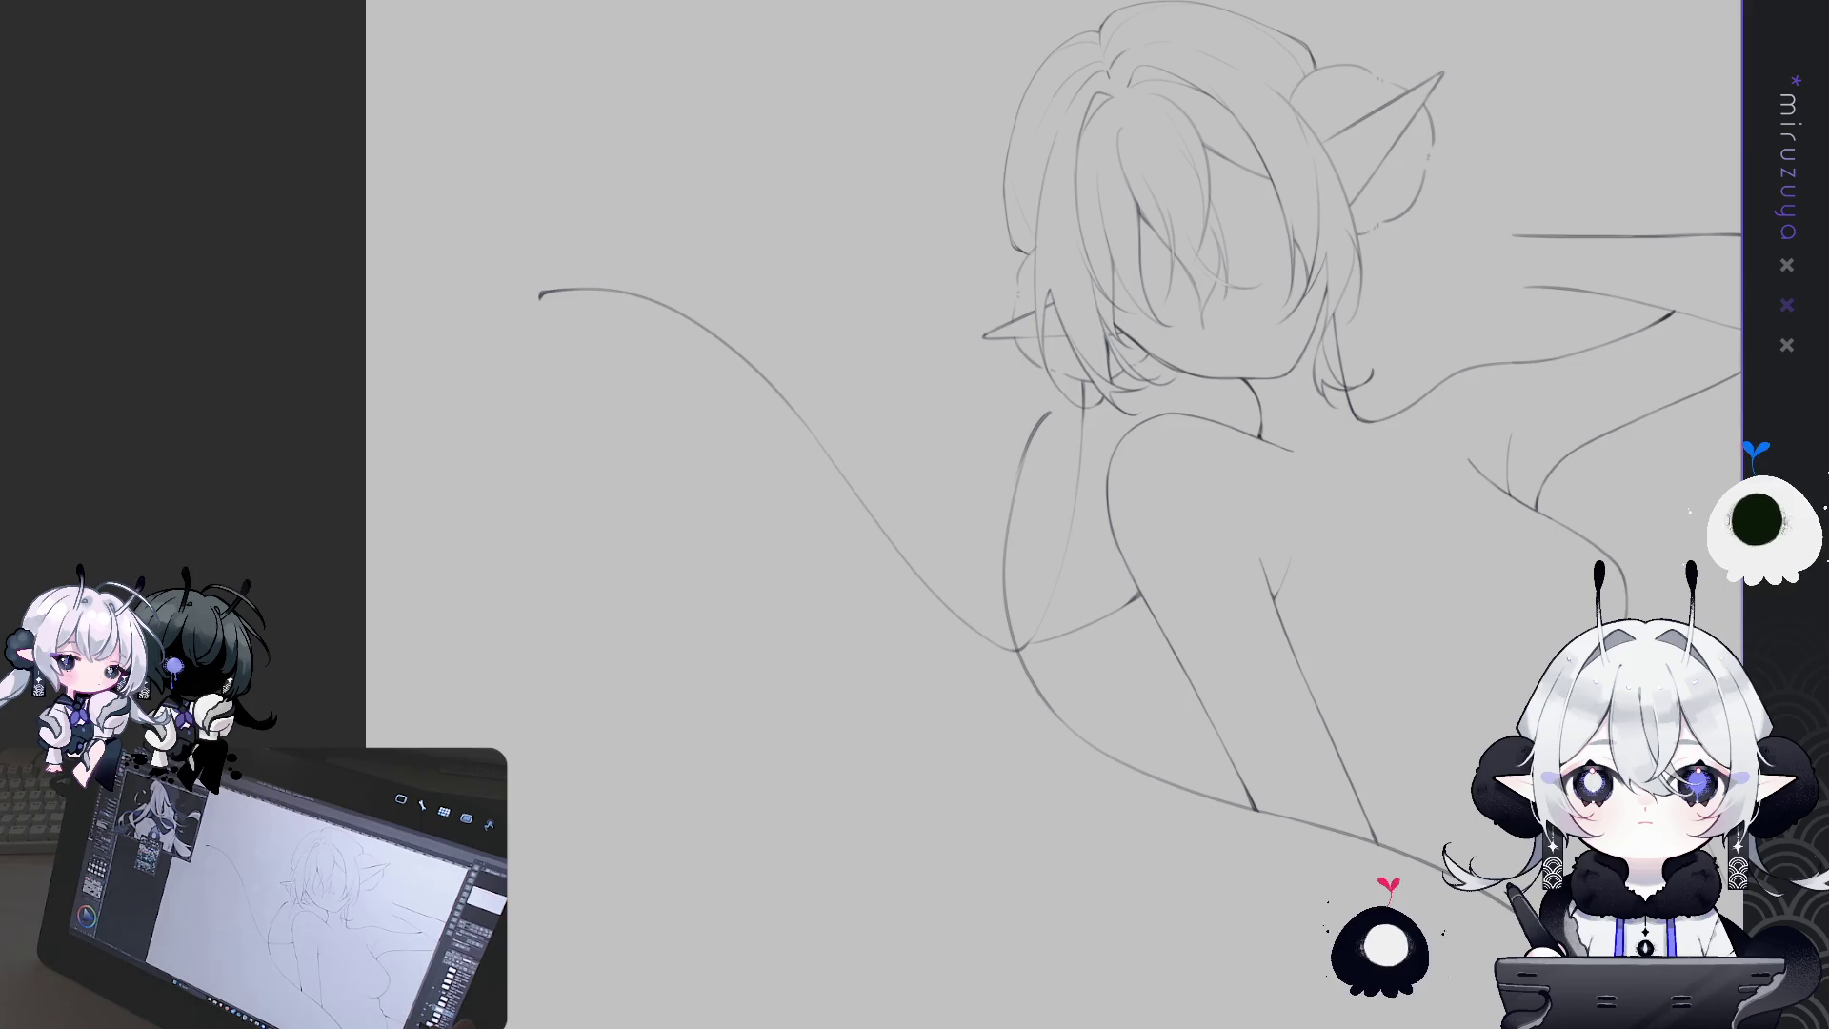
{"action": "key", "text": "ctrl+h"}
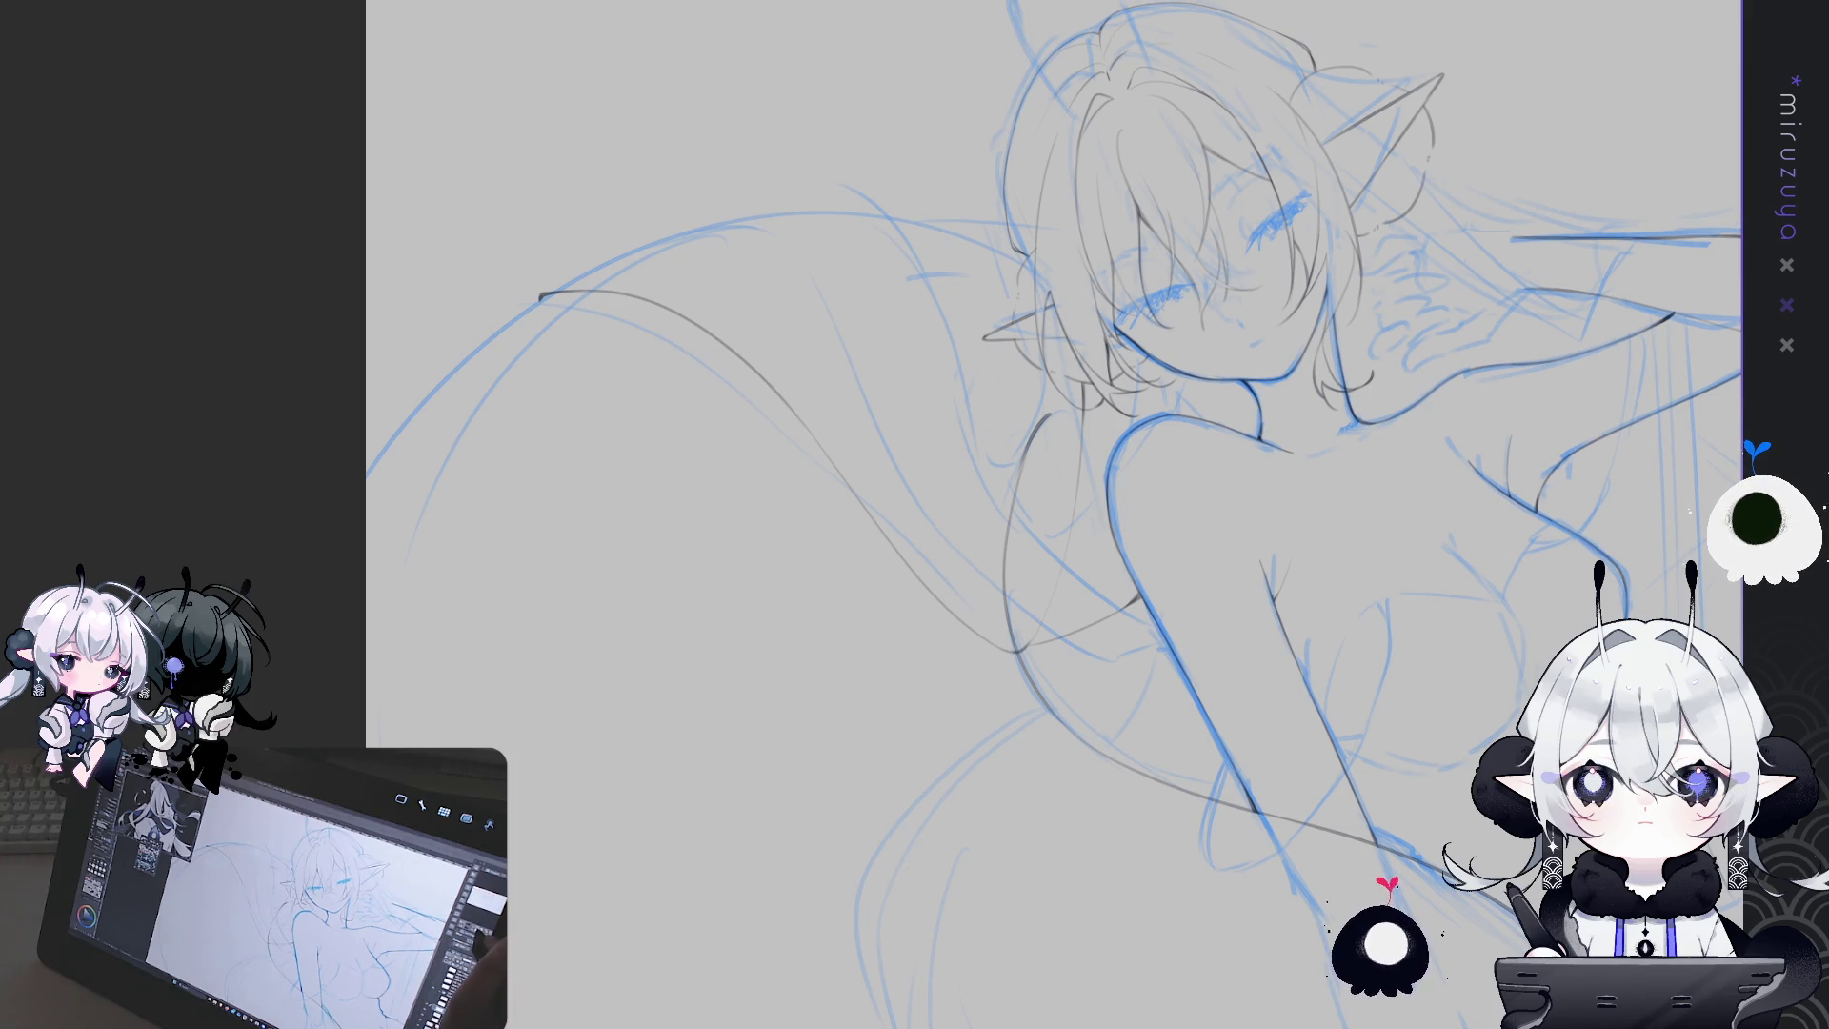
{"action": "left_click_drag", "start_coordinate": [1059, 542], "coordinate": [942, 435]}
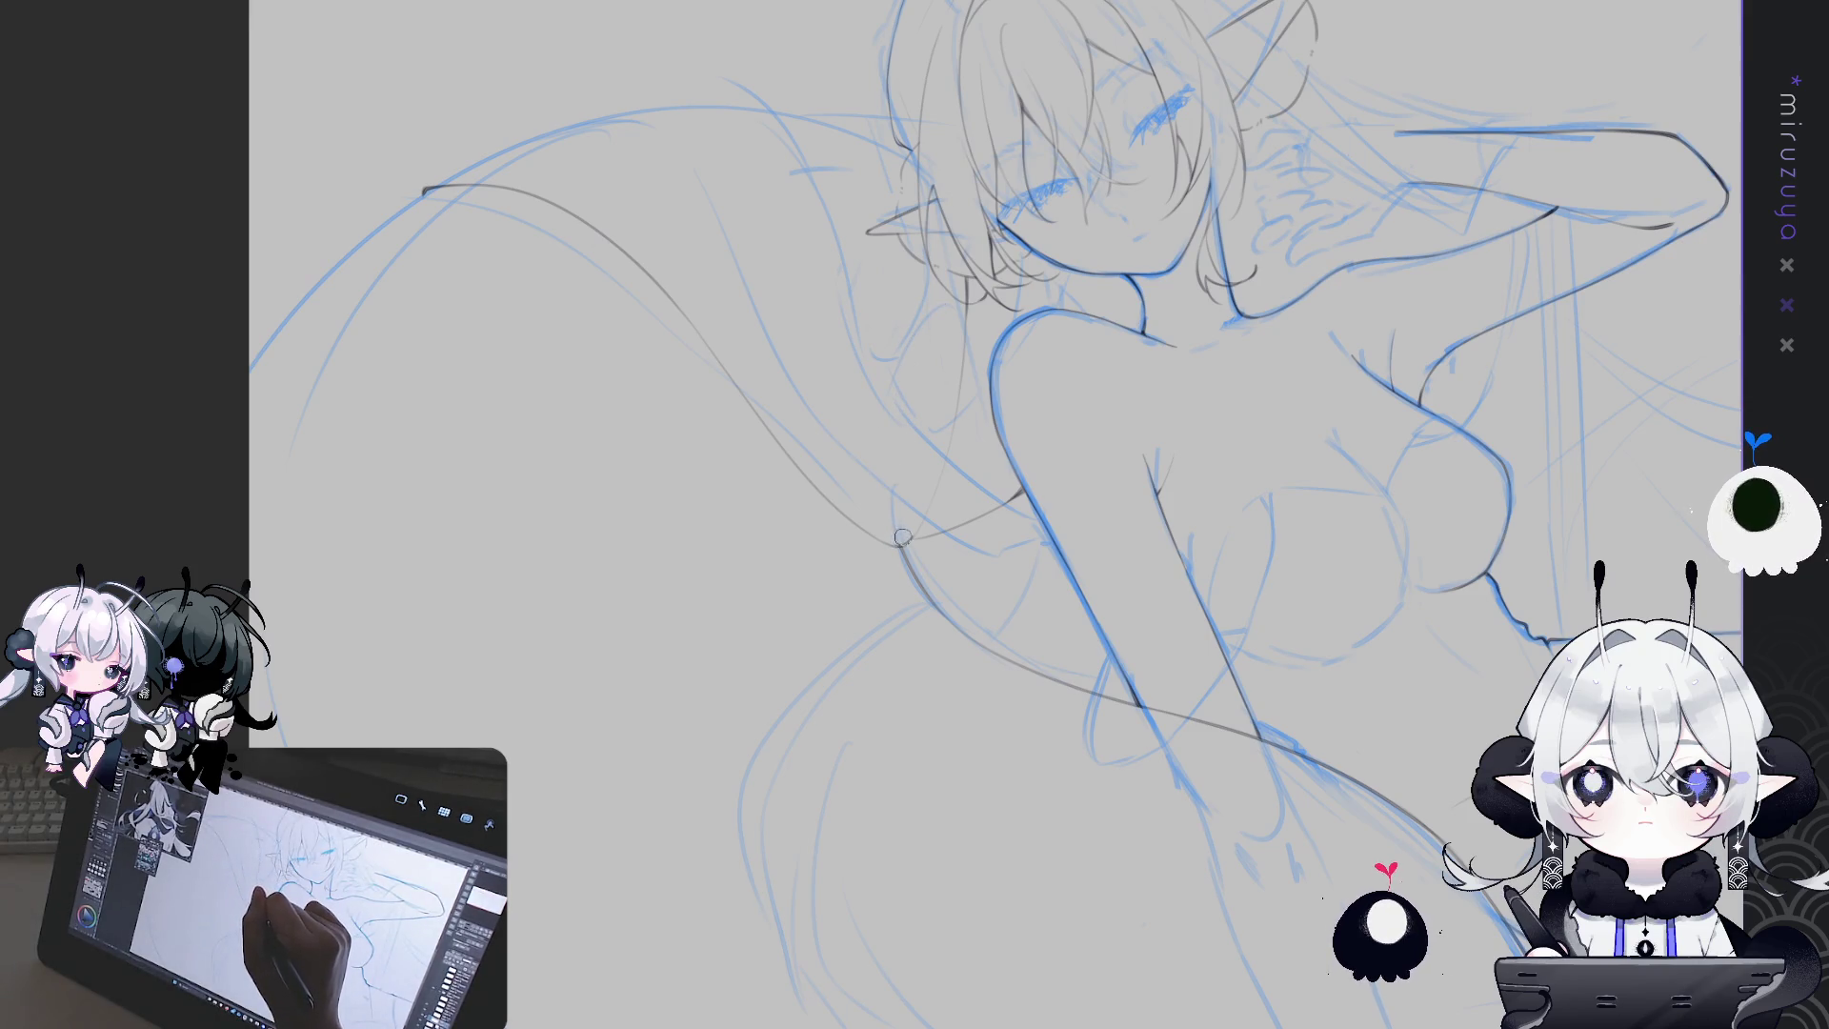
Ink the upper chest contour, a short chest stroke and a curve down the chest
{"action": "mouse_move", "coordinate": [1656, 658]}
{"action": "left_mouse_down"}
{"action": "mouse_move", "coordinate": [1548, 540]}
{"action": "mouse_move", "coordinate": [1473, 617]}
{"action": "mouse_move", "coordinate": [1378, 417]}
{"action": "left_mouse_up"}
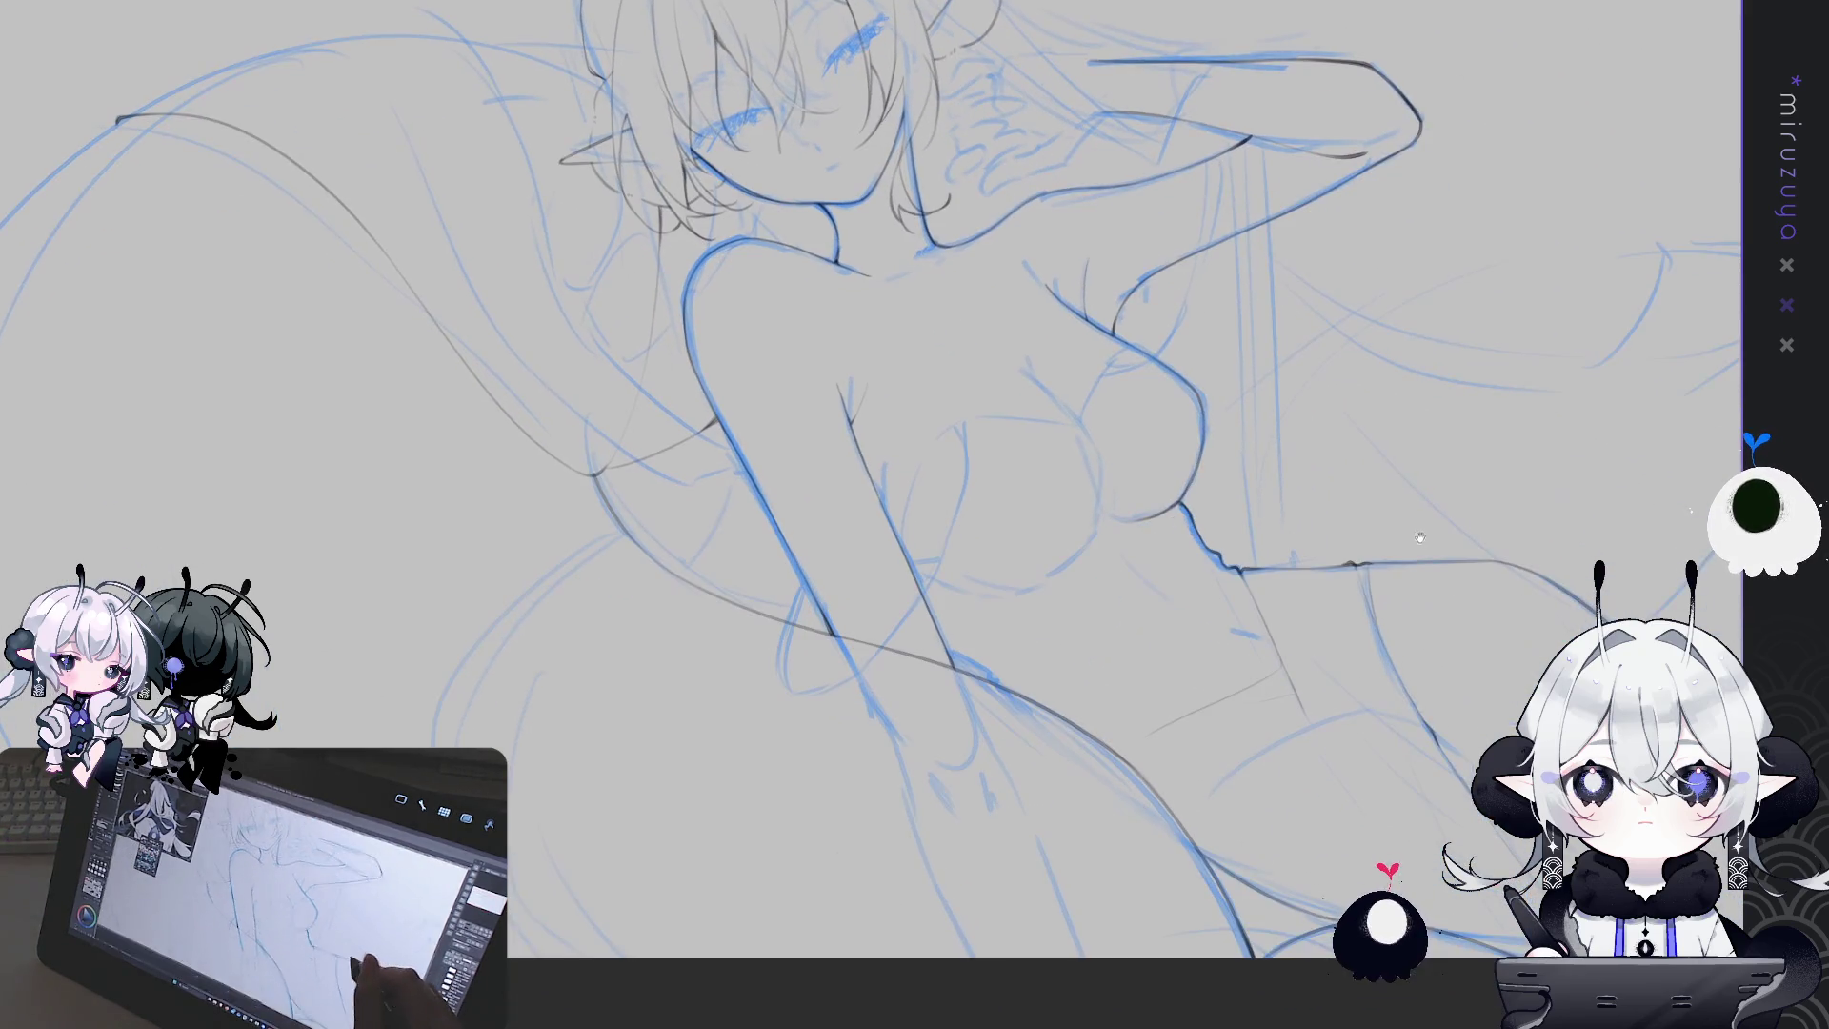
{"action": "scroll", "coordinate": [810, 438], "scroll_direction": "up", "scroll_amount": 2}
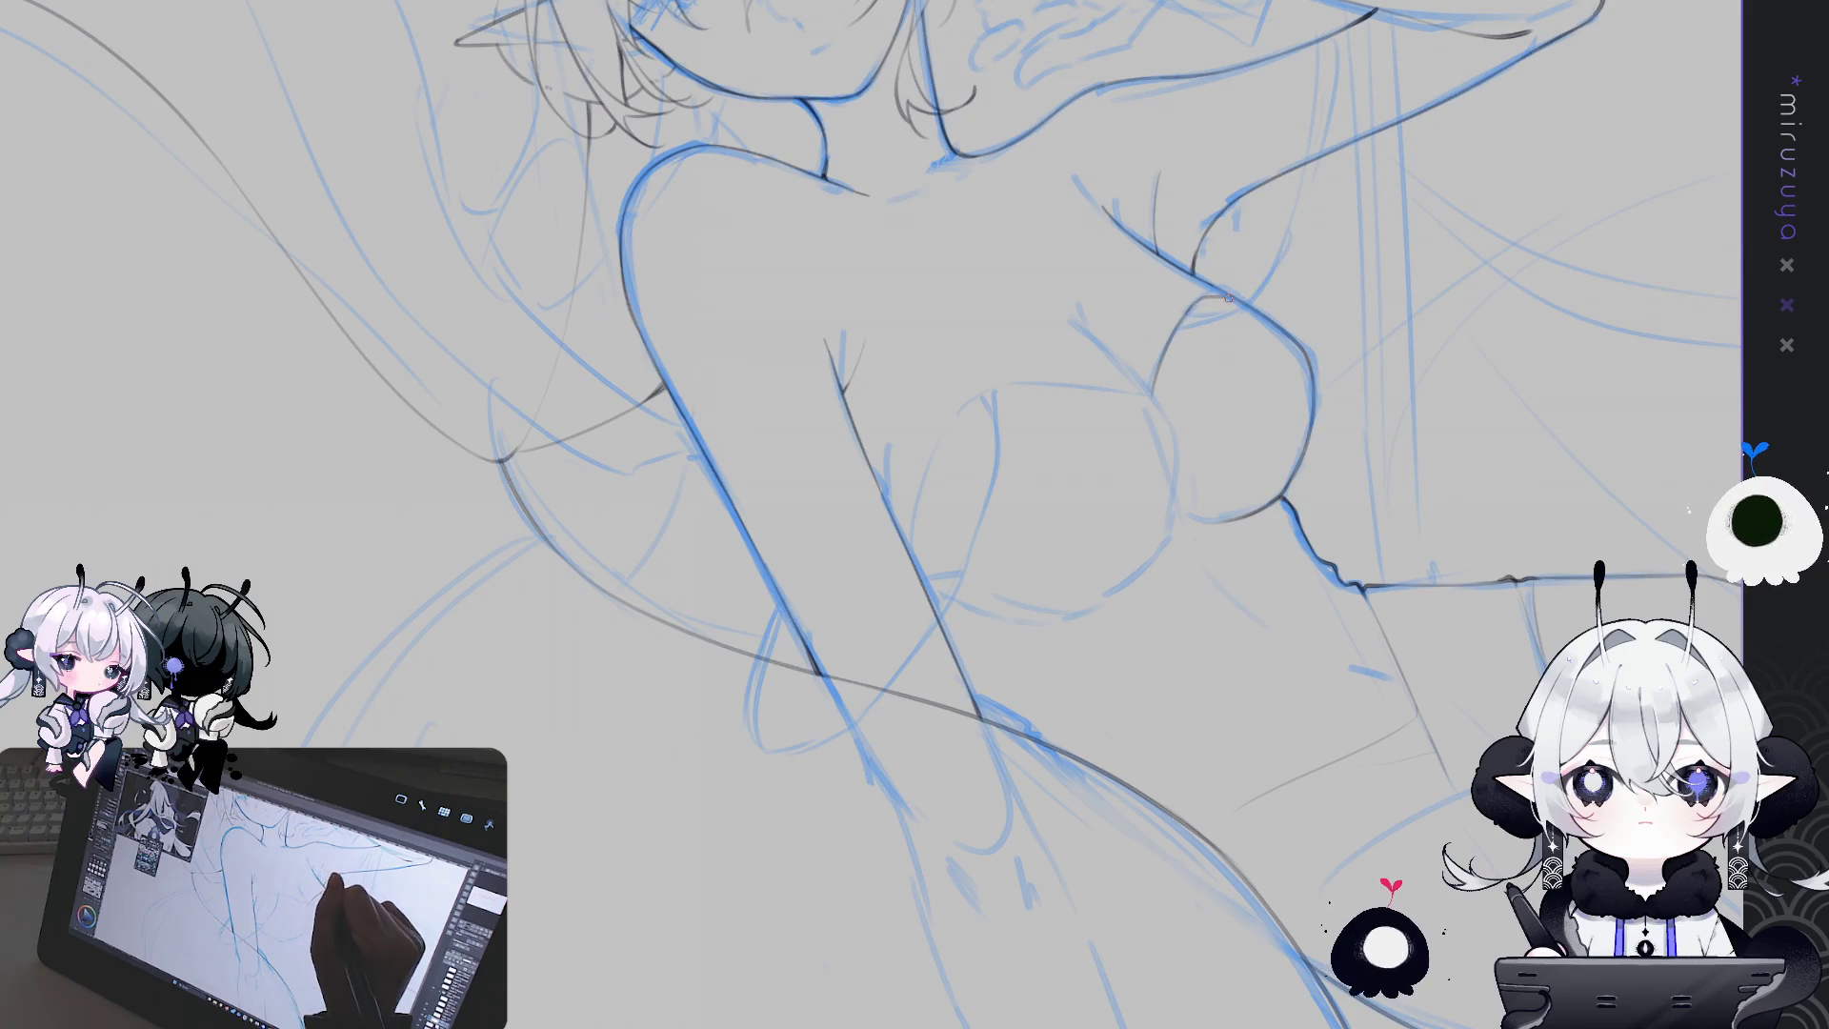
{"action": "left_click_drag", "start_coordinate": [1225, 297], "coordinate": [1508, 522]}
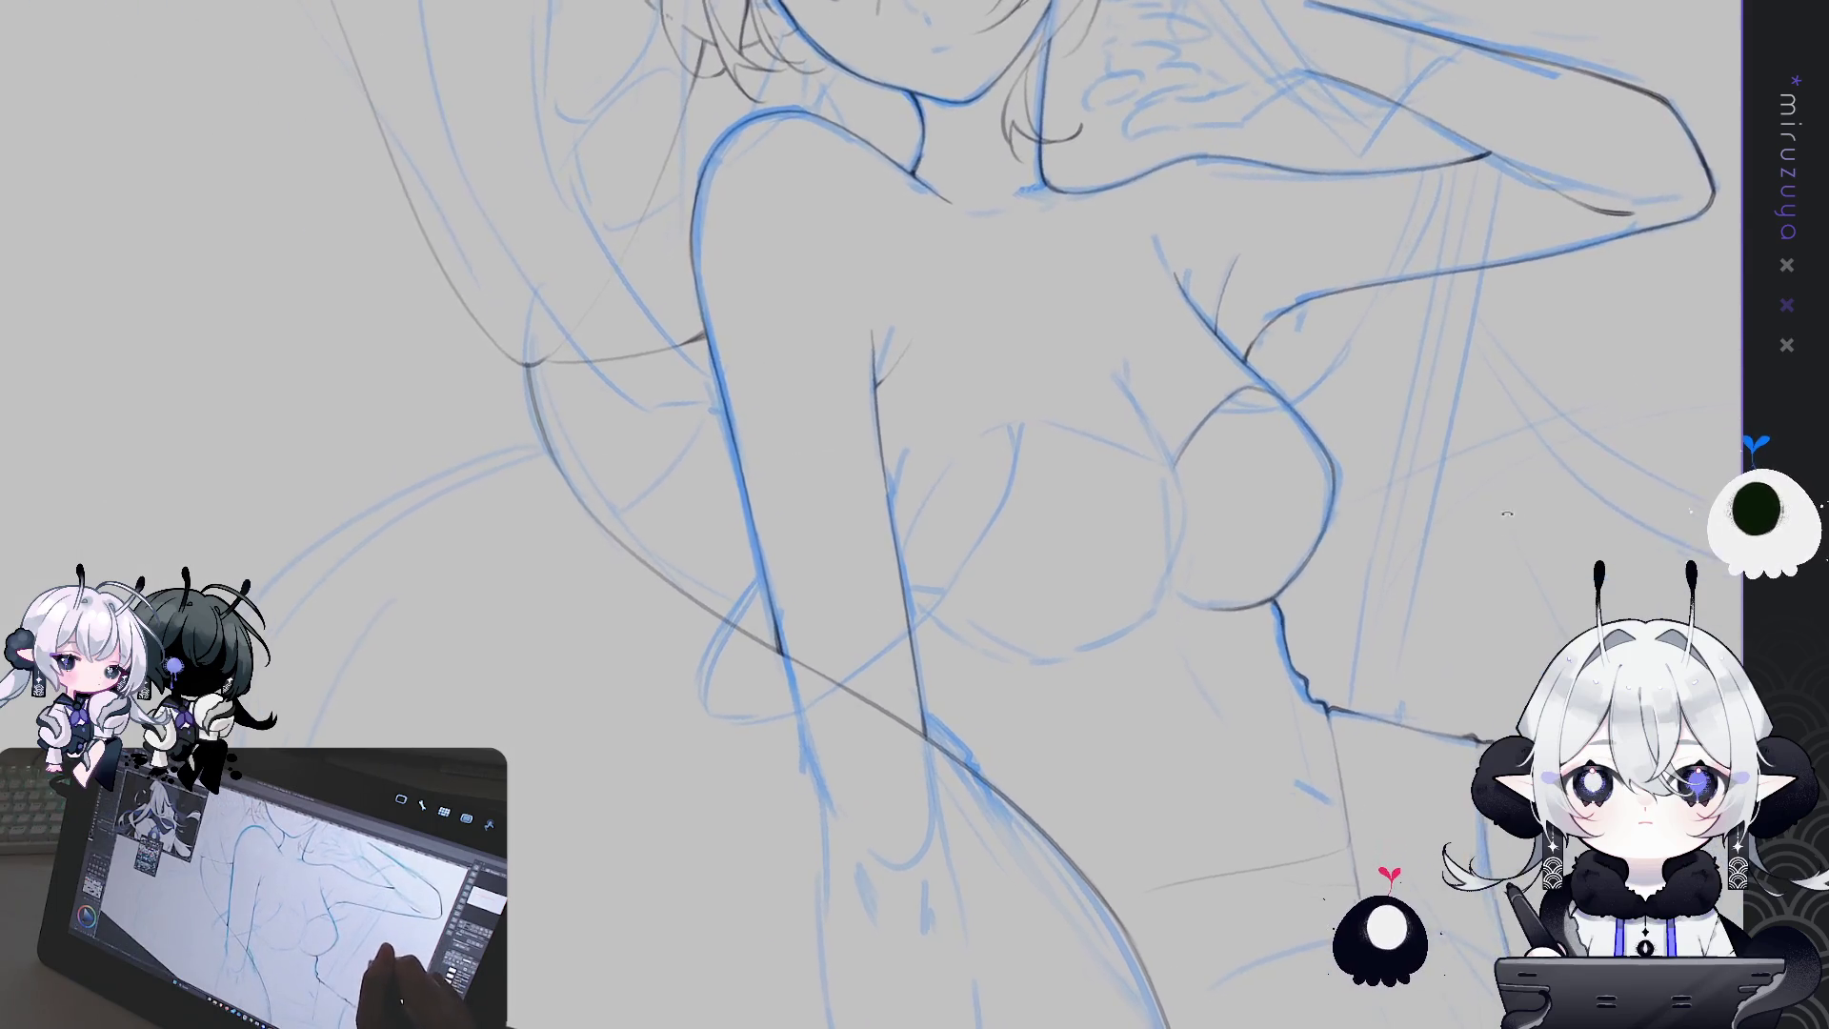
{"action": "key", "text": "h"}
{"action": "mouse_move", "coordinate": [1126, 884]}
{"action": "left_mouse_down"}
{"action": "mouse_move", "coordinate": [709, 451]}
{"action": "mouse_move", "coordinate": [842, 360]}
{"action": "left_mouse_up"}
{"action": "left_click_drag", "start_coordinate": [713, 454], "coordinate": [862, 357]}
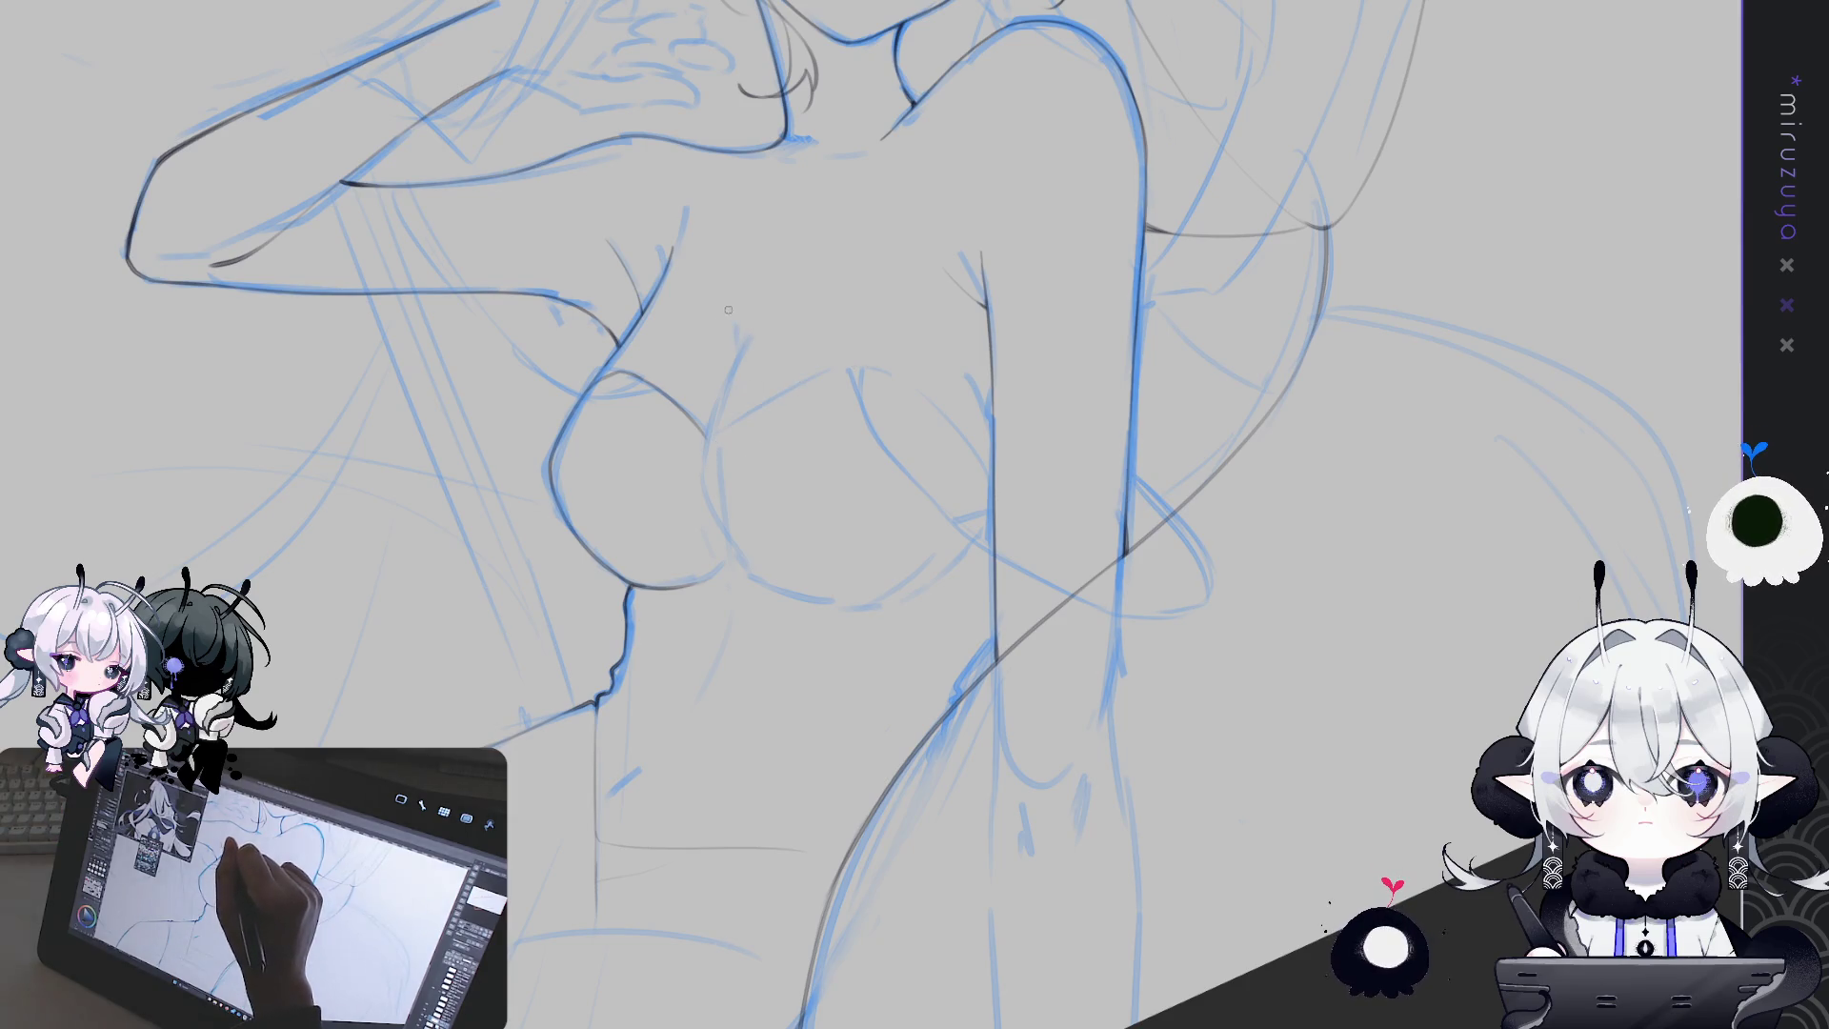
{"action": "left_click_drag", "start_coordinate": [730, 305], "coordinate": [724, 419]}
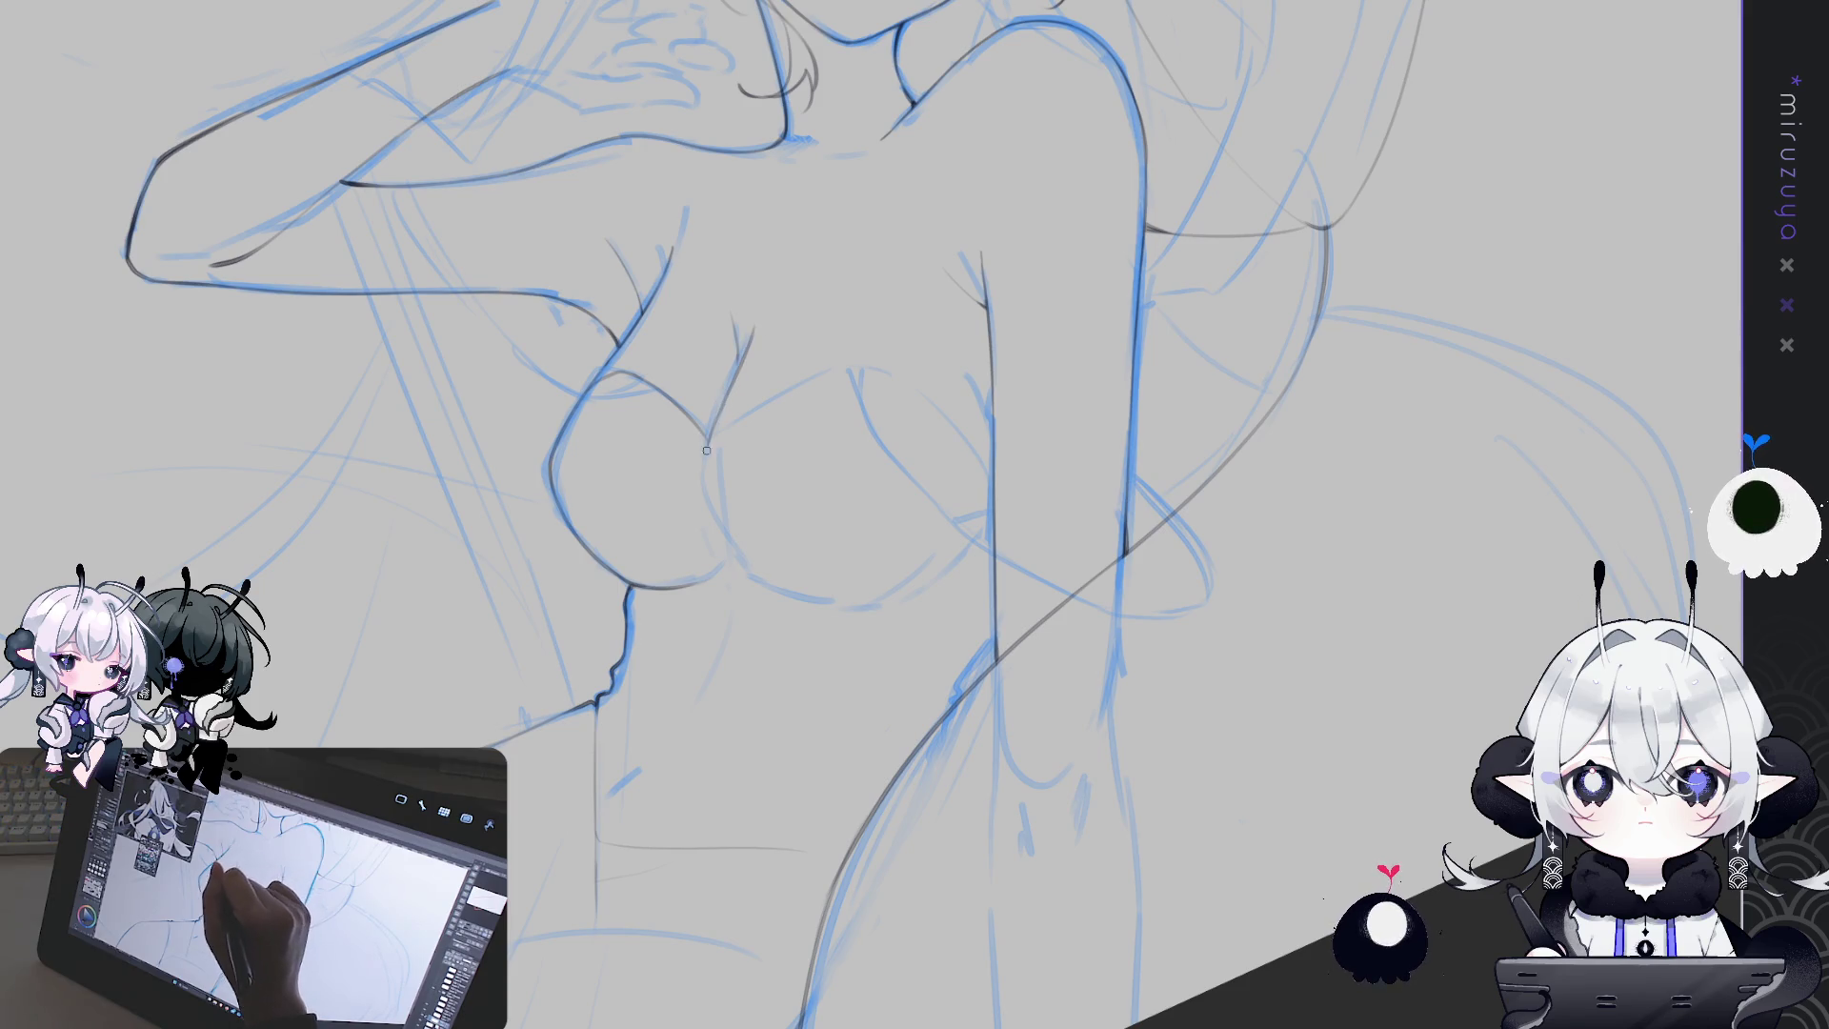
{"action": "key", "text": "h"}
{"action": "mouse_move", "coordinate": [1047, 400]}
{"action": "left_mouse_down"}
{"action": "mouse_move", "coordinate": [1091, 325]}
{"action": "mouse_move", "coordinate": [1014, 359]}
{"action": "left_mouse_up"}
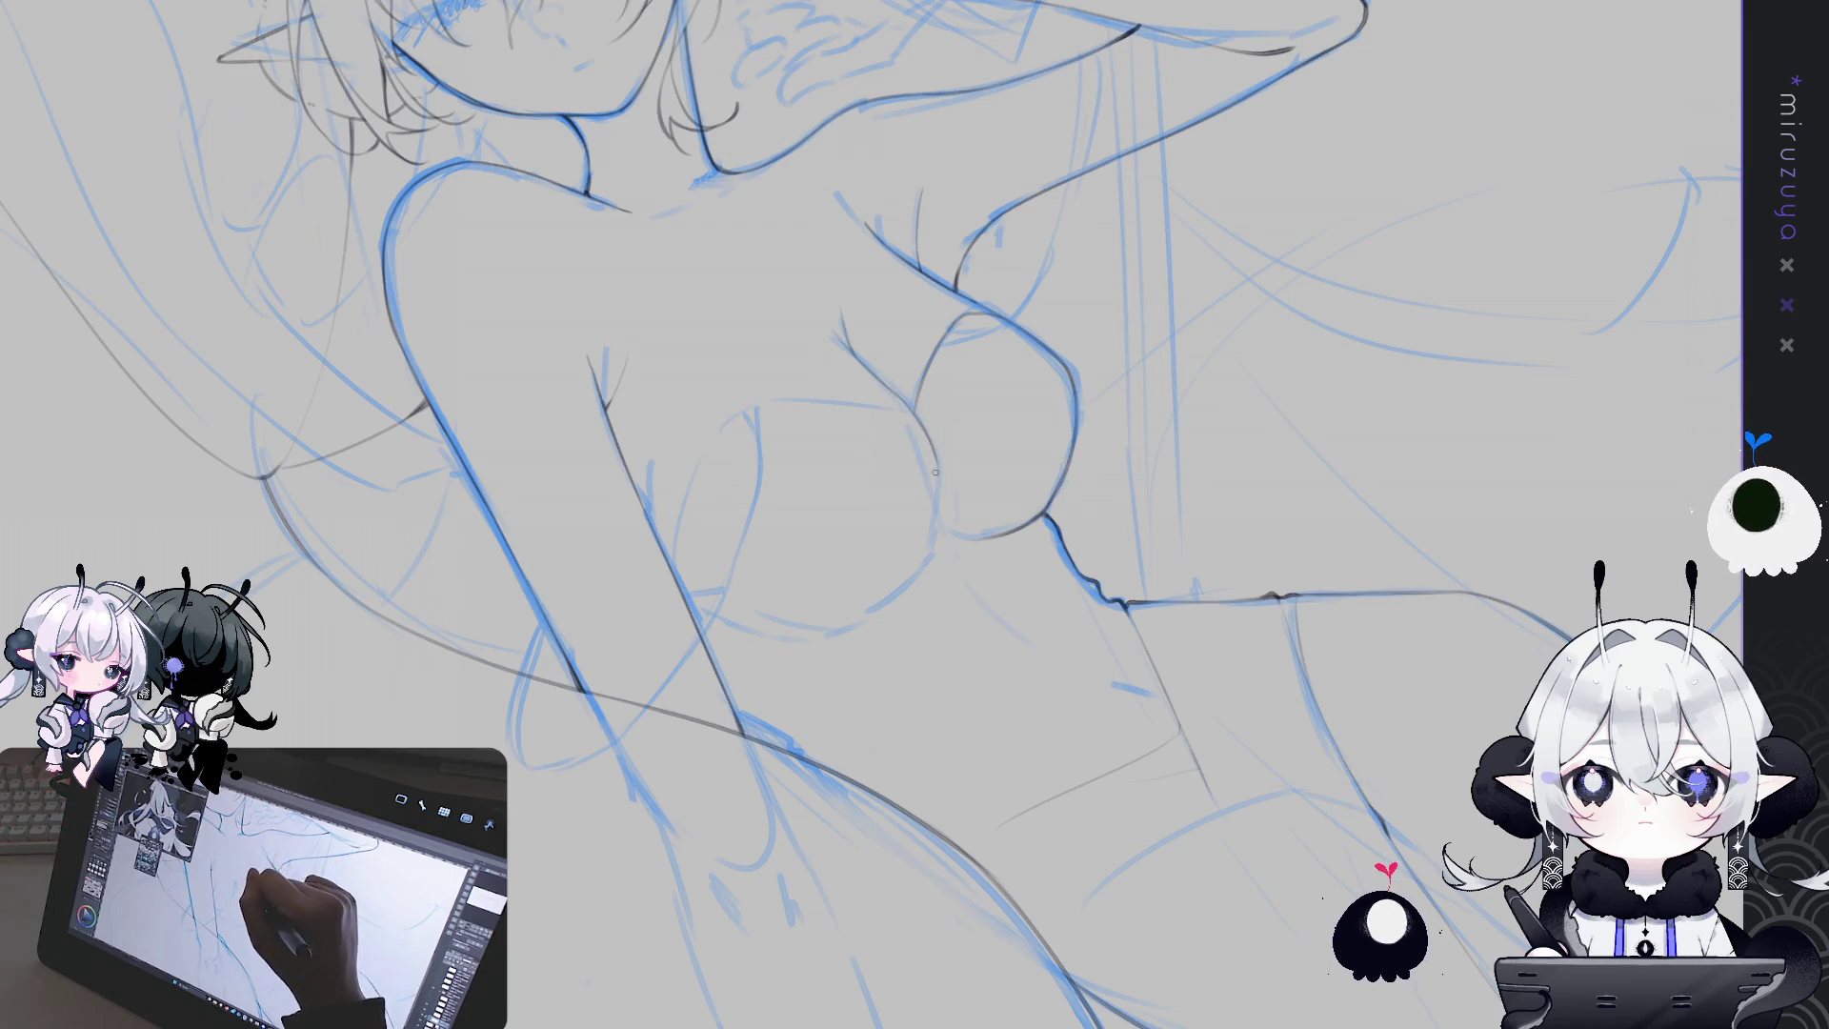
{"action": "left_click_drag", "start_coordinate": [911, 408], "coordinate": [935, 483]}
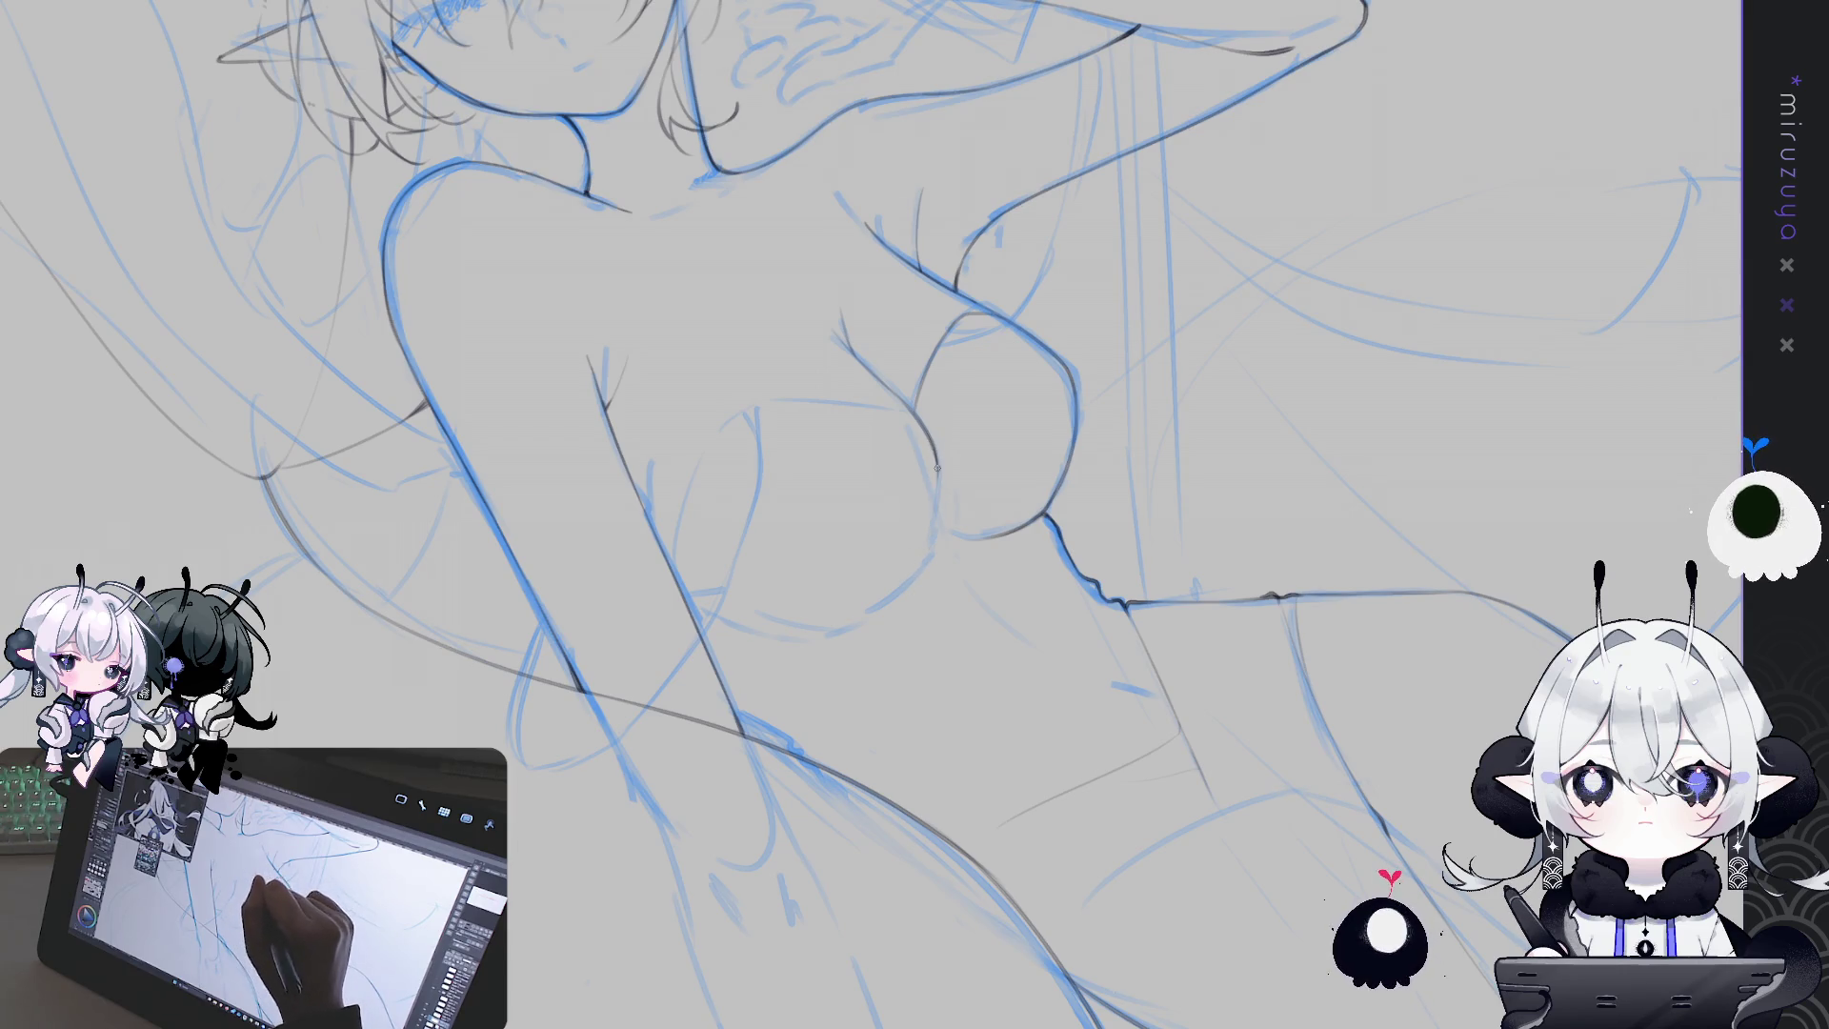
Replace the lower-left breast curve with a cleaner stroke, checking it in a mirrored view
{"action": "key", "text": "h"}
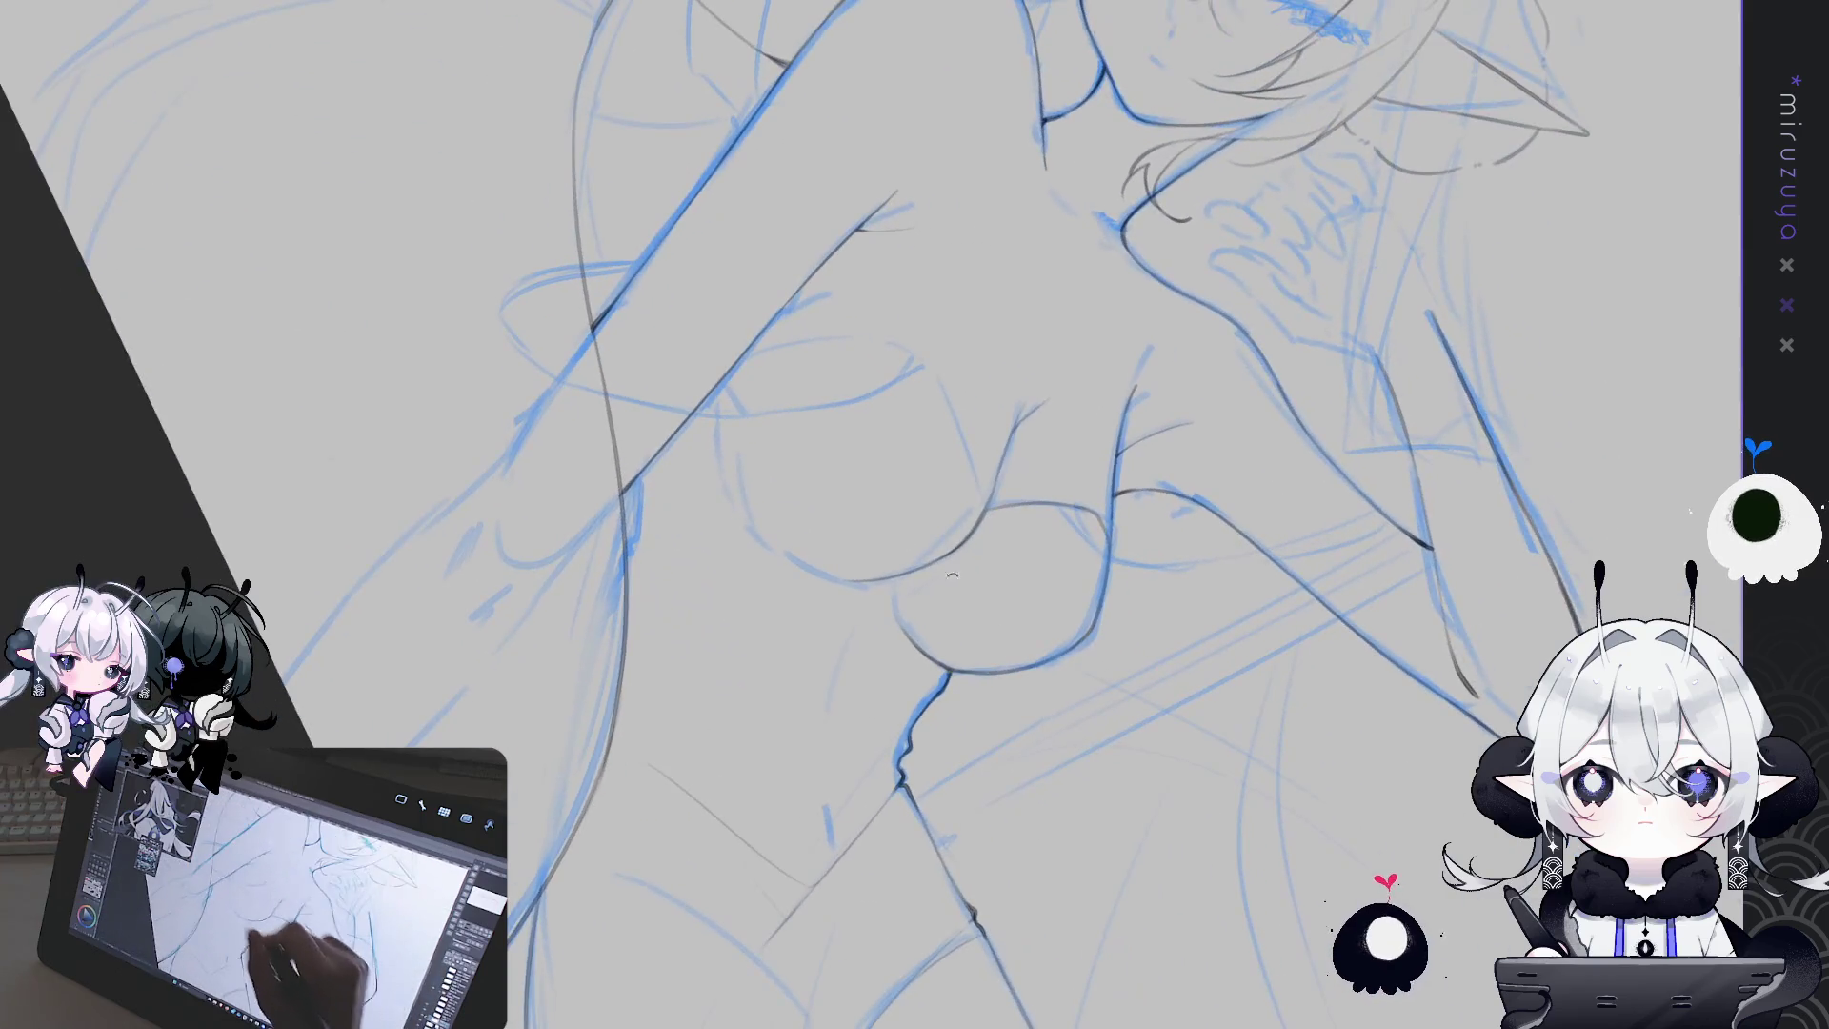
{"action": "key", "text": "ctrl+z"}
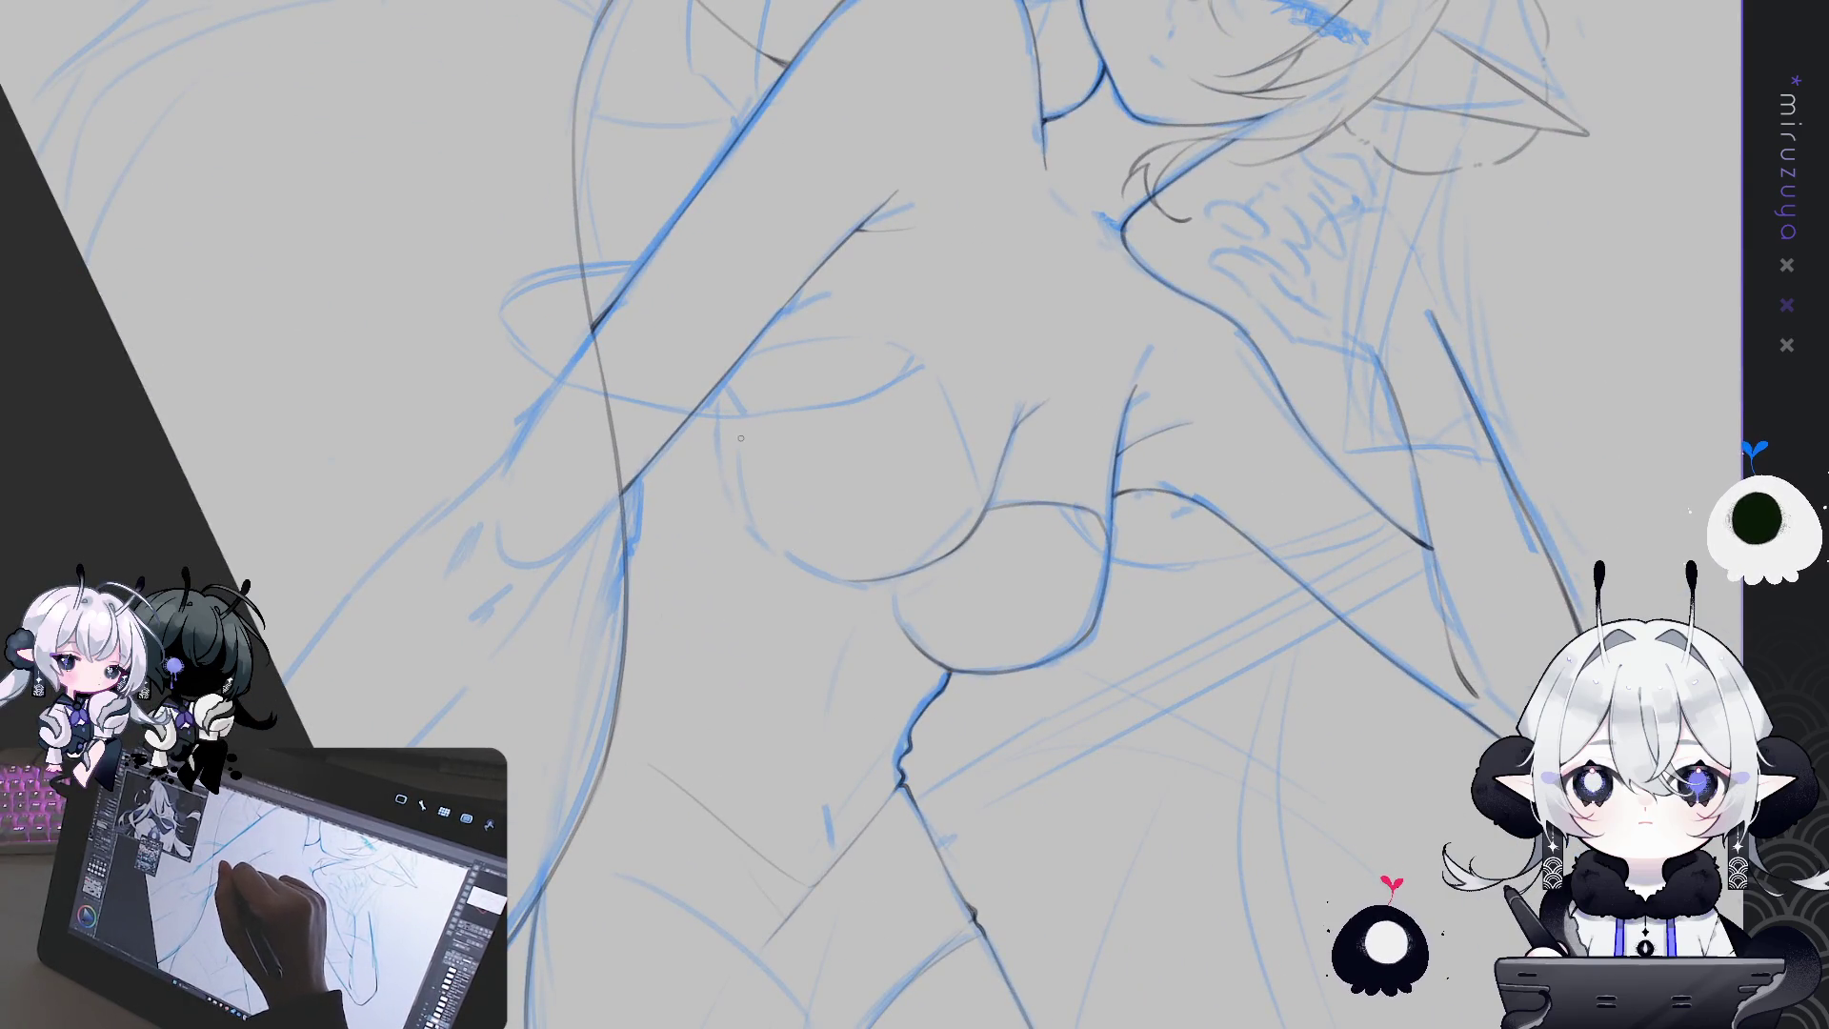
{"action": "left_click_drag", "start_coordinate": [760, 500], "coordinate": [847, 576]}
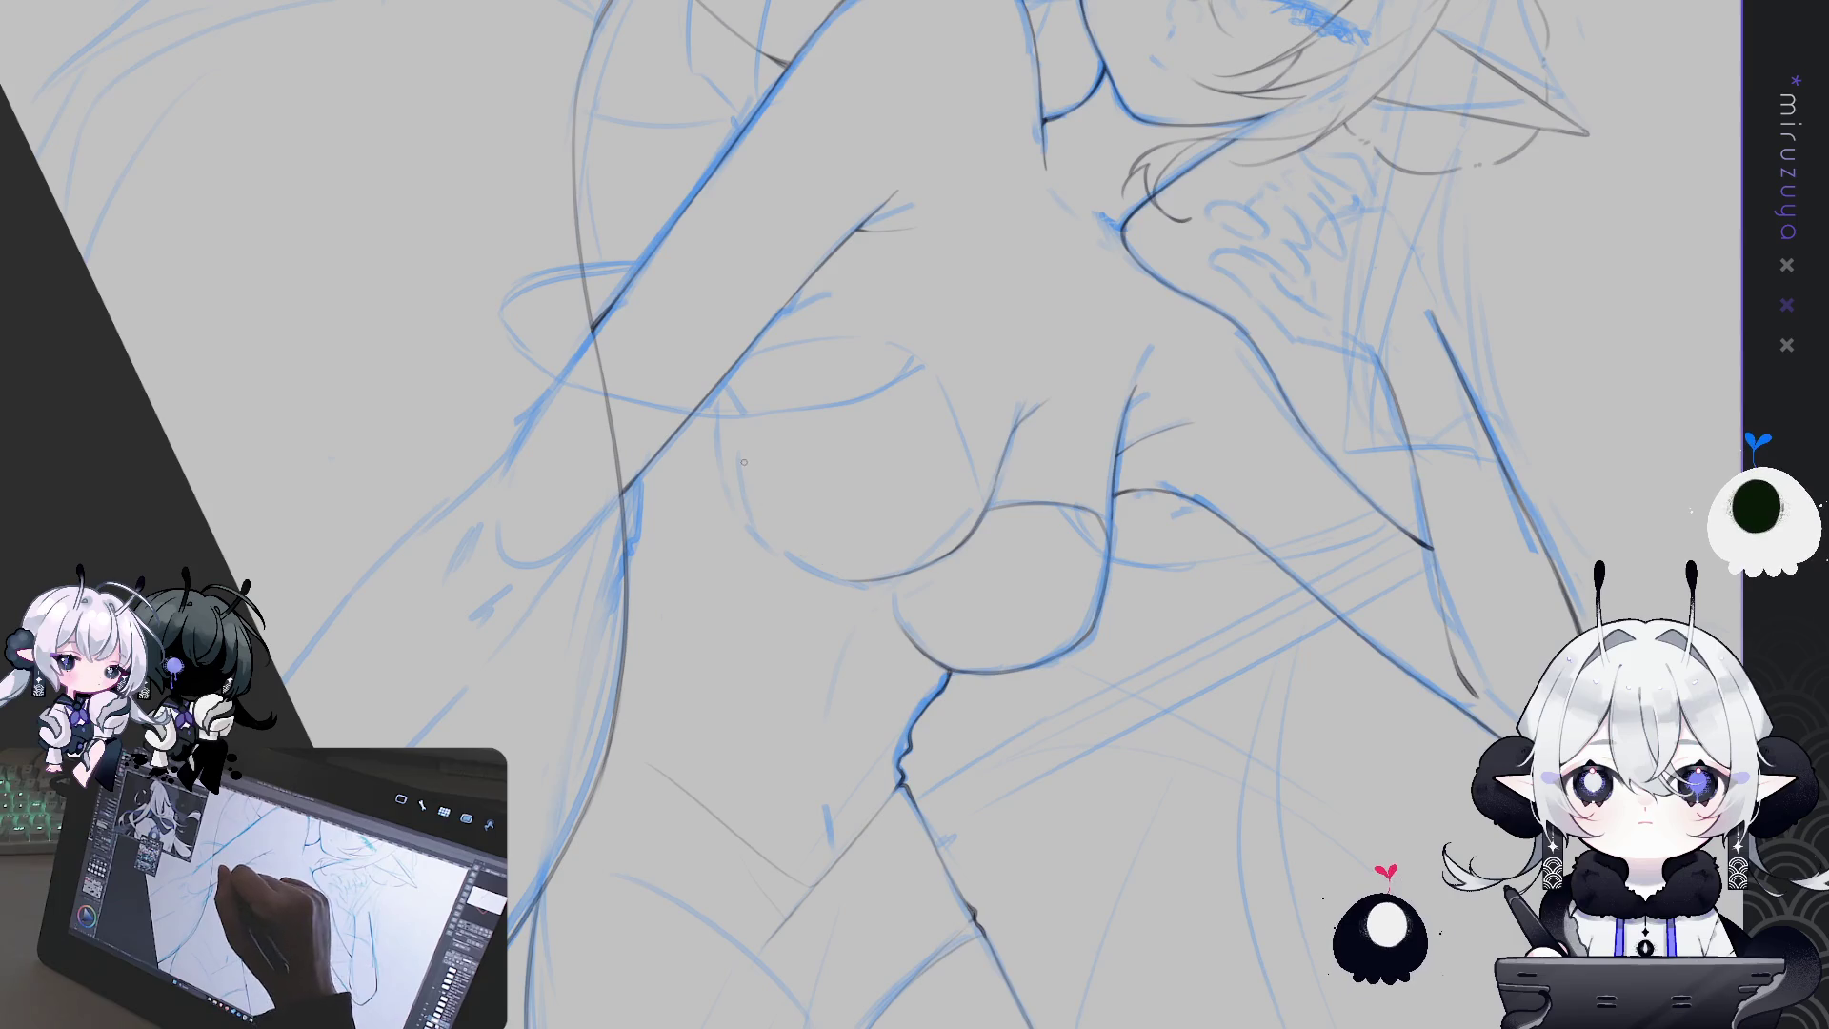
{"action": "key", "text": "r"}
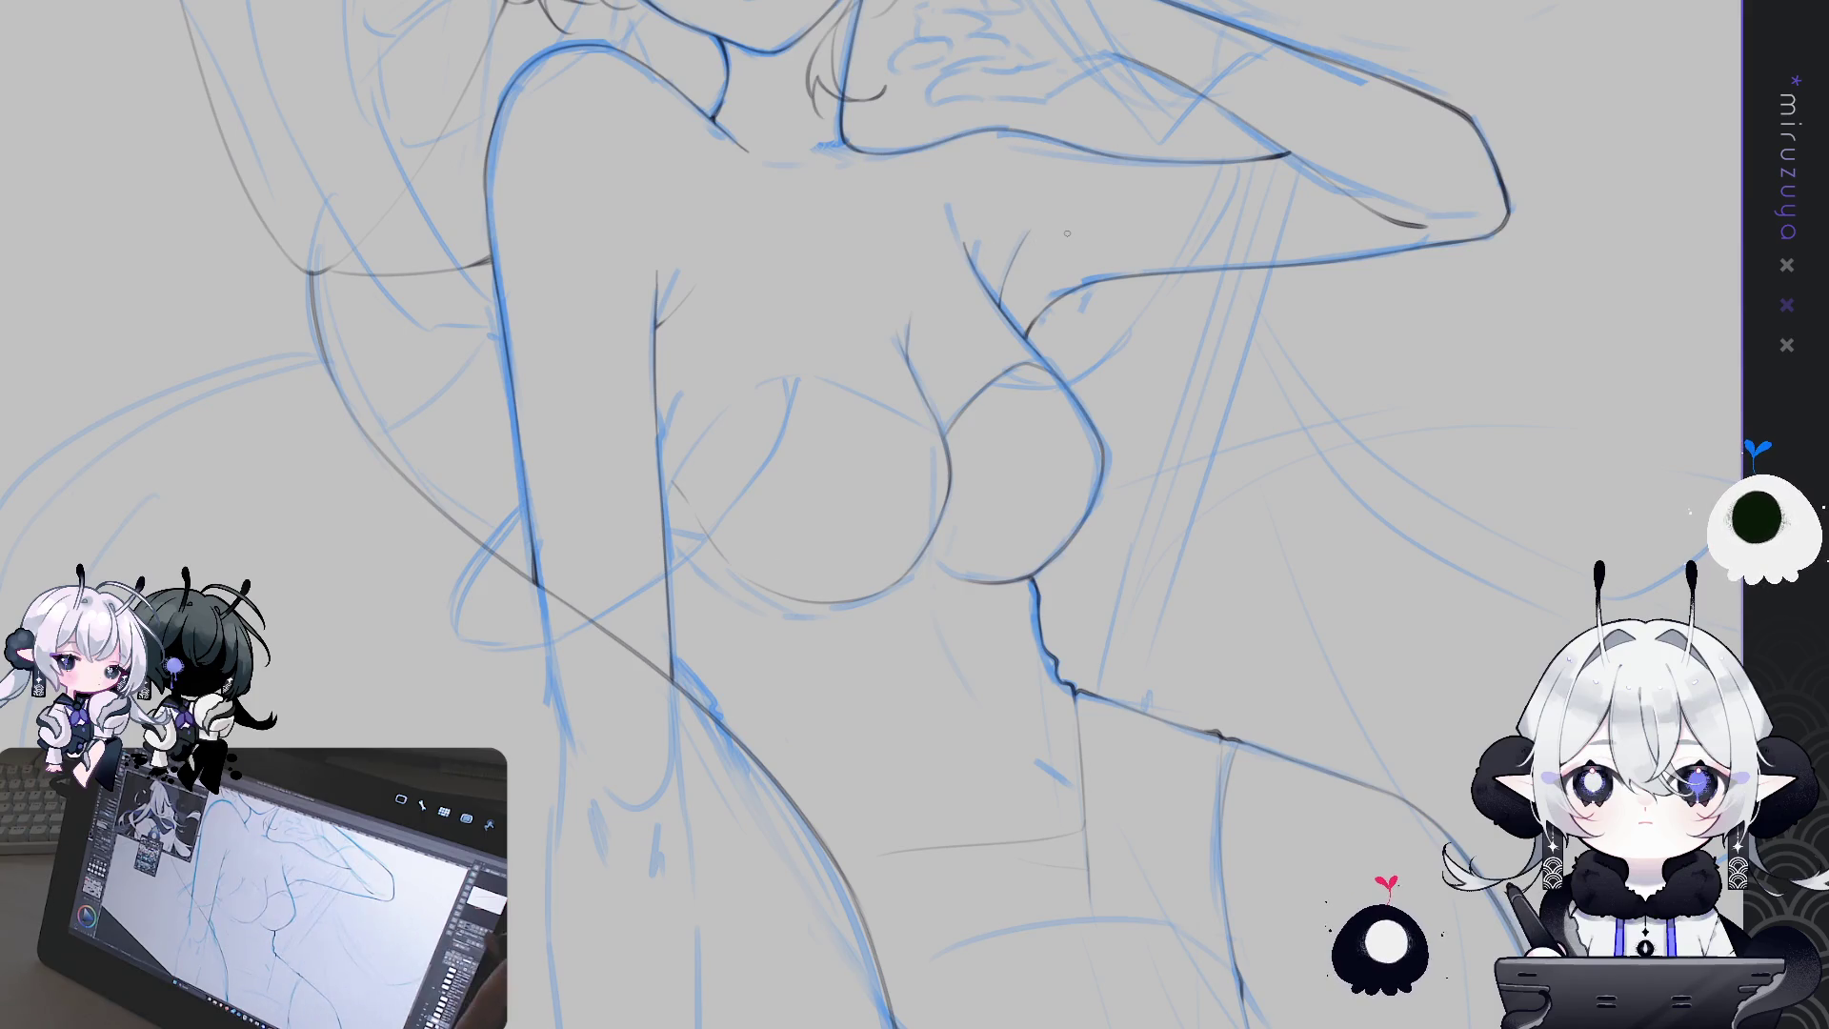
Redraw and darken the upper breast contour at a rotated angle, discarding the earlier attempts
{"action": "key", "text": "h"}
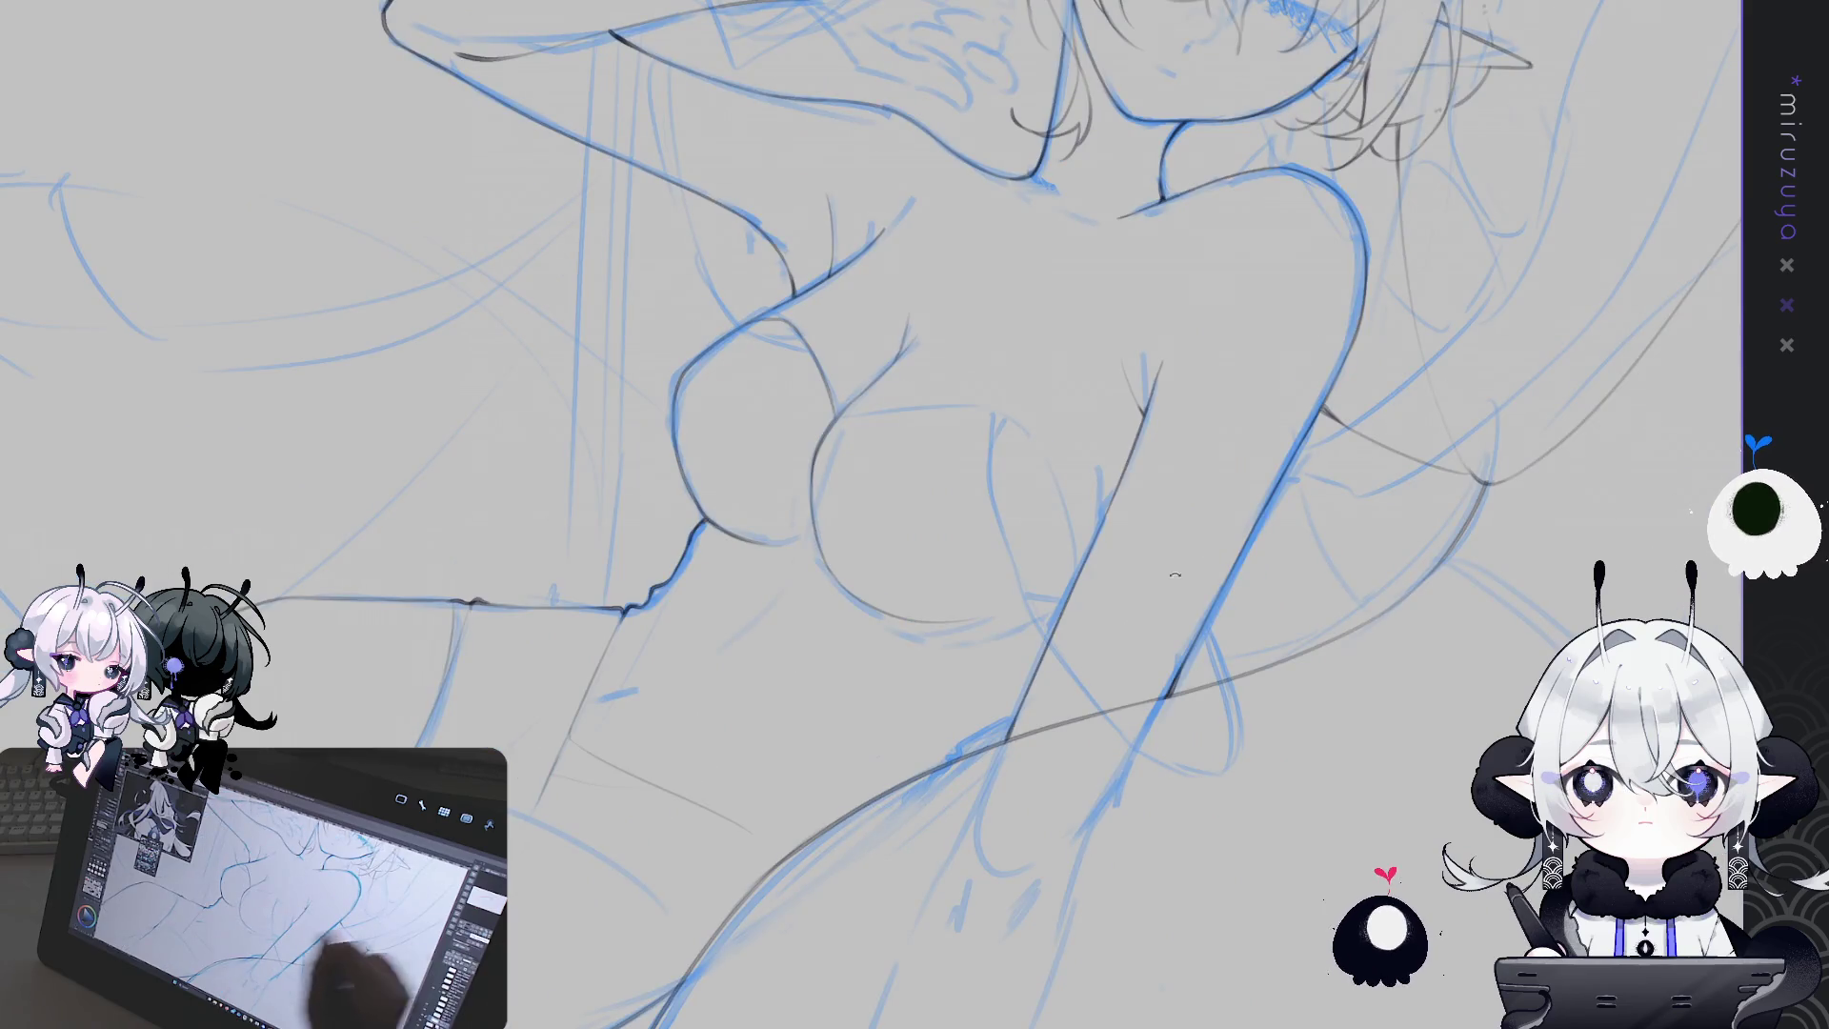
{"action": "scroll", "coordinate": [857, 514], "scroll_direction": "up", "scroll_amount": 3}
{"action": "scroll", "coordinate": [857, 514], "scroll_direction": "up", "scroll_amount": 2}
{"action": "left_click_drag", "start_coordinate": [1304, 693], "coordinate": [864, 602]}
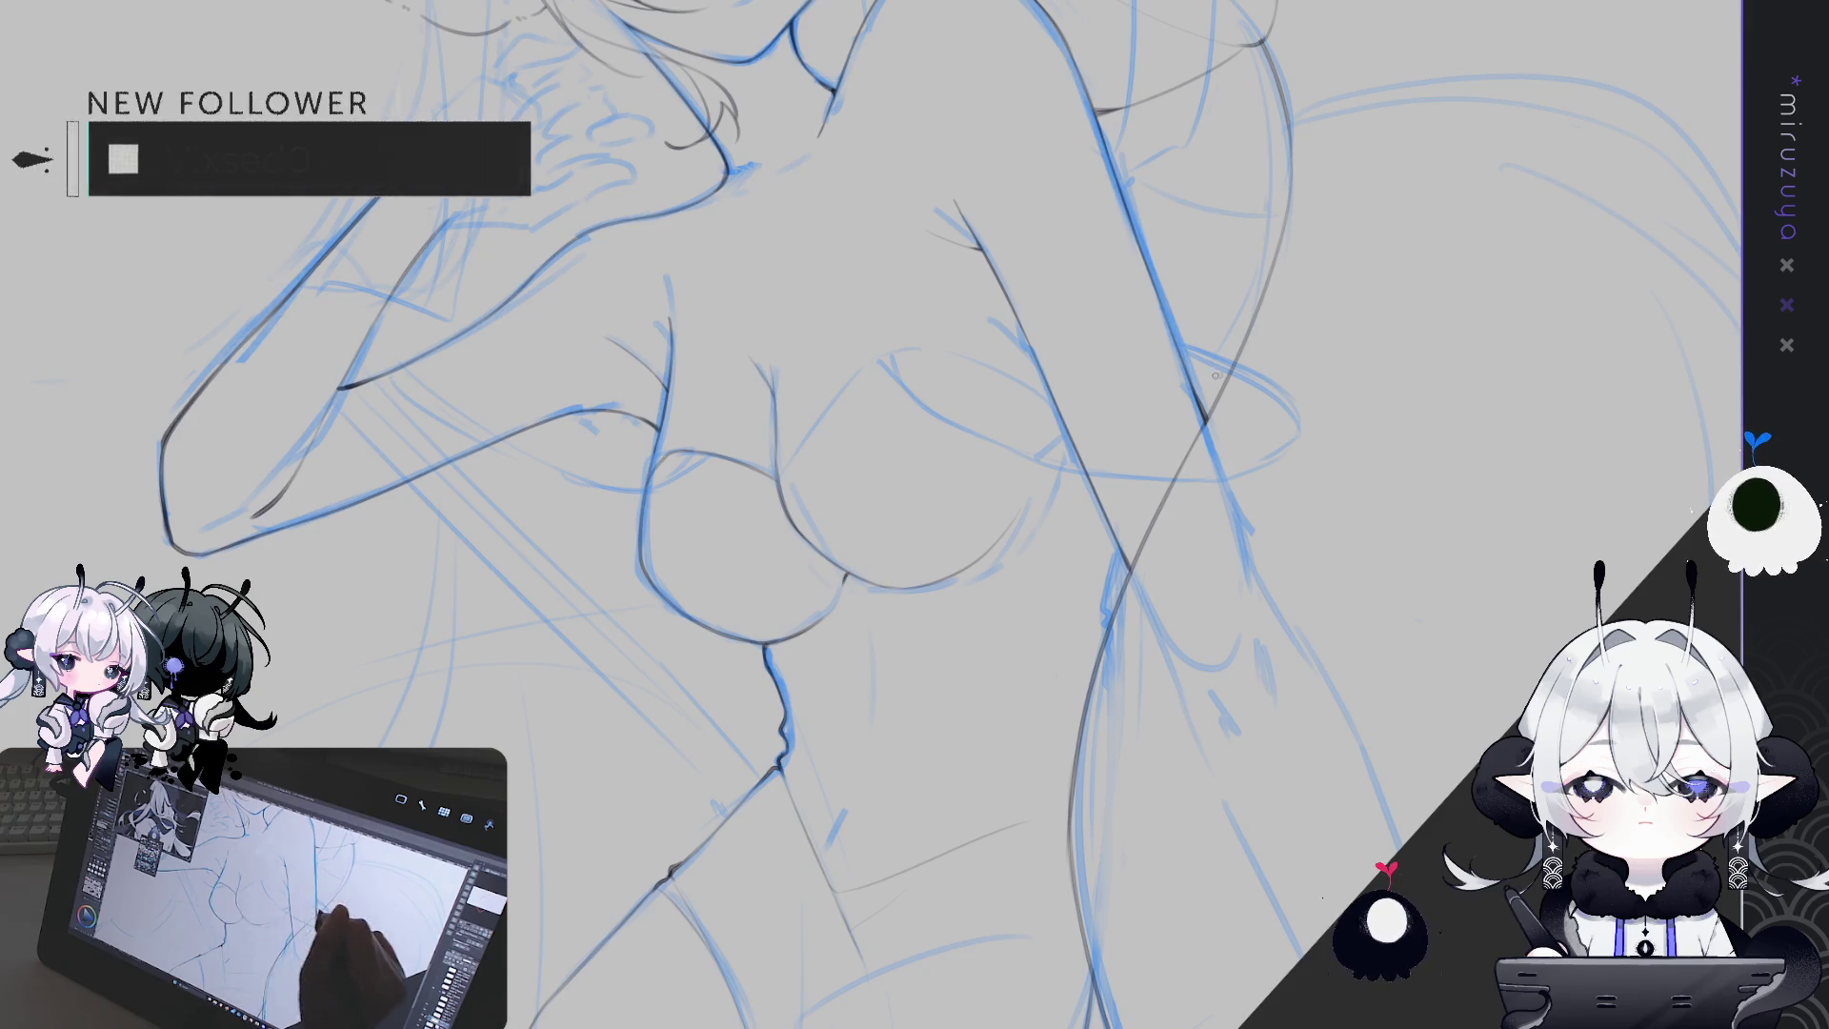
{"action": "left_click_drag", "start_coordinate": [1254, 377], "coordinate": [1048, 477]}
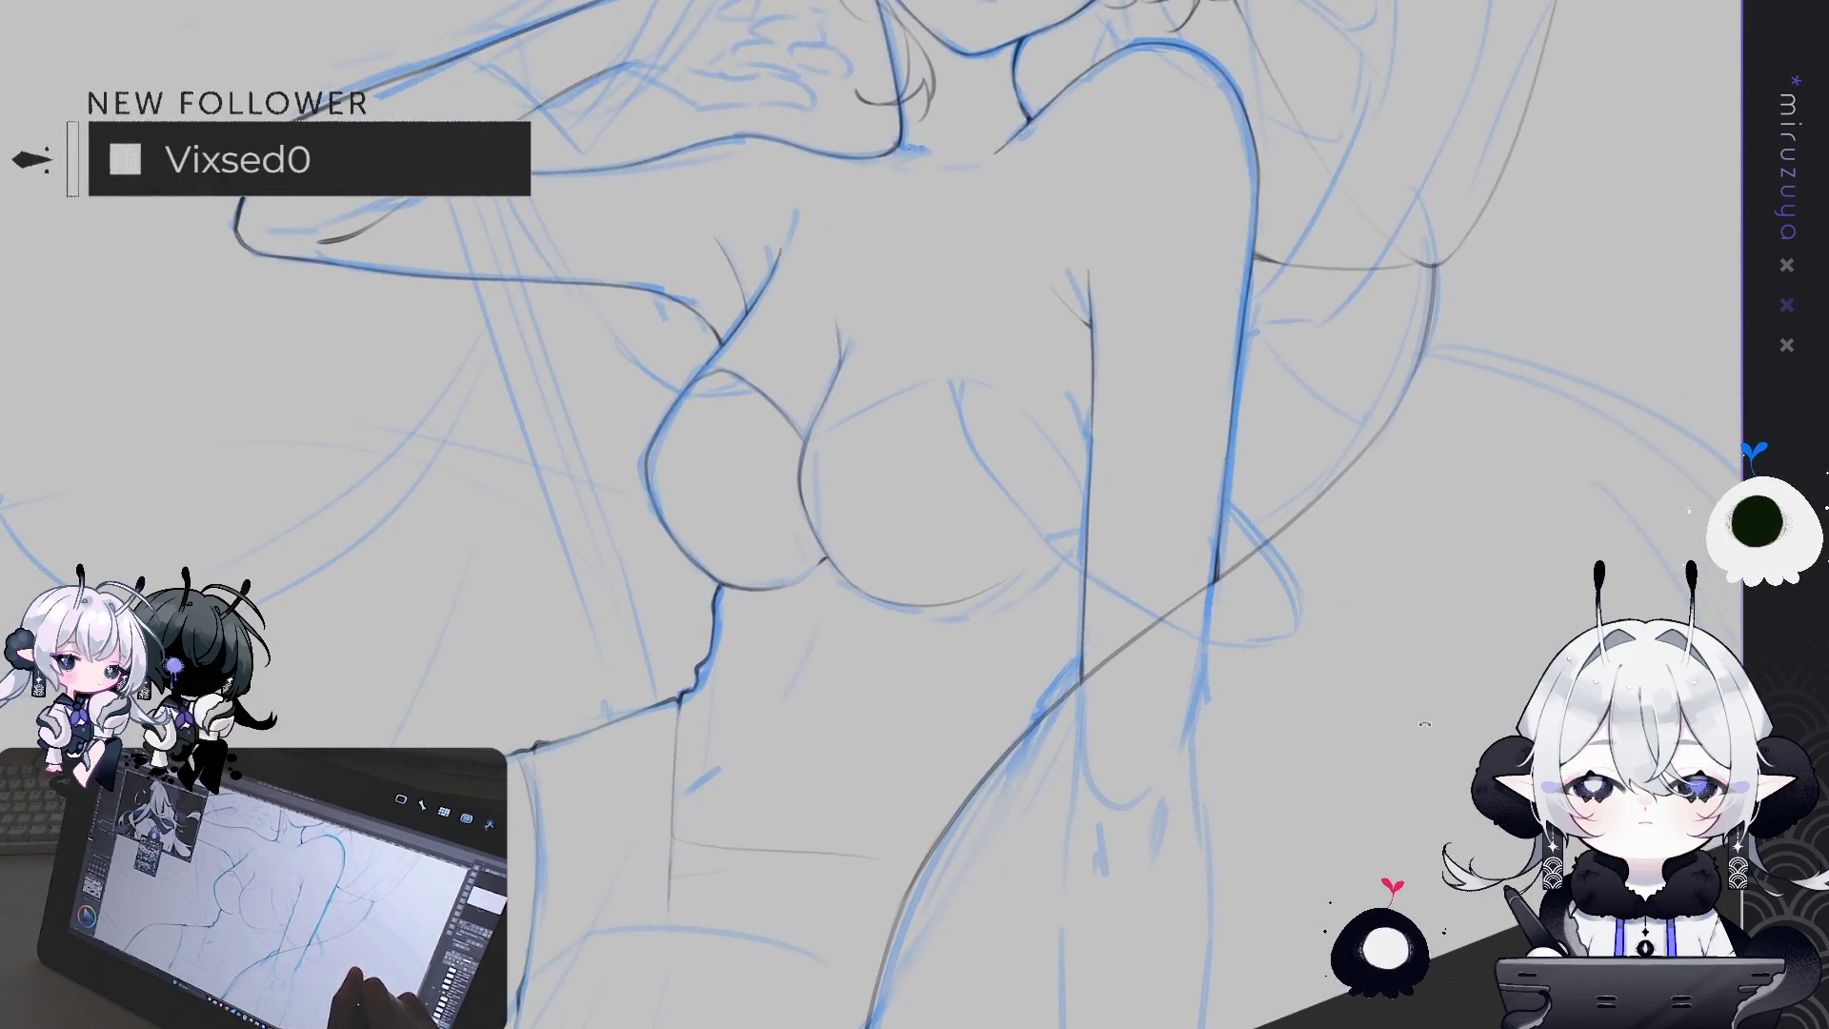
{"action": "left_click_drag", "start_coordinate": [1333, 571], "coordinate": [1486, 657]}
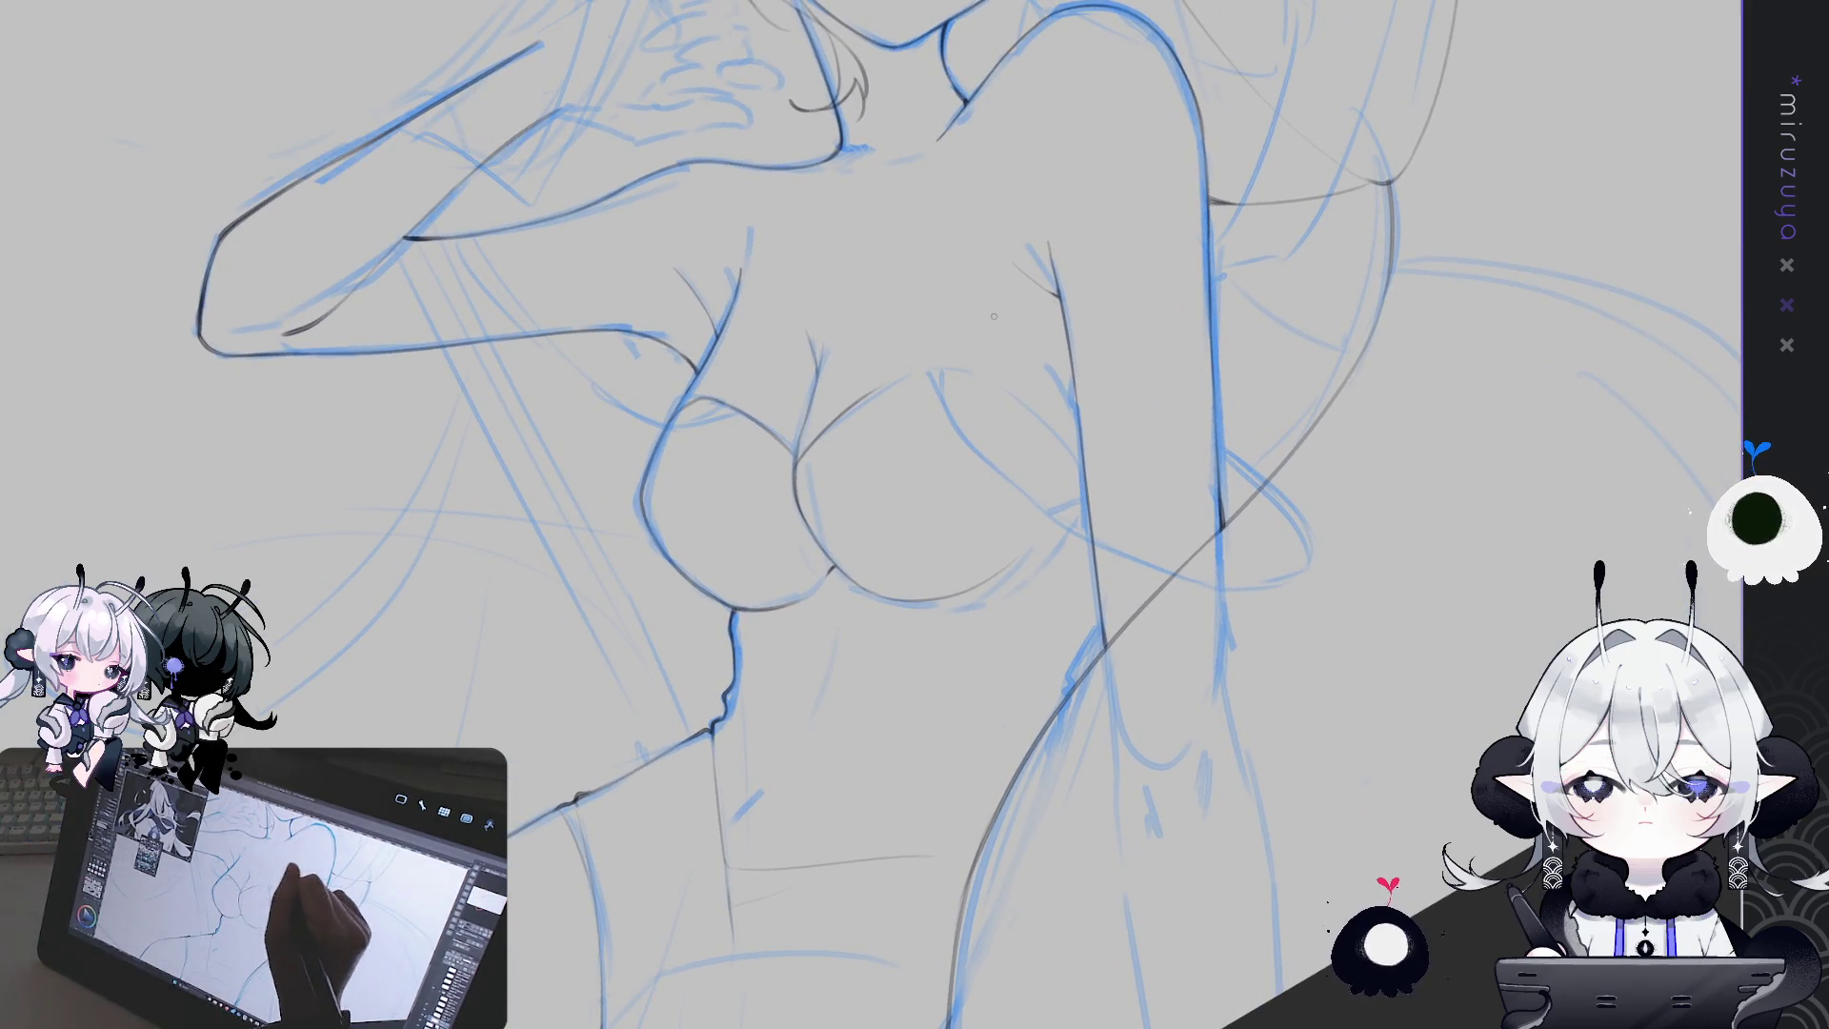
{"action": "left_click_drag", "start_coordinate": [798, 462], "coordinate": [929, 370]}
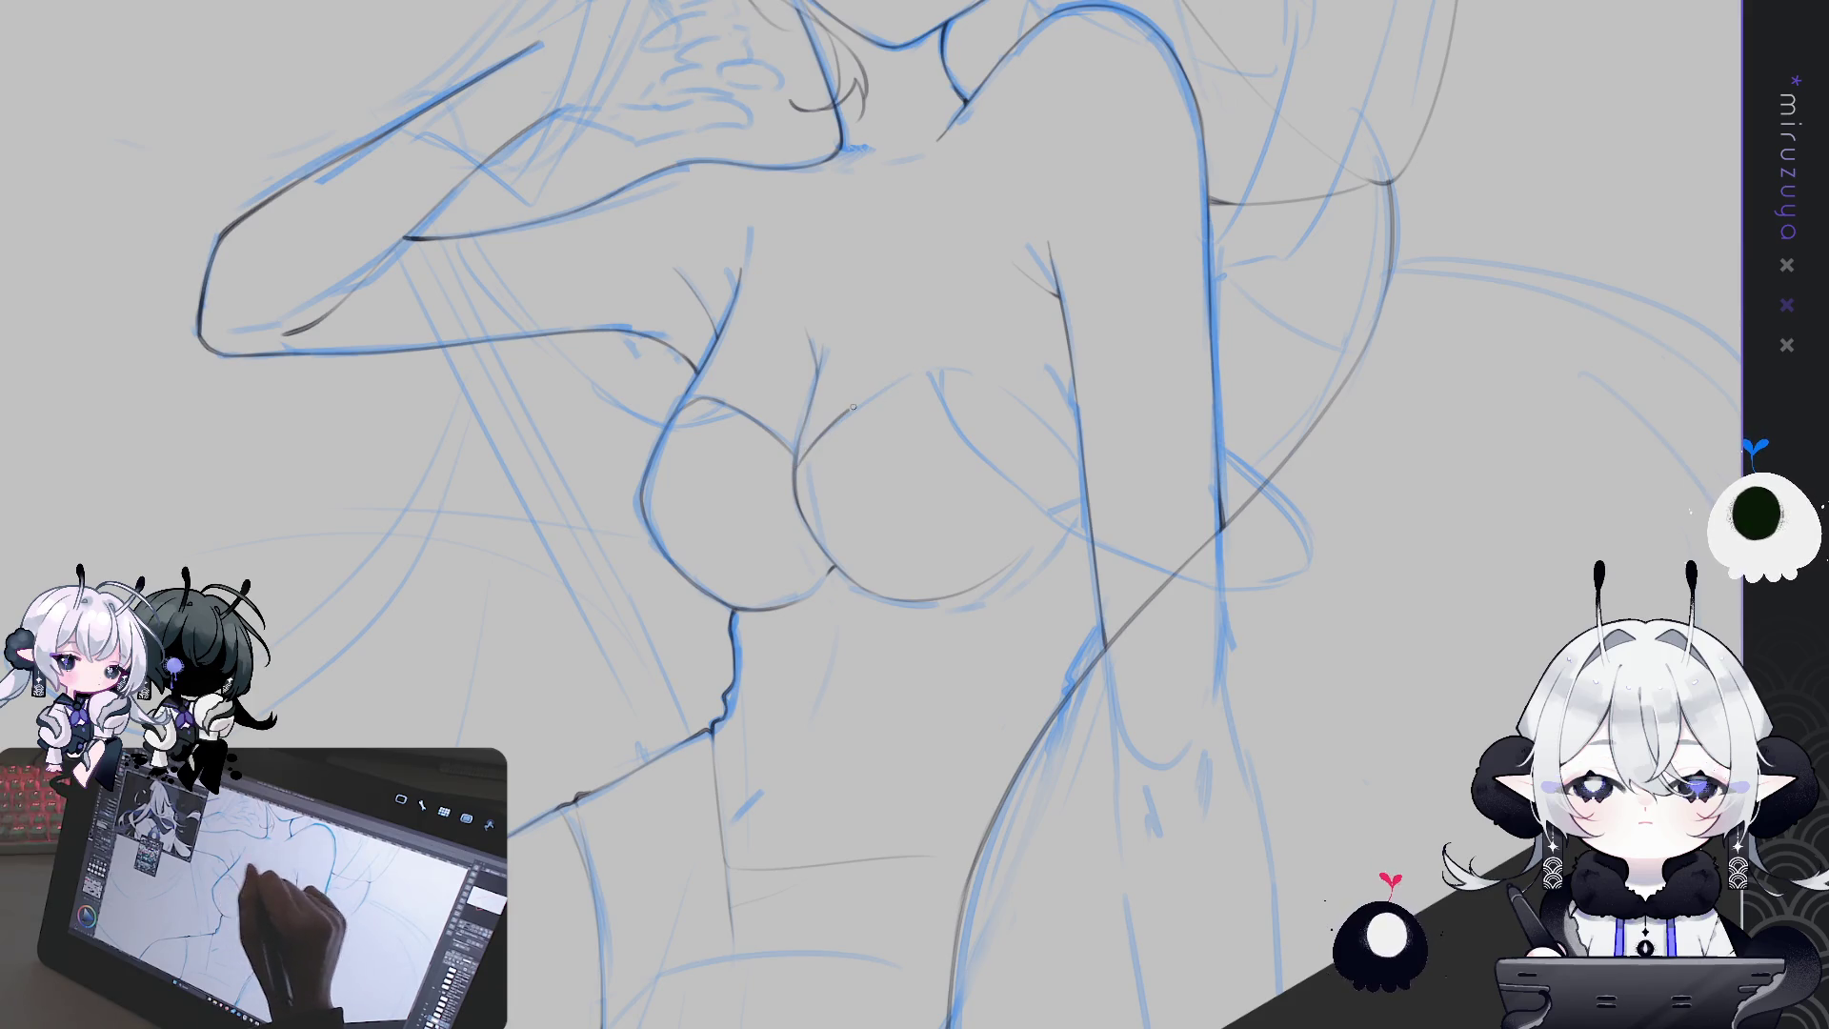
{"action": "key", "text": "ctrl+z"}
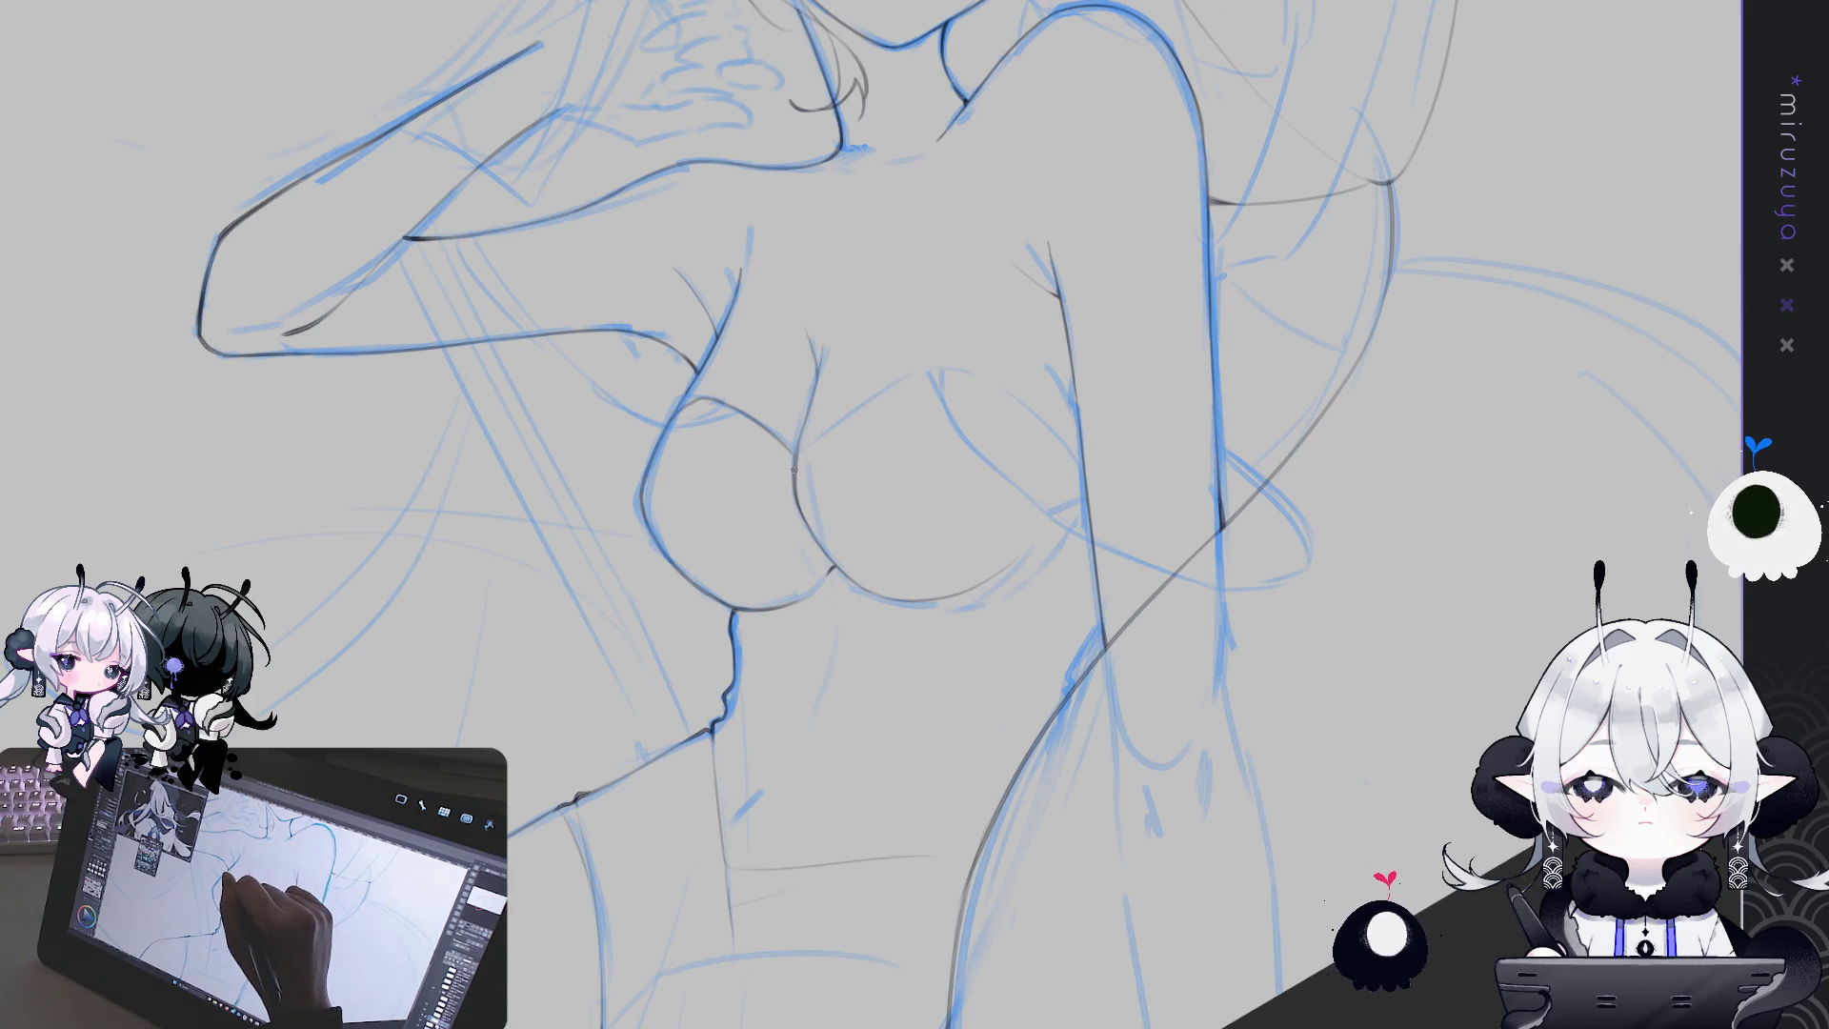
{"action": "key", "text": "ctrl+z"}
{"action": "left_click_drag", "start_coordinate": [797, 464], "coordinate": [903, 385]}
{"action": "left_click_drag", "start_coordinate": [798, 462], "coordinate": [911, 377]}
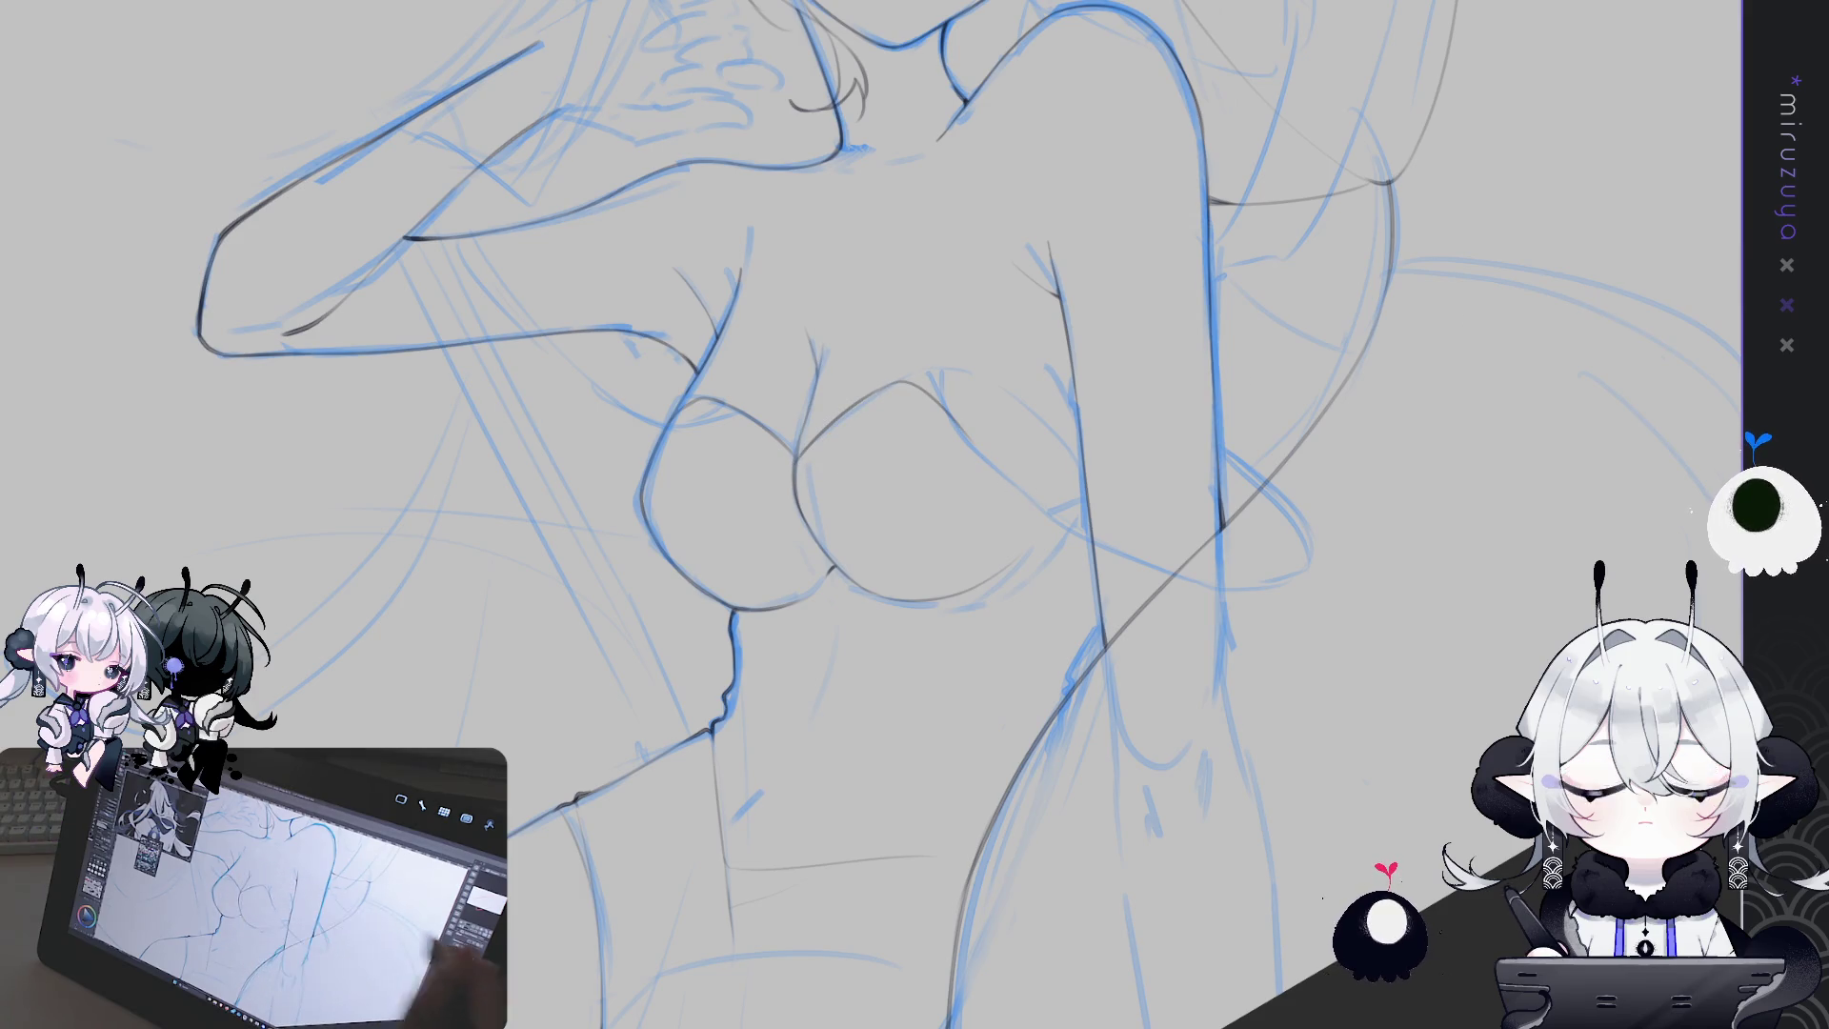
Draw a grey line along the left edge of the lower breast, extending it slightly
{"action": "key", "text": "h"}
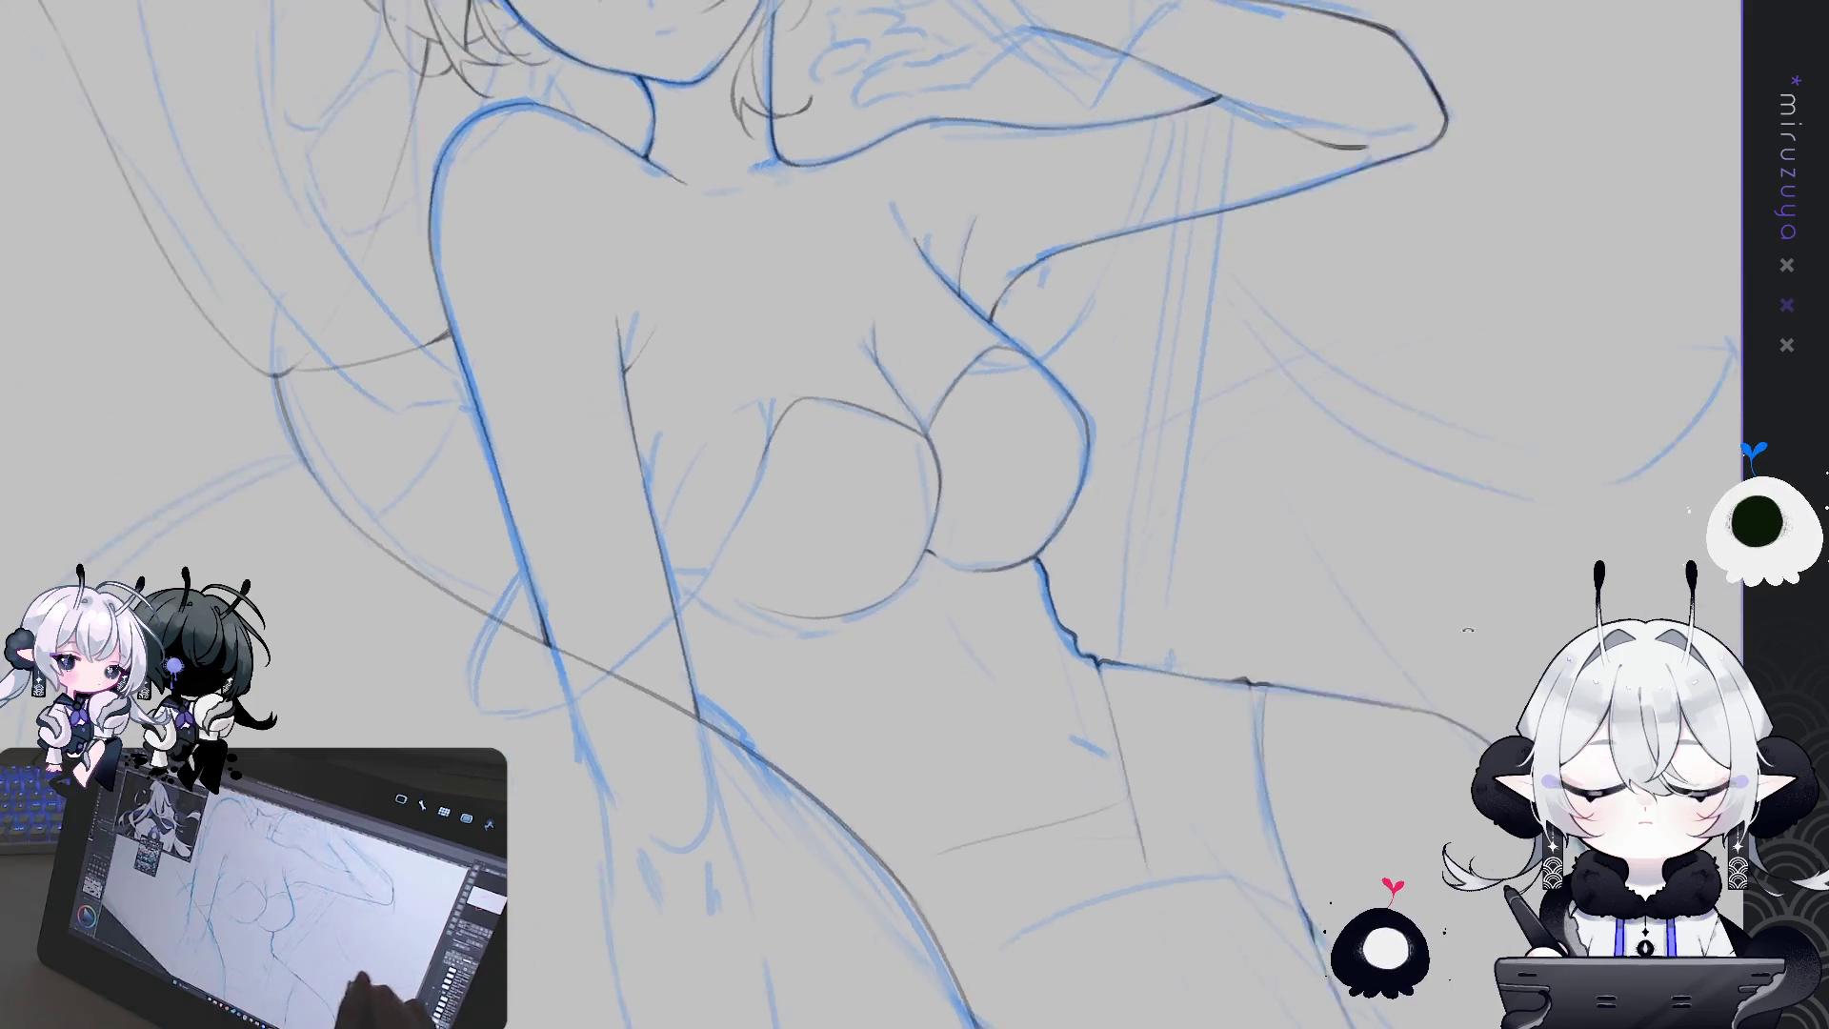
{"action": "left_click_drag", "start_coordinate": [667, 571], "coordinate": [755, 448]}
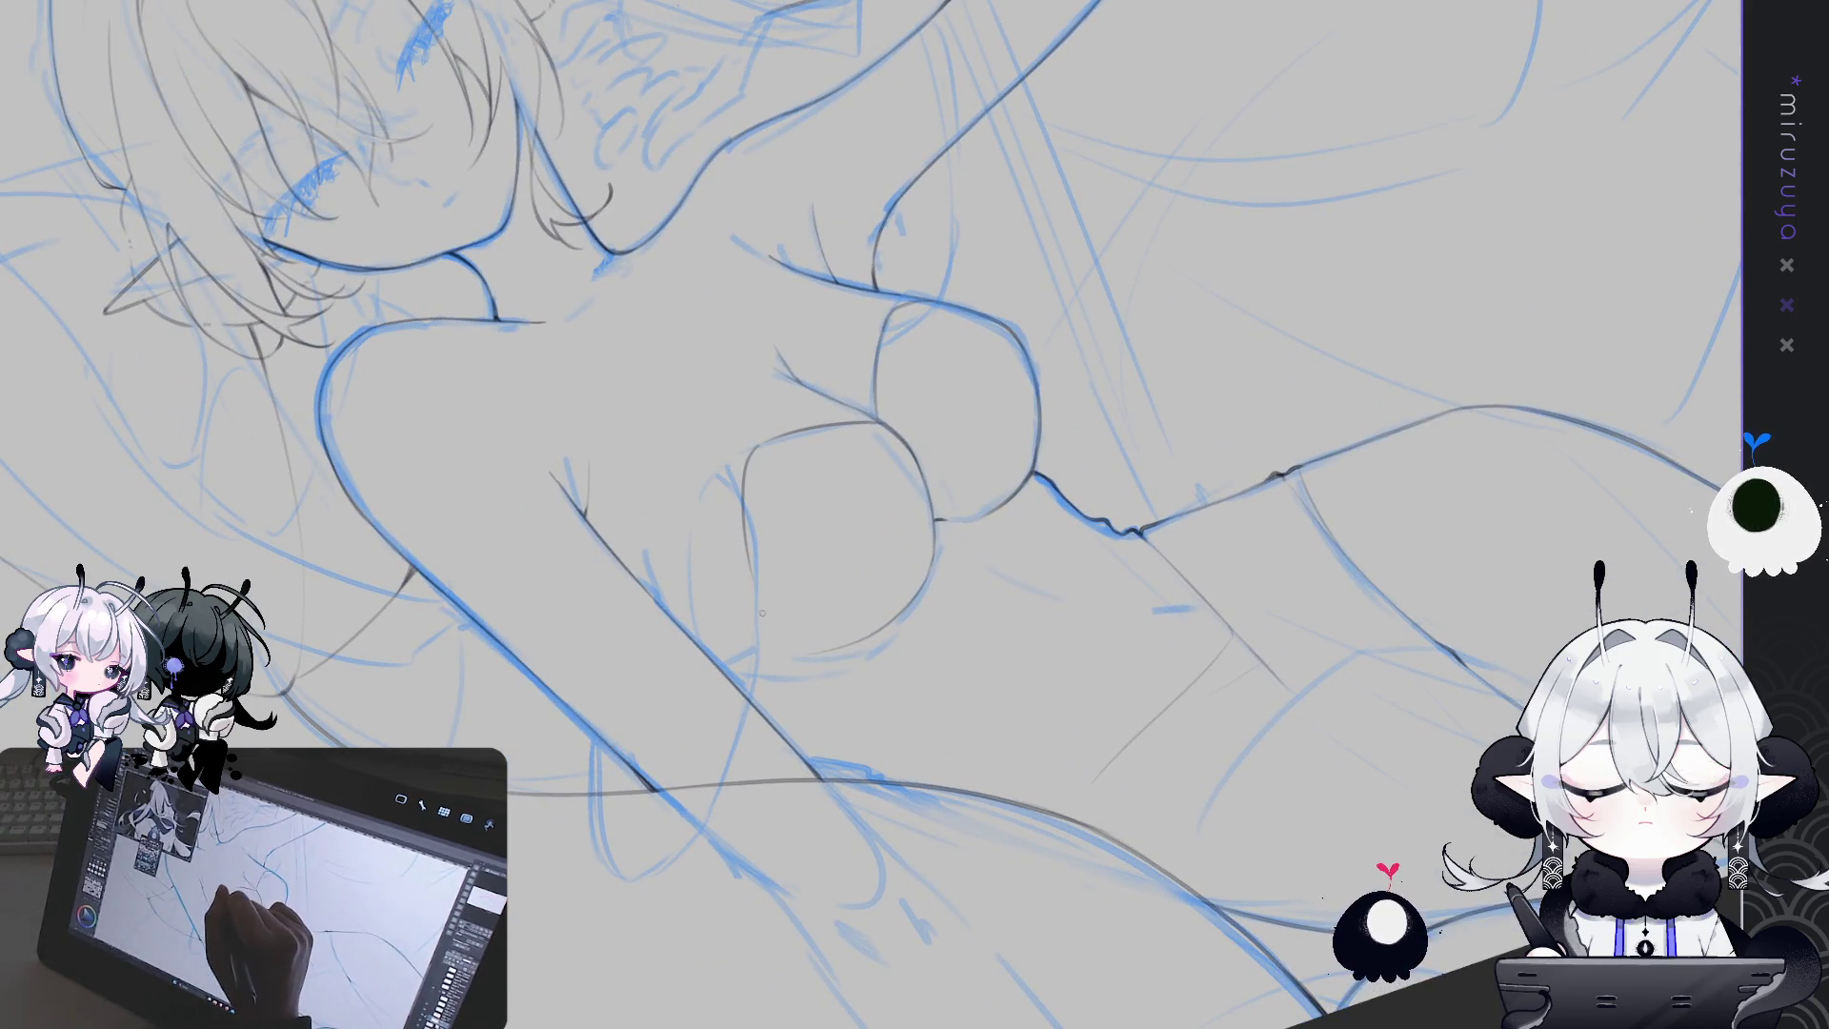
{"action": "left_click_drag", "start_coordinate": [755, 449], "coordinate": [762, 652]}
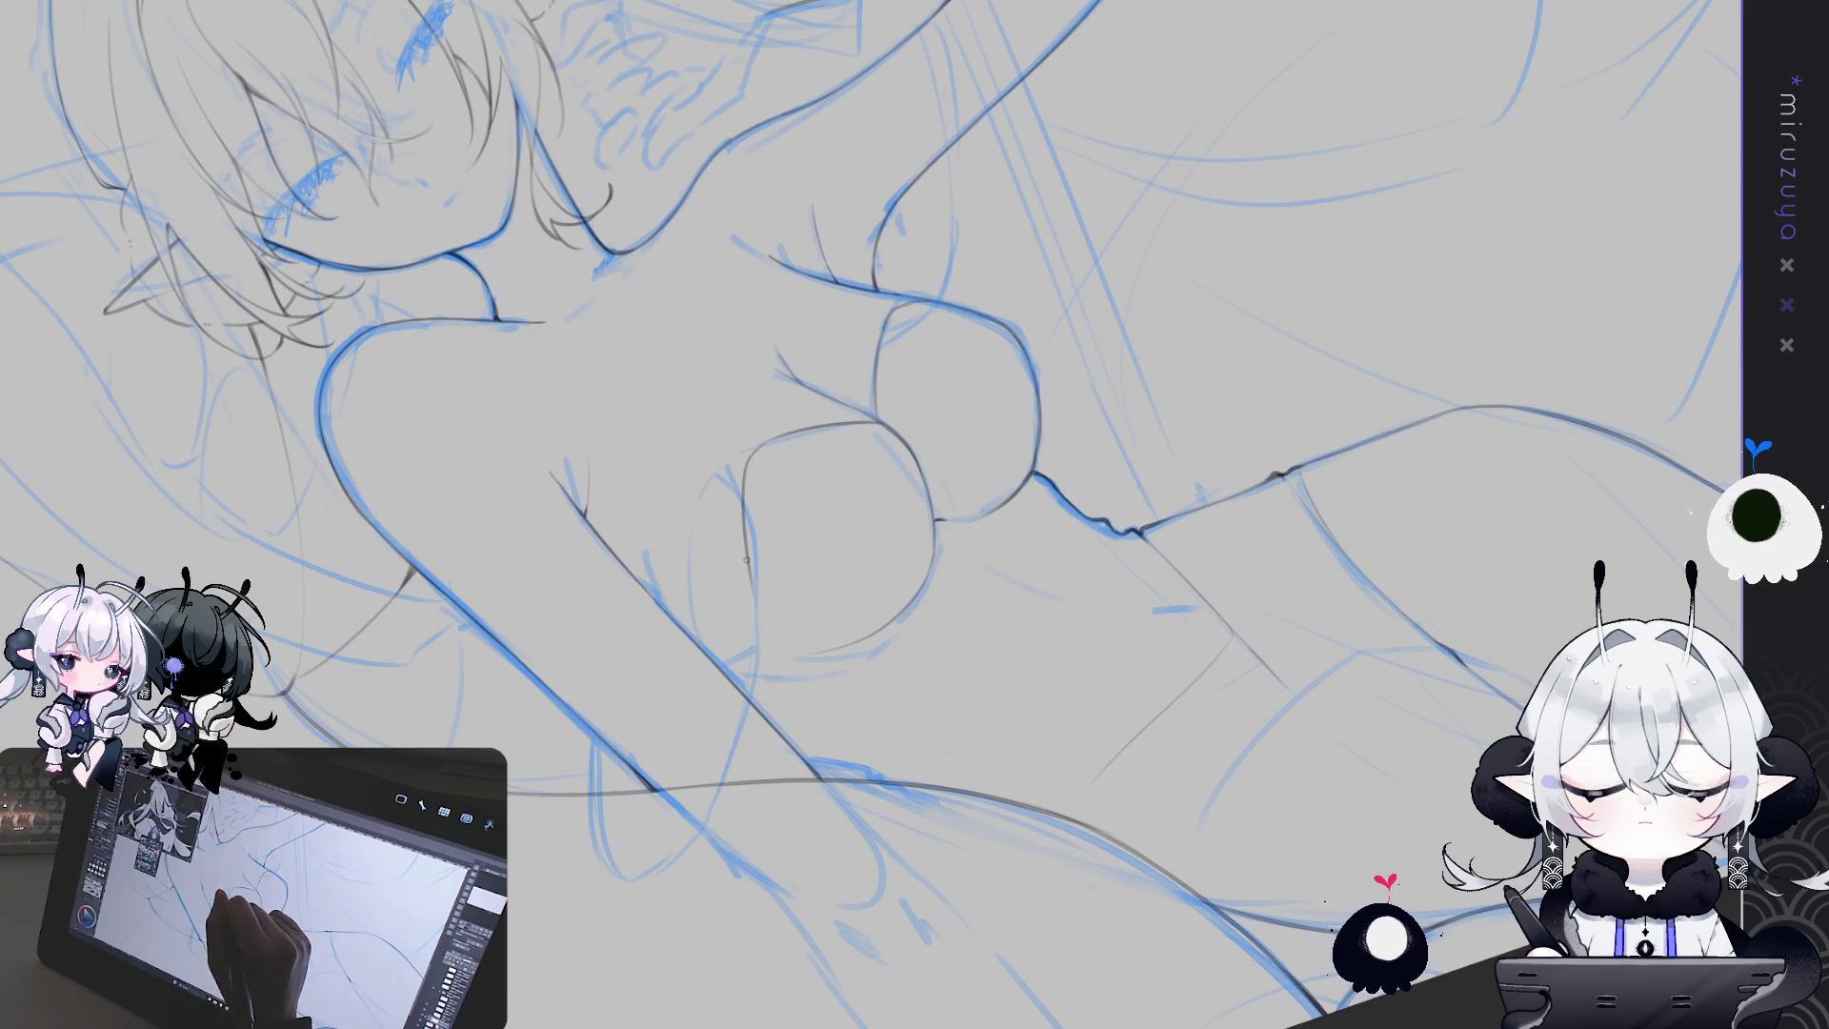
{"action": "left_click_drag", "start_coordinate": [753, 585], "coordinate": [768, 648]}
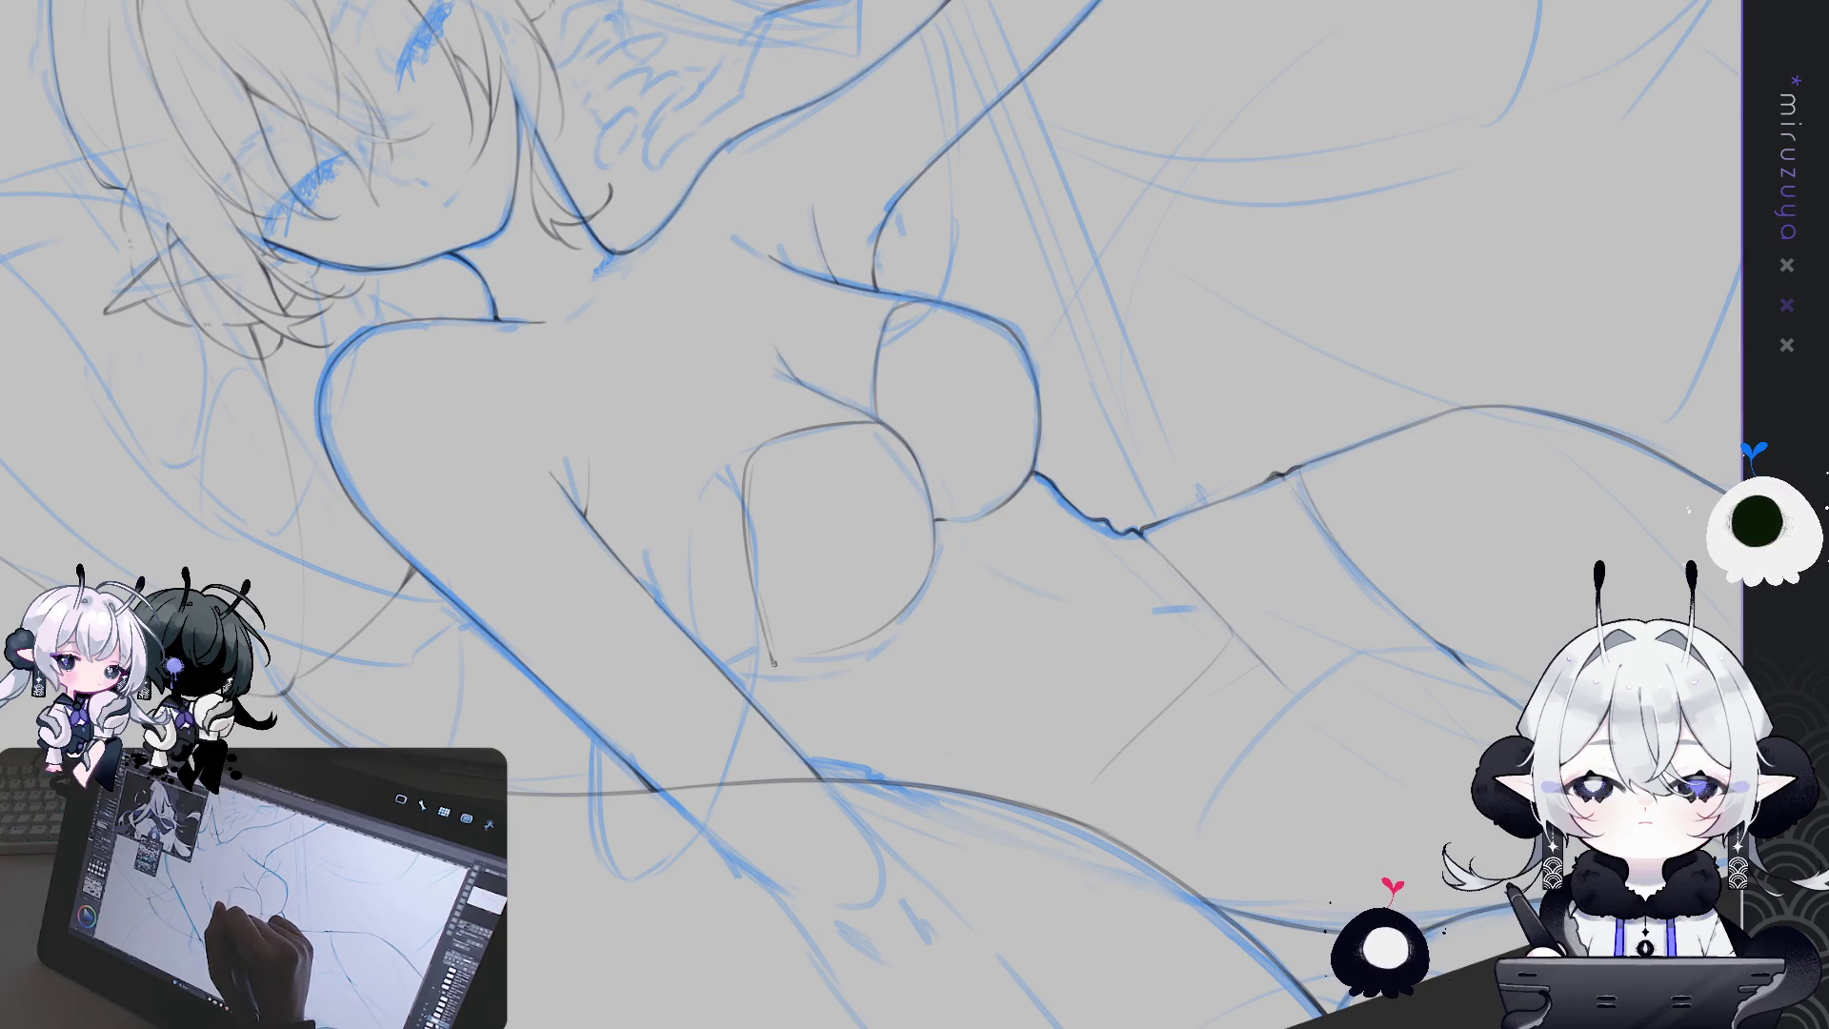
Add a short line below the chest and a line down the belly in an upright view
{"action": "key", "text": "ctrl+alt+0"}
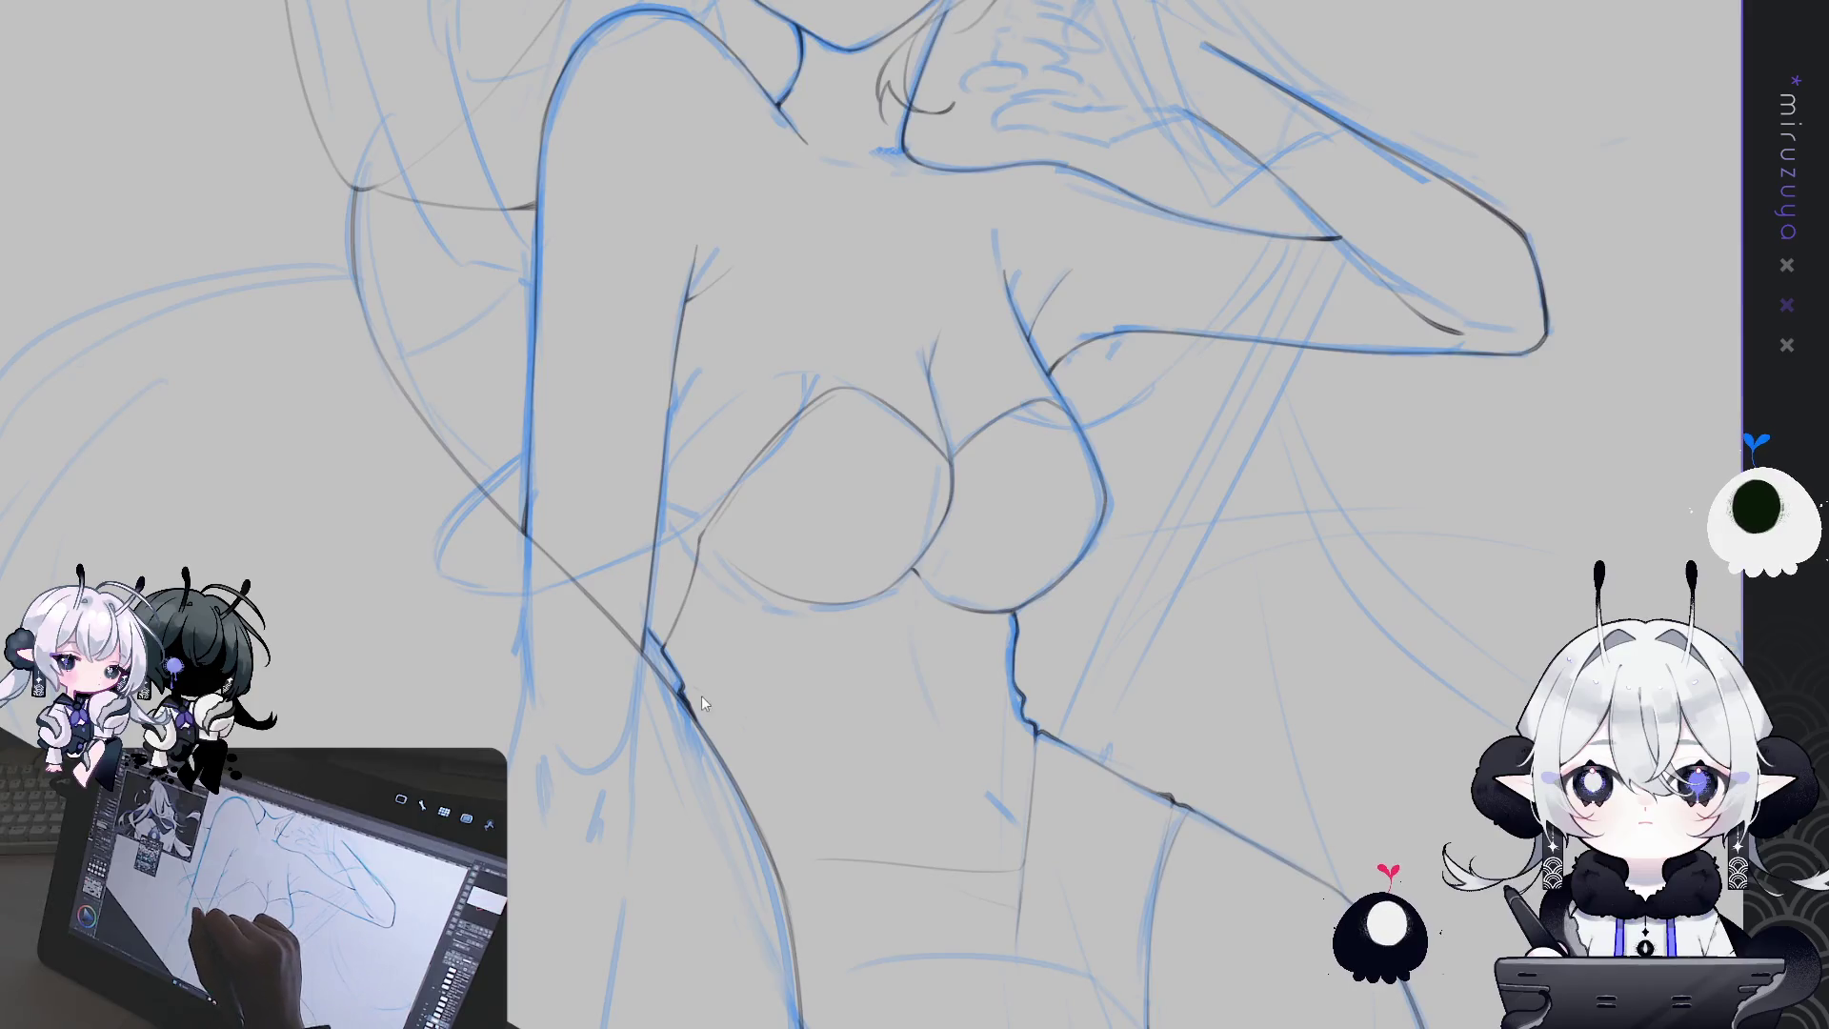
{"action": "left_click_drag", "start_coordinate": [685, 681], "coordinate": [757, 698]}
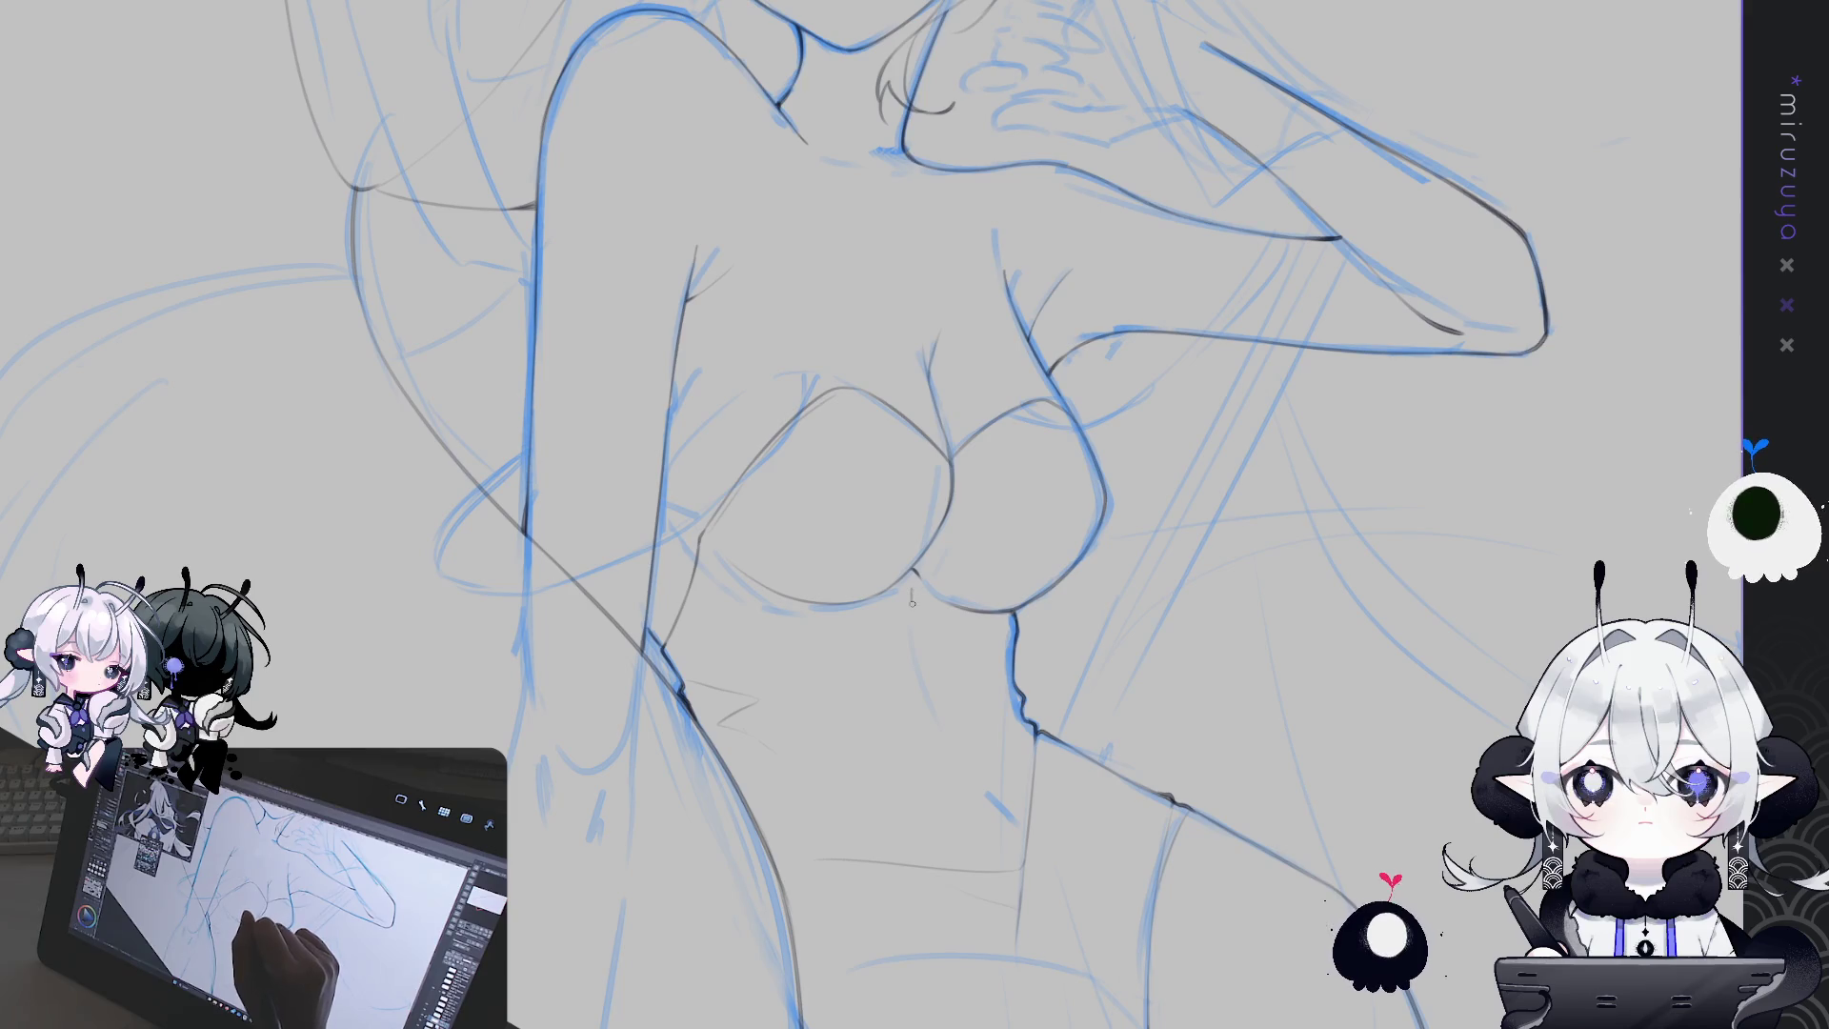
{"action": "mouse_move", "coordinate": [914, 600]}
{"action": "left_mouse_down"}
{"action": "mouse_move", "coordinate": [921, 678]}
{"action": "mouse_move", "coordinate": [984, 793]}
{"action": "left_mouse_up"}
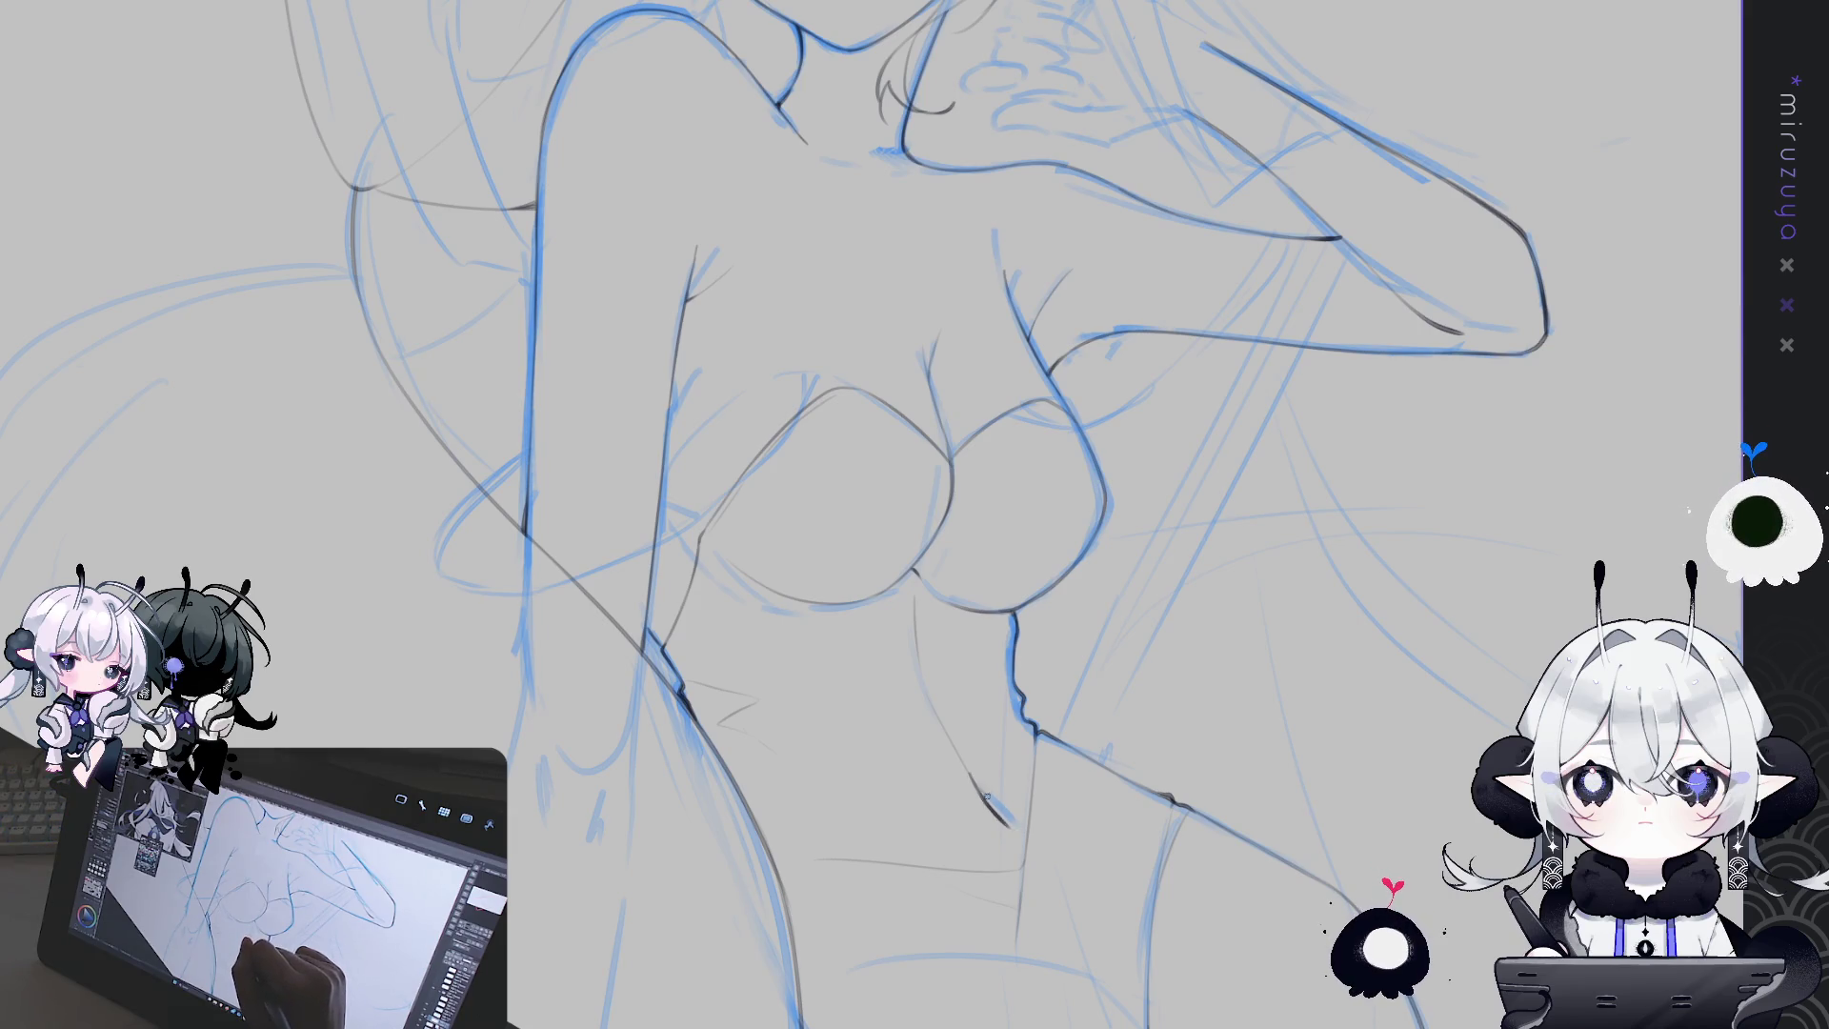
{"action": "left_click_drag", "start_coordinate": [1013, 829], "coordinate": [1277, 530]}
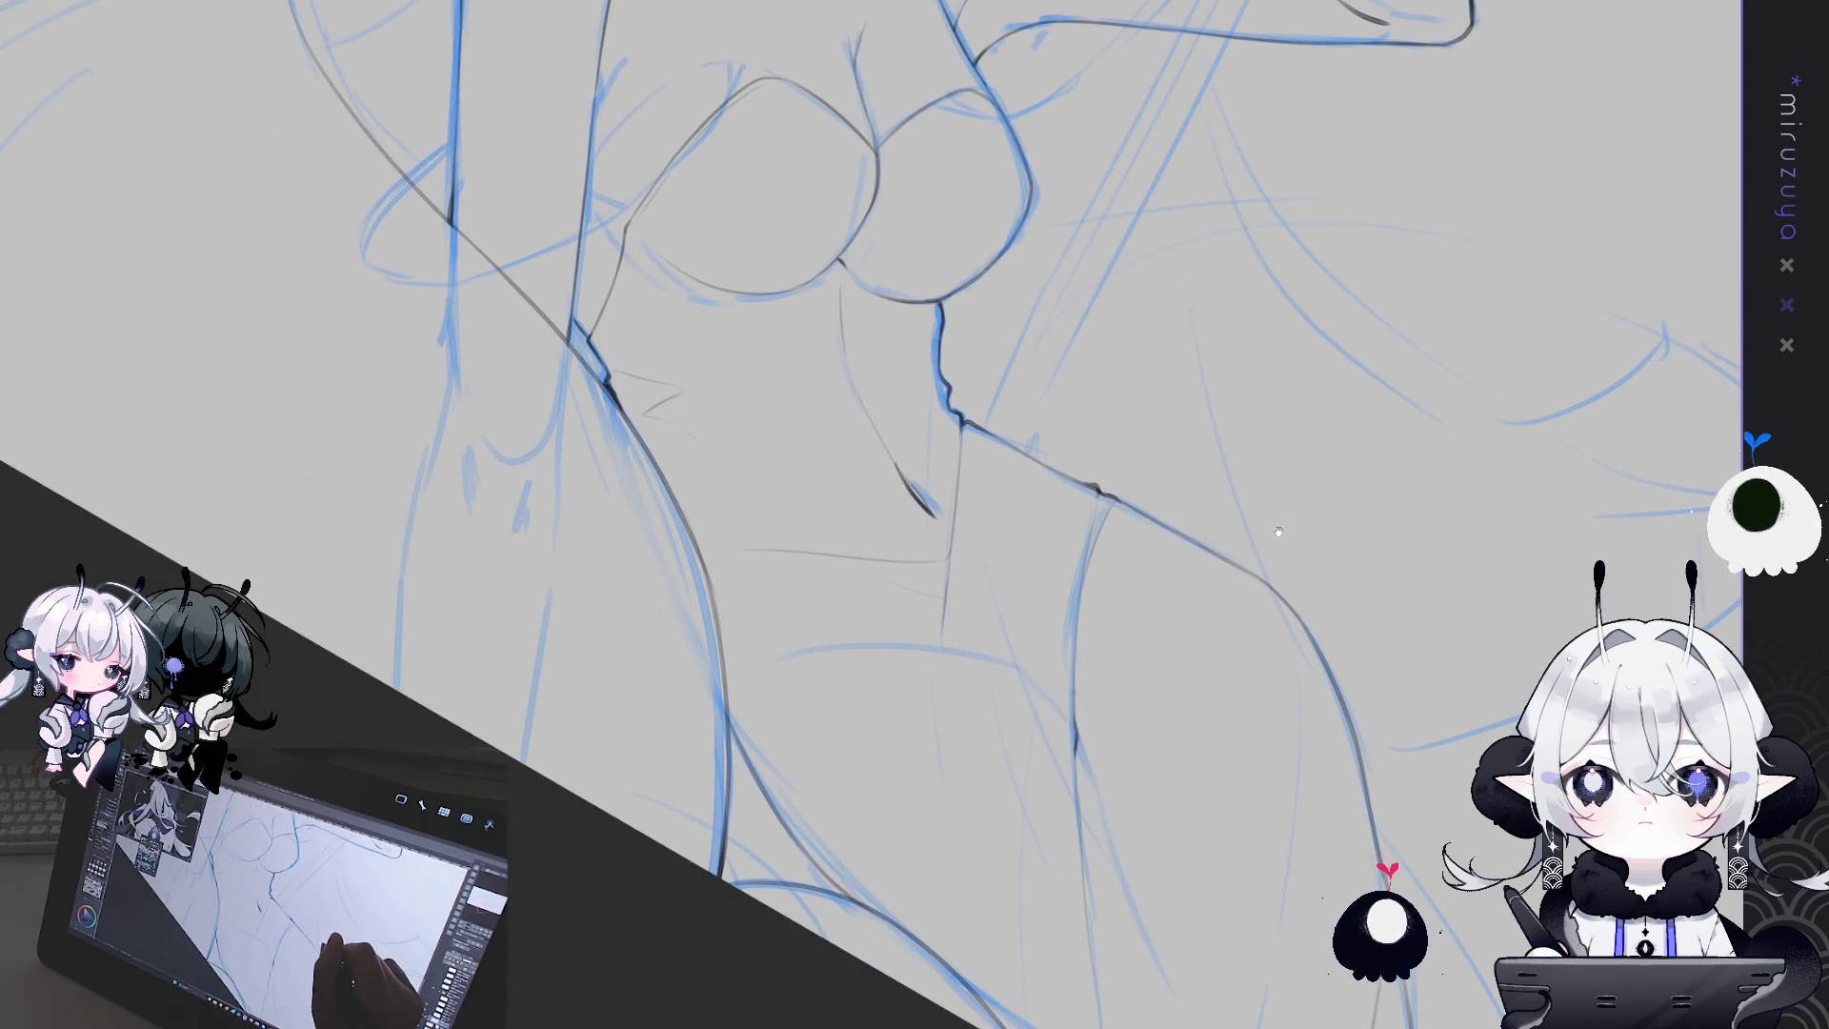
{"action": "scroll", "coordinate": [1270, 540], "scroll_direction": "down", "scroll_amount": 3}
Pan over the head and torso, straighten the view, and mirror the canvas to check proportions
{"action": "scroll", "coordinate": [732, 469], "scroll_direction": "up", "scroll_amount": 1}
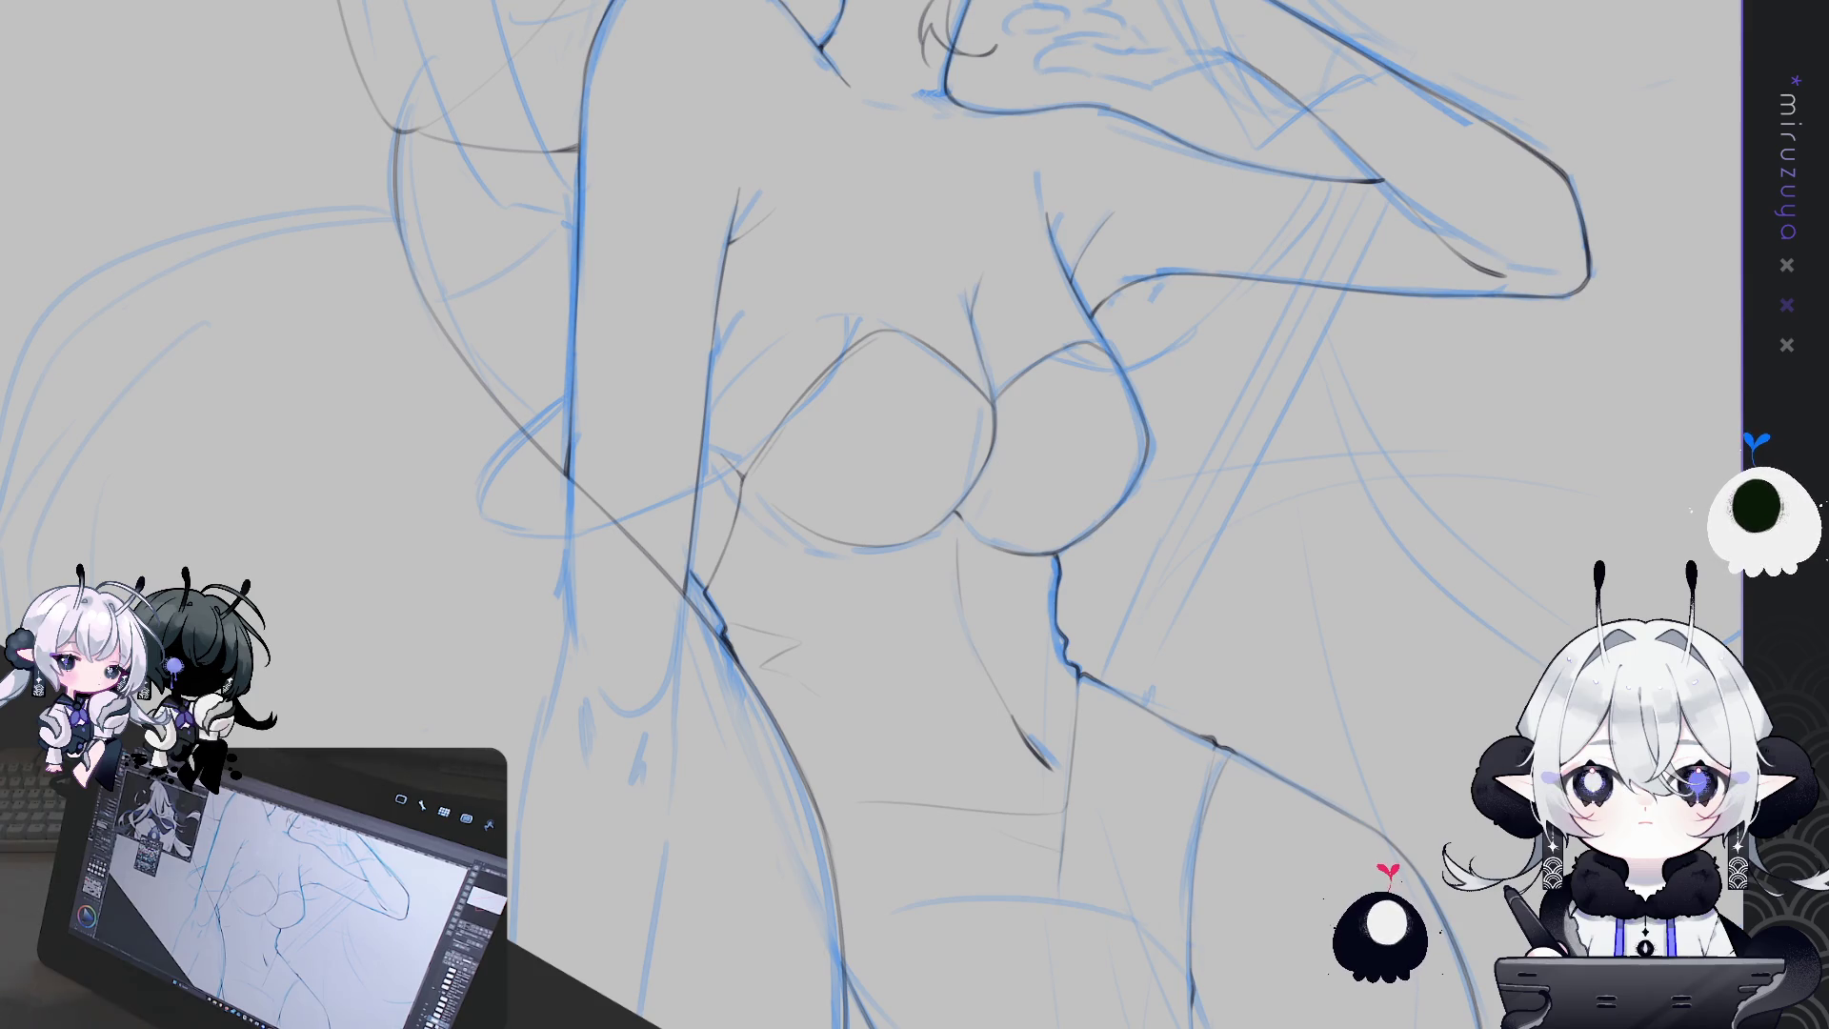
{"action": "mouse_move", "coordinate": [1178, 536]}
{"action": "left_mouse_down"}
{"action": "mouse_move", "coordinate": [1226, 755]}
{"action": "mouse_move", "coordinate": [1387, 722]}
{"action": "mouse_move", "coordinate": [1424, 581]}
{"action": "mouse_move", "coordinate": [1457, 572]}
{"action": "left_mouse_up"}
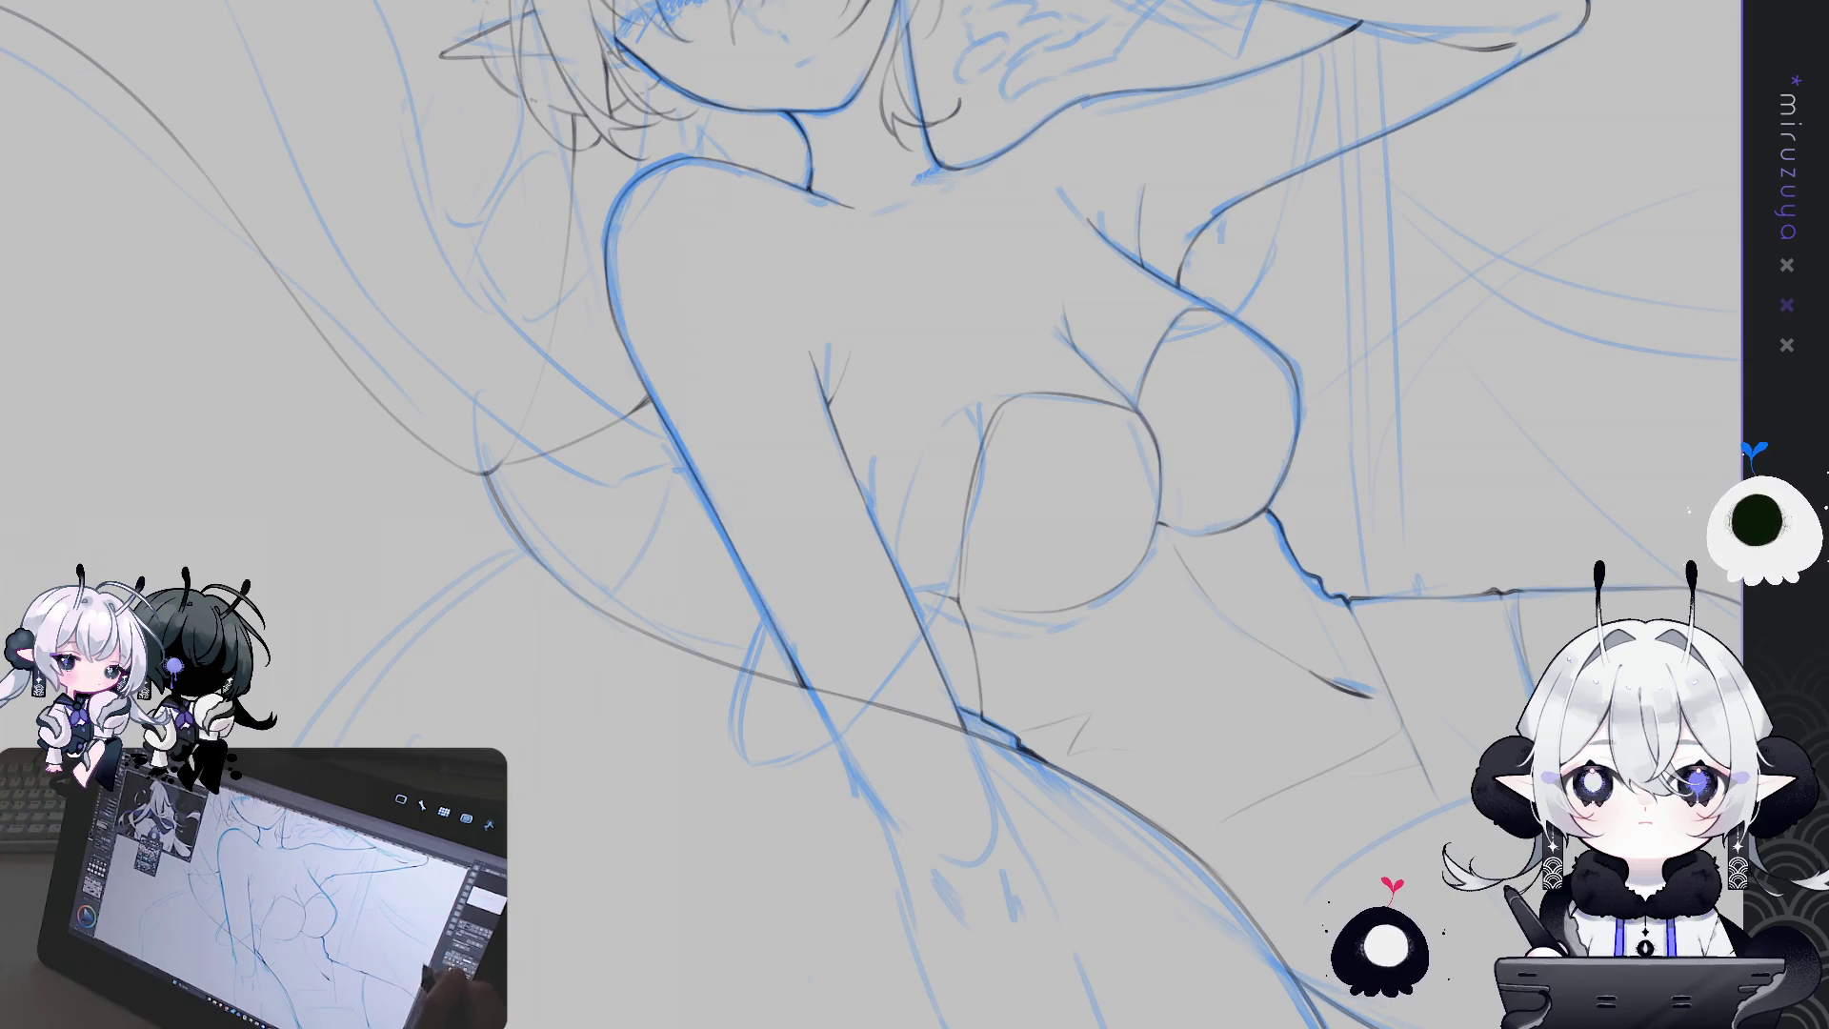
{"action": "left_click_drag", "start_coordinate": [1322, 454], "coordinate": [1380, 607]}
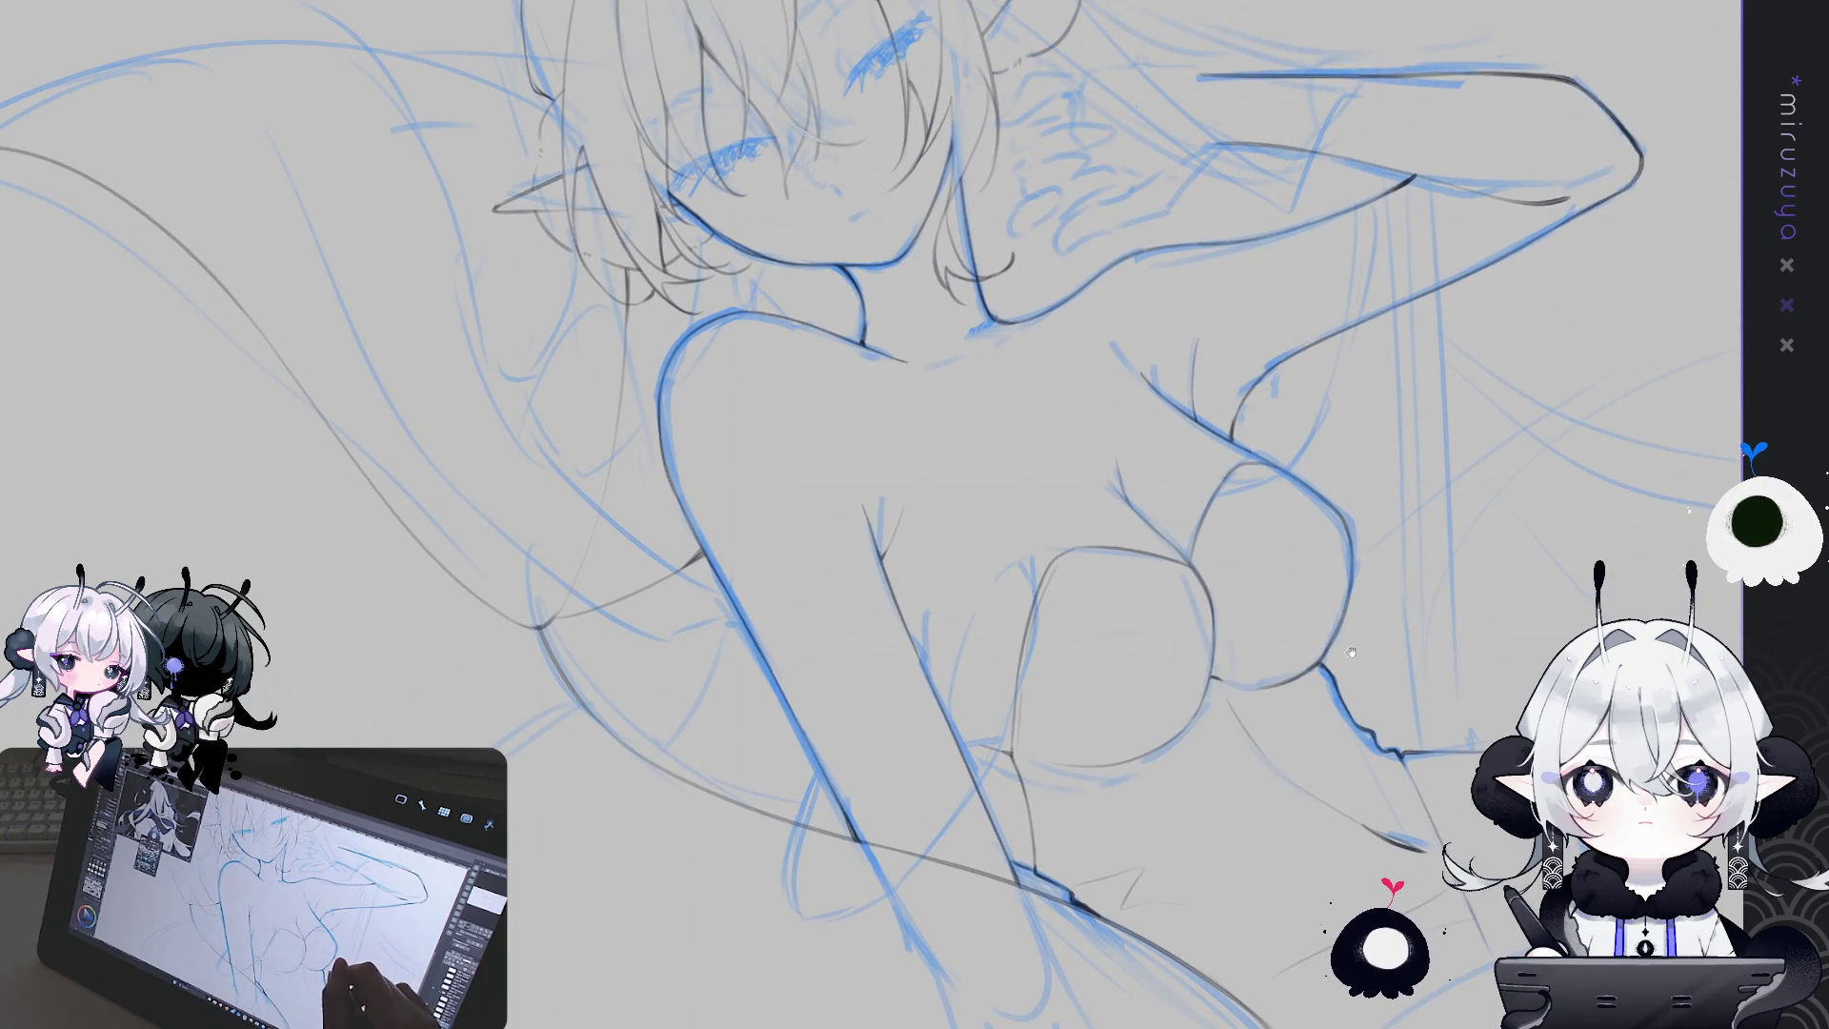
{"action": "left_click_drag", "start_coordinate": [1352, 650], "coordinate": [1202, 626]}
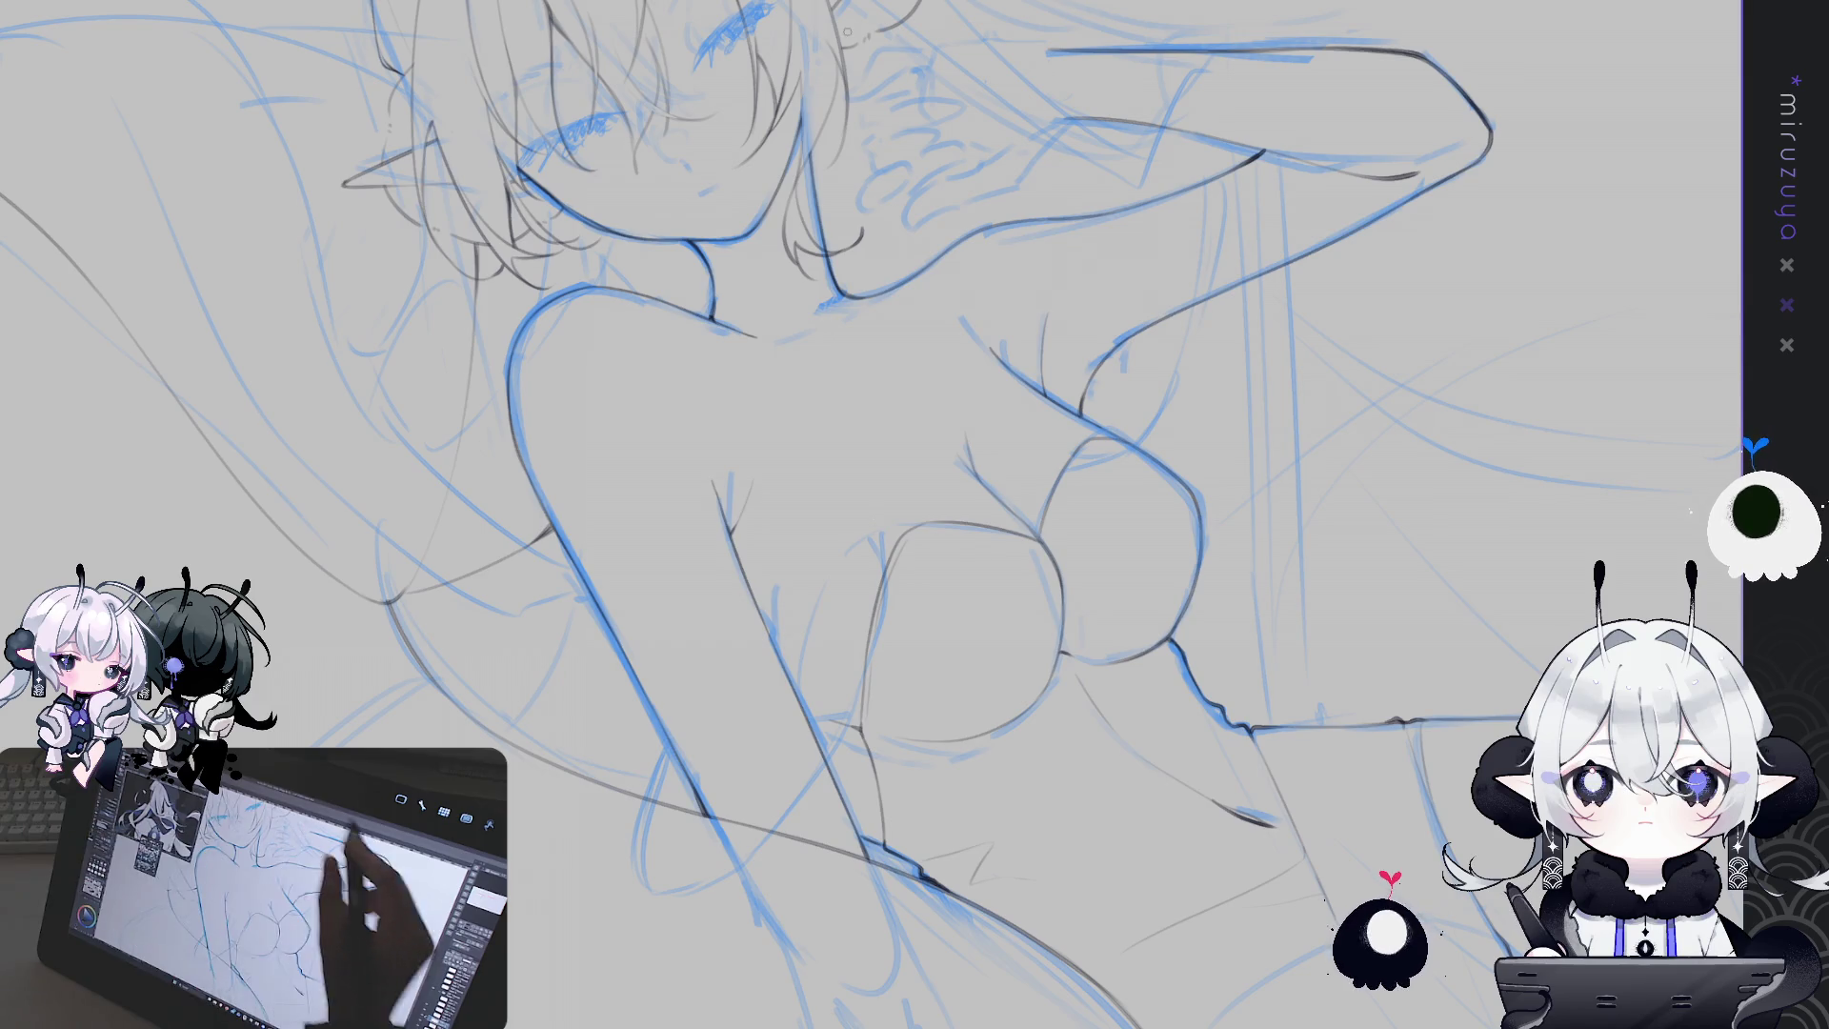
{"action": "left_click_drag", "start_coordinate": [914, 514], "coordinate": [1010, 457]}
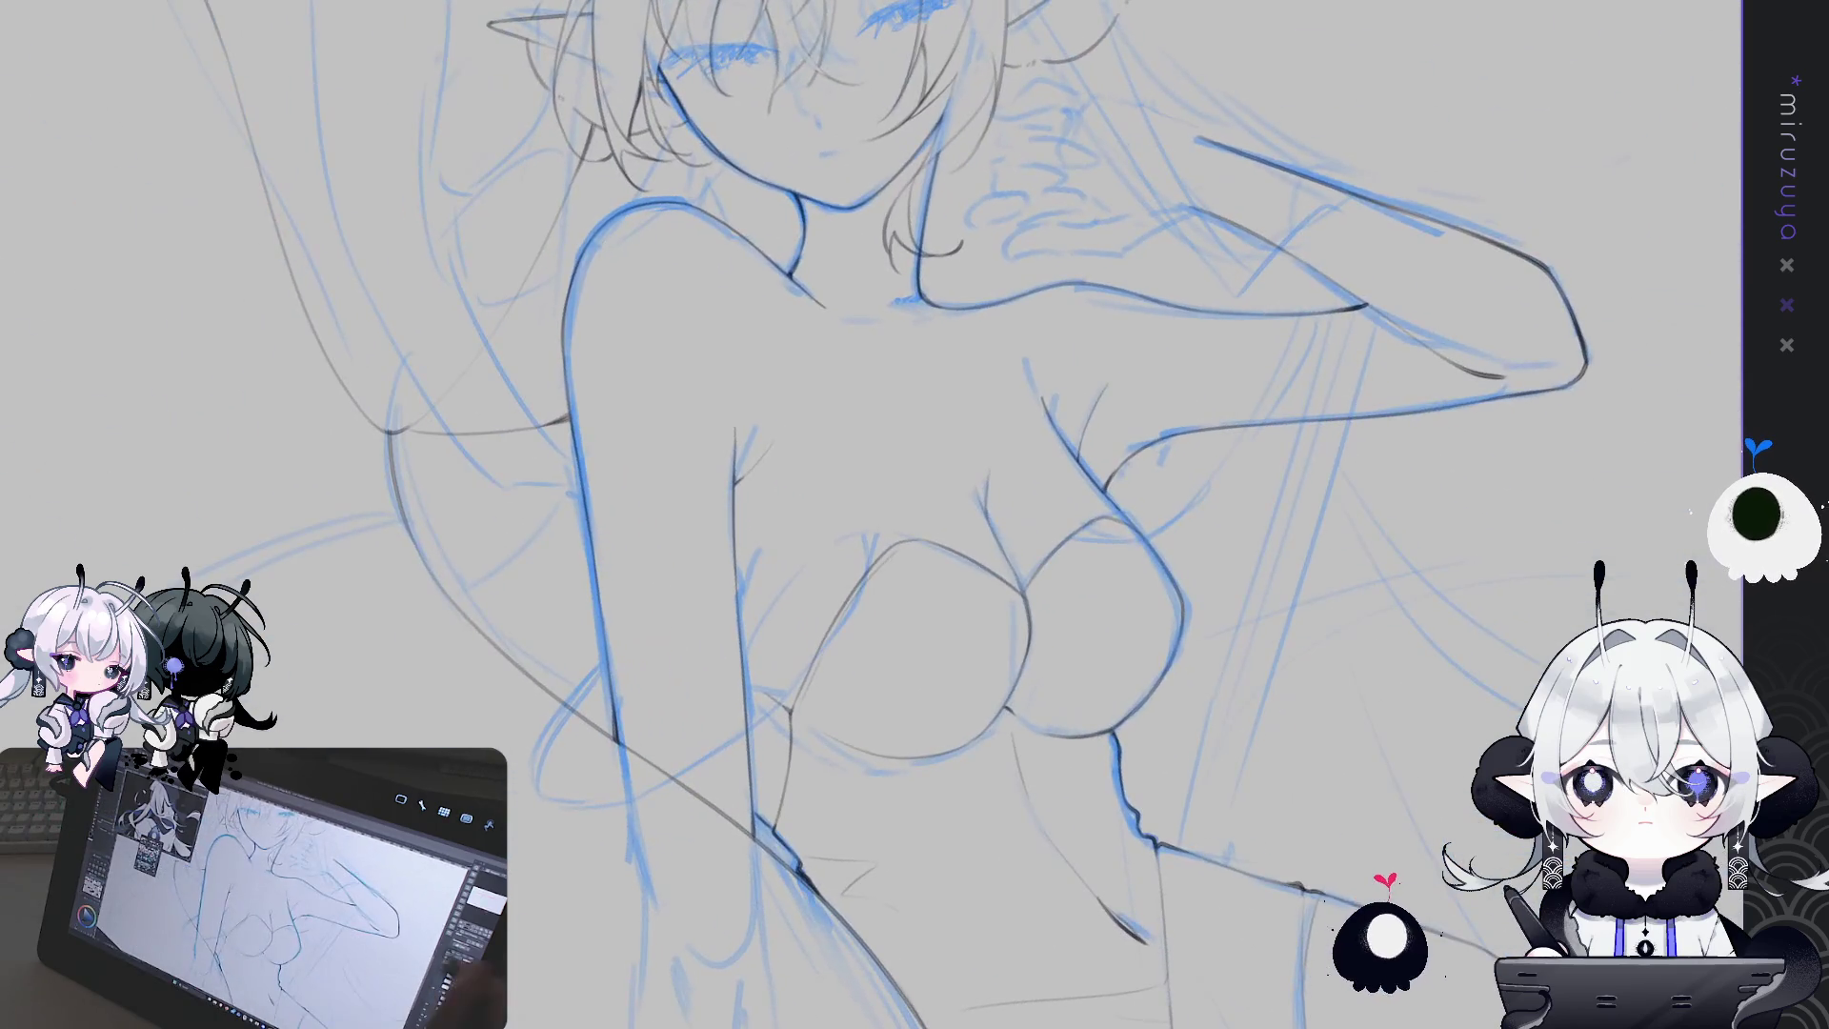
{"action": "key", "text": "h"}
{"action": "scroll", "coordinate": [1495, 494], "scroll_direction": "up", "scroll_amount": 2}
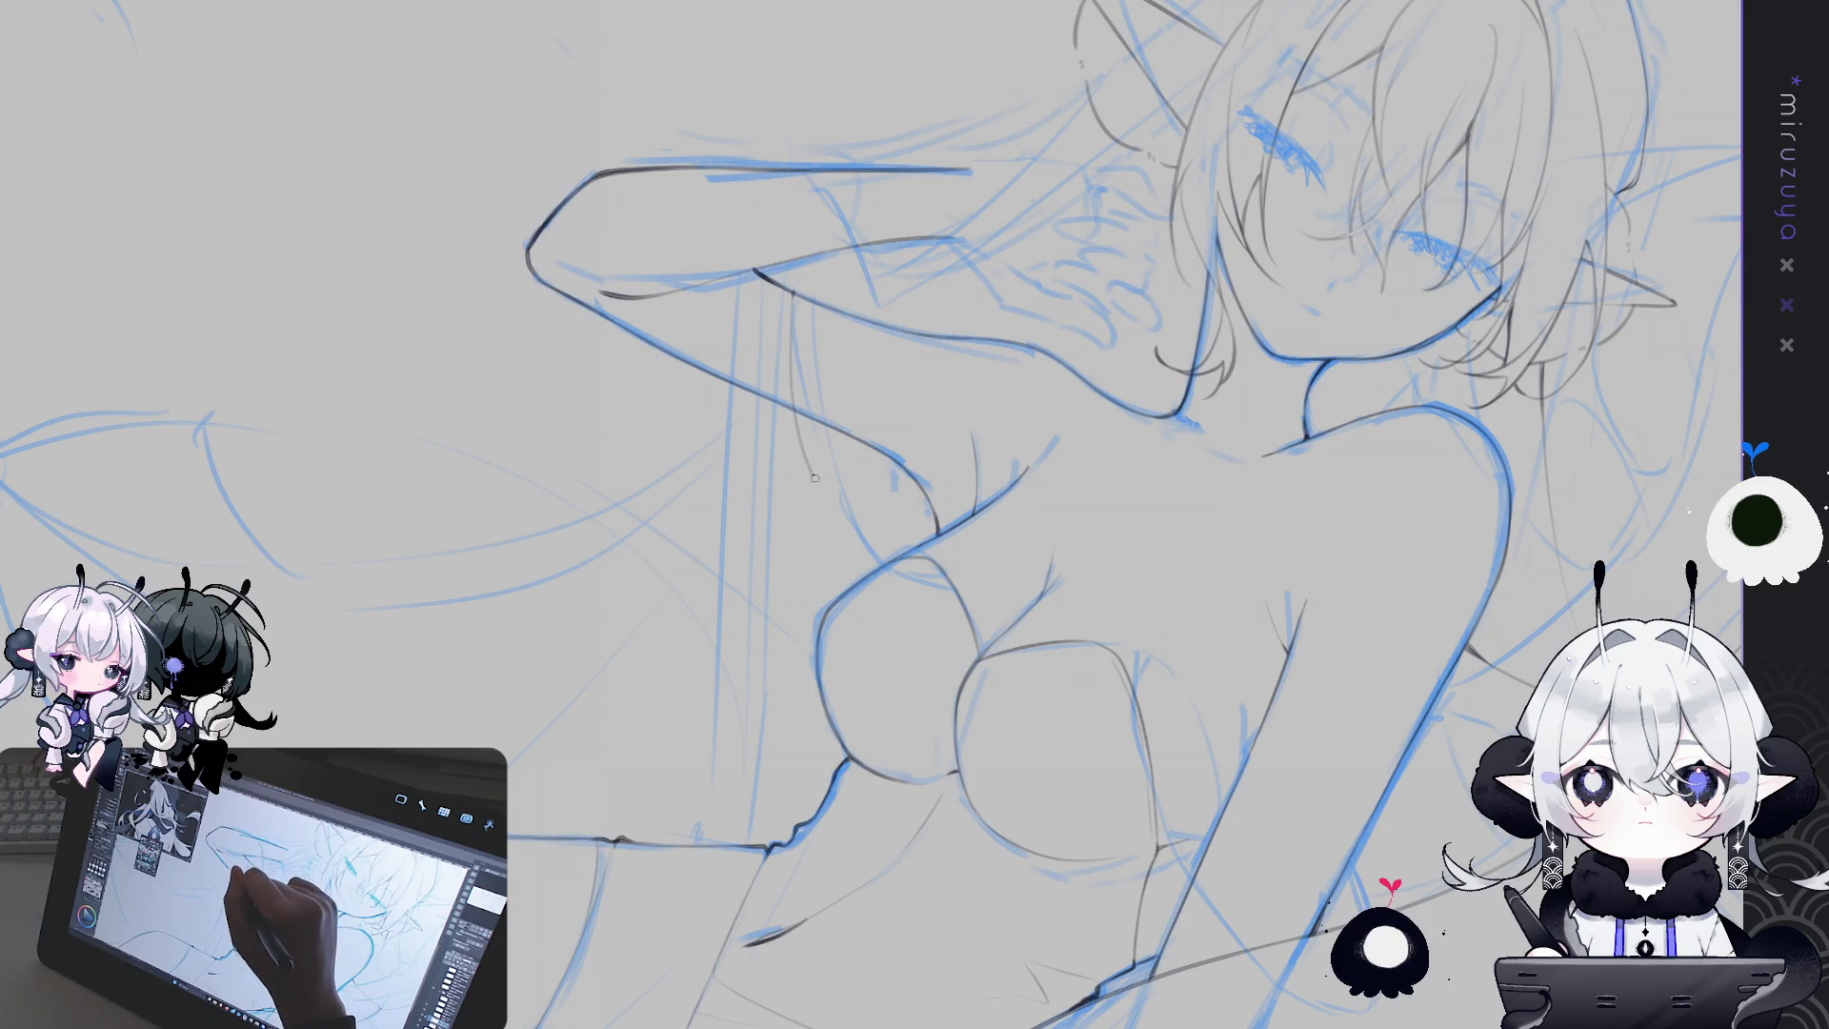
Redraw the side-torso contour under the raised arm in three strokes, then restore an unmirrored upright view
{"action": "left_click_drag", "start_coordinate": [790, 291], "coordinate": [851, 524]}
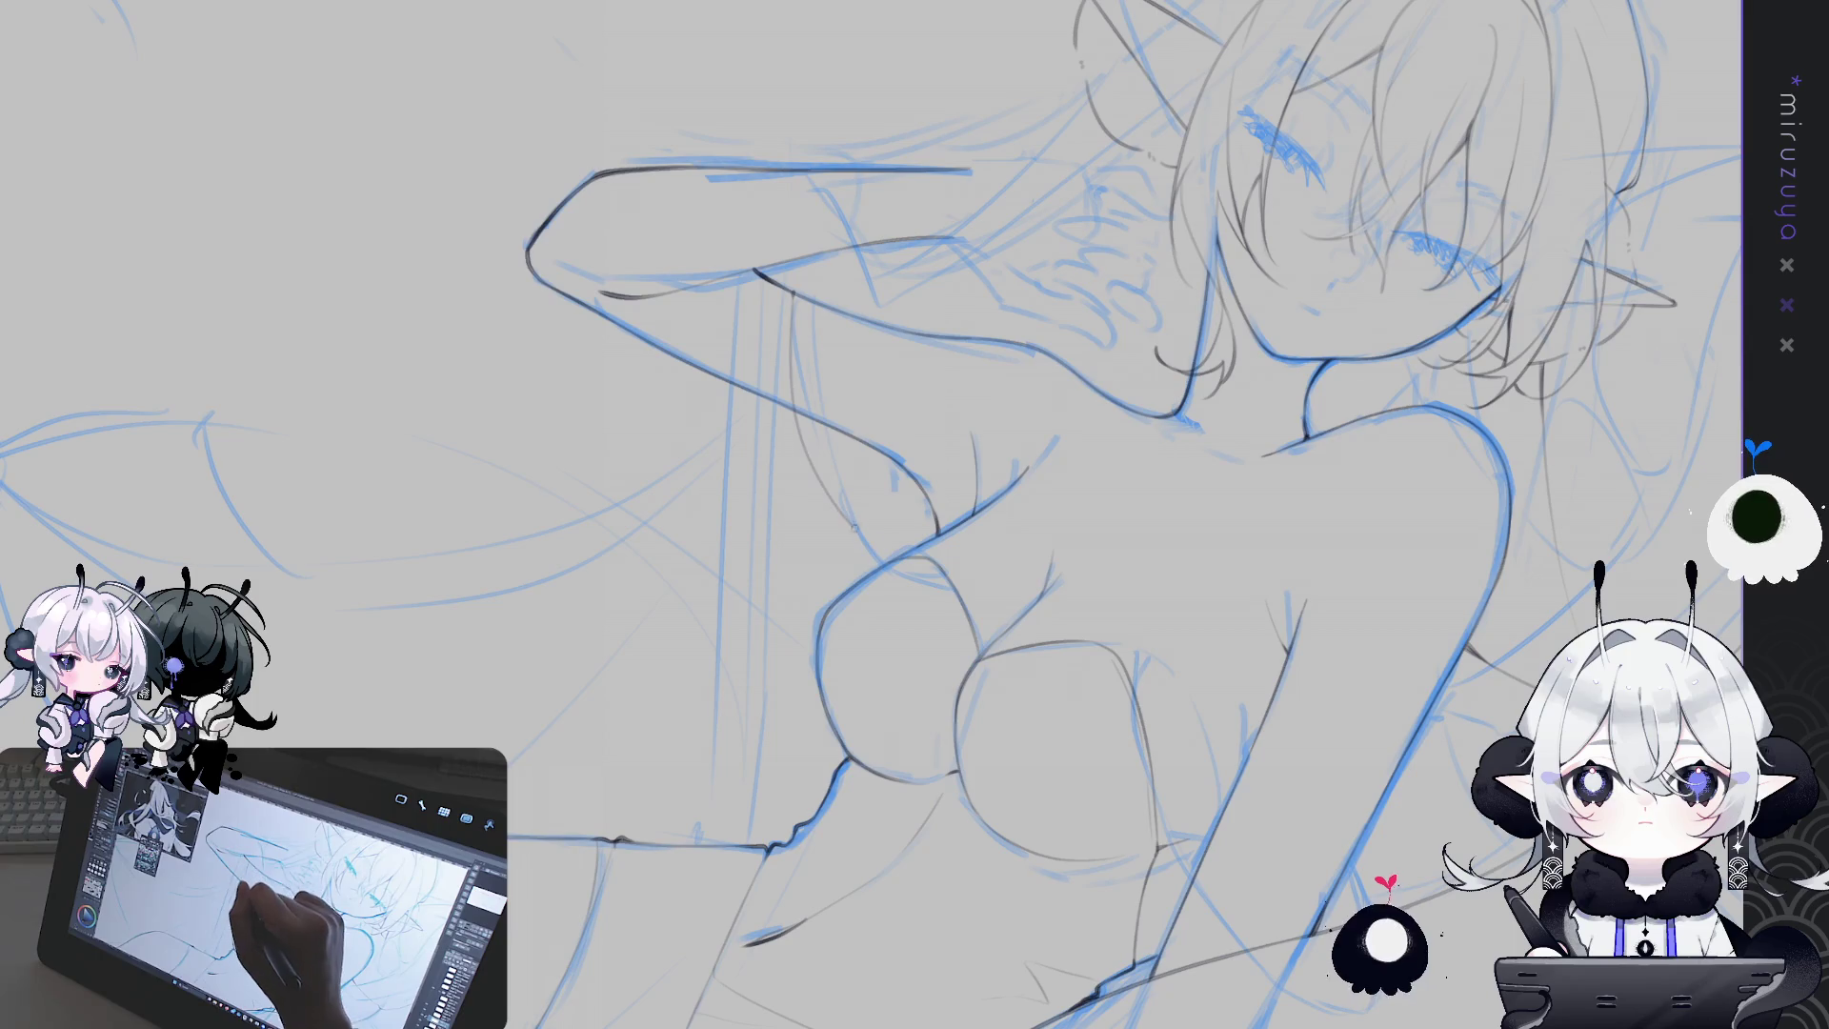
{"action": "left_click_drag", "start_coordinate": [792, 305], "coordinate": [913, 556]}
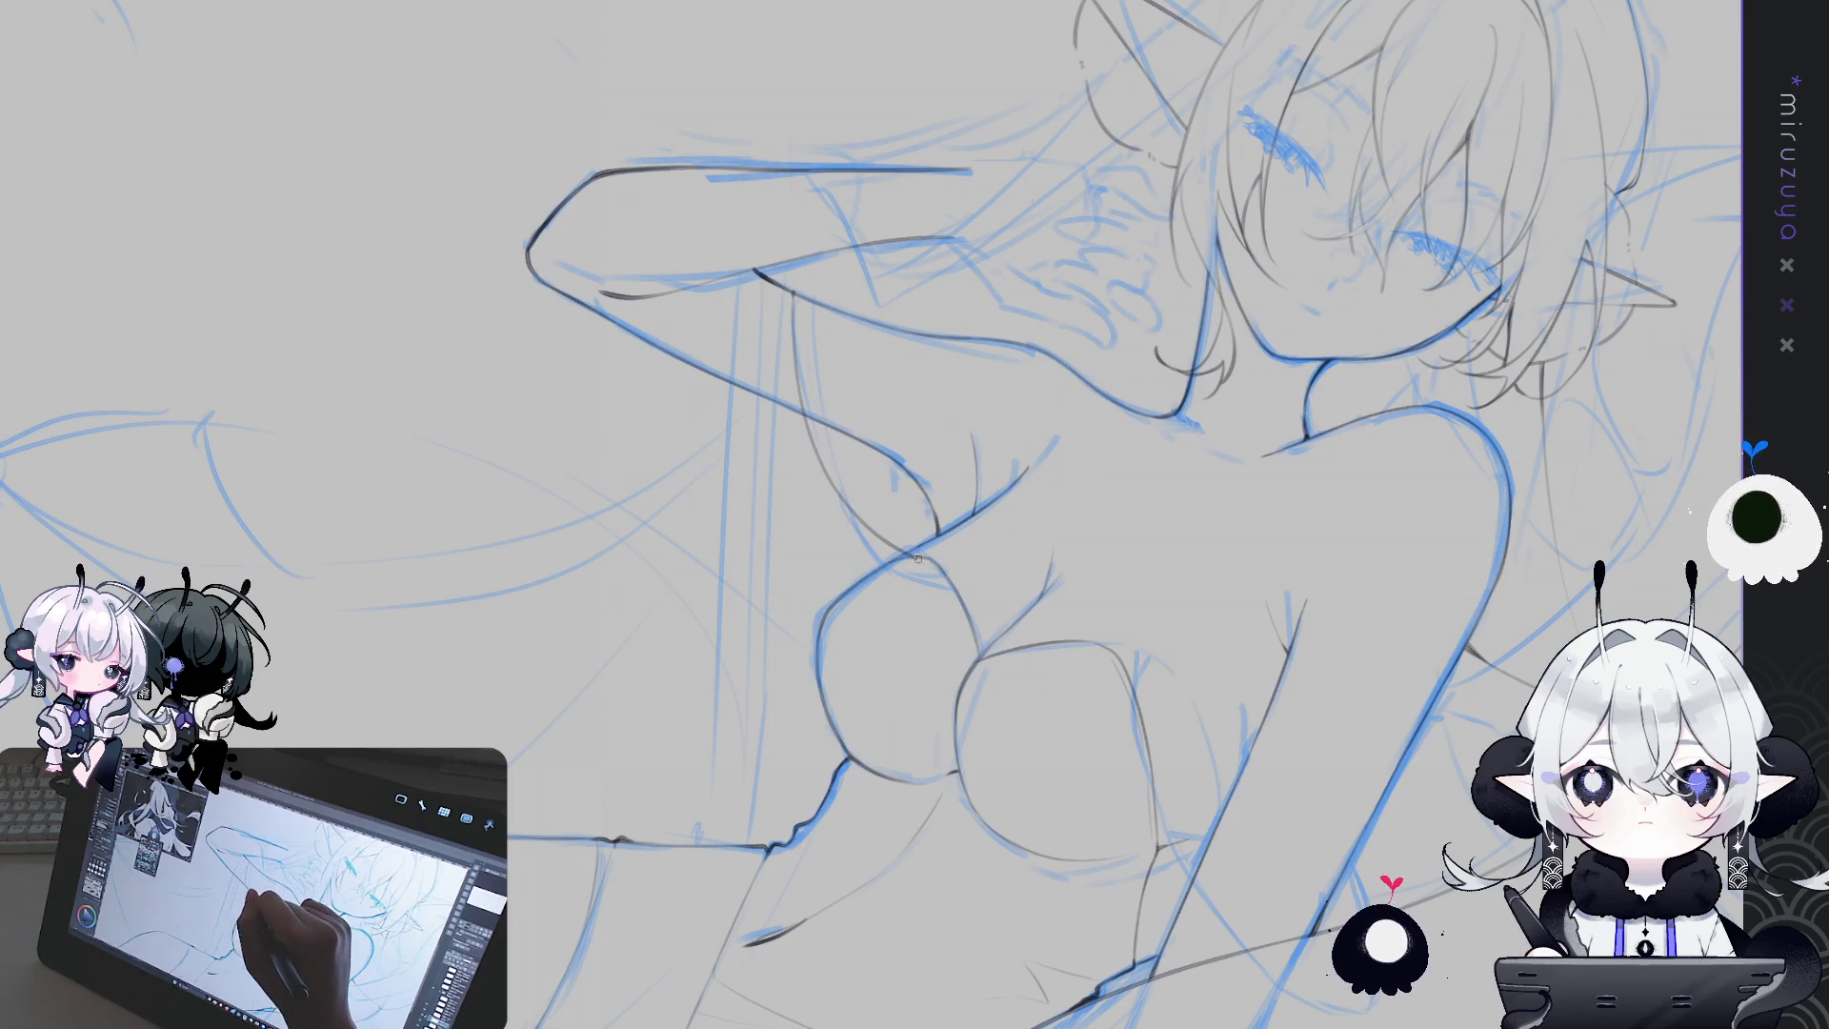
{"action": "left_click_drag", "start_coordinate": [798, 301], "coordinate": [795, 394]}
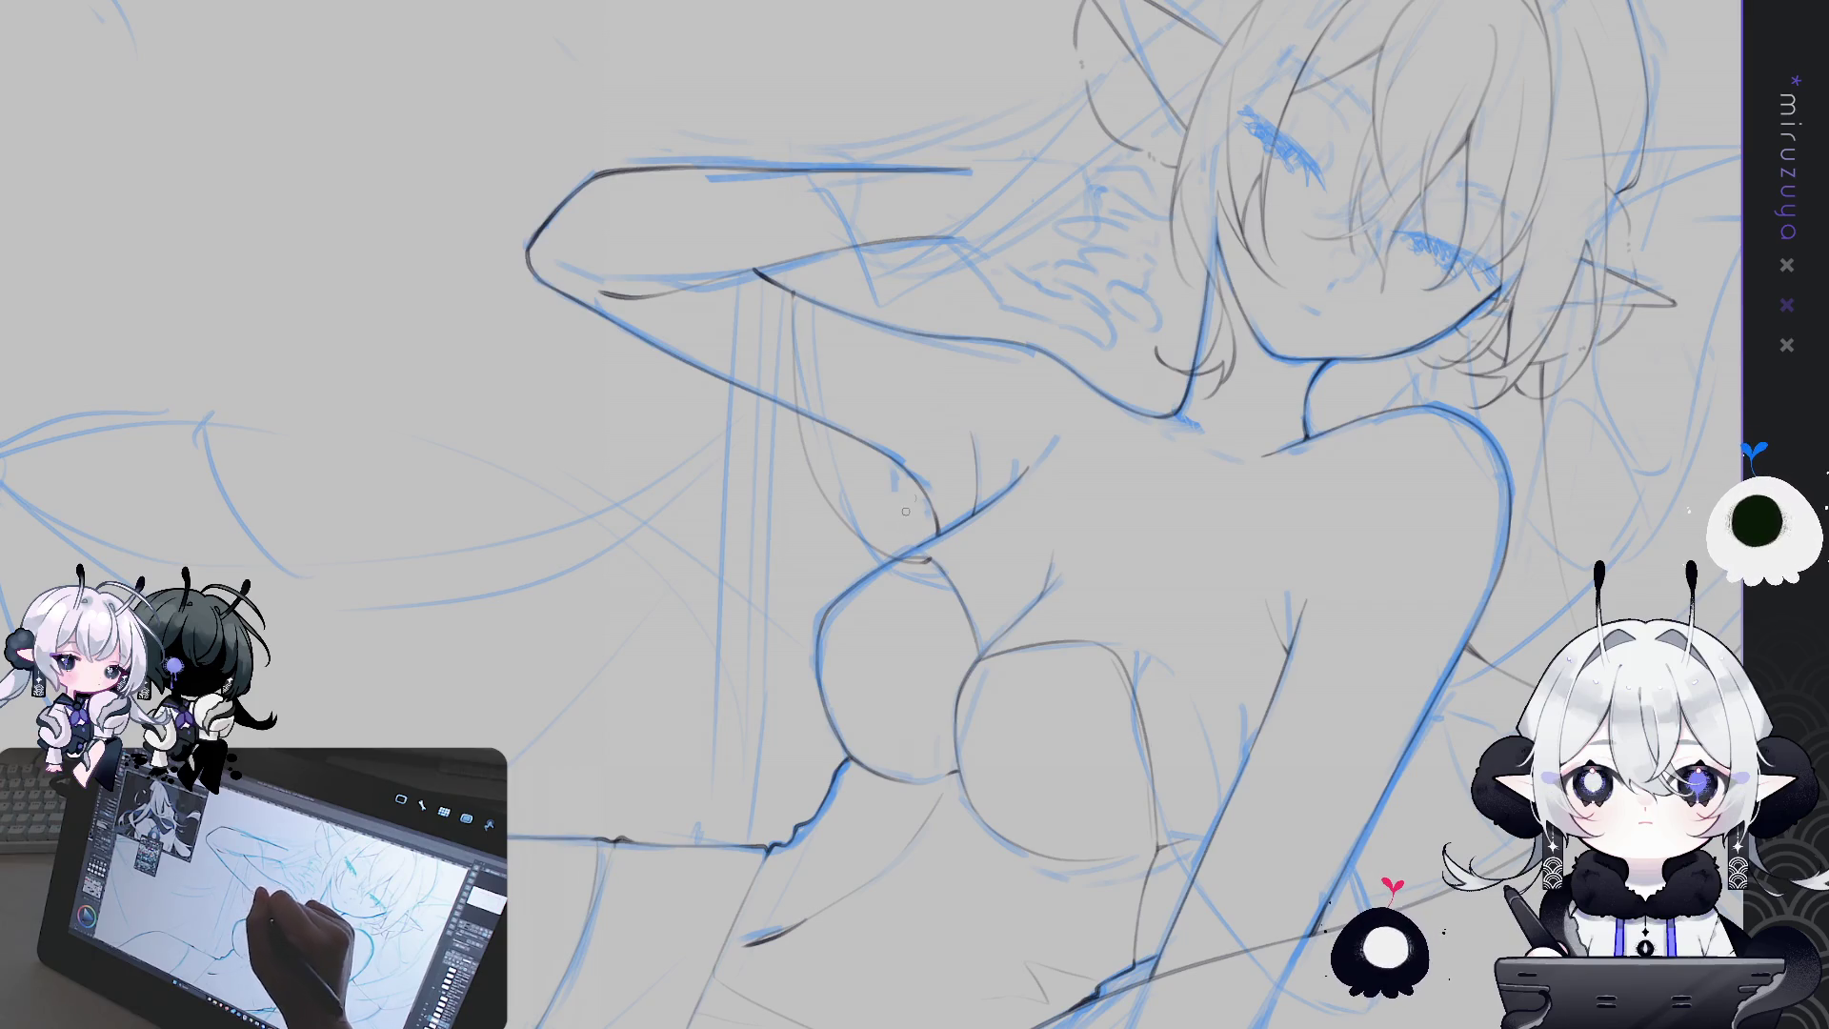
{"action": "left_click_drag", "start_coordinate": [934, 445], "coordinate": [843, 574]}
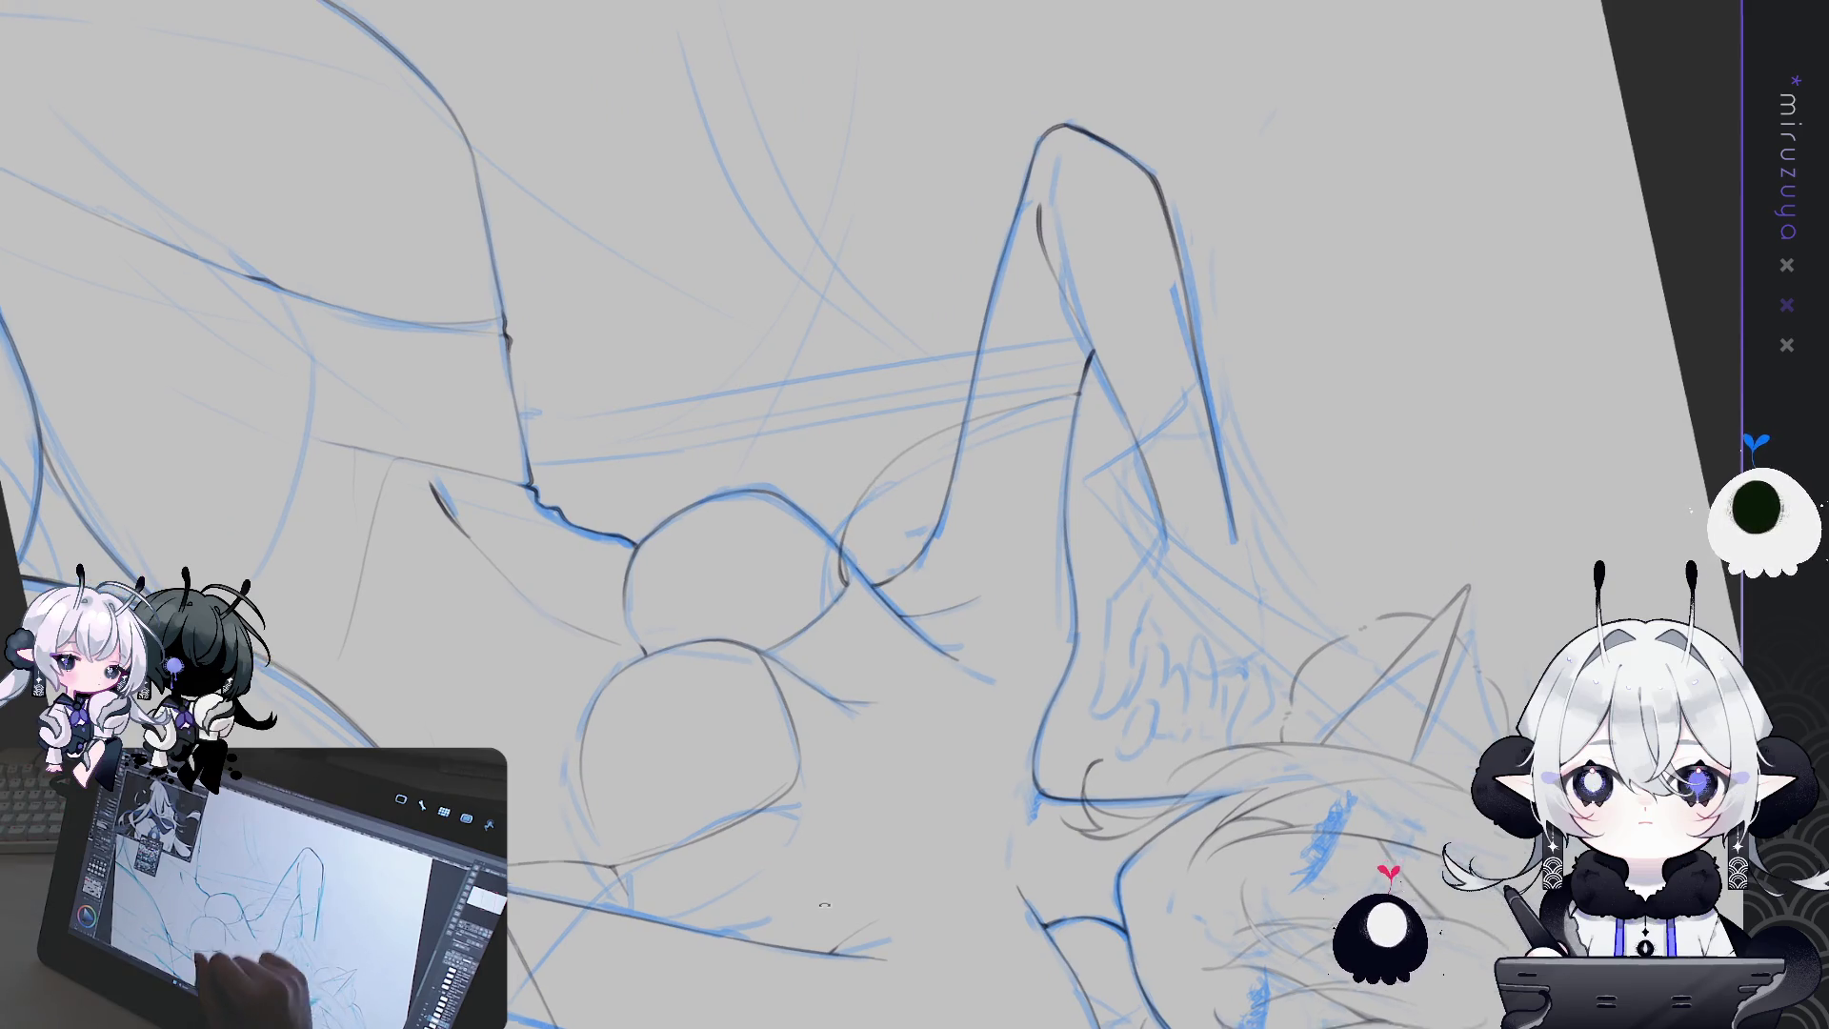
{"action": "left_click_drag", "start_coordinate": [808, 899], "coordinate": [733, 321]}
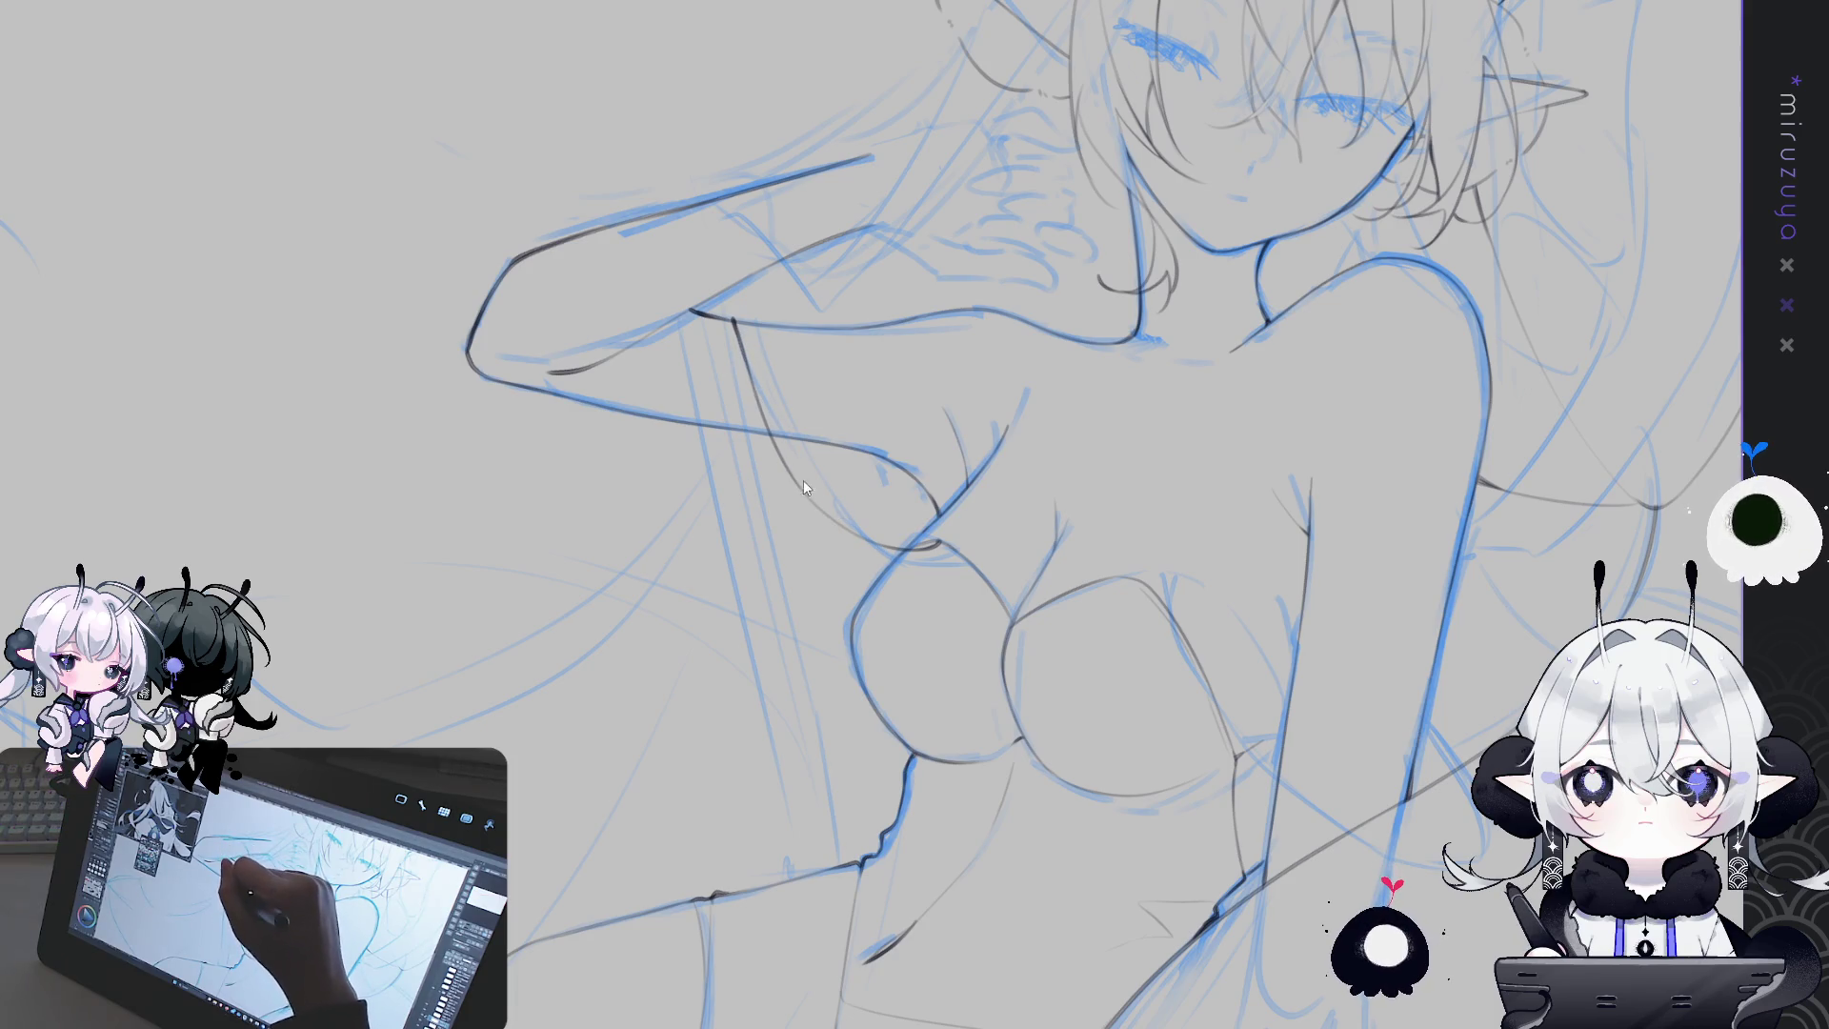
{"action": "left_click_drag", "start_coordinate": [805, 483], "coordinate": [877, 453]}
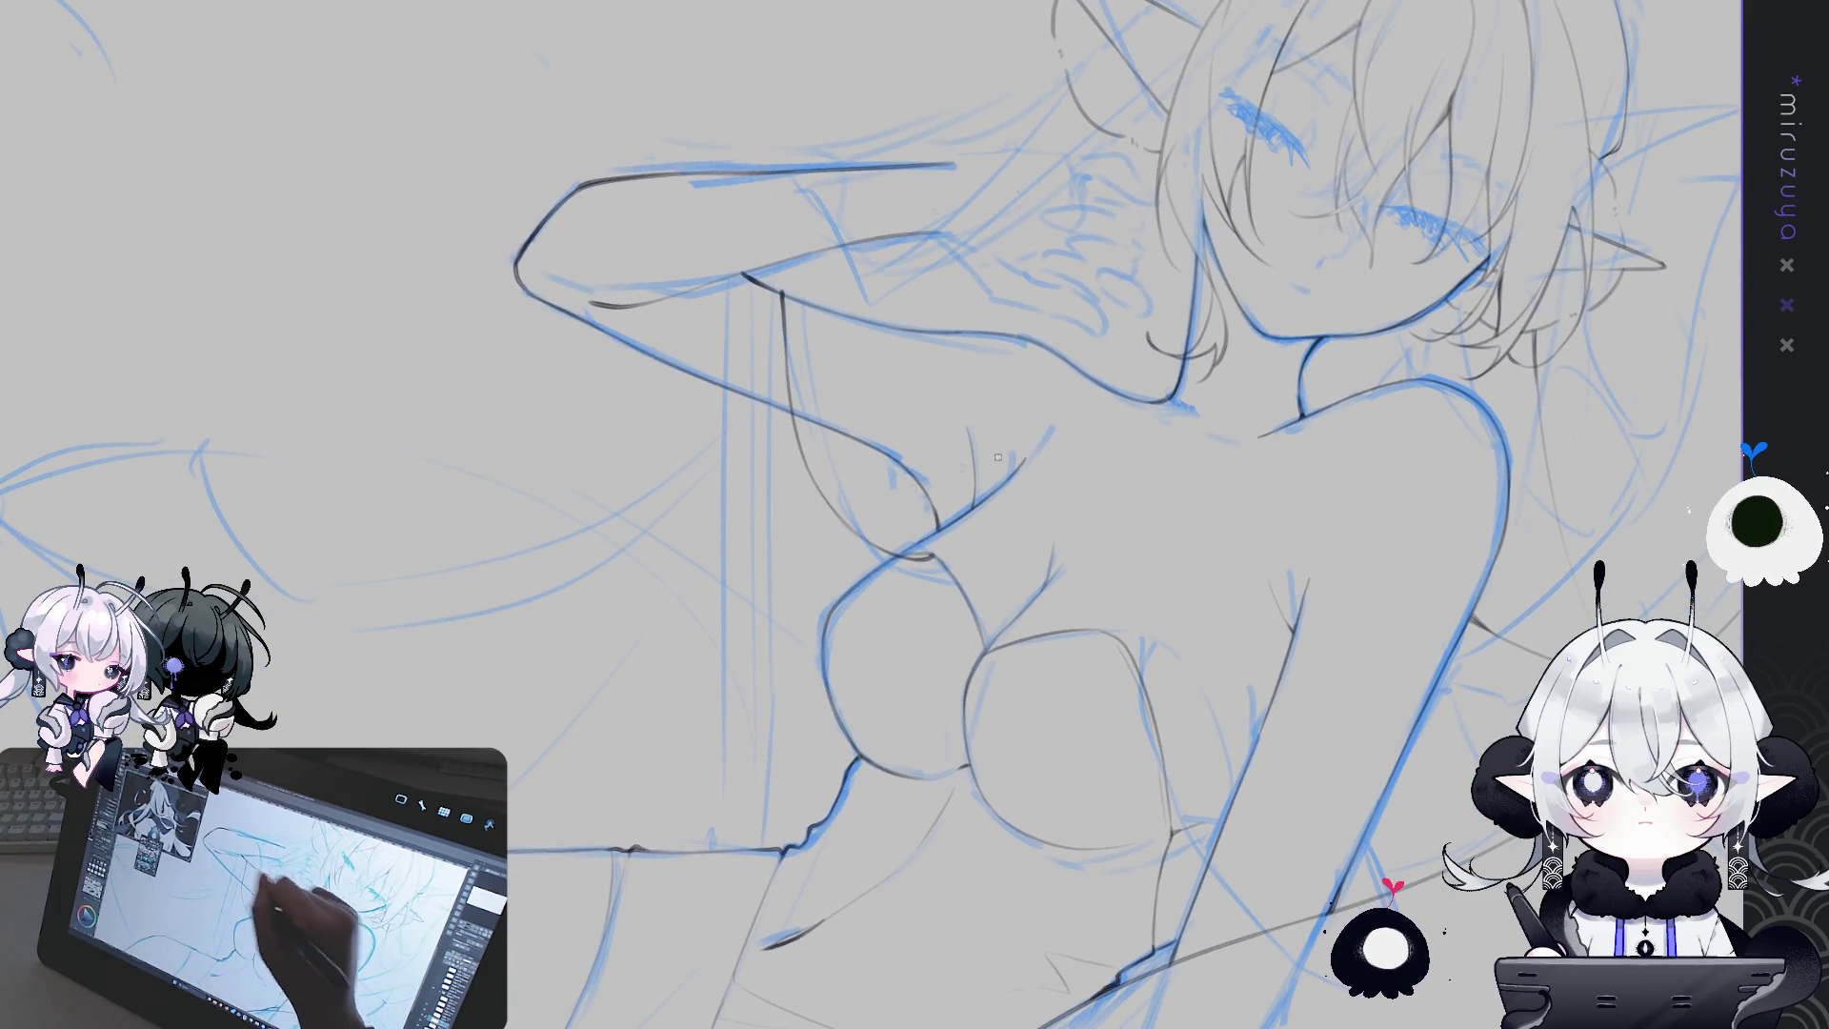
{"action": "key", "text": "h"}
{"action": "left_click_drag", "start_coordinate": [1087, 842], "coordinate": [1089, 351]}
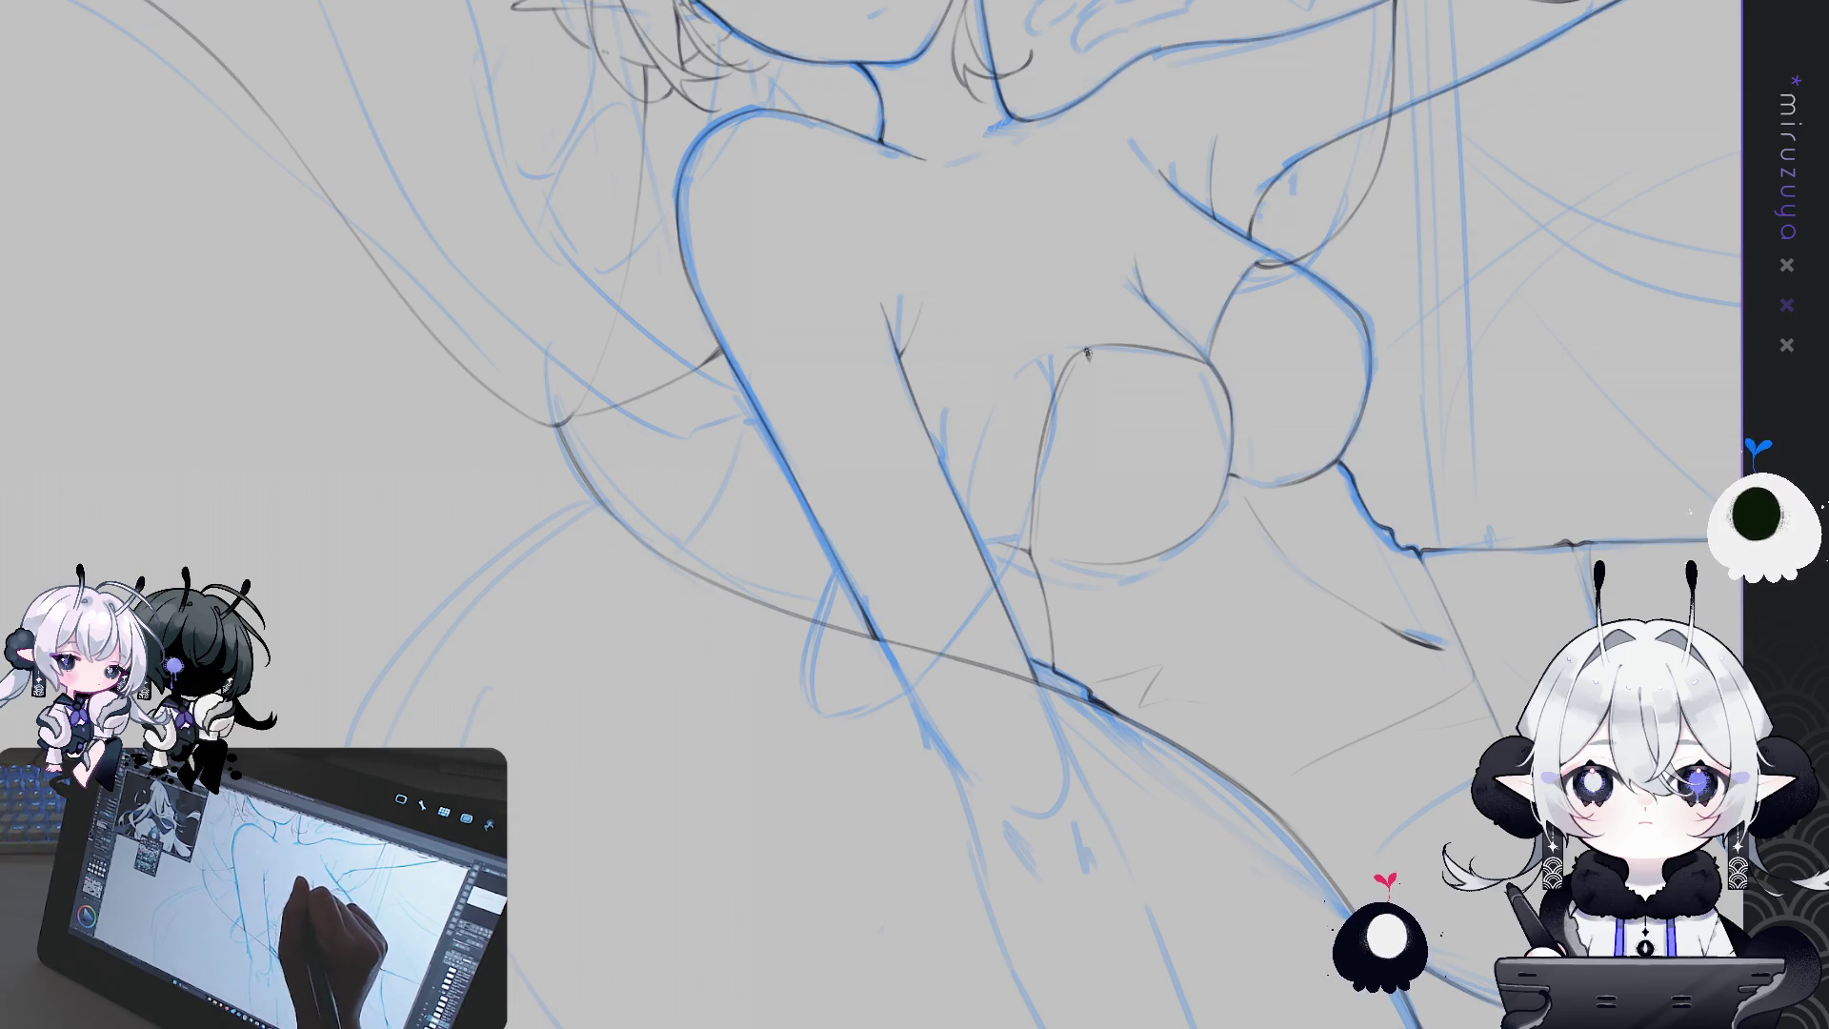
Draw a long pencil line and a short stroke running down below the chest
{"action": "left_click_drag", "start_coordinate": [1087, 354], "coordinate": [957, 657]}
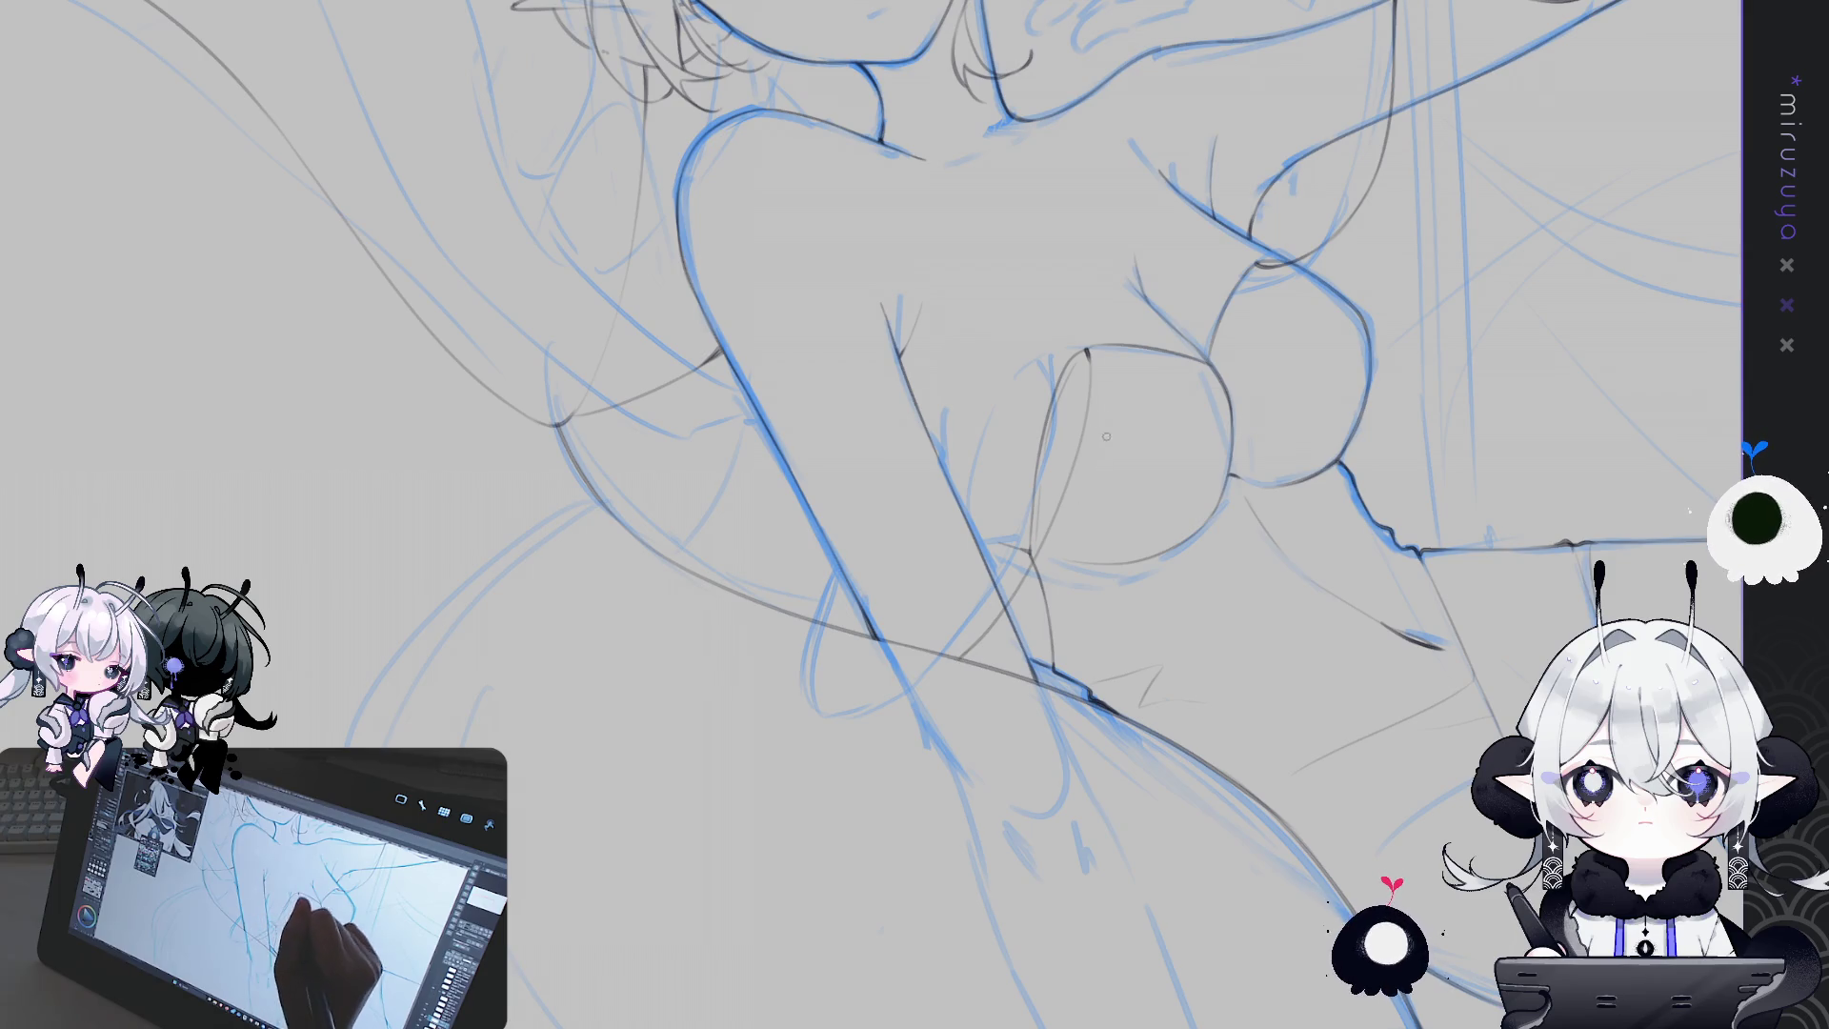
{"action": "left_click_drag", "start_coordinate": [1107, 440], "coordinate": [986, 271]}
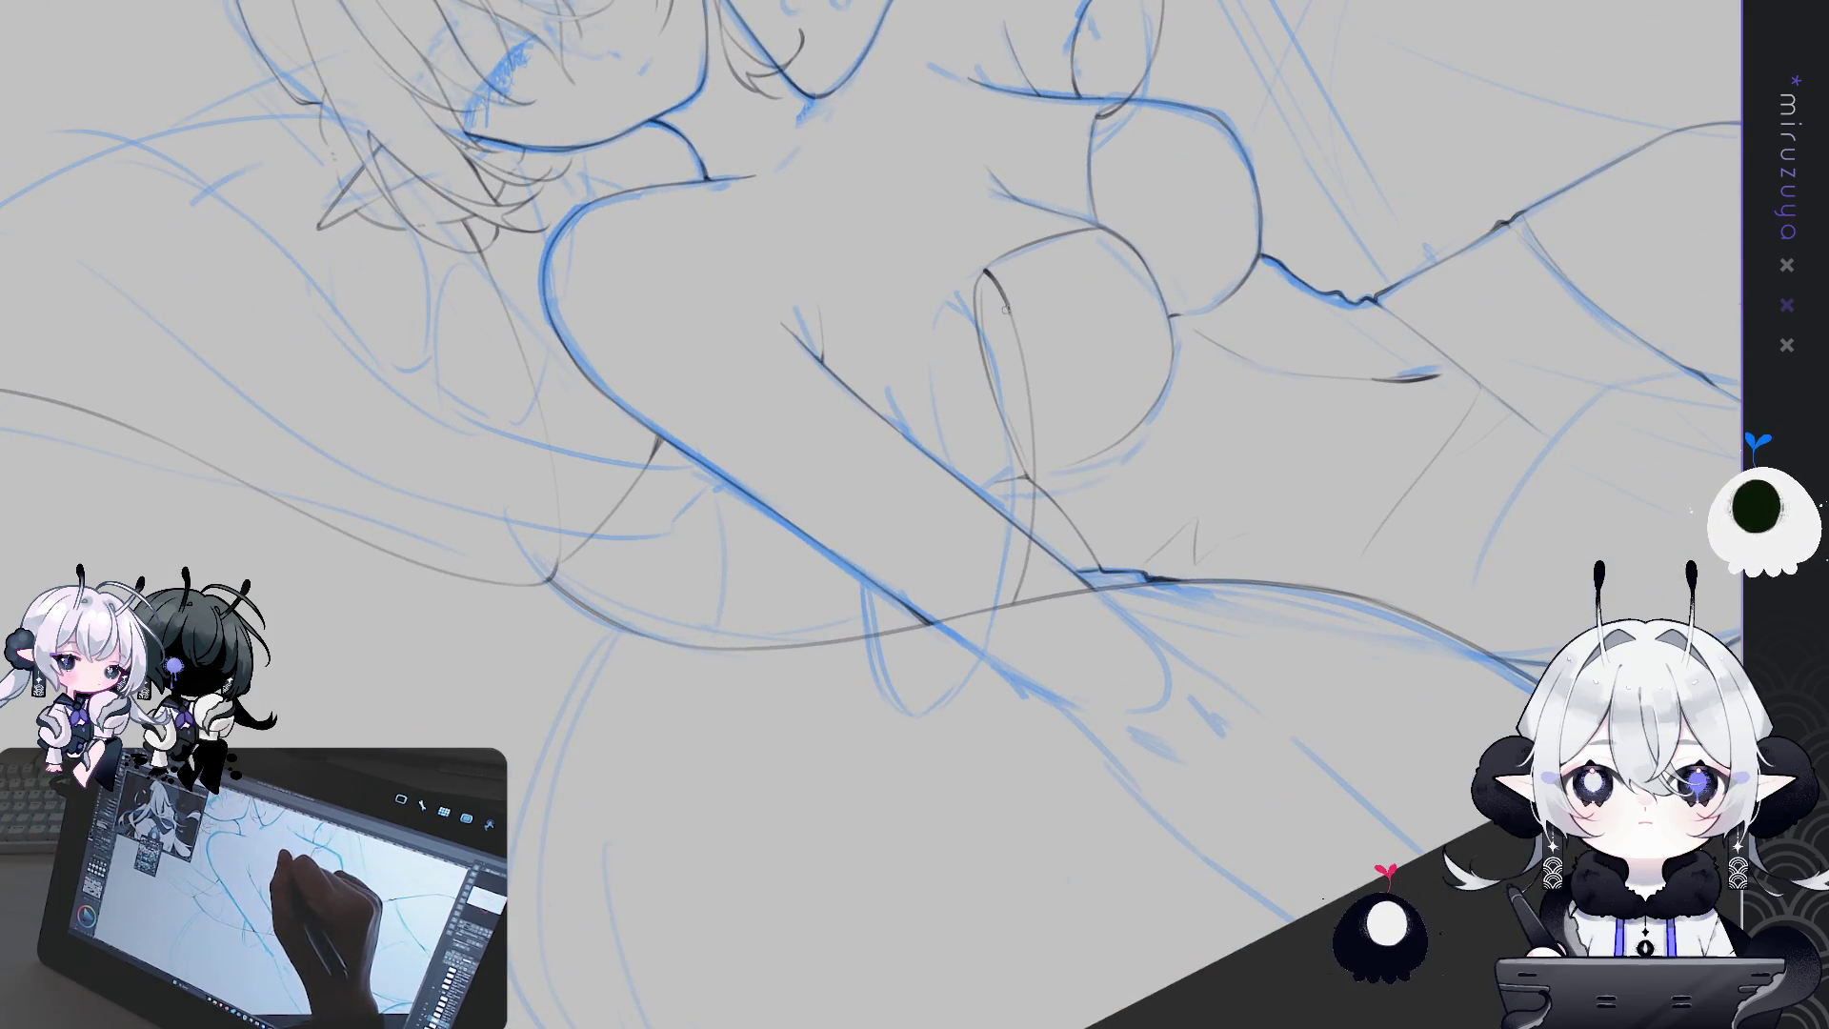
{"action": "left_click_drag", "start_coordinate": [1018, 340], "coordinate": [1028, 432]}
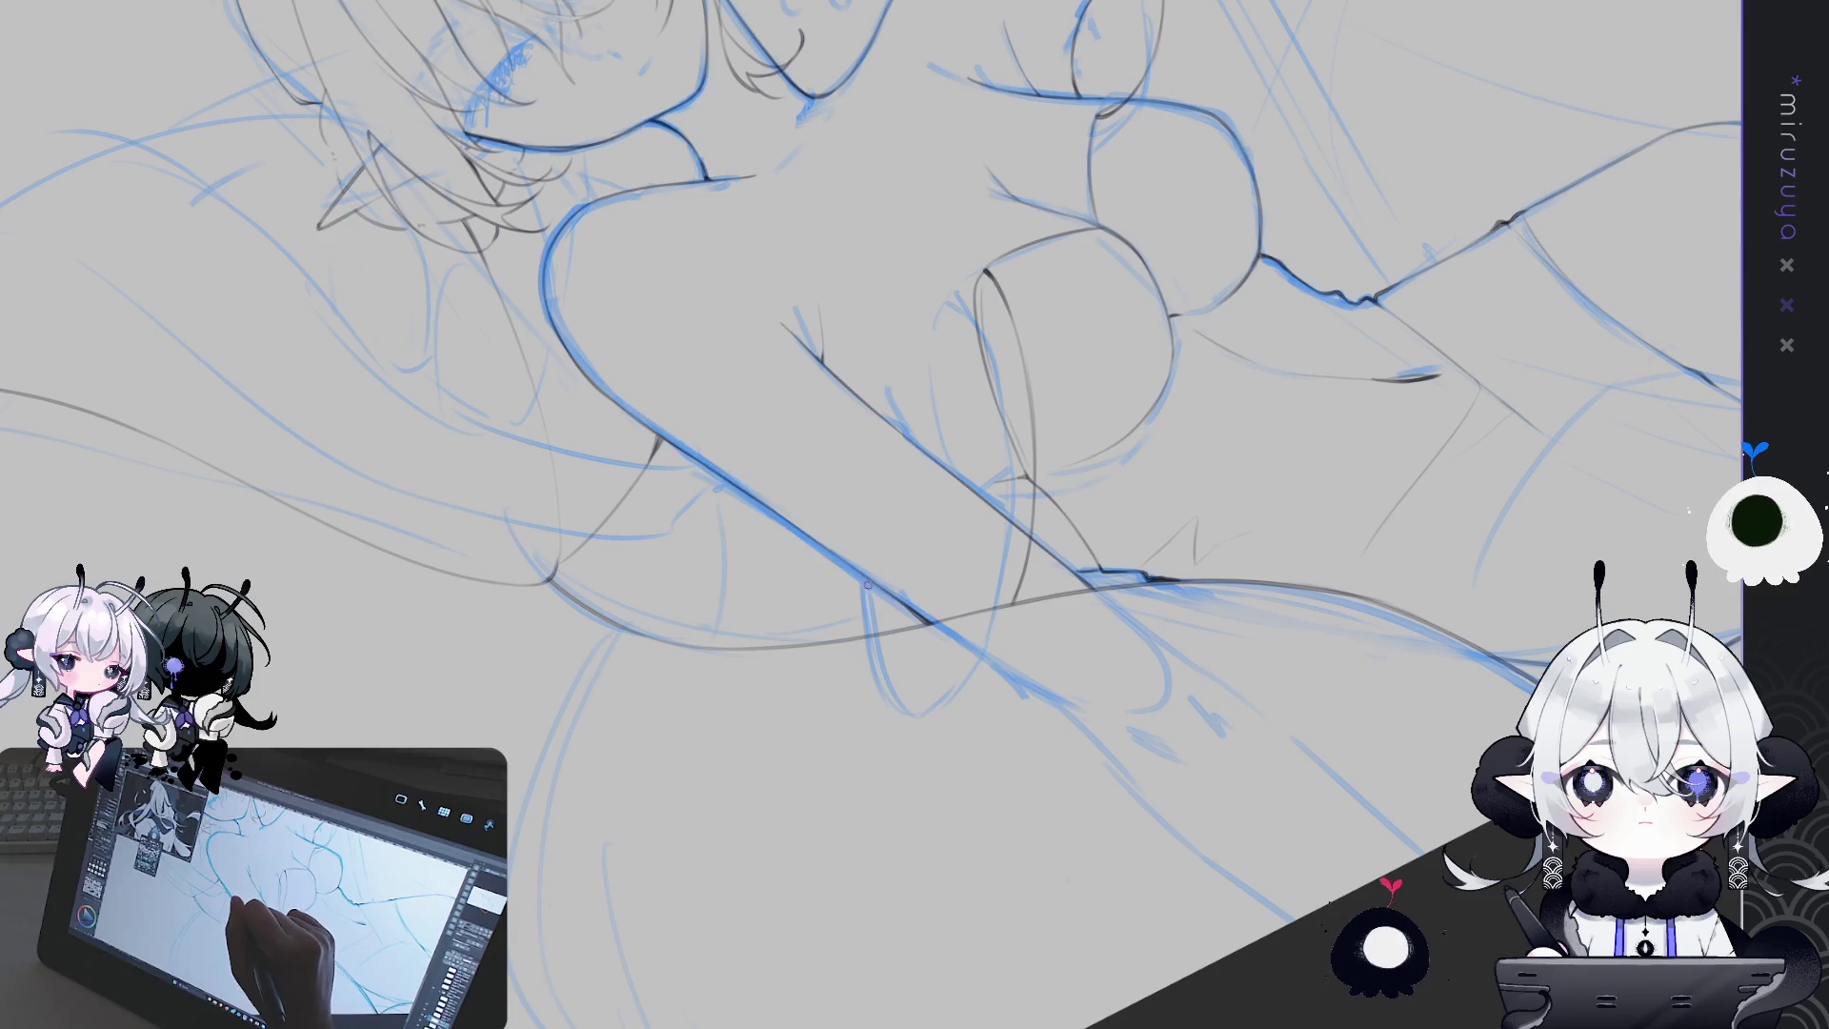
{"action": "key", "text": "ctrl+@"}
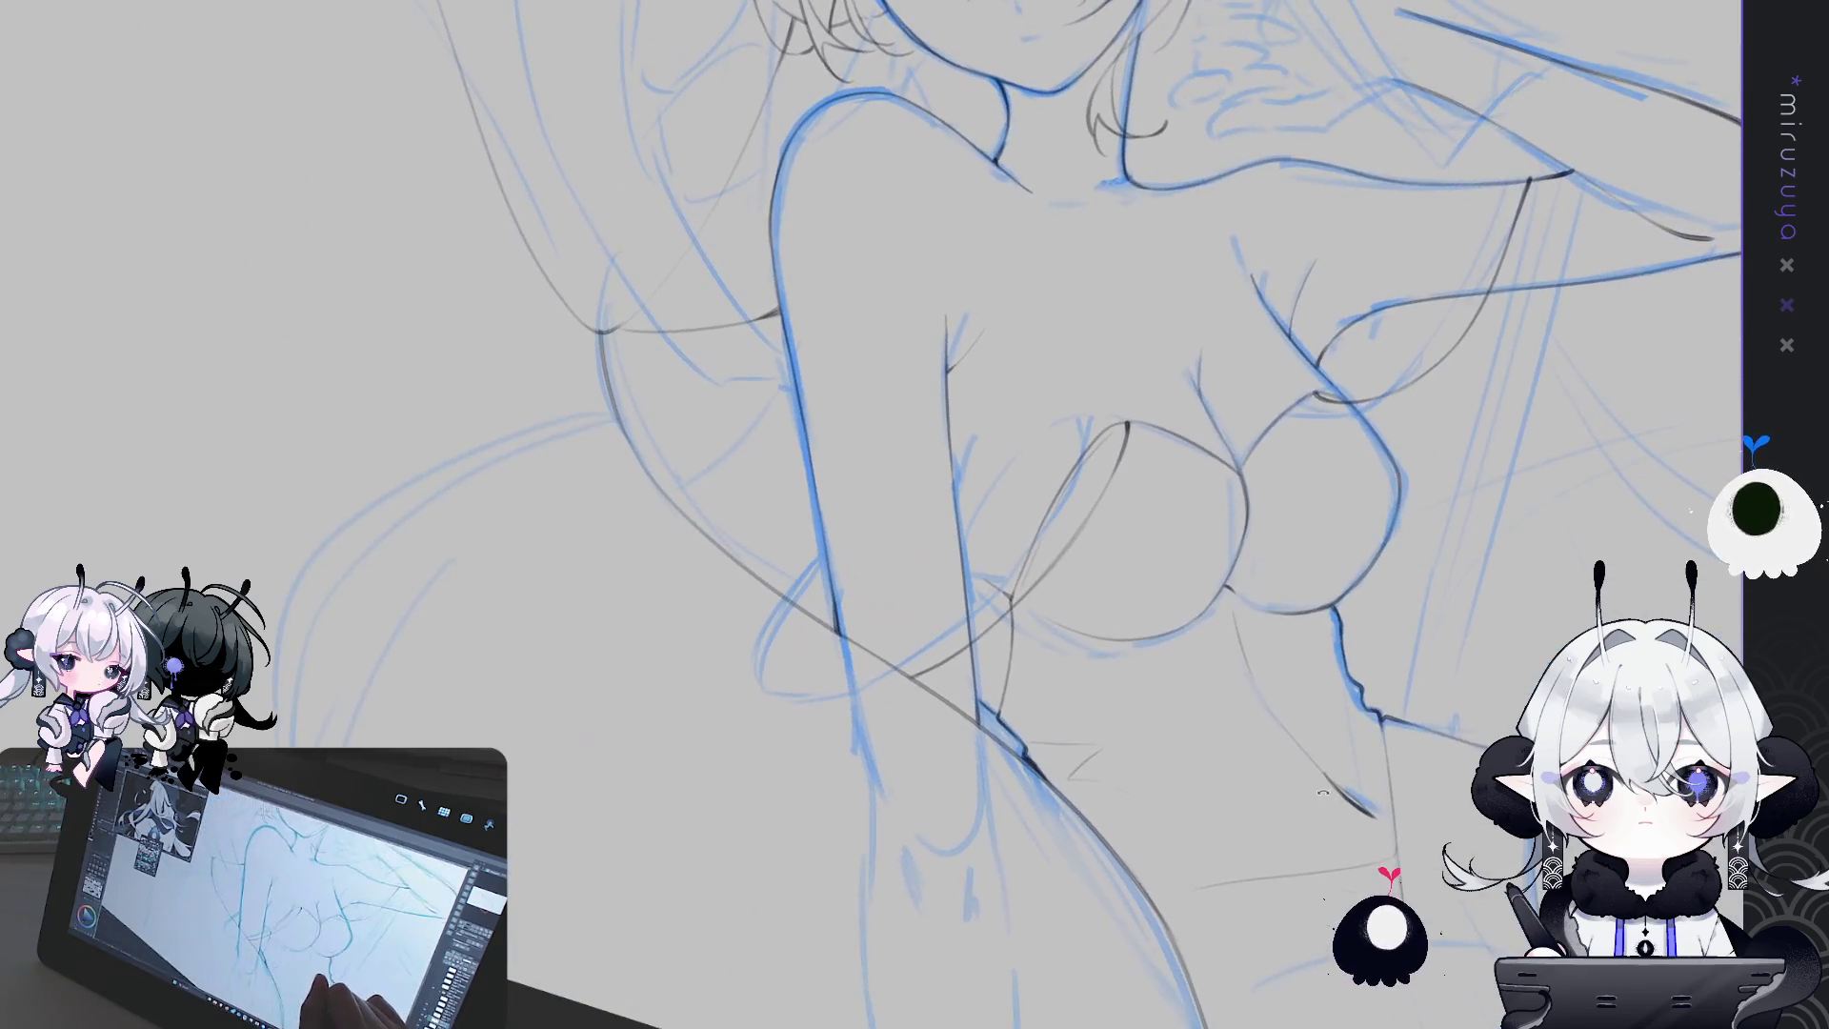
Hide and reshow the blue sketch layer to check the grey line art alone
{"action": "scroll", "coordinate": [914, 514], "scroll_direction": "down", "scroll_amount": 2}
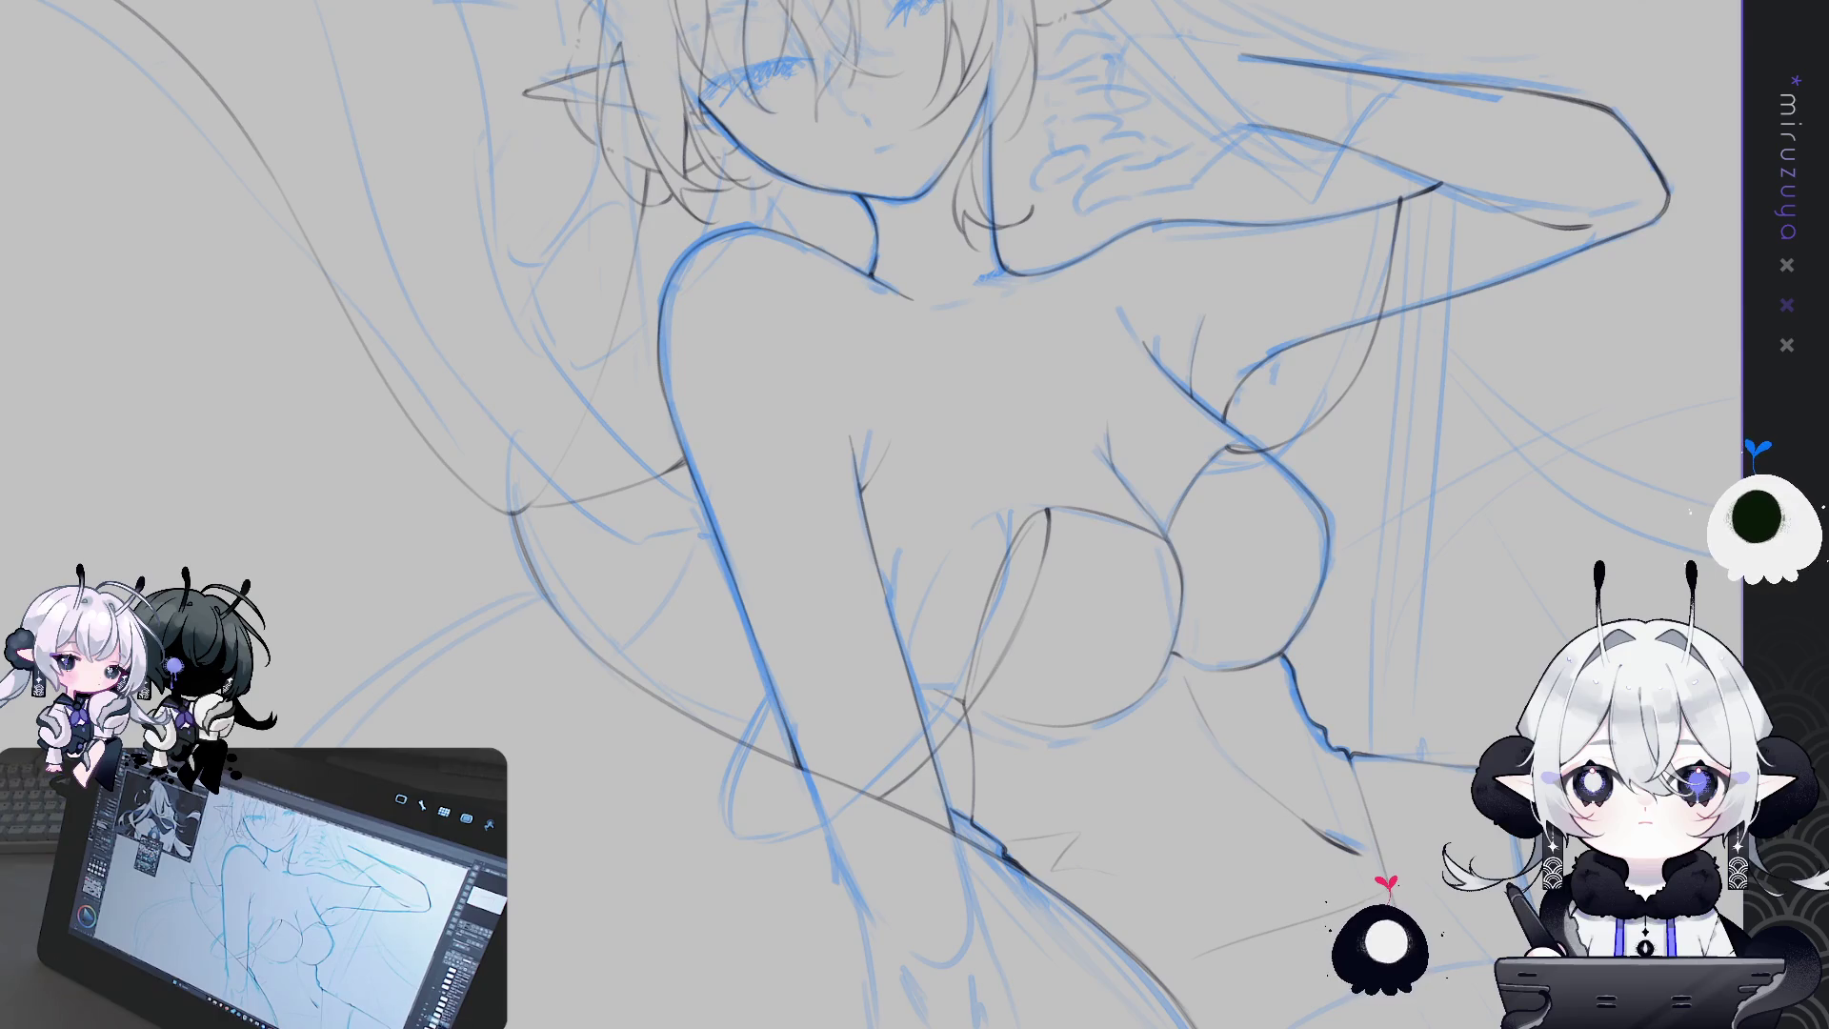
{"action": "key", "text": "ctrl+"}
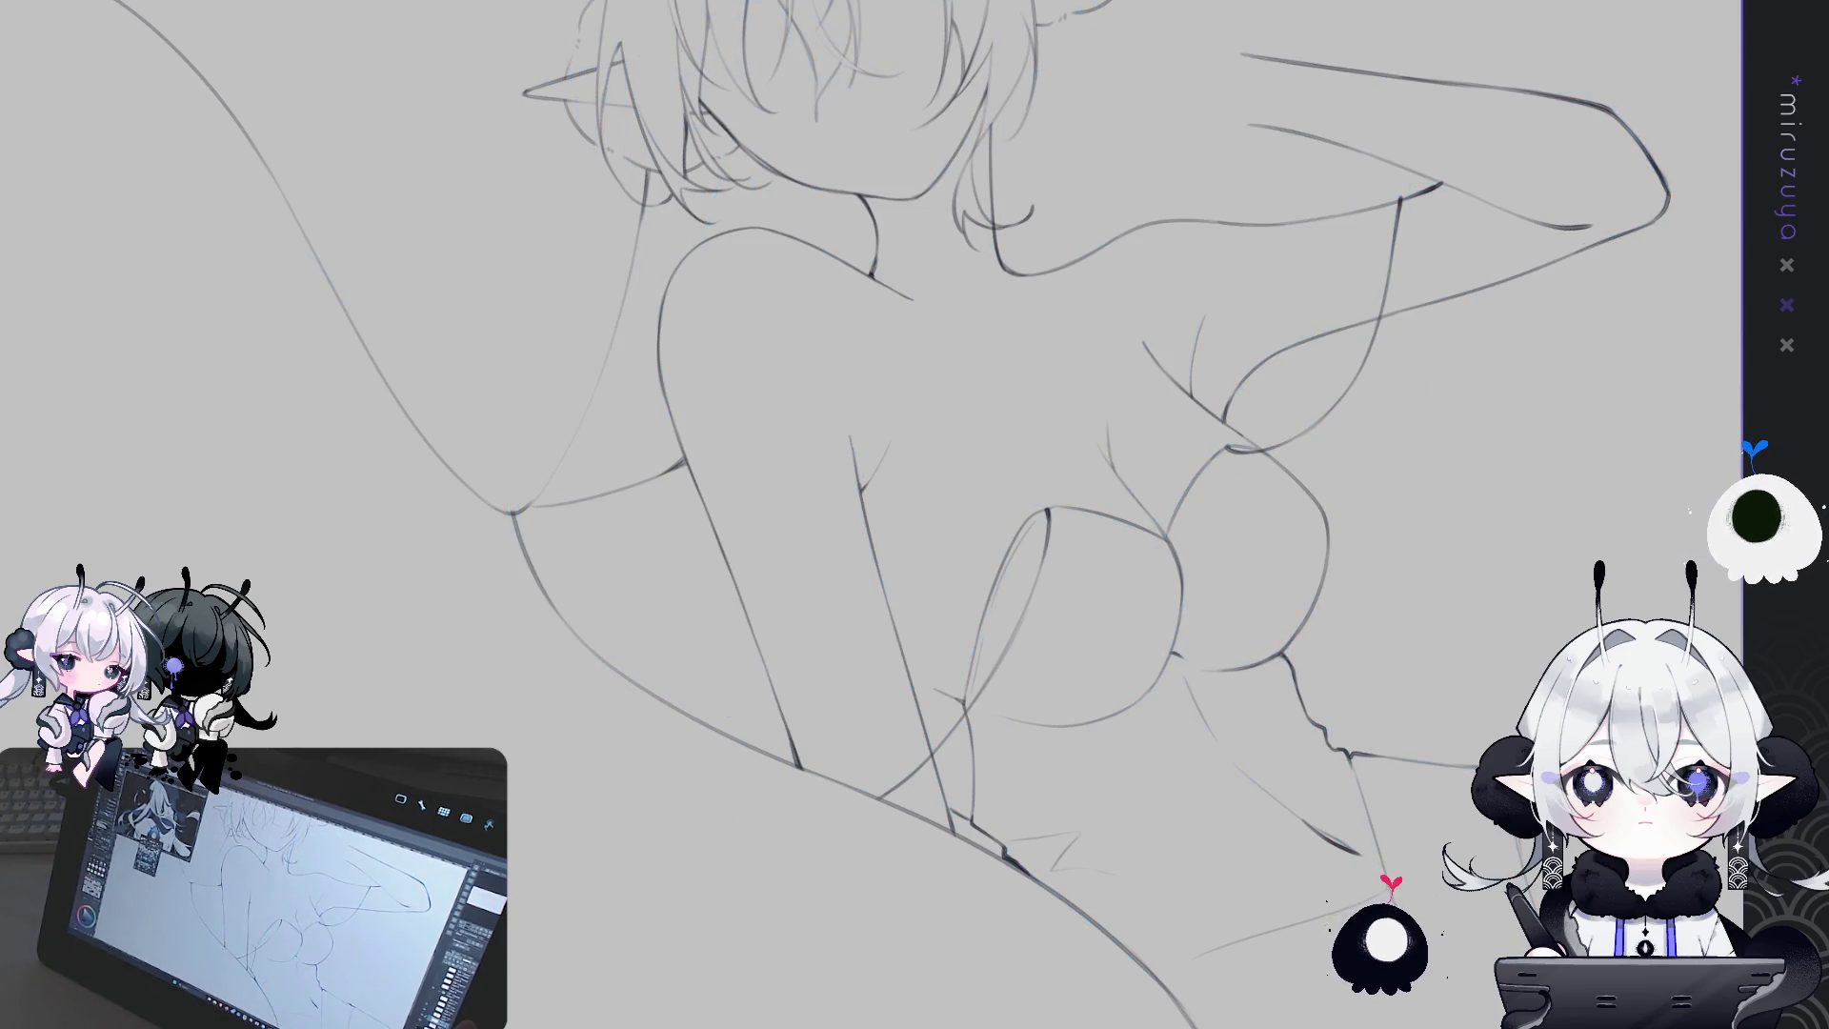
{"action": "key", "text": "ctrl+"}
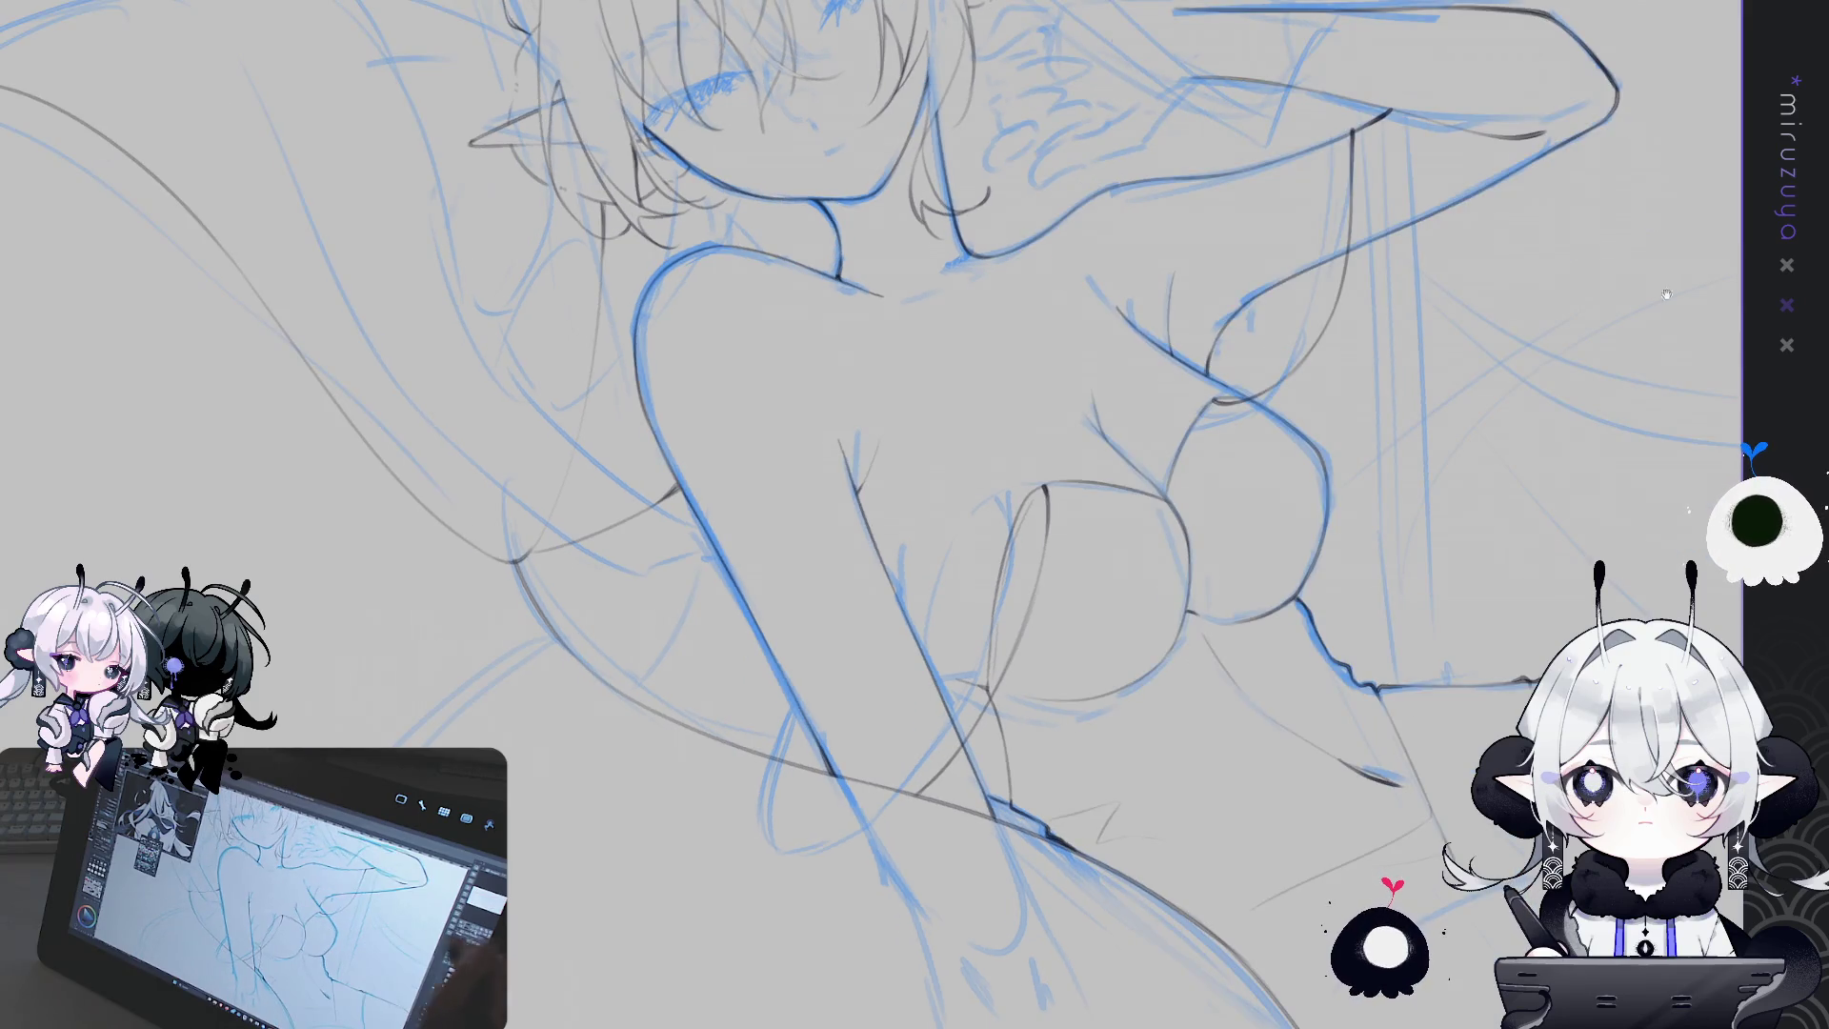
{"action": "left_click_drag", "start_coordinate": [1576, 305], "coordinate": [1591, 512]}
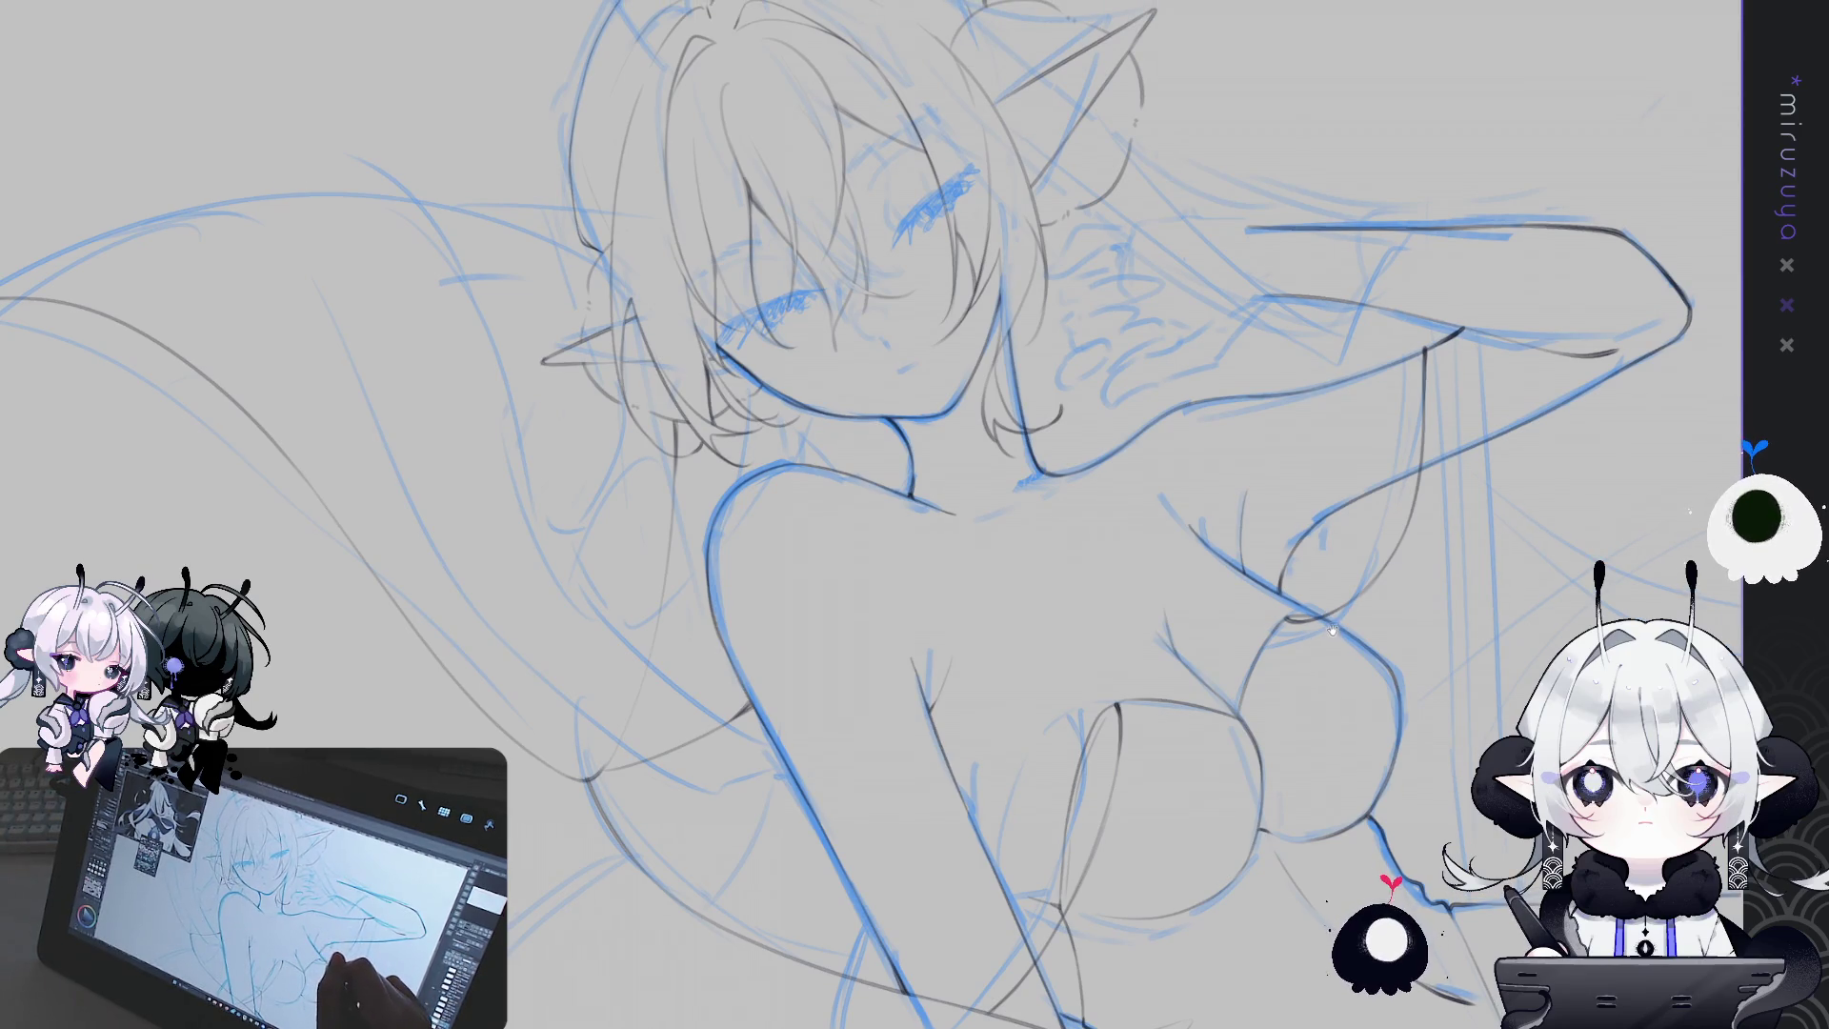
{"action": "scroll", "coordinate": [1350, 554], "scroll_direction": "down", "scroll_amount": 5}
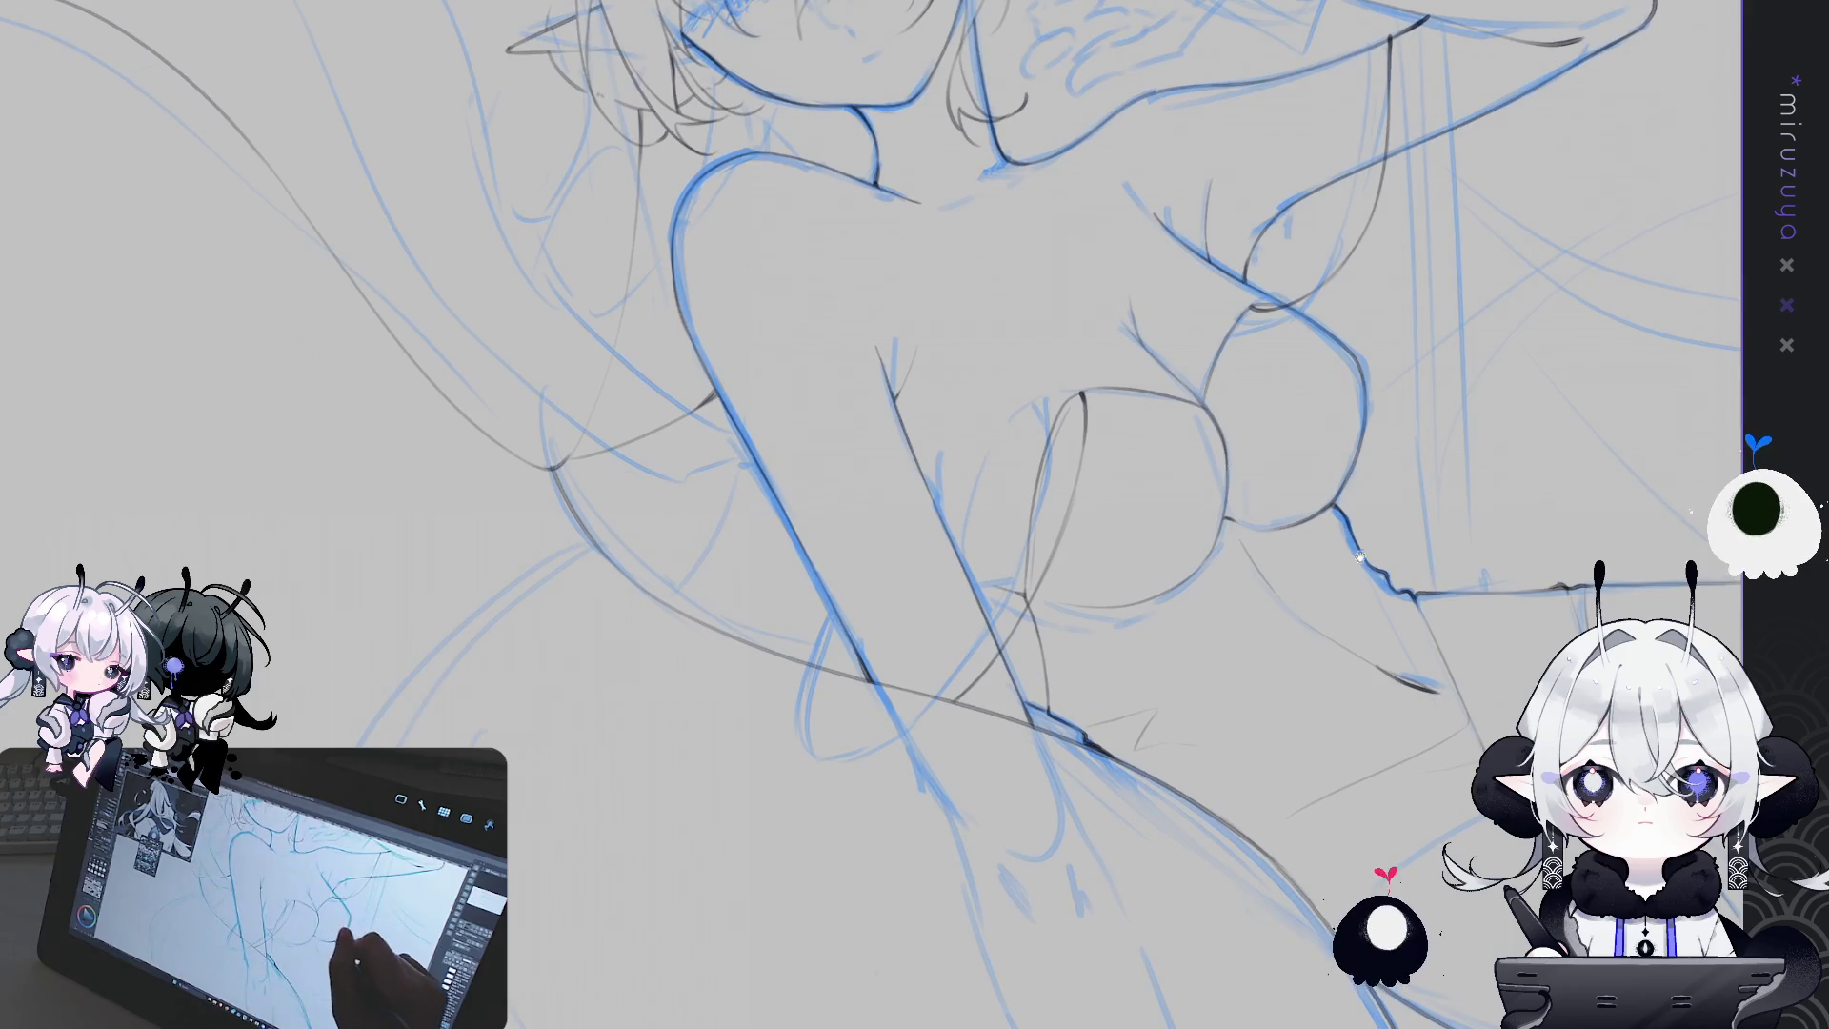
{"action": "scroll", "coordinate": [1350, 554], "scroll_direction": "down", "scroll_amount": 5}
{"action": "scroll", "coordinate": [1323, 485], "scroll_direction": "down", "scroll_amount": 2}
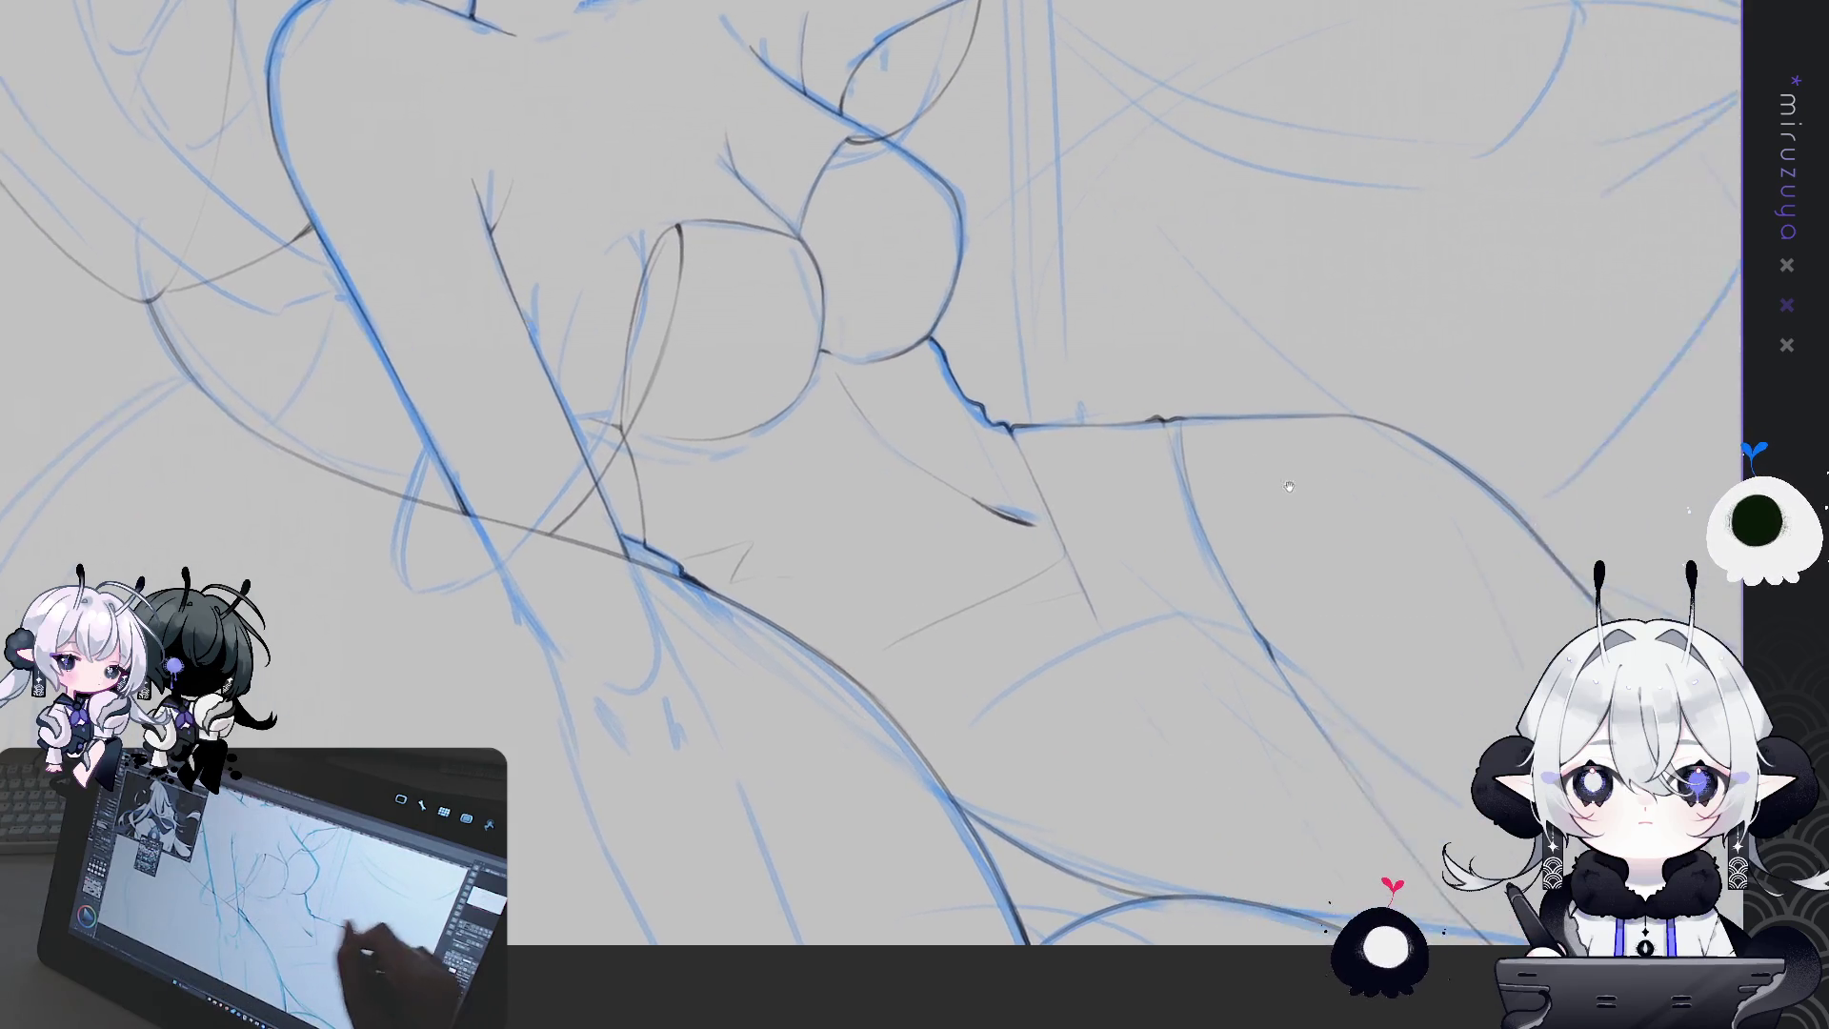
{"action": "mouse_move", "coordinate": [1323, 485]}
{"action": "left_mouse_down"}
{"action": "mouse_move", "coordinate": [1376, 588]}
{"action": "mouse_move", "coordinate": [1440, 622]}
{"action": "left_mouse_up"}
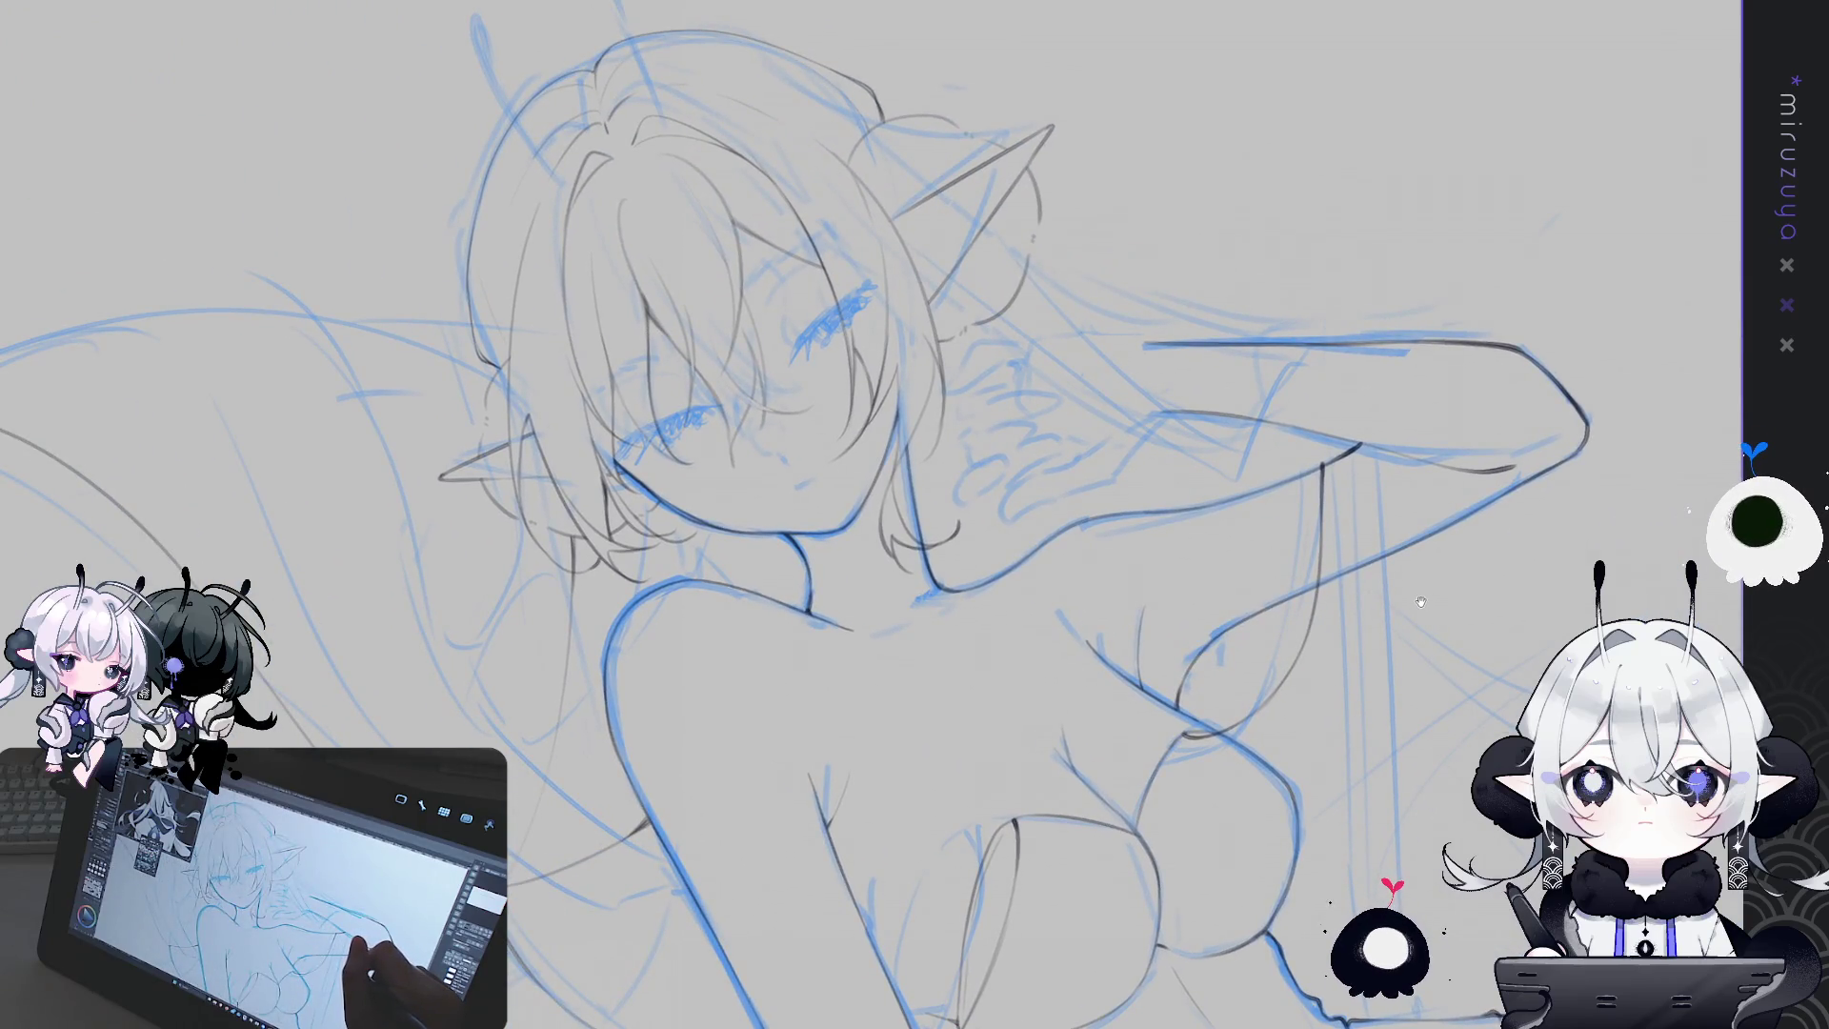
Add thin grey strokes below the head and darken the existing neck line
{"action": "mouse_move", "coordinate": [1420, 601]}
{"action": "left_mouse_down"}
{"action": "mouse_move", "coordinate": [975, 924]}
{"action": "mouse_move", "coordinate": [857, 724]}
{"action": "left_mouse_up"}
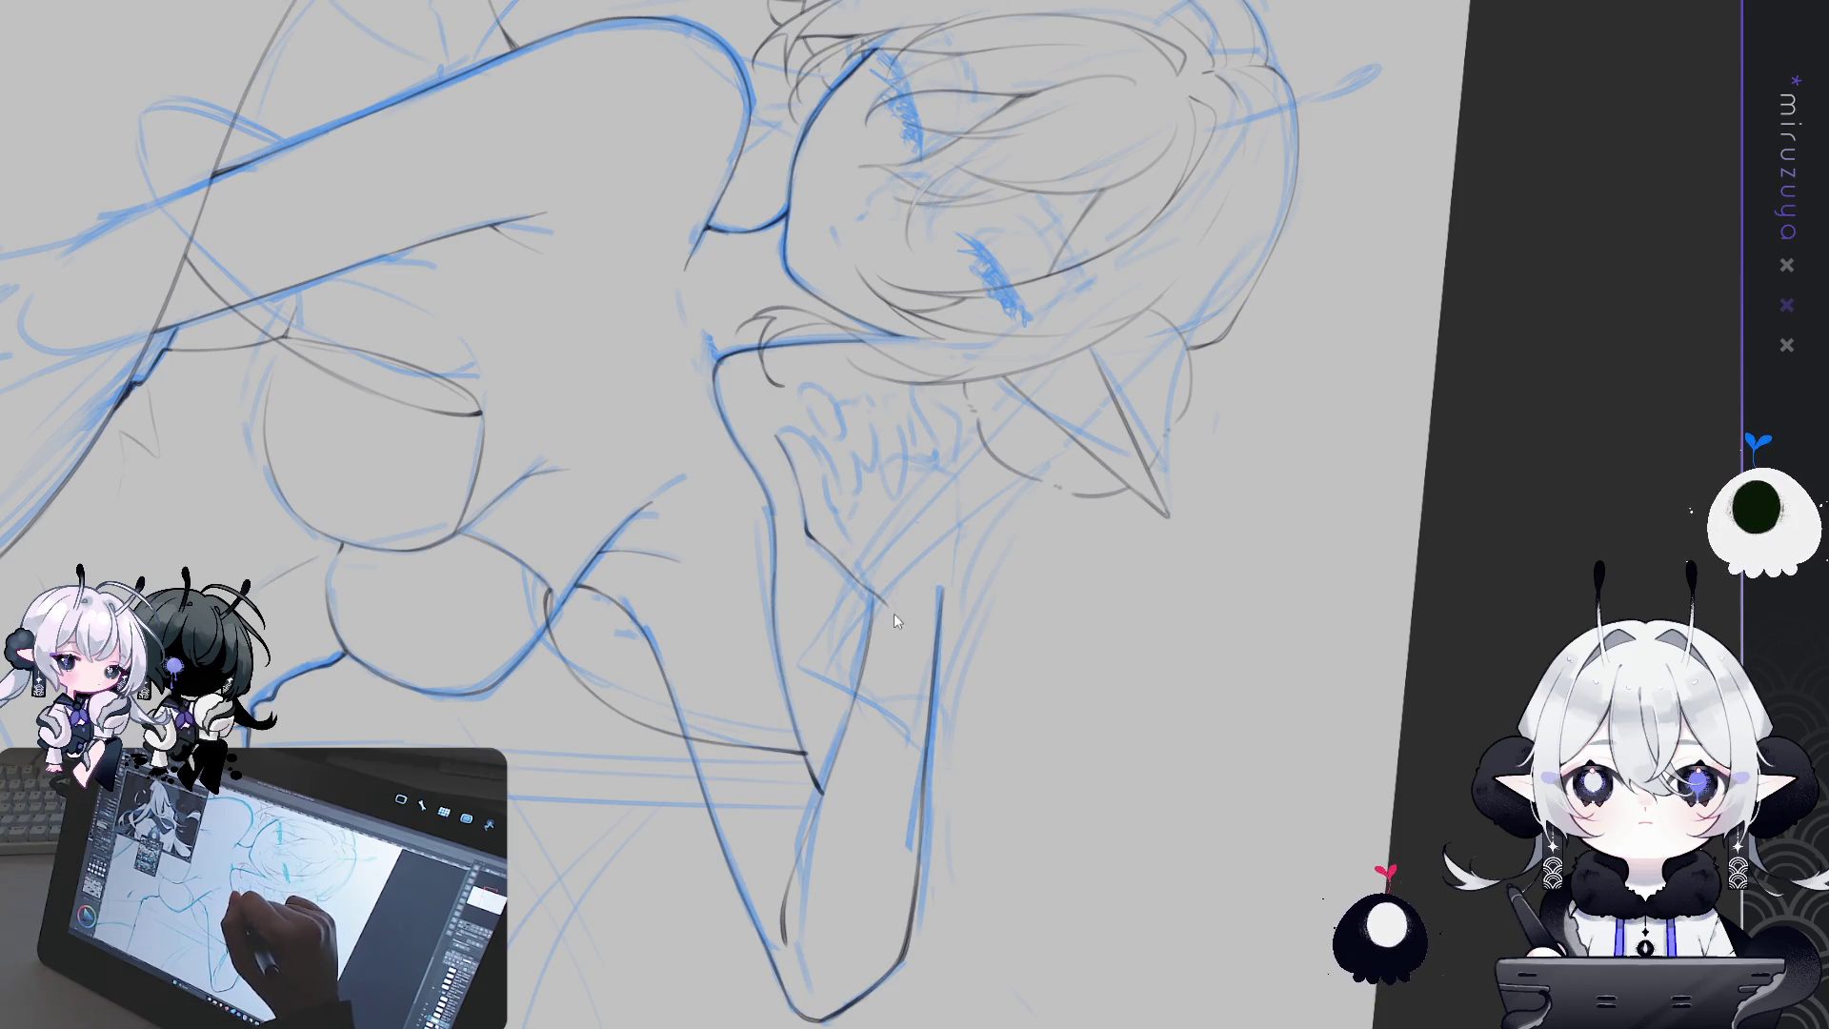
{"action": "mouse_move", "coordinate": [889, 612]}
{"action": "left_mouse_down"}
{"action": "mouse_move", "coordinate": [891, 639]}
{"action": "mouse_move", "coordinate": [873, 614]}
{"action": "left_mouse_up"}
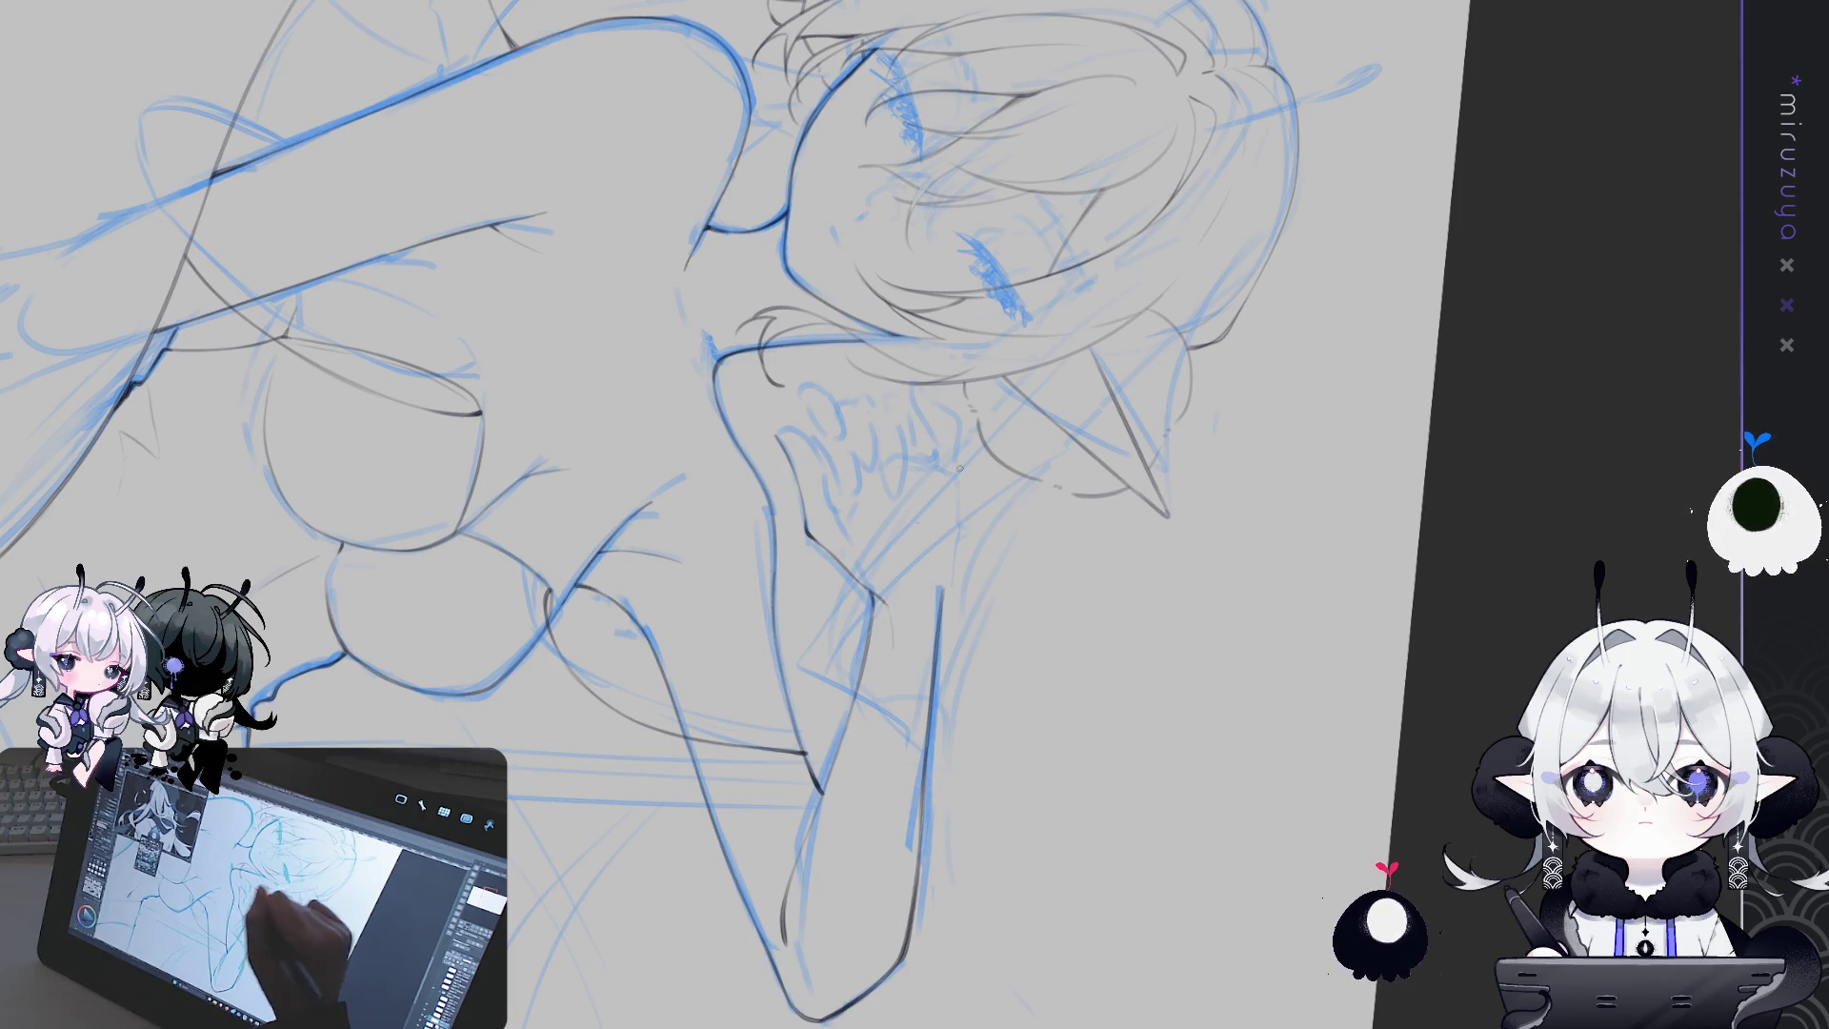
{"action": "left_click_drag", "start_coordinate": [938, 490], "coordinate": [857, 515]}
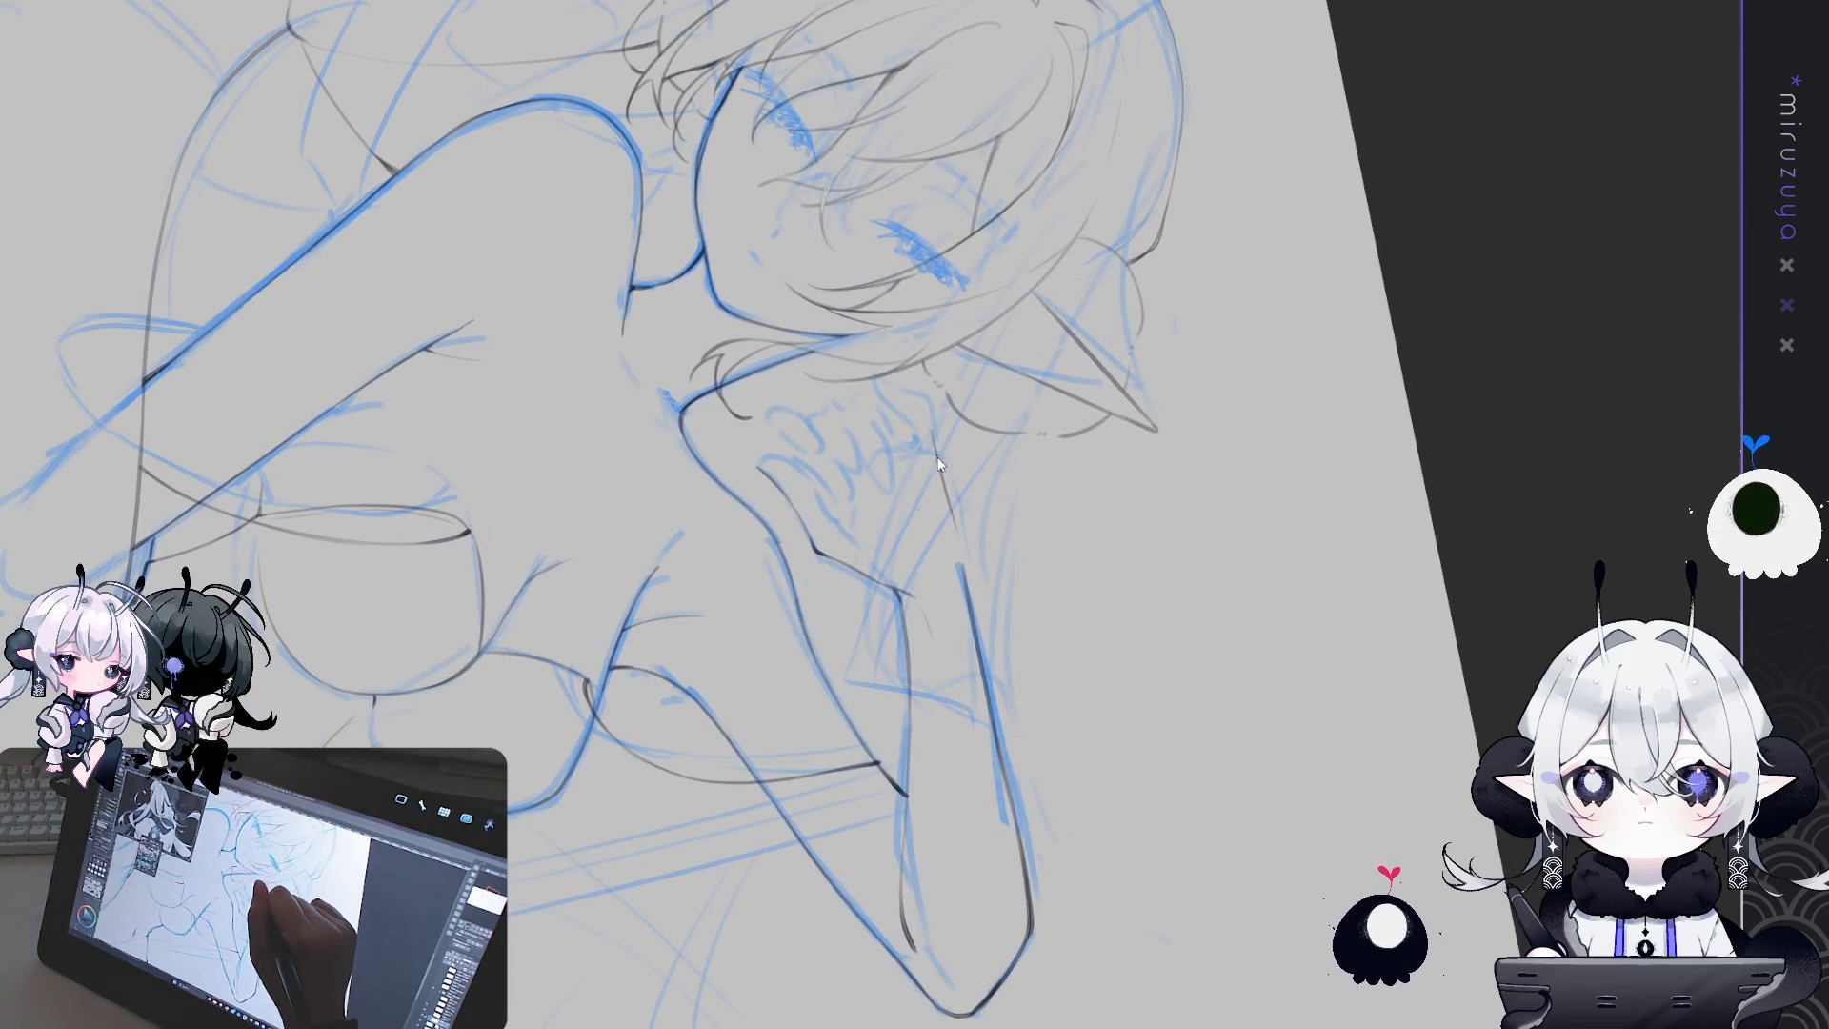
{"action": "left_click_drag", "start_coordinate": [921, 420], "coordinate": [948, 521]}
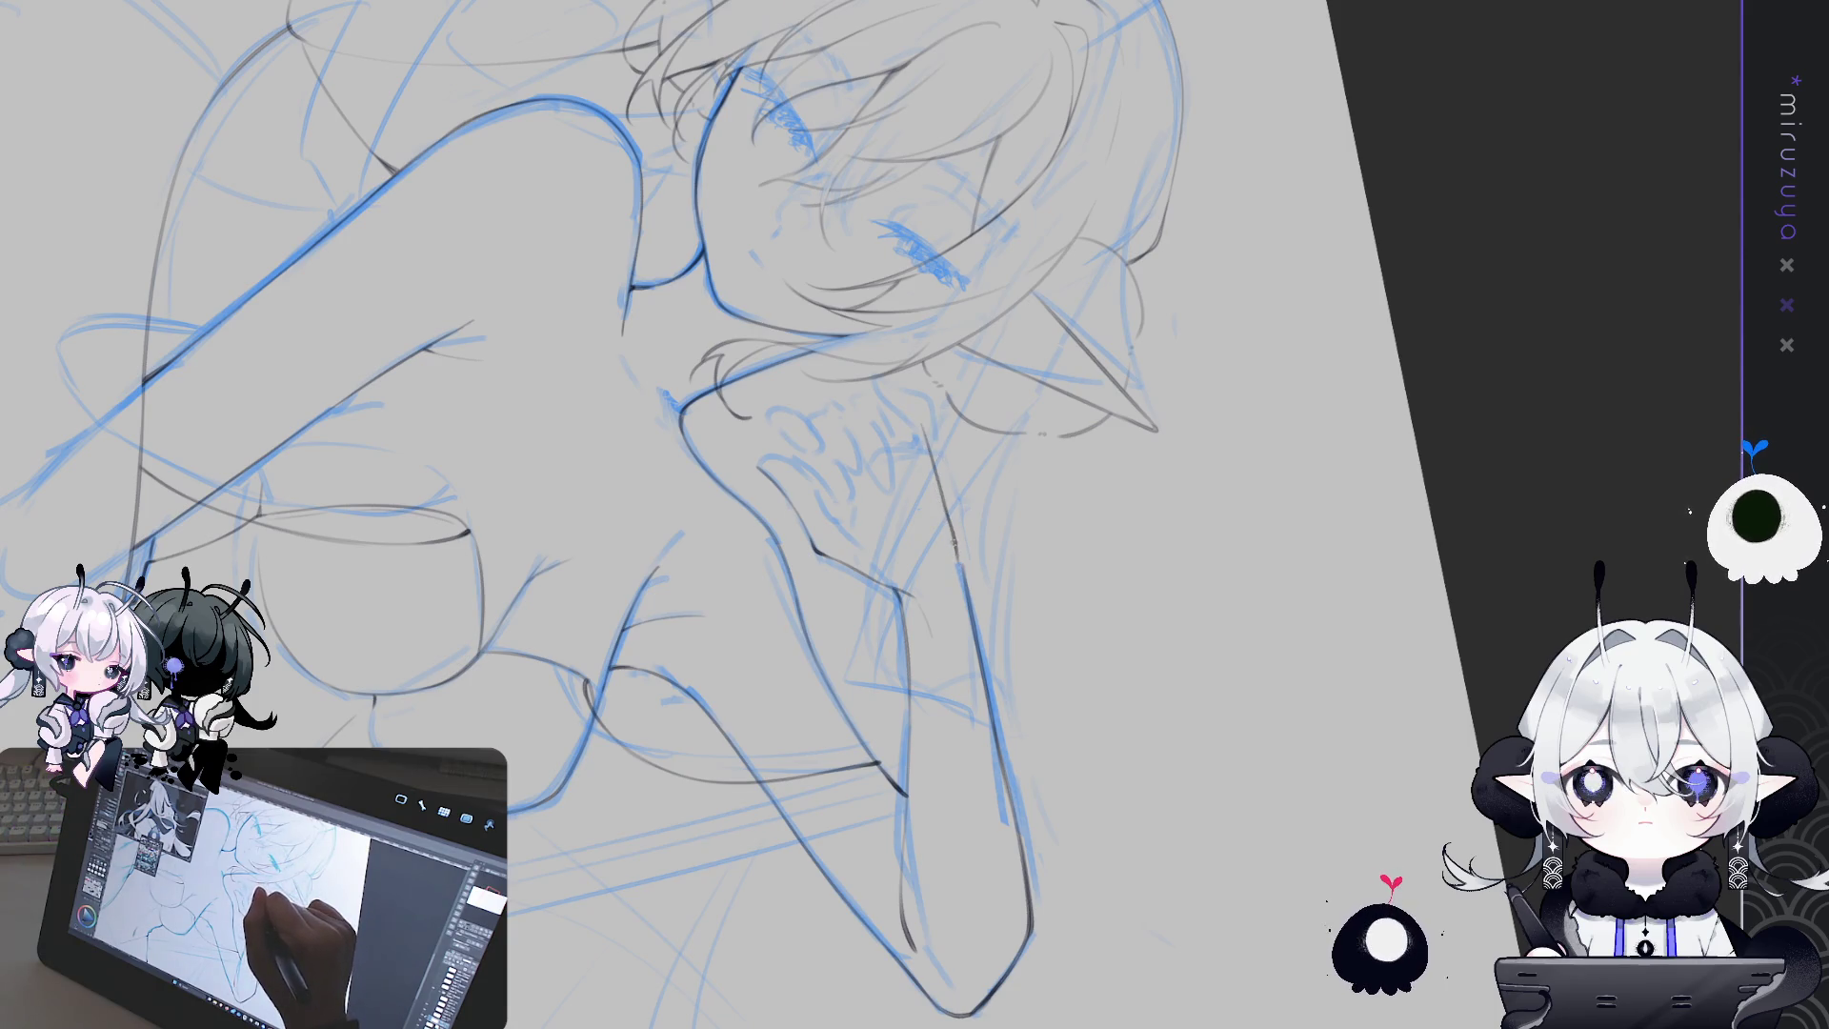
{"action": "left_click_drag", "start_coordinate": [953, 544], "coordinate": [974, 627]}
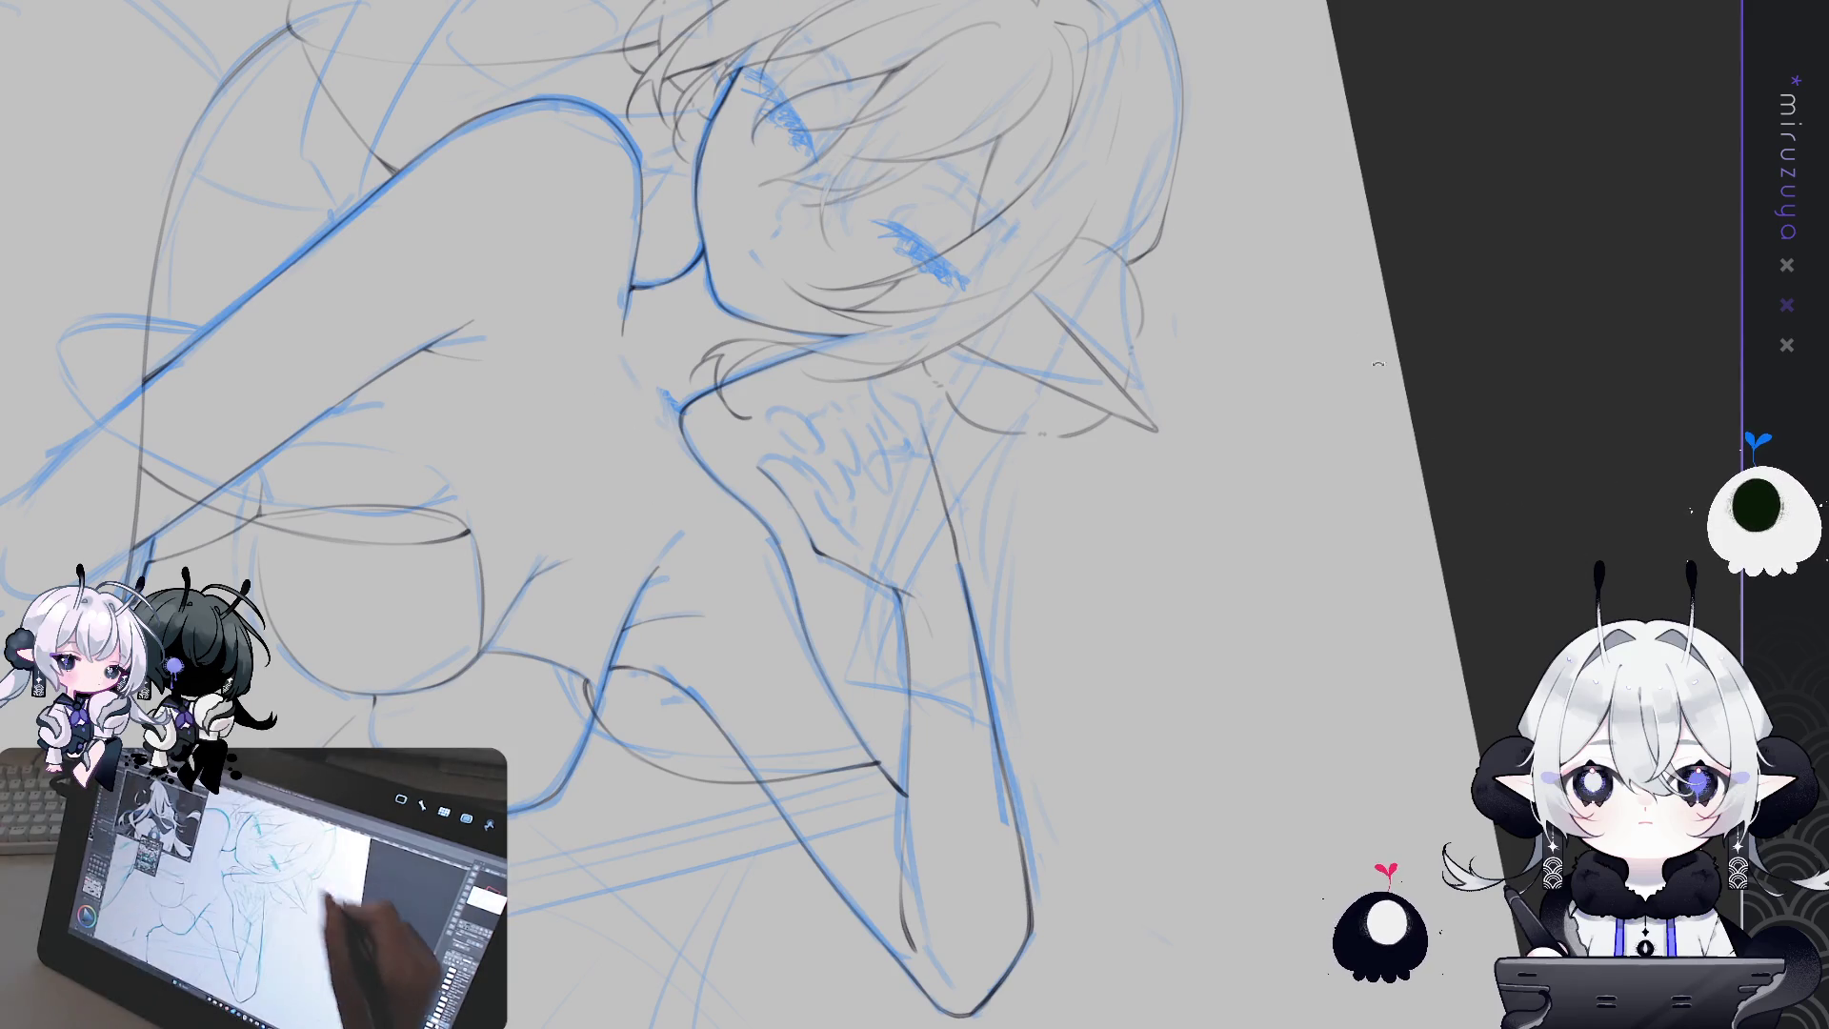
{"action": "left_click_drag", "start_coordinate": [1351, 336], "coordinate": [810, 417]}
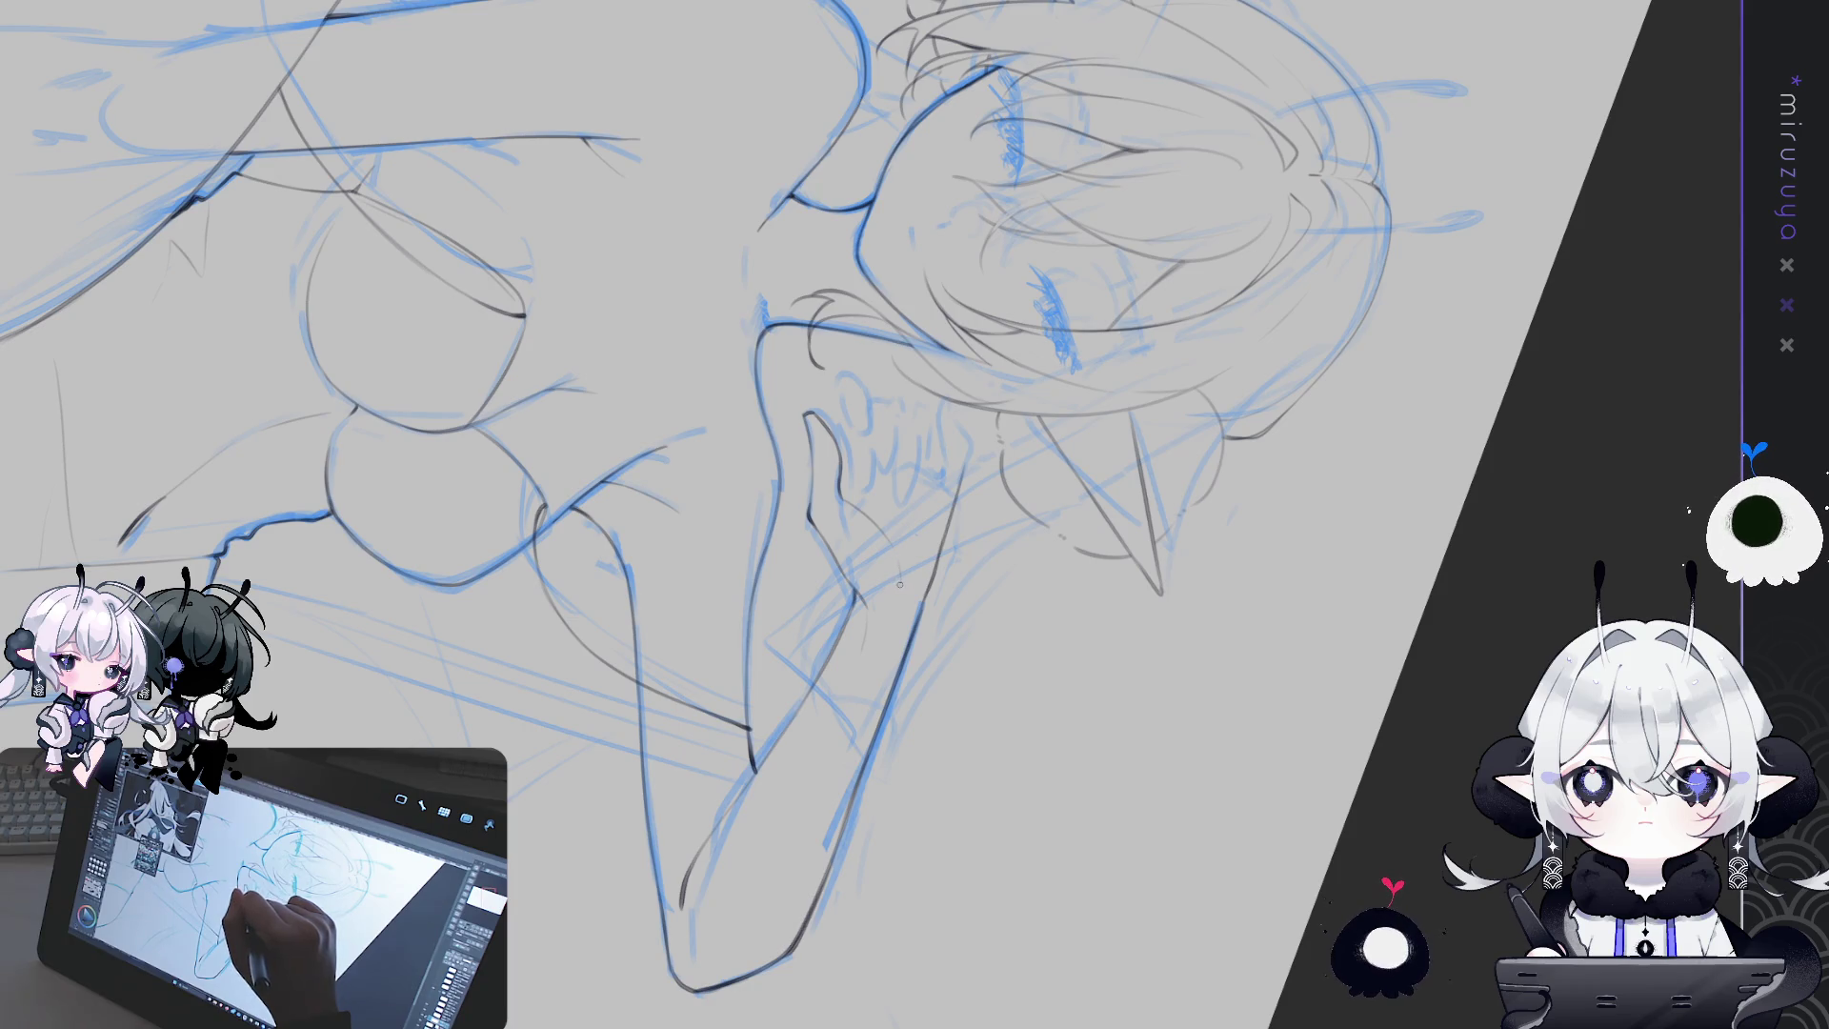
{"action": "scroll", "coordinate": [899, 585], "scroll_direction": "down", "scroll_amount": 5}
{"action": "scroll", "coordinate": [1138, 864], "scroll_direction": "up", "scroll_amount": 2}
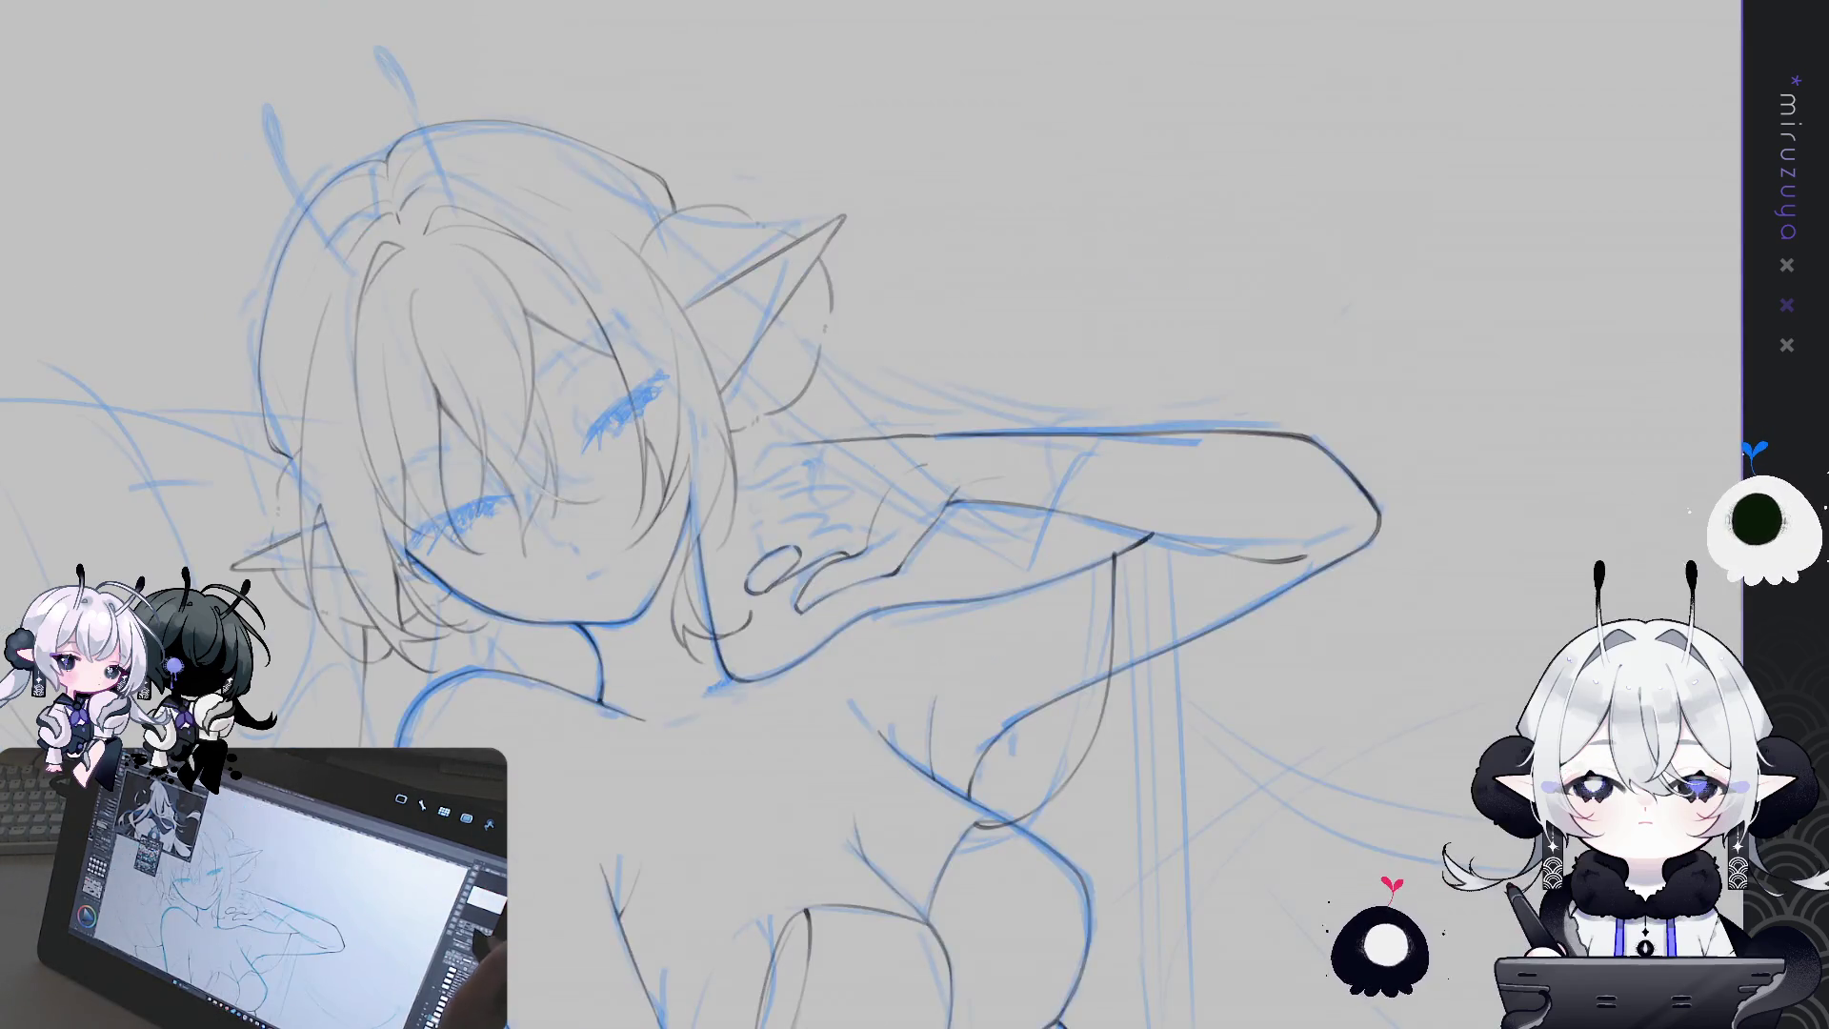
Straighten the view and zoom out to see the whole figure's line art
{"action": "mouse_move", "coordinate": [1538, 584]}
{"action": "left_mouse_down"}
{"action": "mouse_move", "coordinate": [1561, 544]}
{"action": "mouse_move", "coordinate": [1573, 570]}
{"action": "left_mouse_up"}
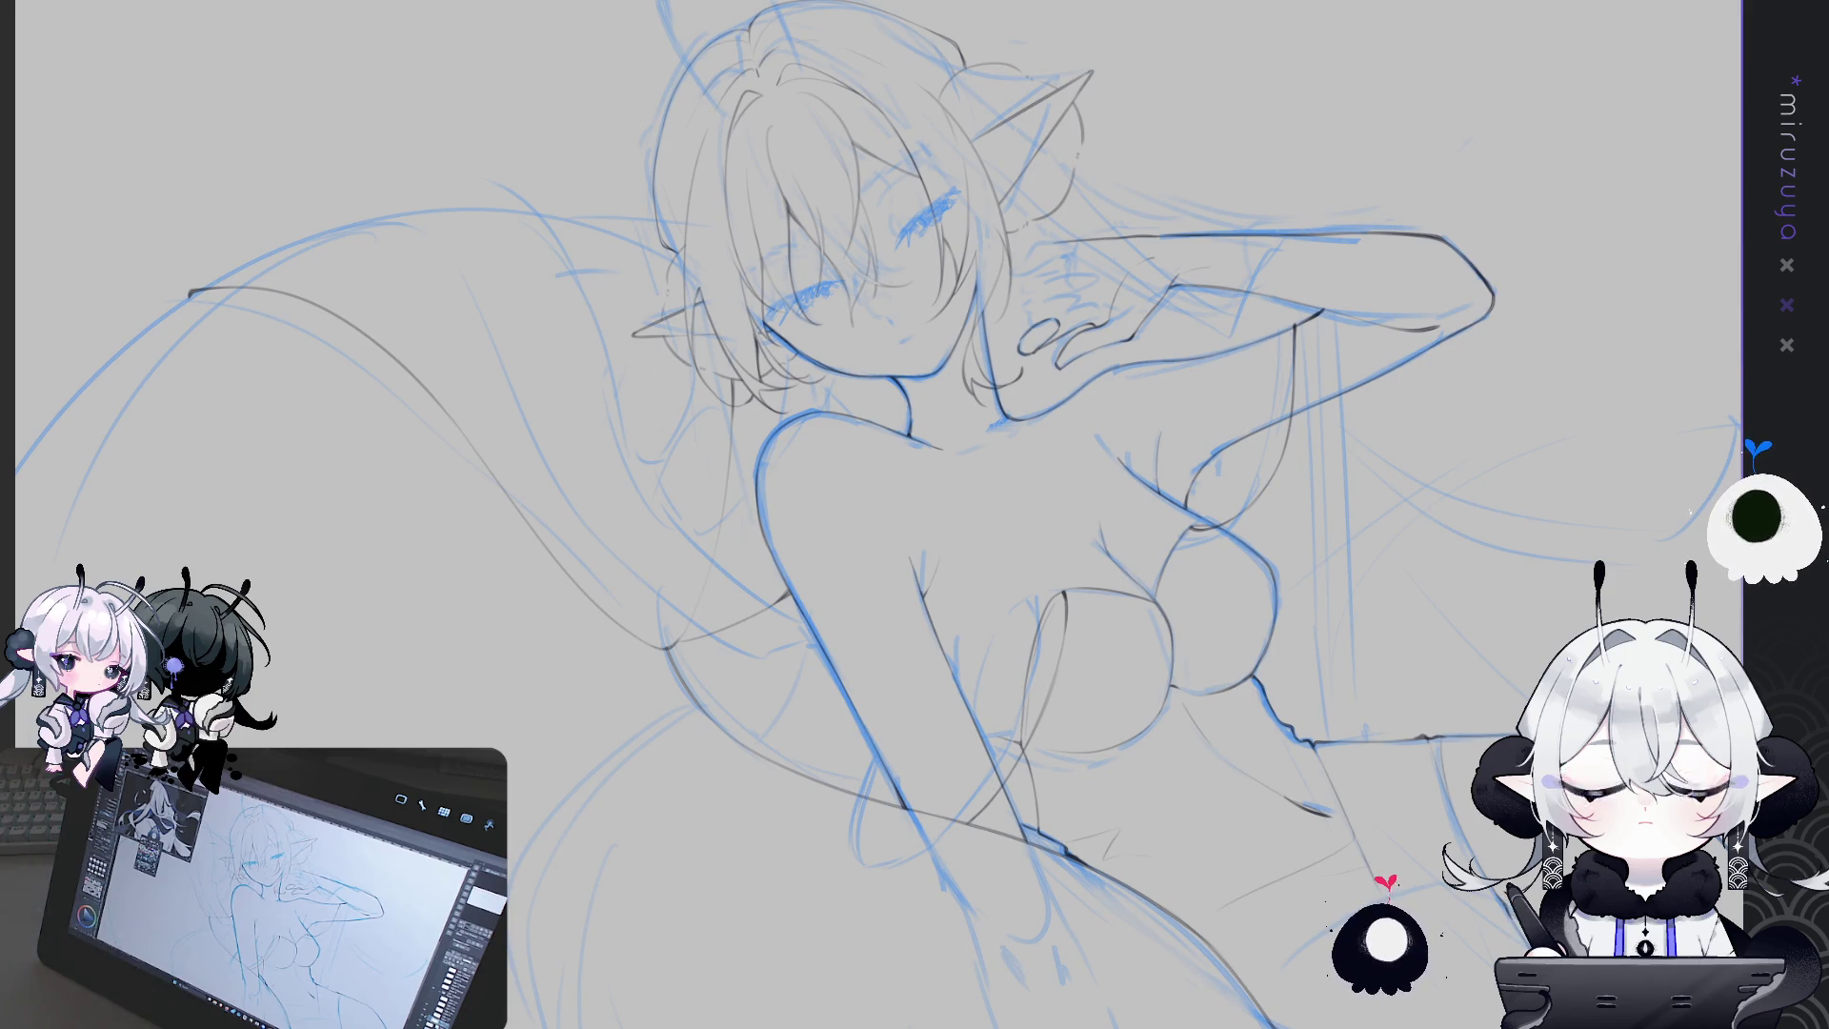
{"action": "scroll", "coordinate": [914, 514], "scroll_direction": "down", "scroll_amount": 2}
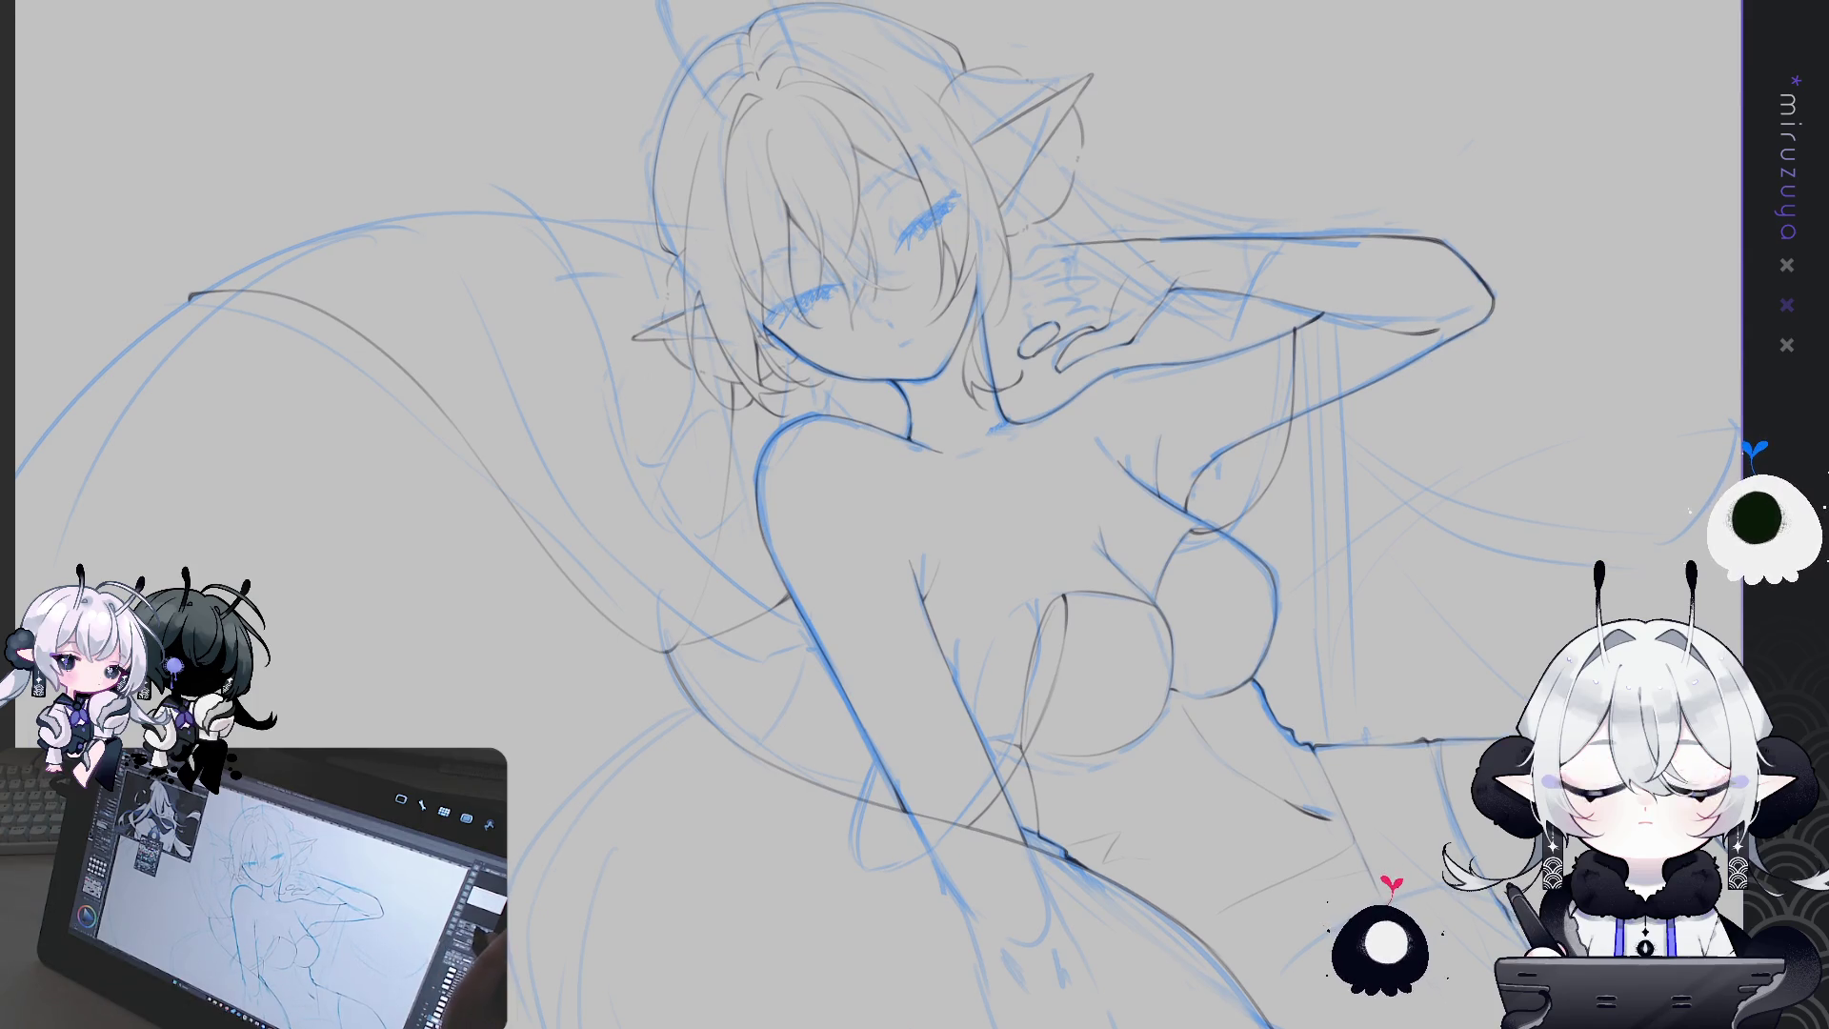
{"action": "scroll", "coordinate": [915, 514], "scroll_direction": "down", "scroll_amount": 3}
{"action": "scroll", "coordinate": [915, 429], "scroll_direction": "up", "scroll_amount": 1}
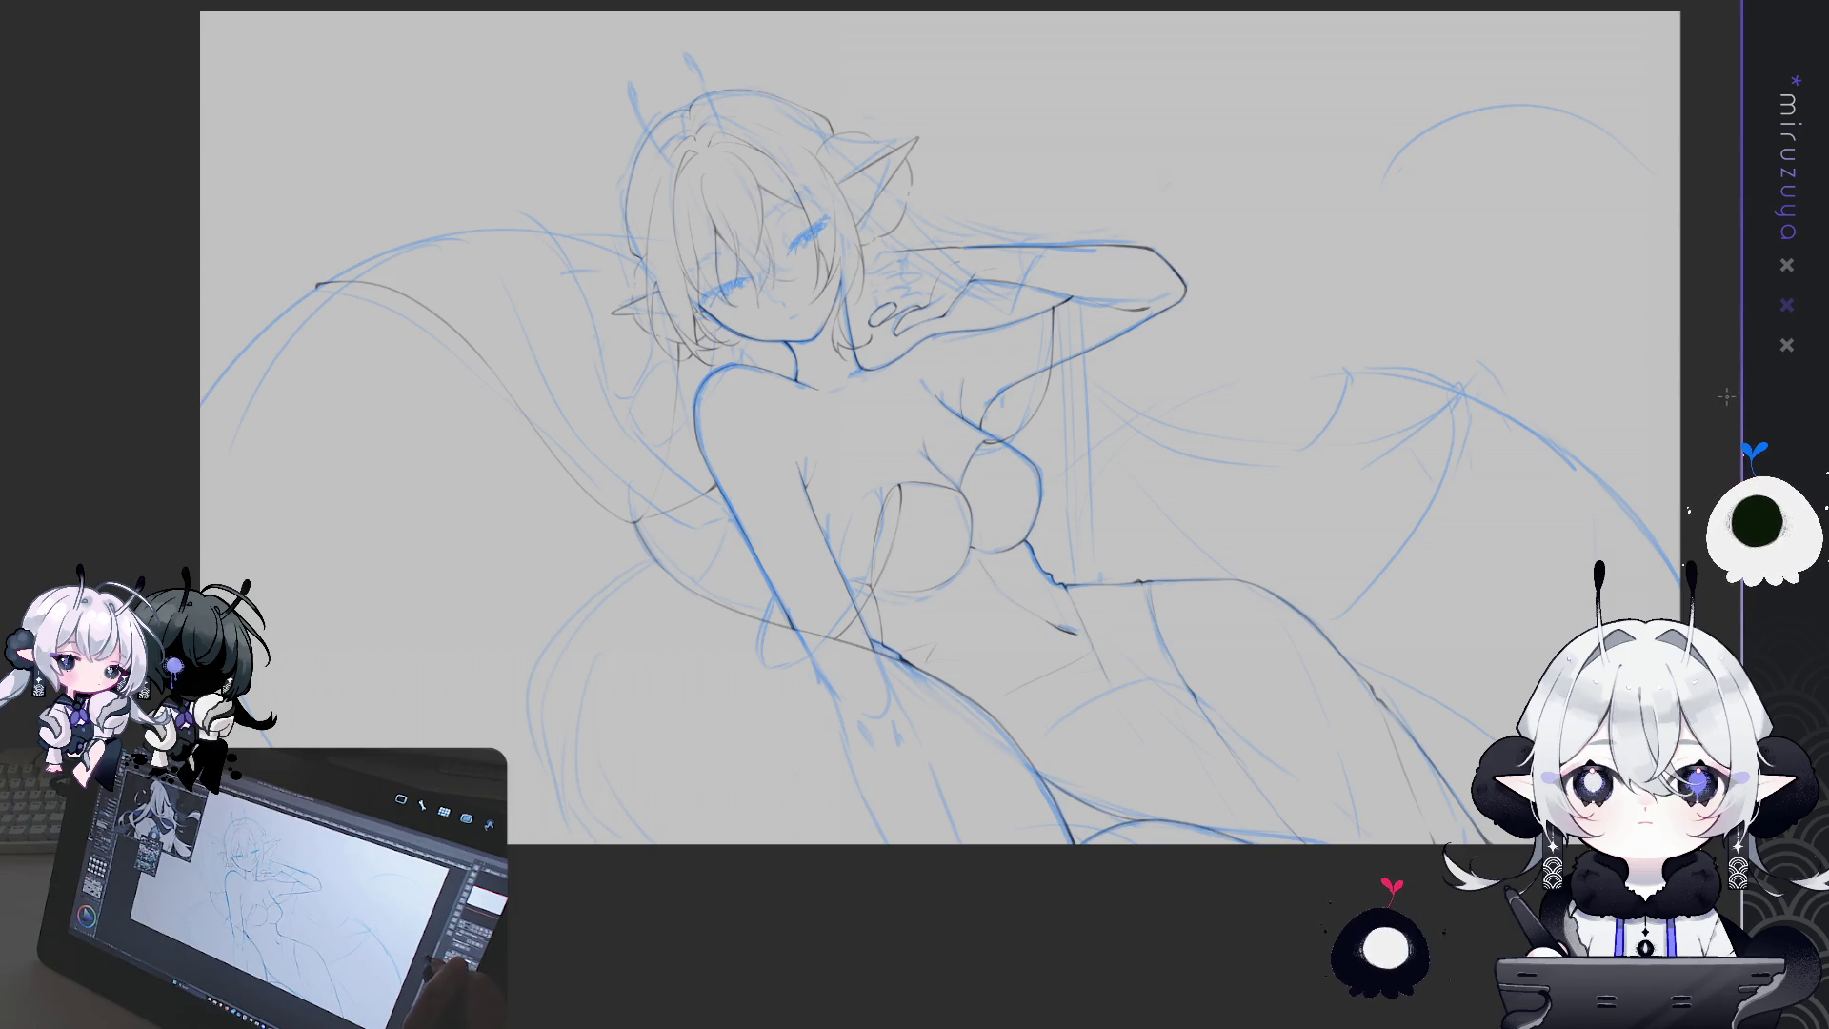
Zoom in and toggle the blue rough sketch off and on to inspect the line art
{"action": "key", "text": "ctrl+plus"}
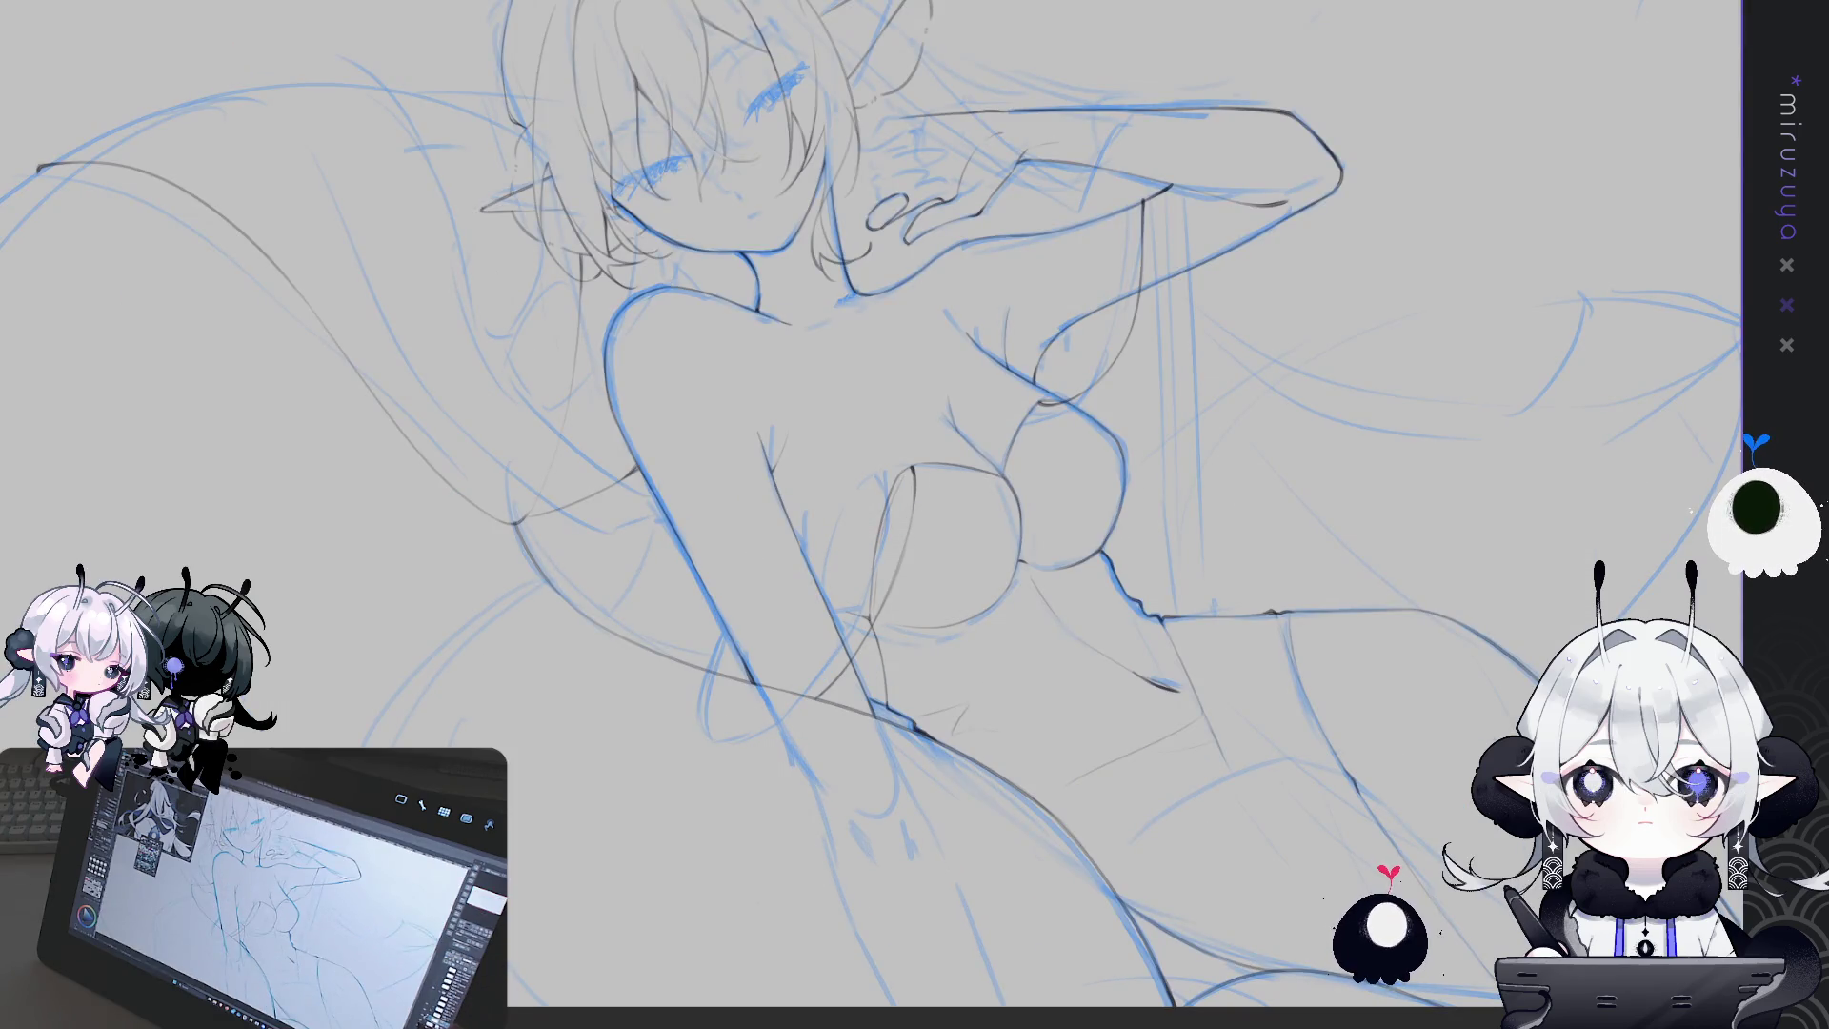
{"action": "key", "text": "ctrl+shift+h"}
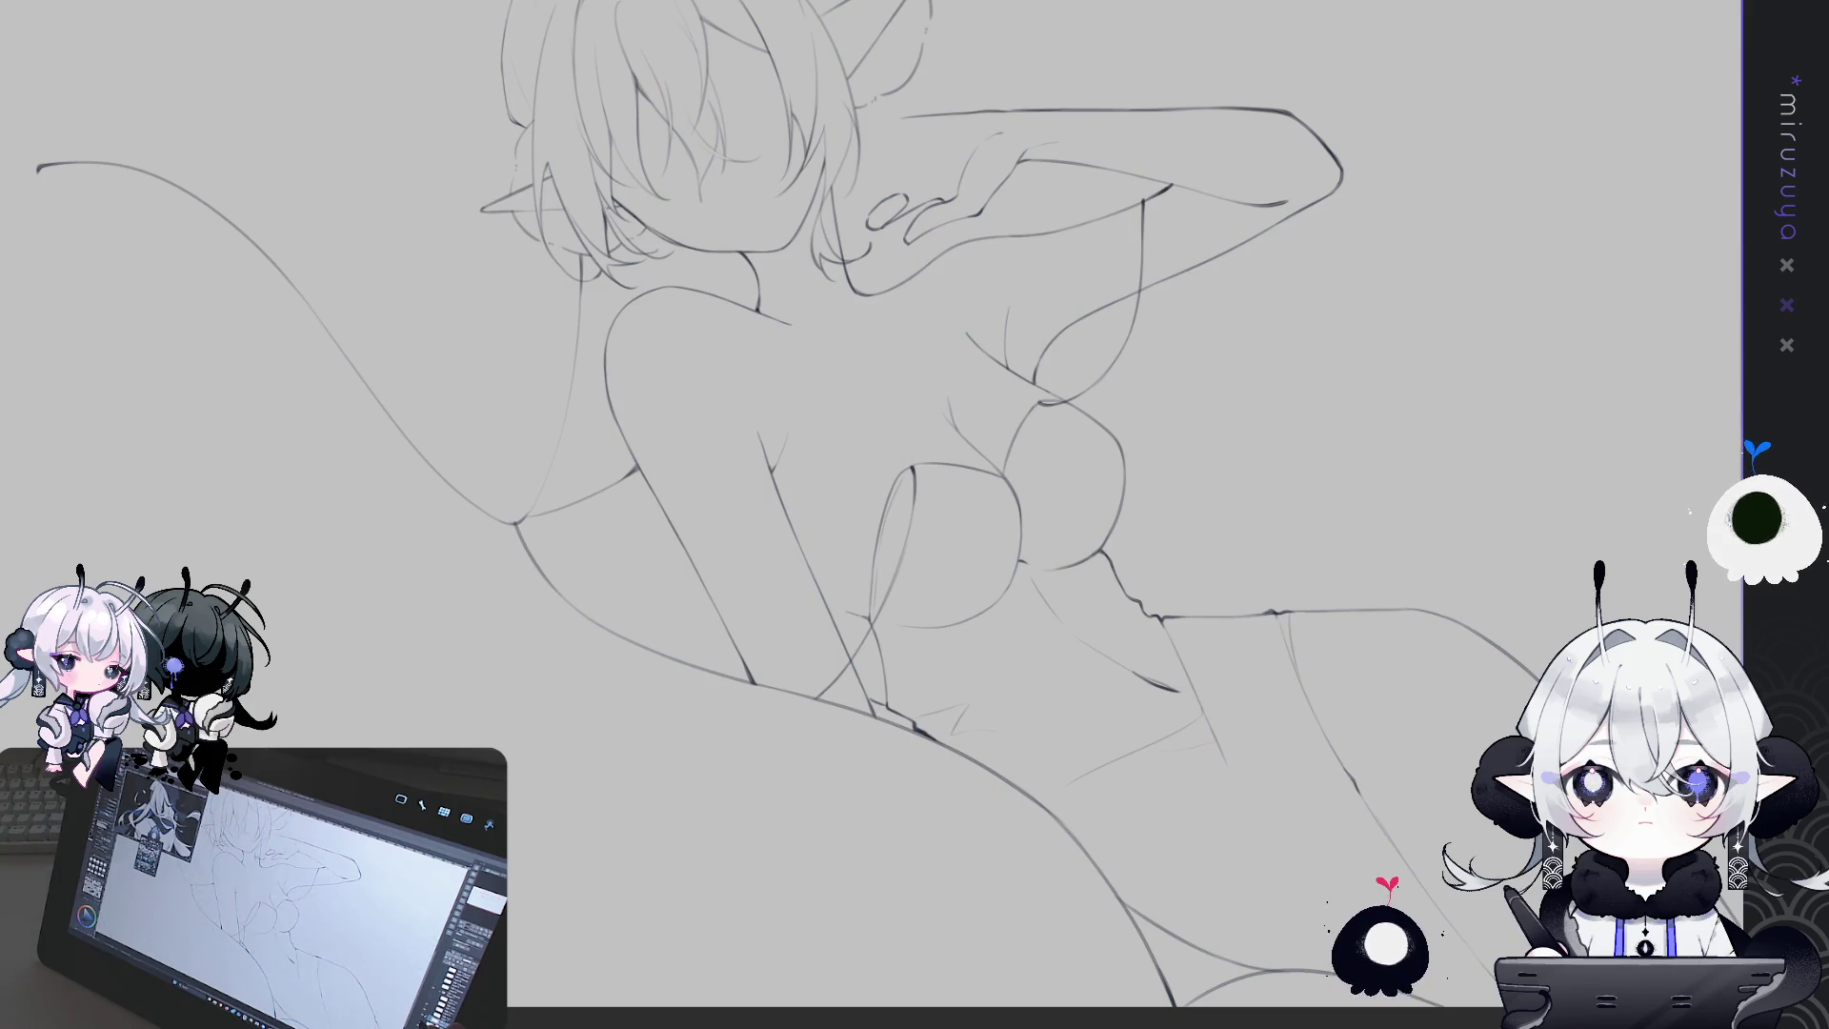
{"action": "key", "text": "ctrl+shift+h"}
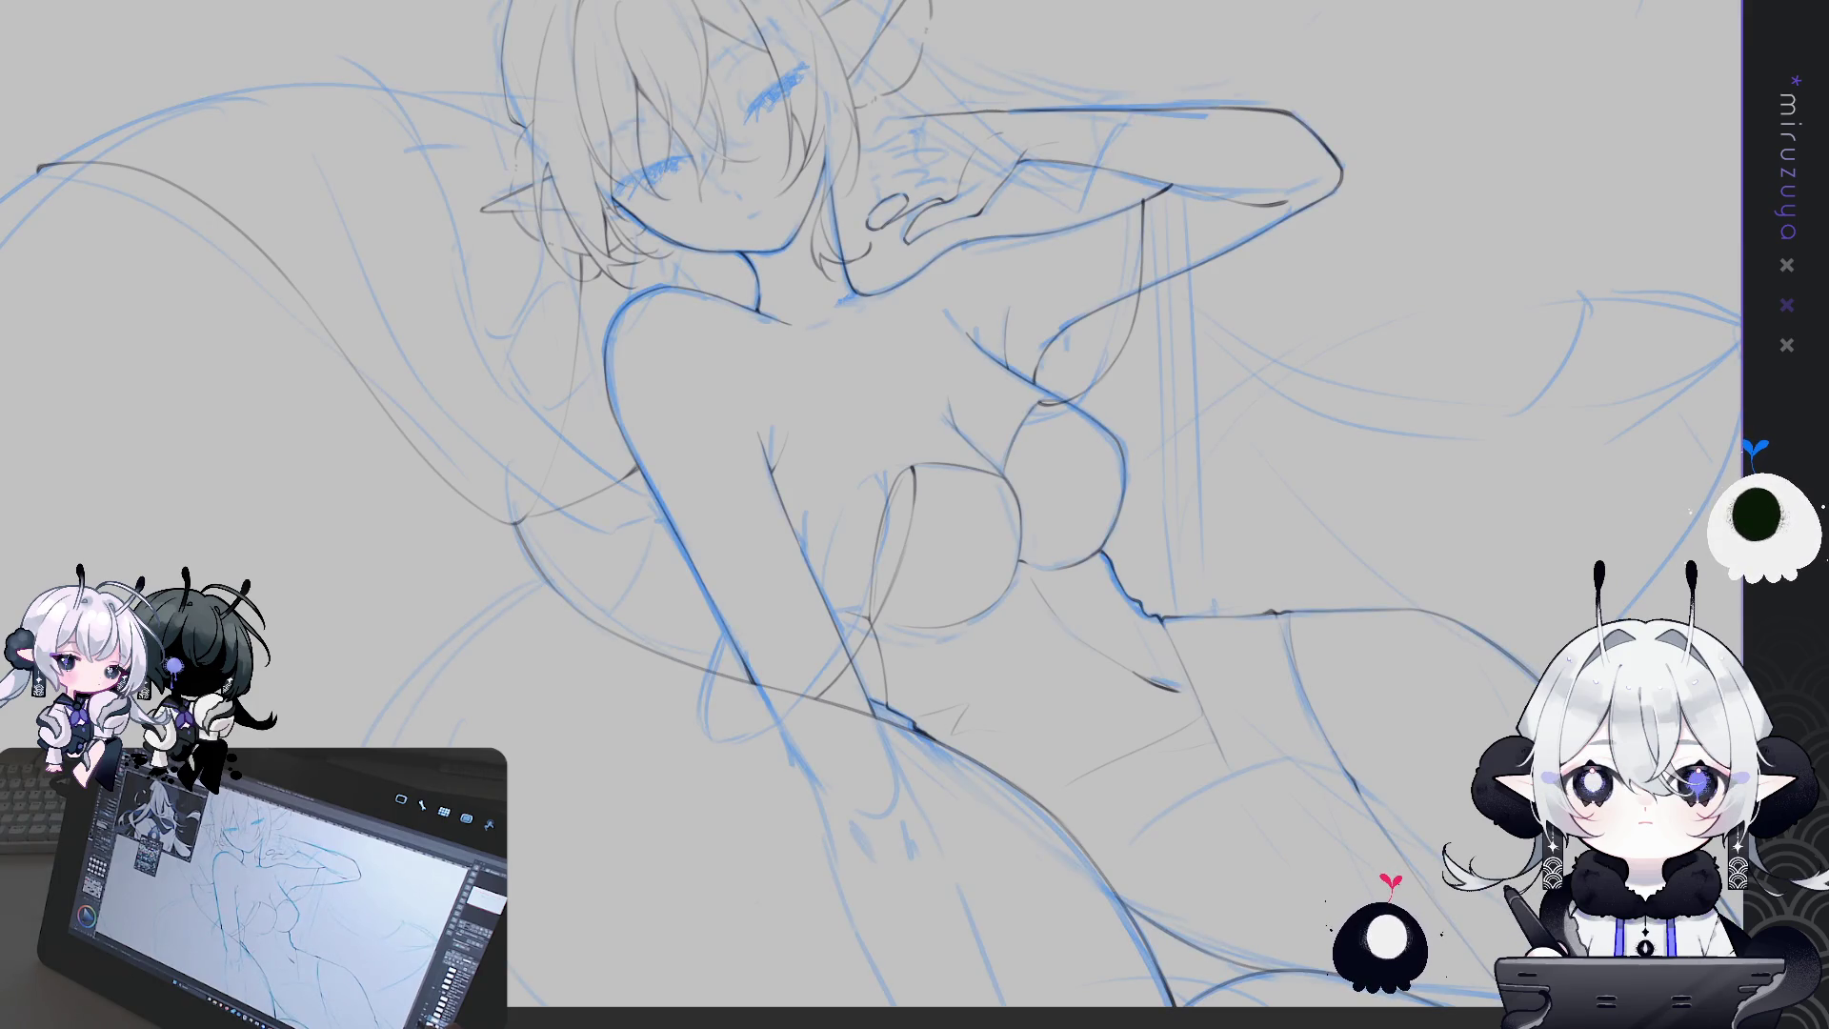
Pan the view from the head down to the torso and hips
{"action": "left_click_drag", "start_coordinate": [1484, 585], "coordinate": [1296, 508]}
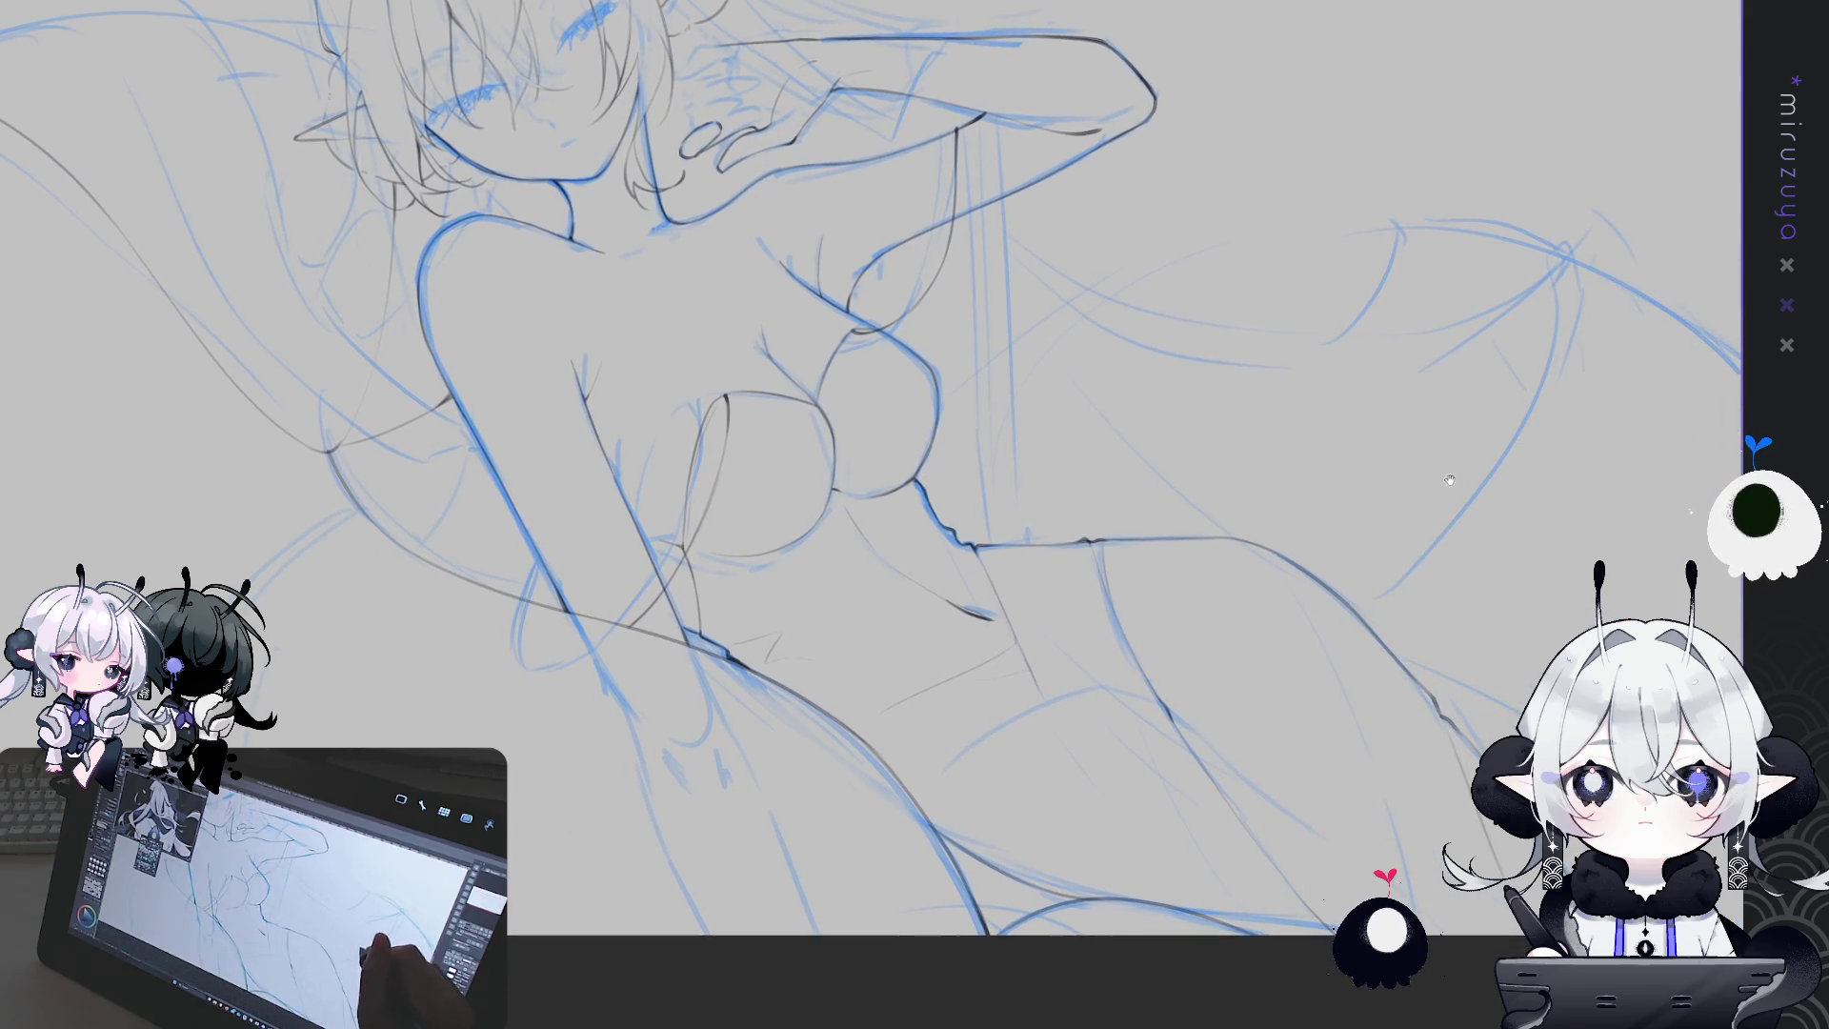
{"action": "mouse_move", "coordinate": [1100, 412]}
{"action": "left_mouse_down"}
{"action": "mouse_move", "coordinate": [1425, 584]}
{"action": "mouse_move", "coordinate": [1372, 333]}
{"action": "mouse_move", "coordinate": [1238, 429]}
{"action": "left_mouse_up"}
{"action": "left_click_drag", "start_coordinate": [1048, 667], "coordinate": [919, 380]}
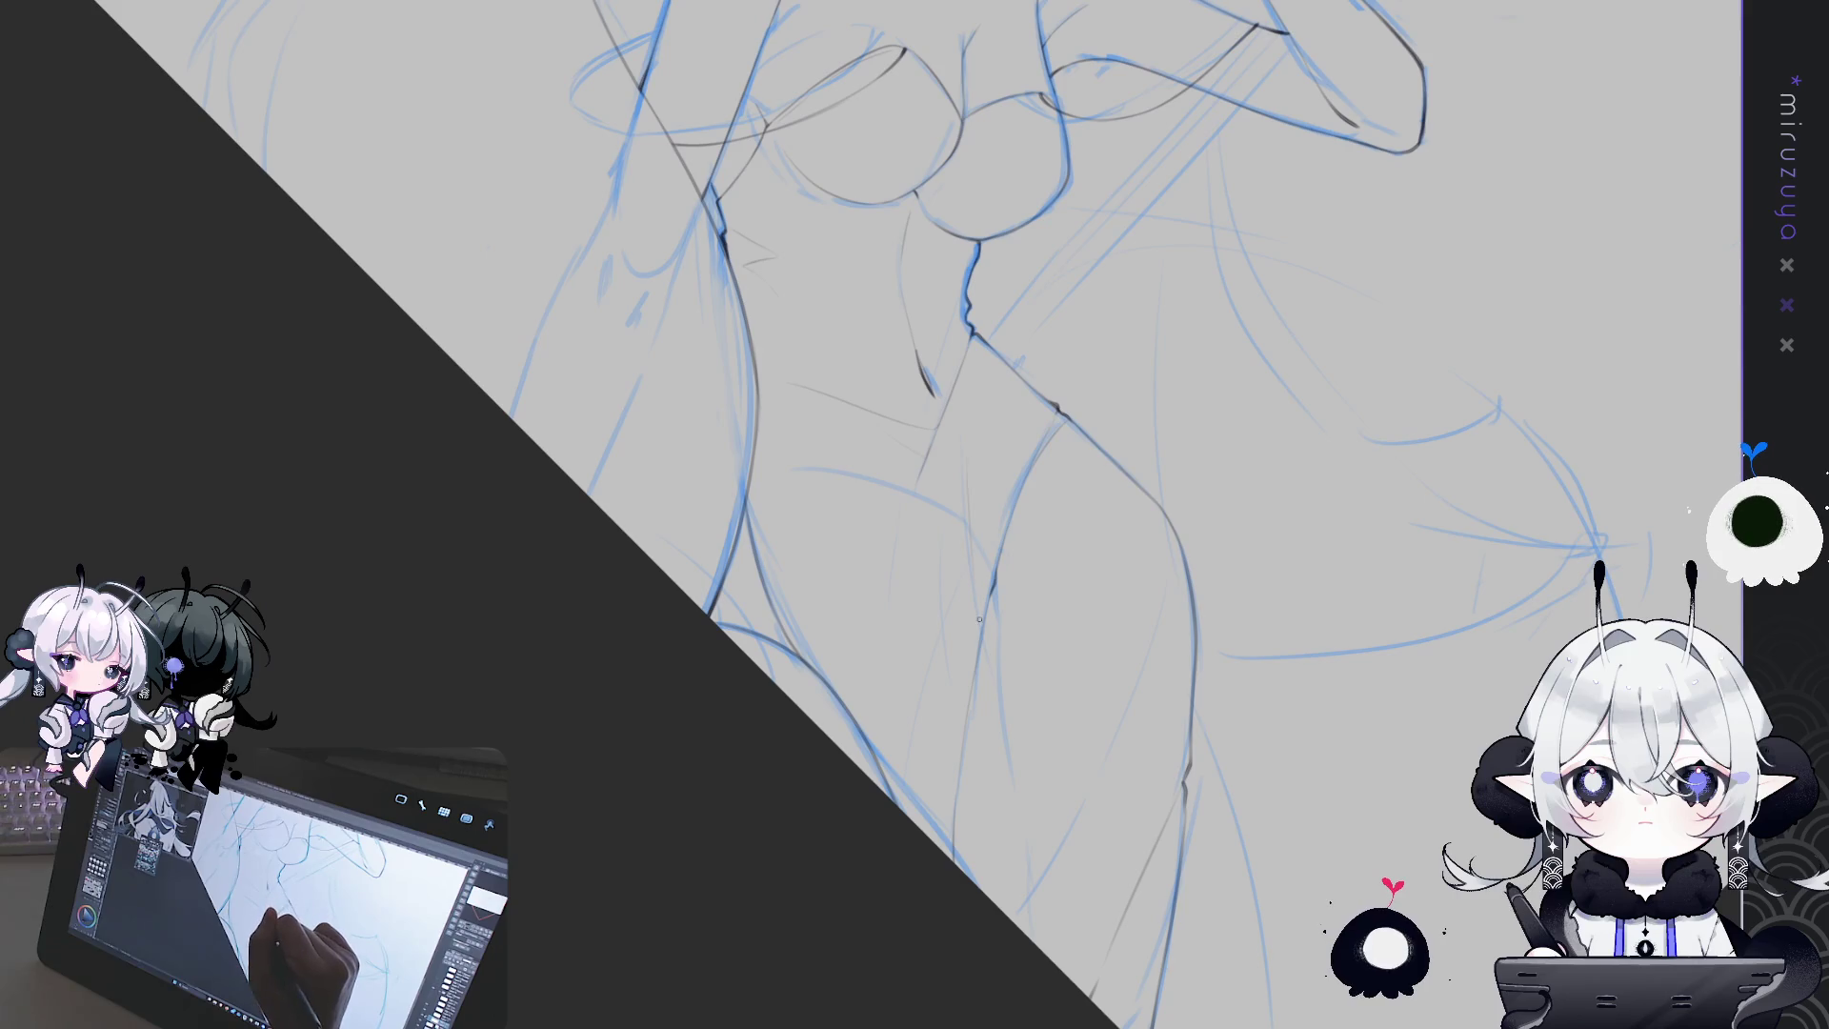
Zoom out, pan across the canvas, then zoom in on the head and the hand at the neck
{"action": "scroll", "coordinate": [1437, 298], "scroll_direction": "down", "scroll_amount": 5}
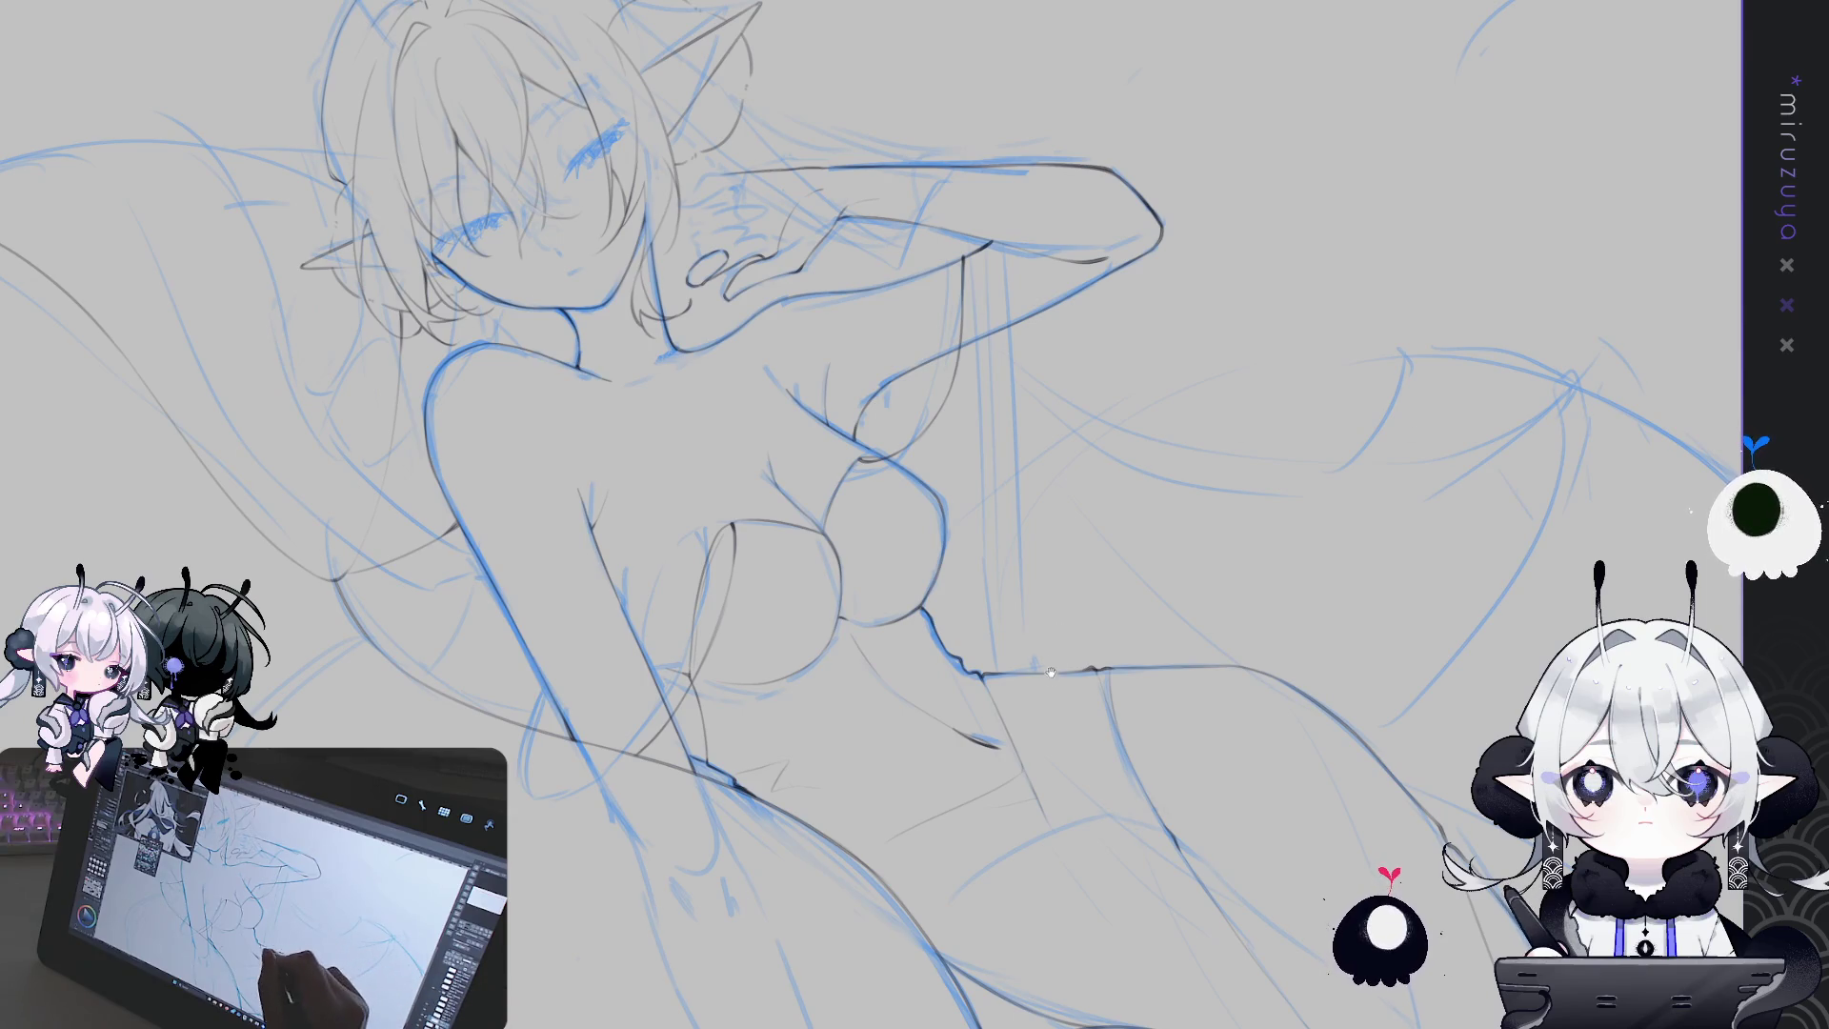
{"action": "left_click_drag", "start_coordinate": [1139, 699], "coordinate": [1386, 566]}
{"action": "left_click_drag", "start_coordinate": [1117, 598], "coordinate": [1246, 752]}
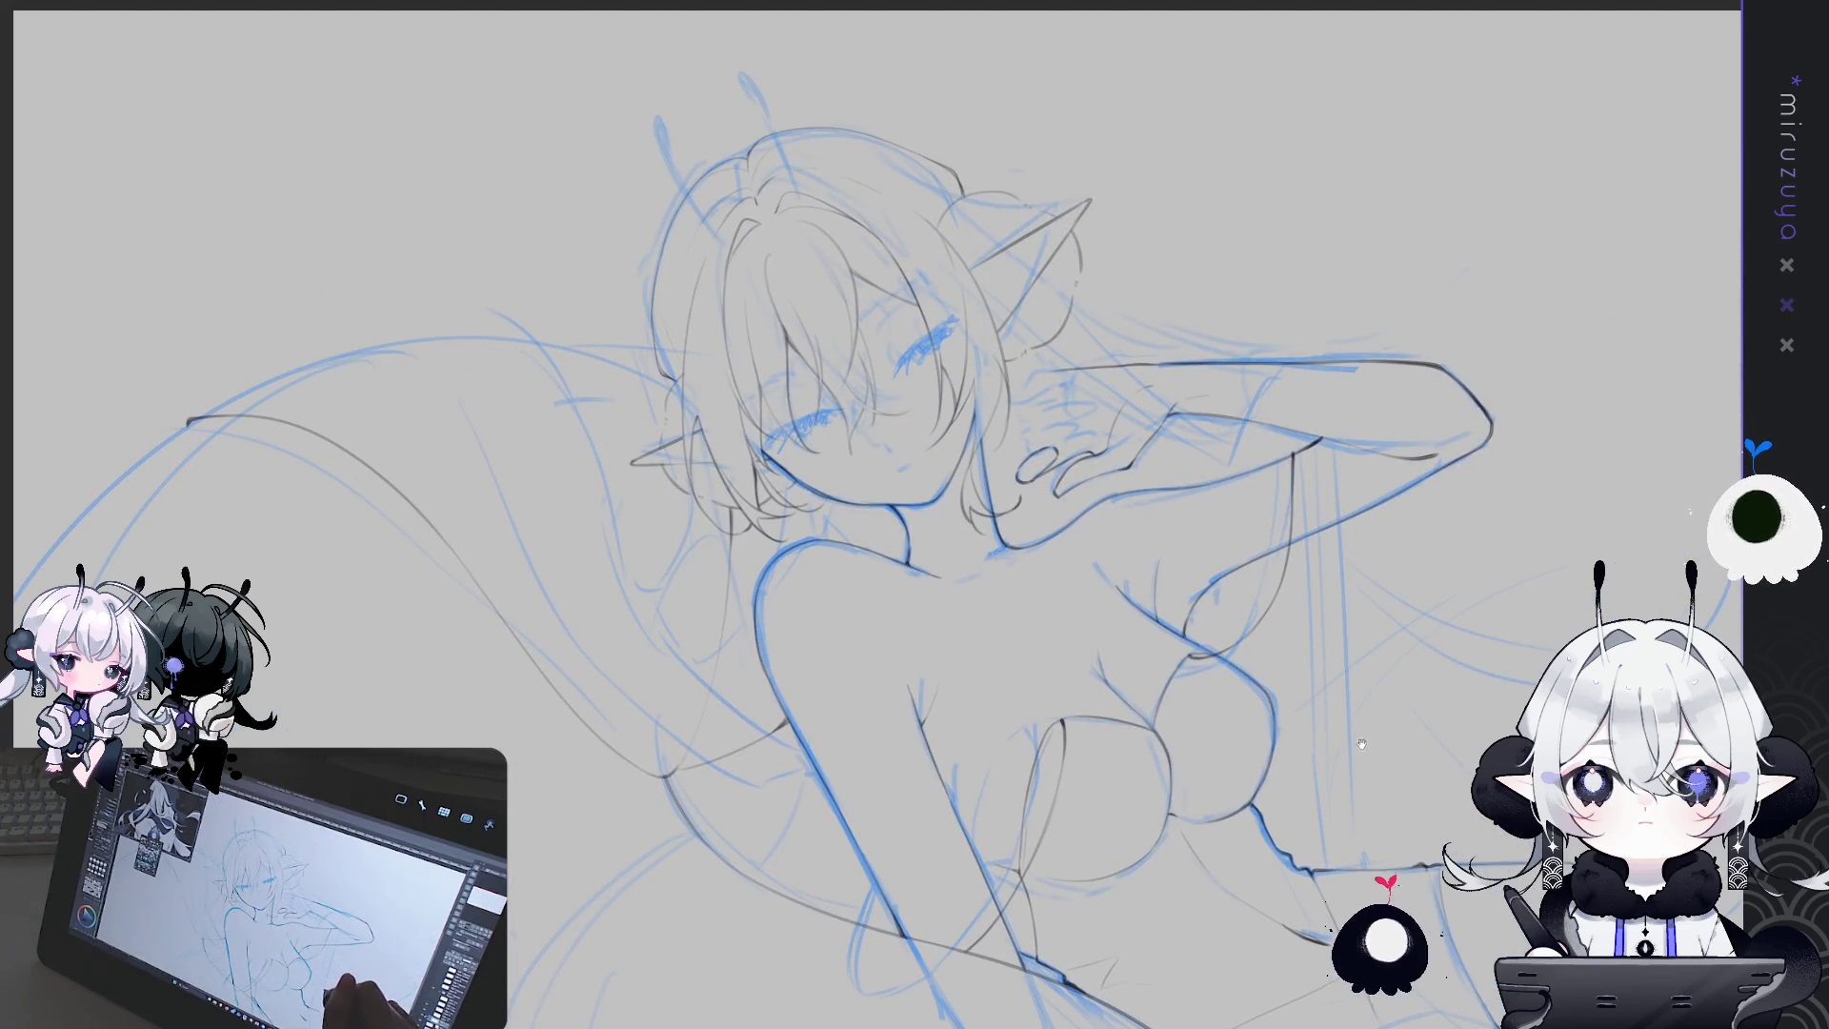
{"action": "mouse_move", "coordinate": [1338, 981]}
{"action": "left_mouse_down"}
{"action": "mouse_move", "coordinate": [1507, 672]}
{"action": "mouse_move", "coordinate": [1434, 798]}
{"action": "mouse_move", "coordinate": [1268, 739]}
{"action": "mouse_move", "coordinate": [841, 936]}
{"action": "left_mouse_up"}
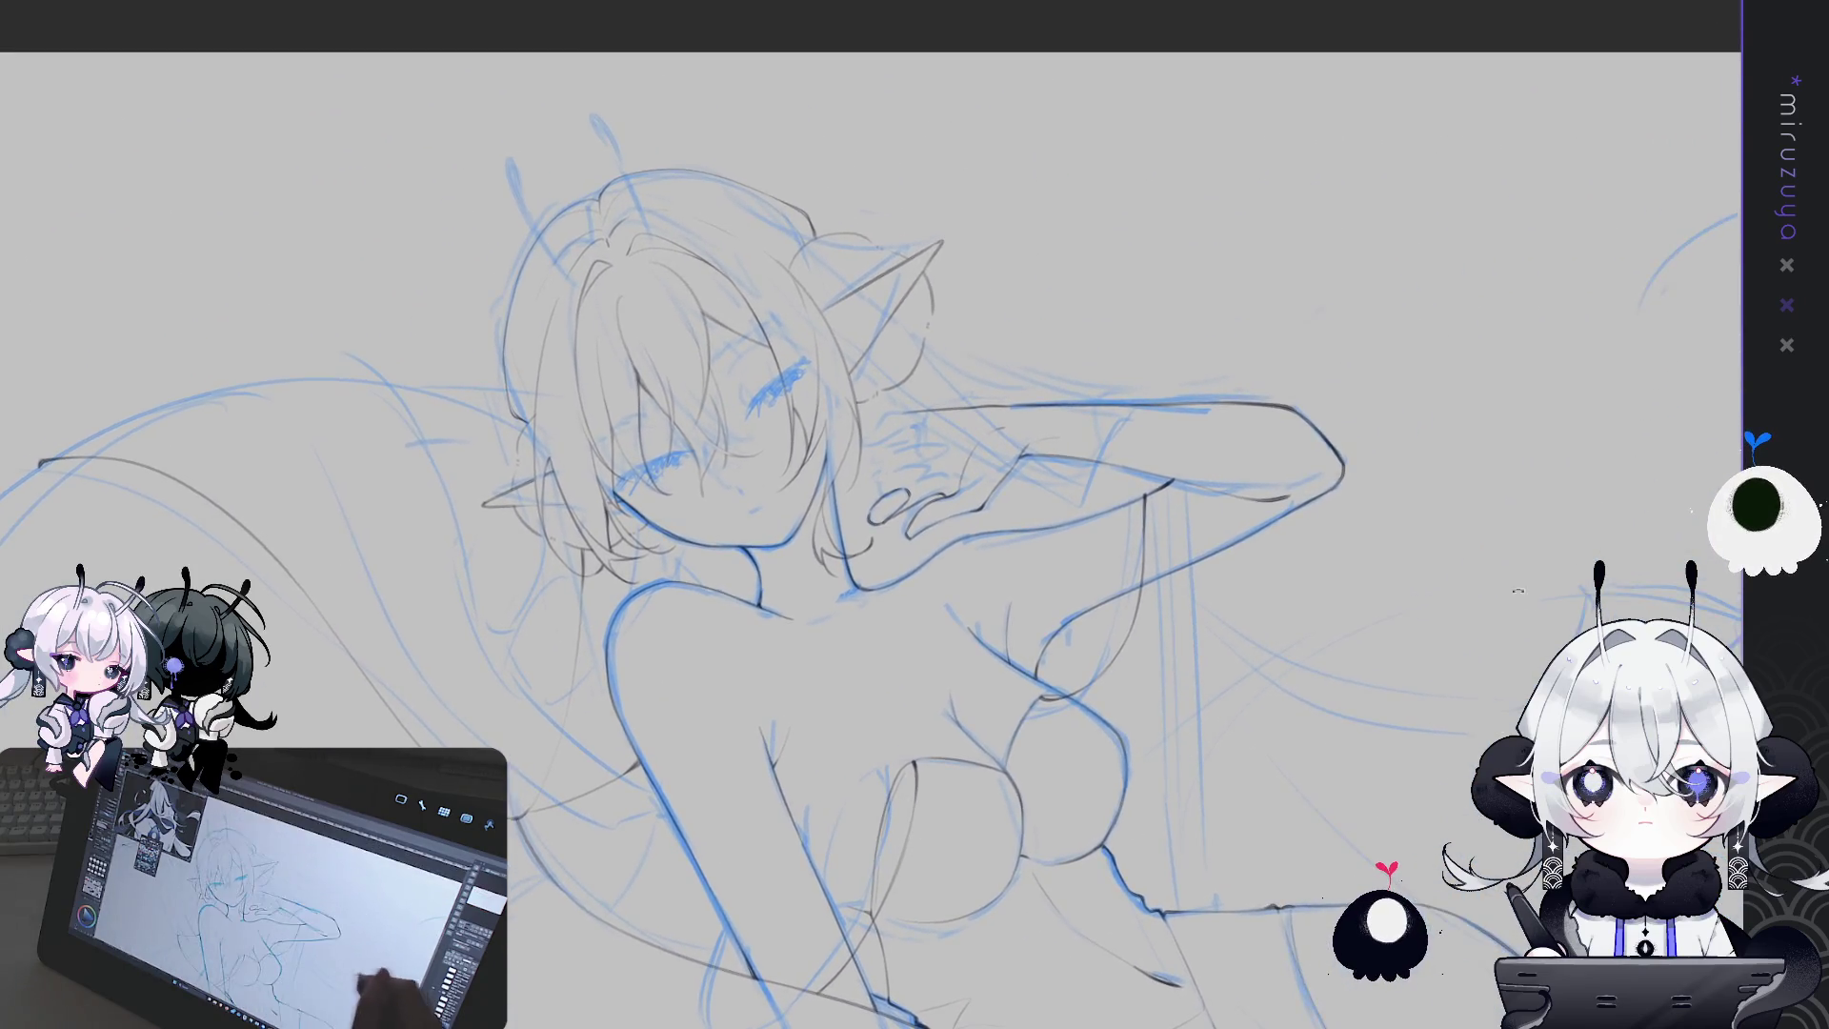
{"action": "key", "text": "ctrl+plus"}
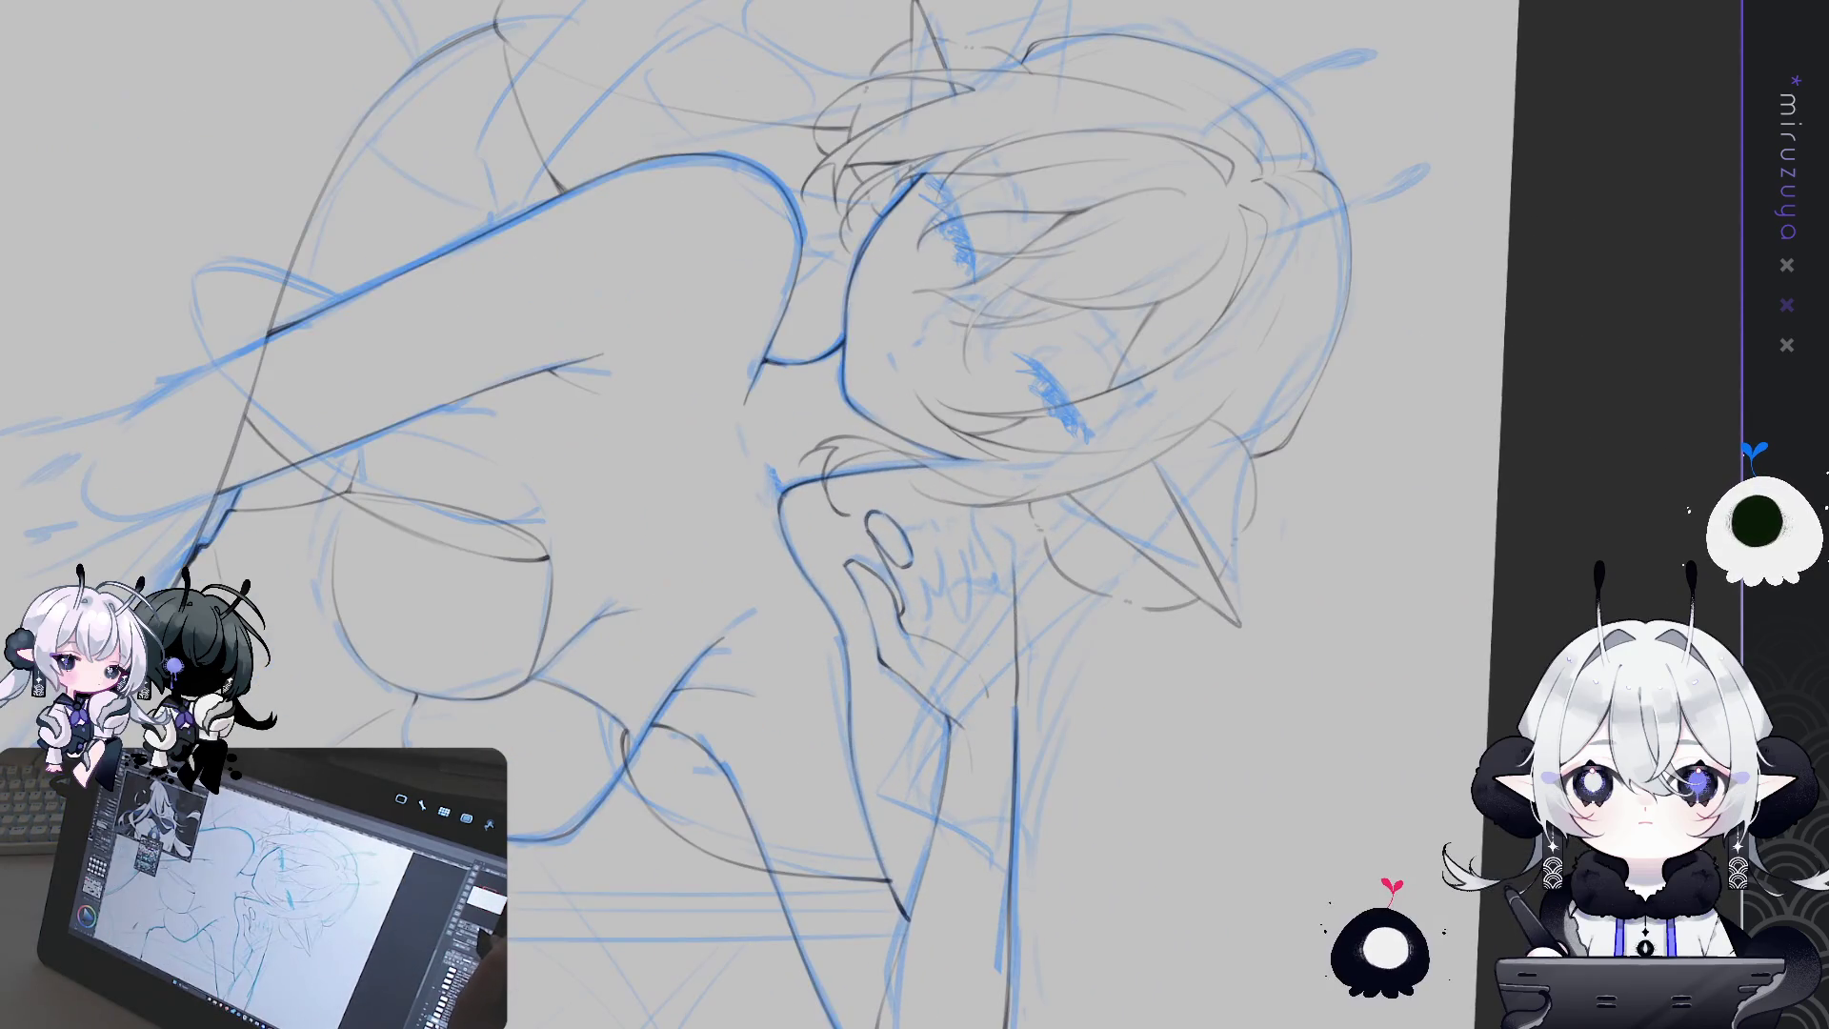
Outline the fingers of the hand at the neck, add a neck-side line, and erase stray strokes
{"action": "key", "text": "ctrl+plus"}
{"action": "left_click_drag", "start_coordinate": [959, 538], "coordinate": [836, 362]}
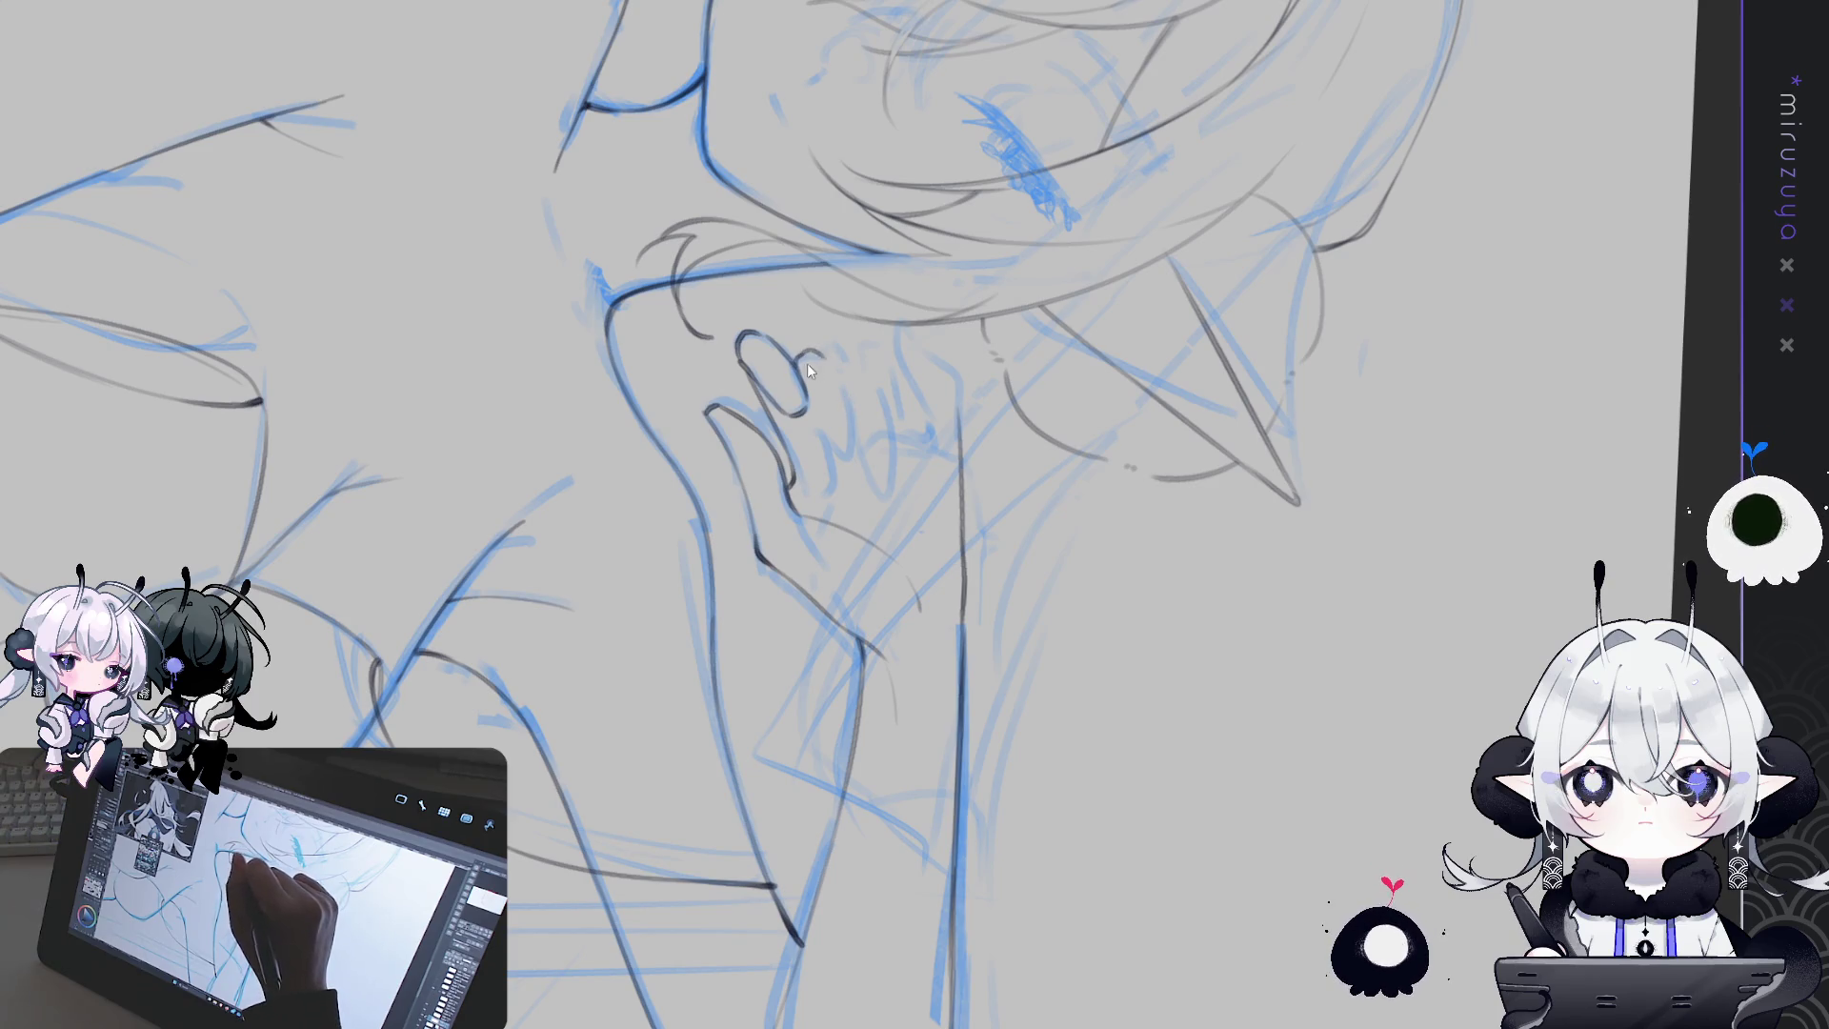
{"action": "left_click_drag", "start_coordinate": [804, 353], "coordinate": [829, 358]}
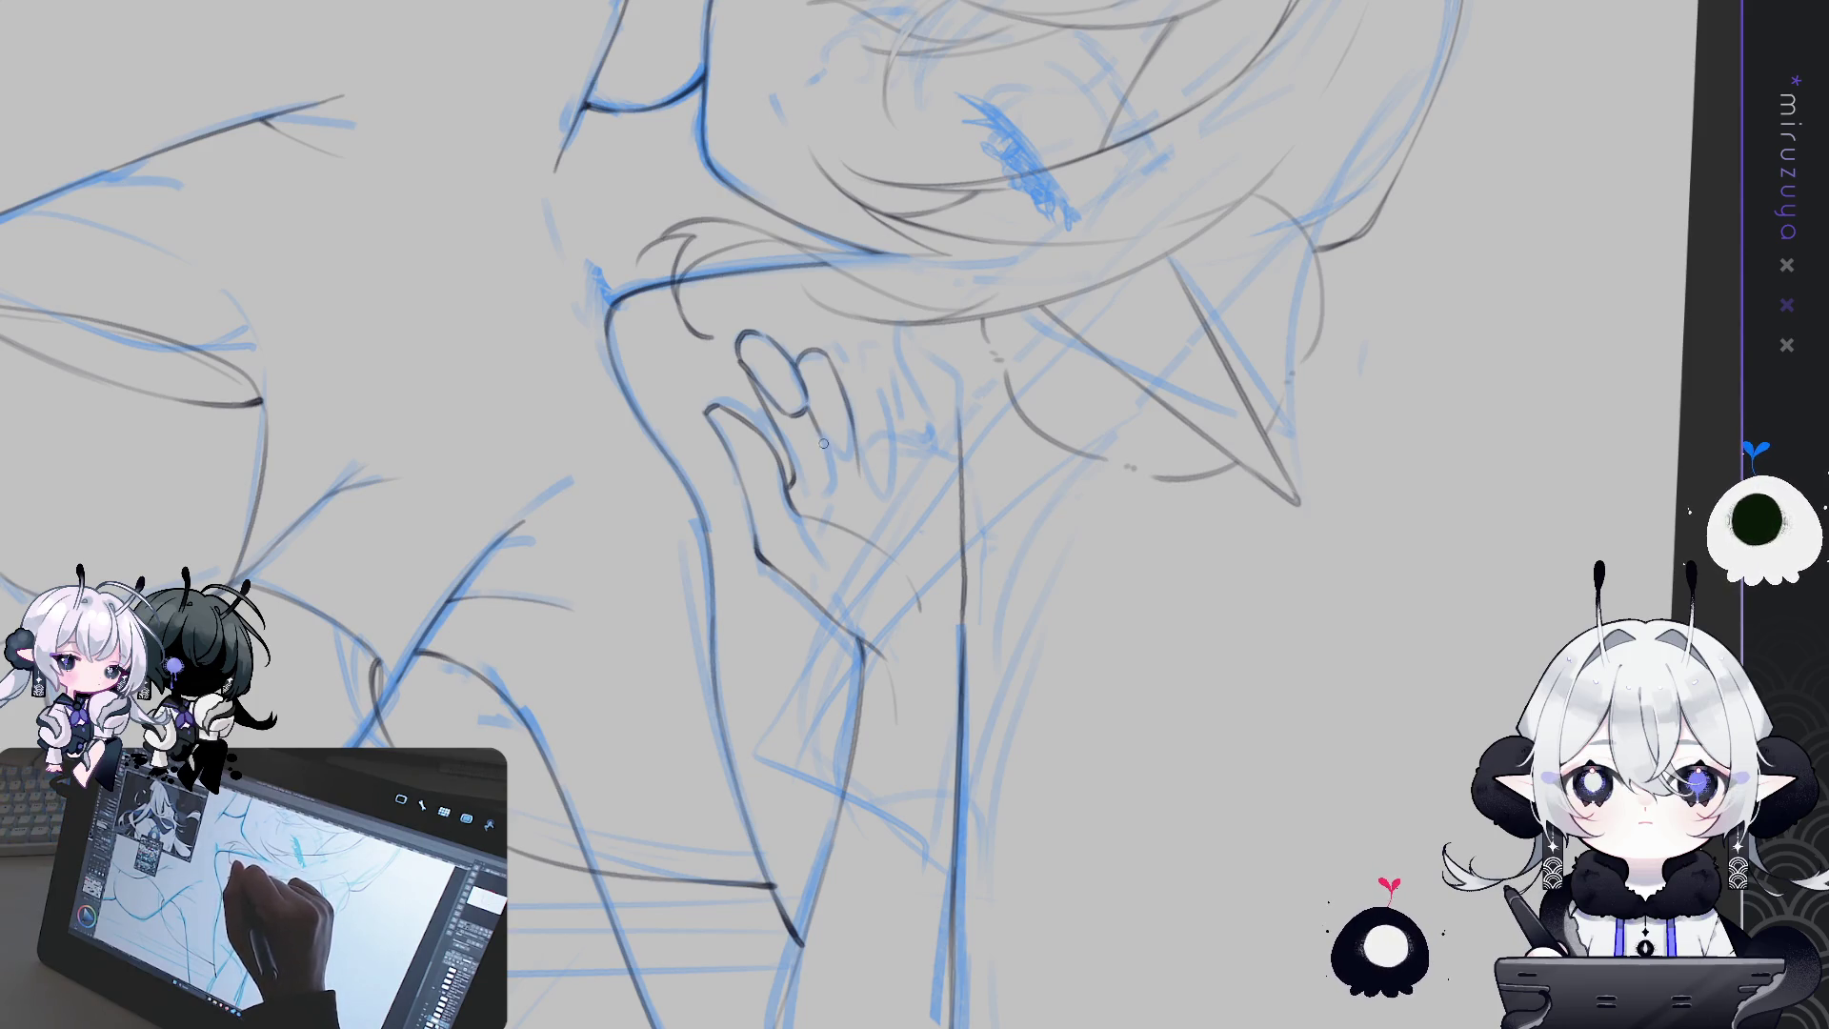
{"action": "left_click_drag", "start_coordinate": [848, 486], "coordinate": [861, 450]}
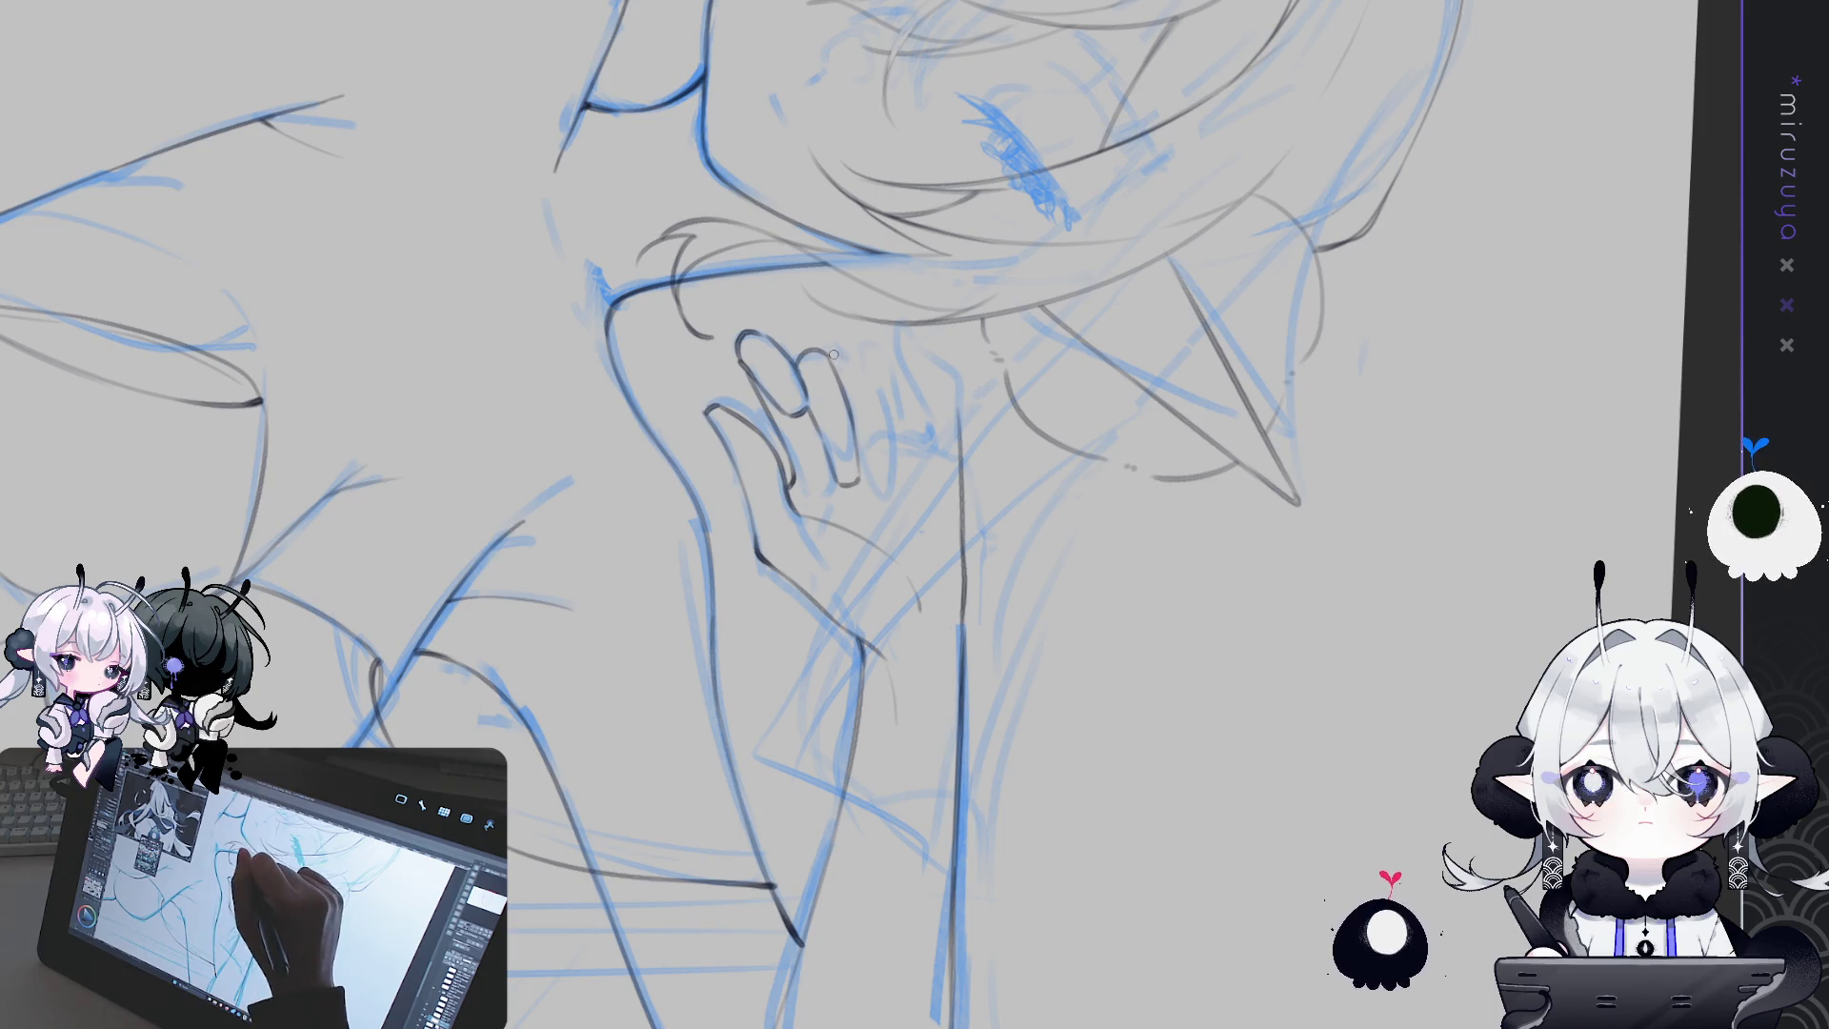
{"action": "left_click_drag", "start_coordinate": [824, 350], "coordinate": [878, 395]}
{"action": "key", "text": "ctrl+z"}
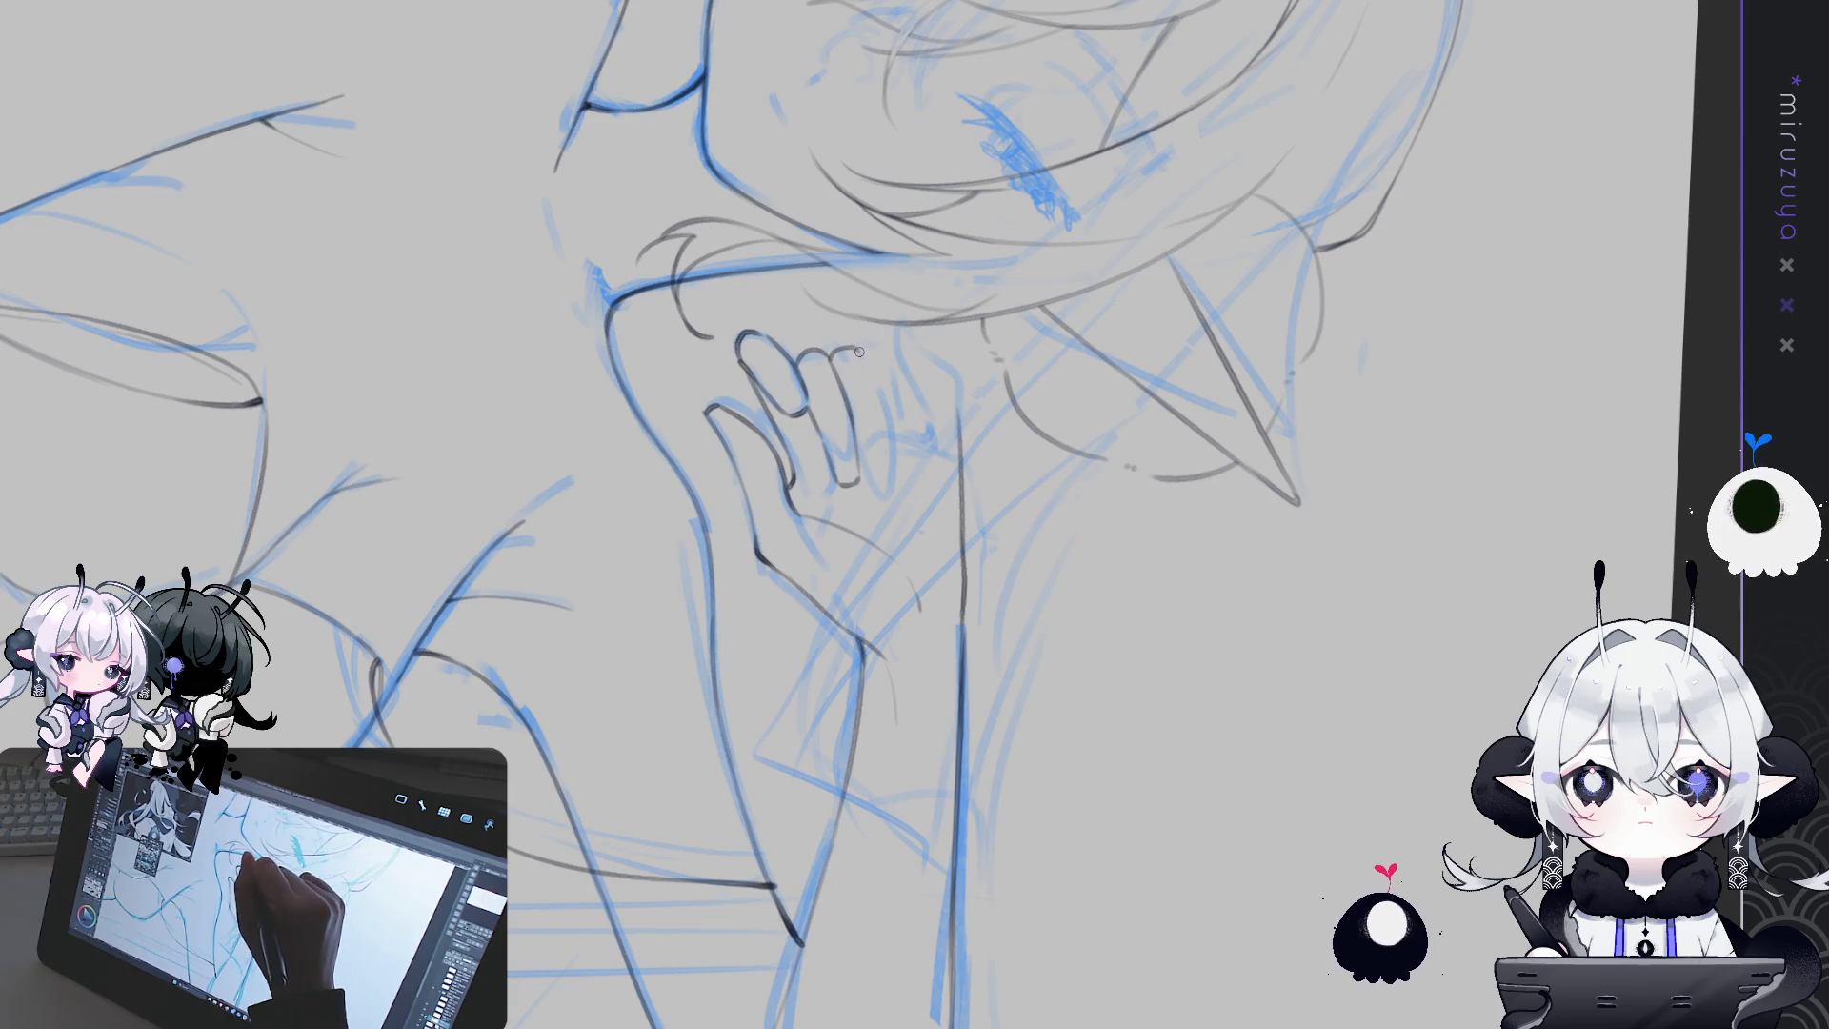
{"action": "left_click_drag", "start_coordinate": [879, 398], "coordinate": [891, 461]}
{"action": "mouse_move", "coordinate": [878, 398]}
{"action": "left_mouse_down"}
{"action": "mouse_move", "coordinate": [892, 476]}
{"action": "mouse_move", "coordinate": [869, 416]}
{"action": "left_mouse_up"}
{"action": "mouse_move", "coordinate": [853, 349]}
{"action": "left_mouse_down"}
{"action": "mouse_move", "coordinate": [887, 419]}
{"action": "mouse_move", "coordinate": [880, 469]}
{"action": "left_mouse_up"}
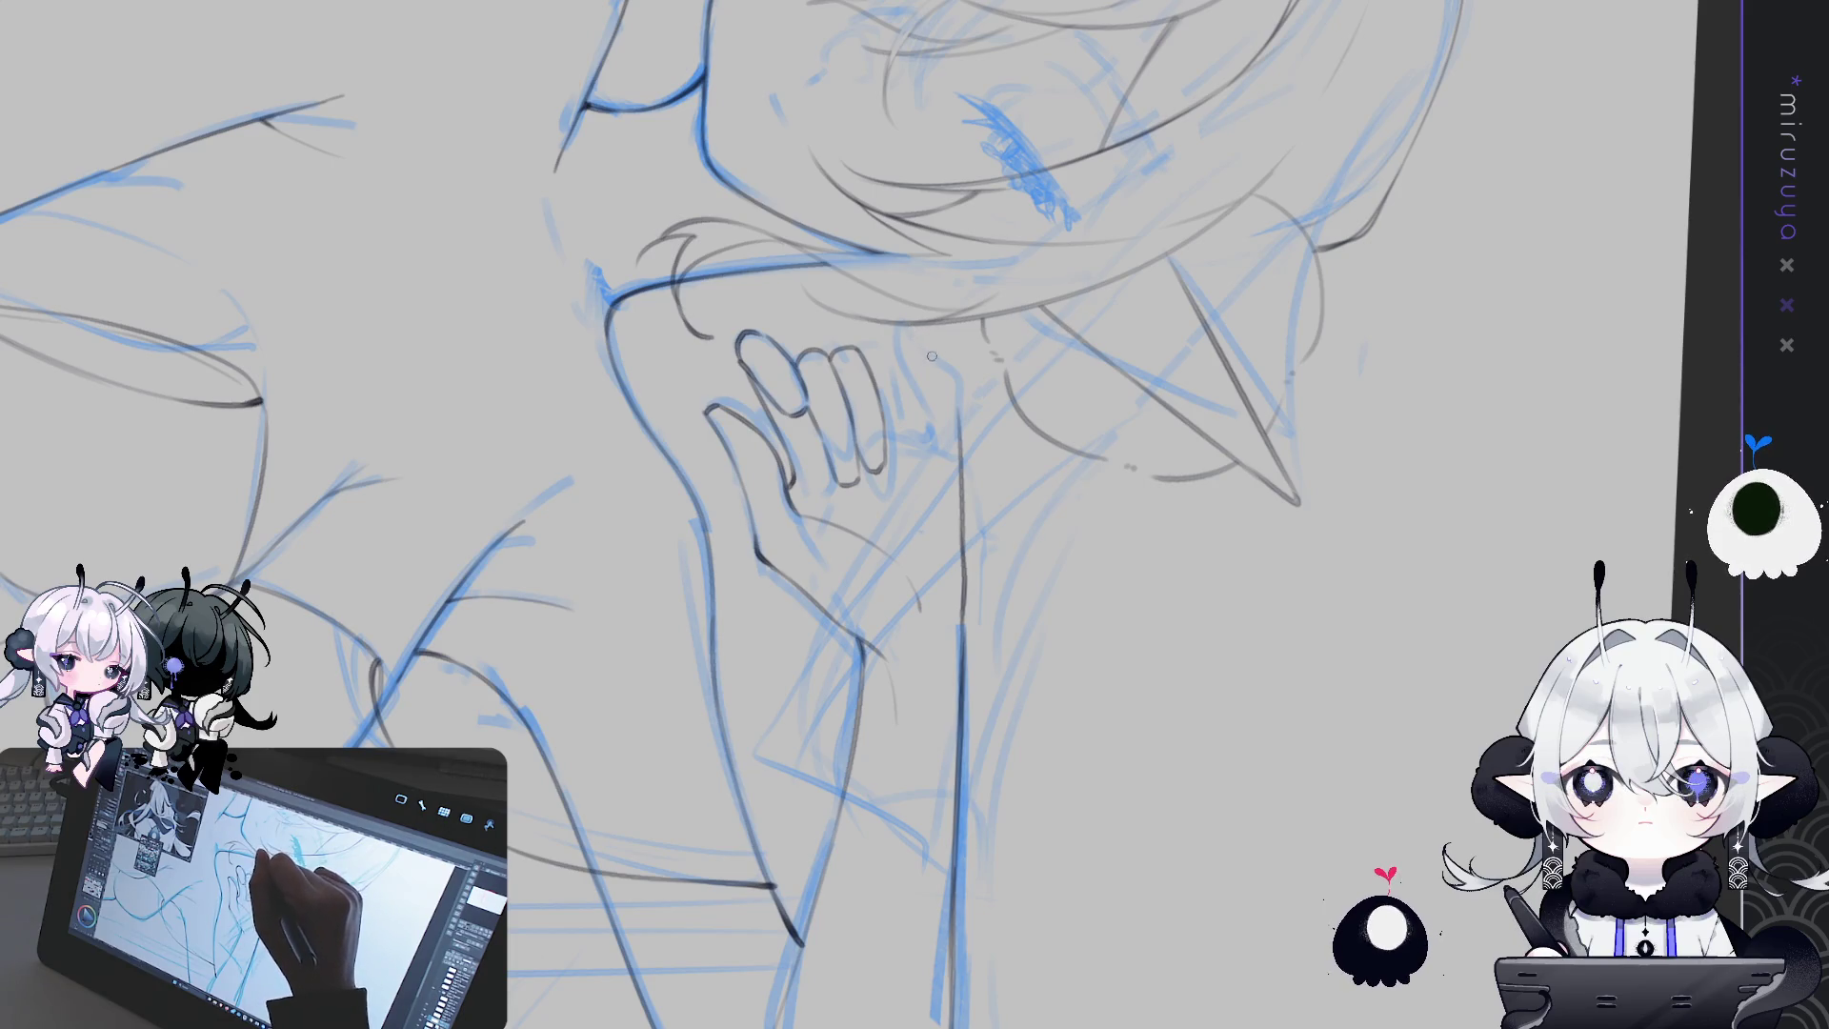
{"action": "left_click_drag", "start_coordinate": [958, 427], "coordinate": [937, 359]}
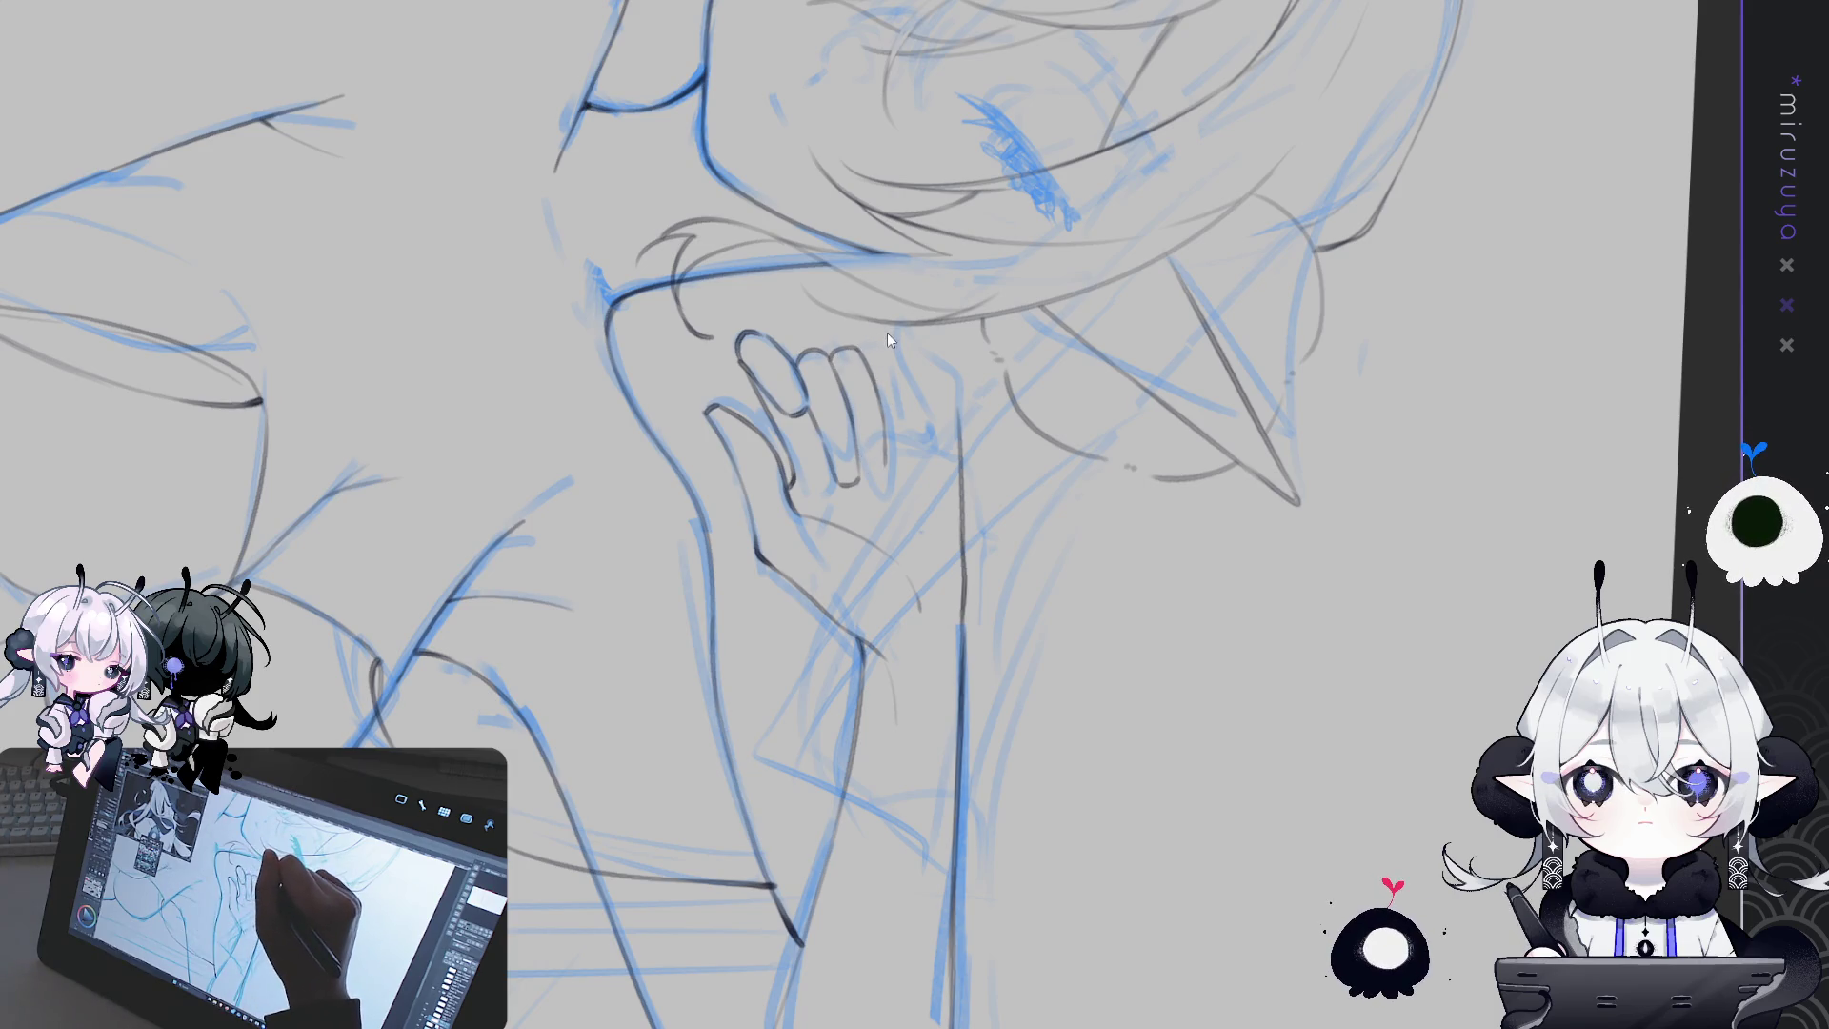
{"action": "left_click_drag", "start_coordinate": [872, 354], "coordinate": [857, 448]}
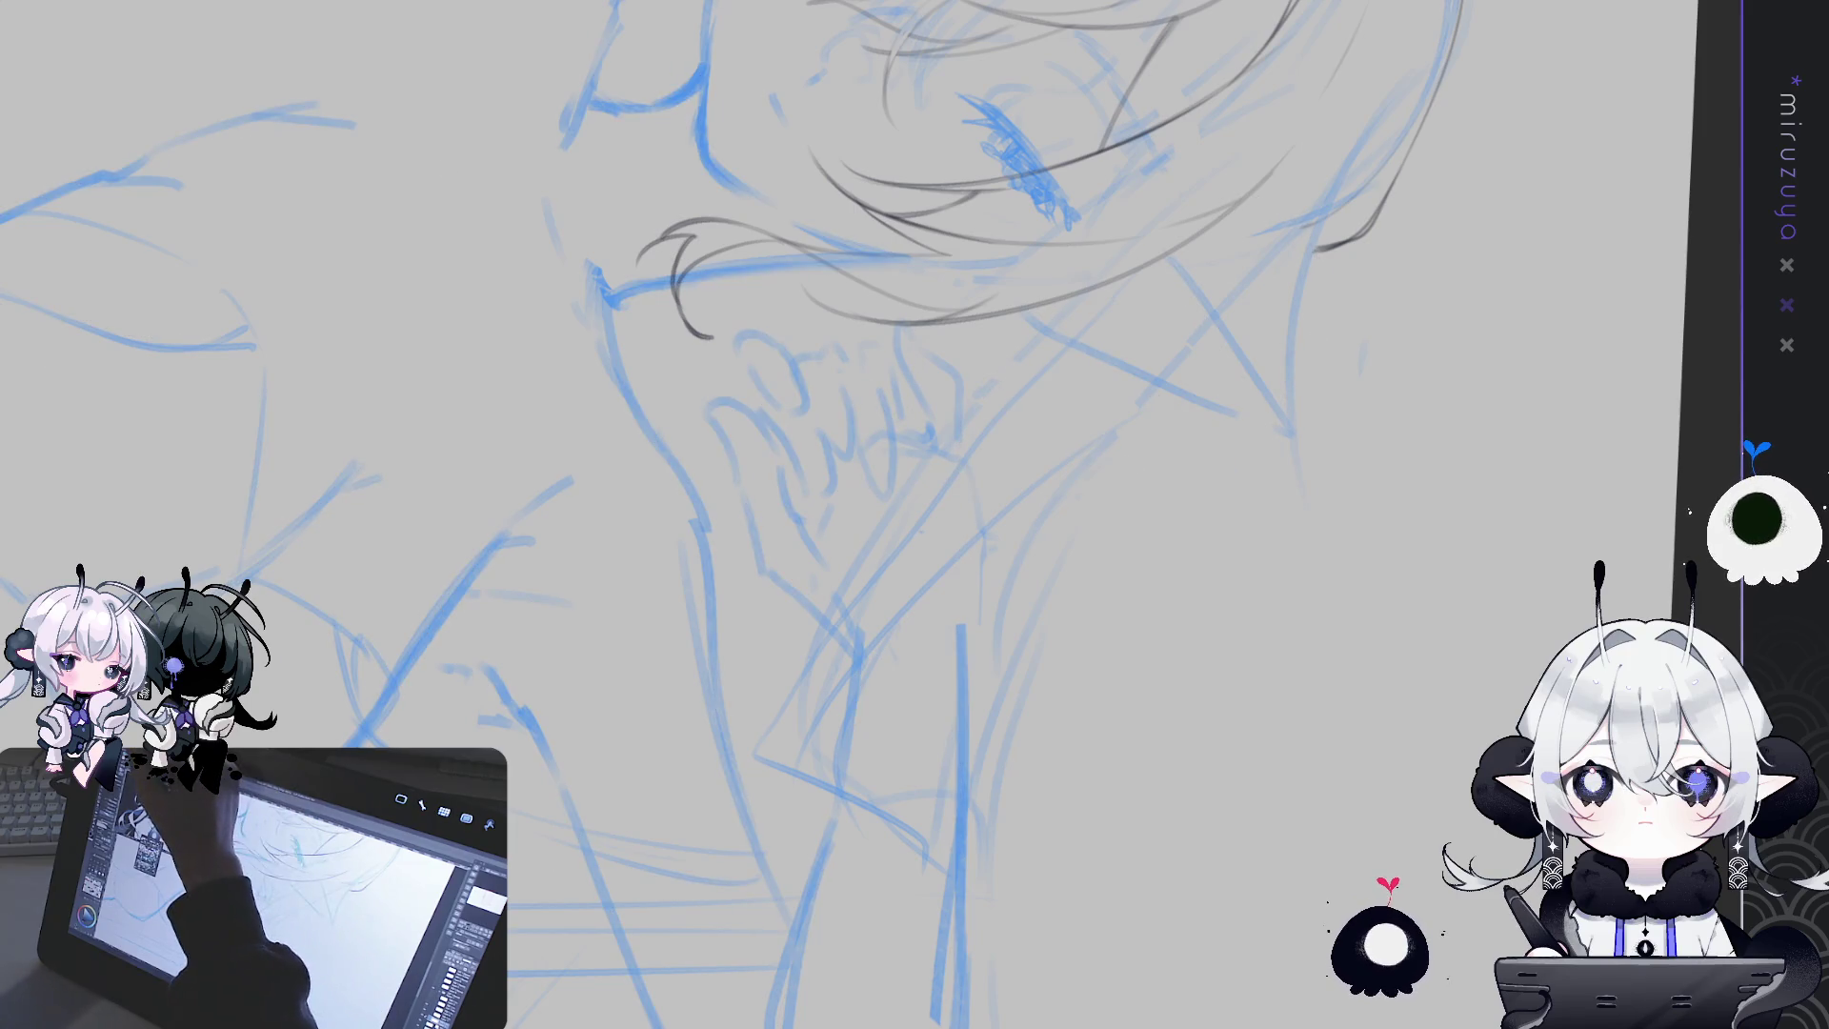
Undo to restore the grey line art, then outline the fourth finger and the hand's right edge
{"action": "key", "text": "ctrl+z"}
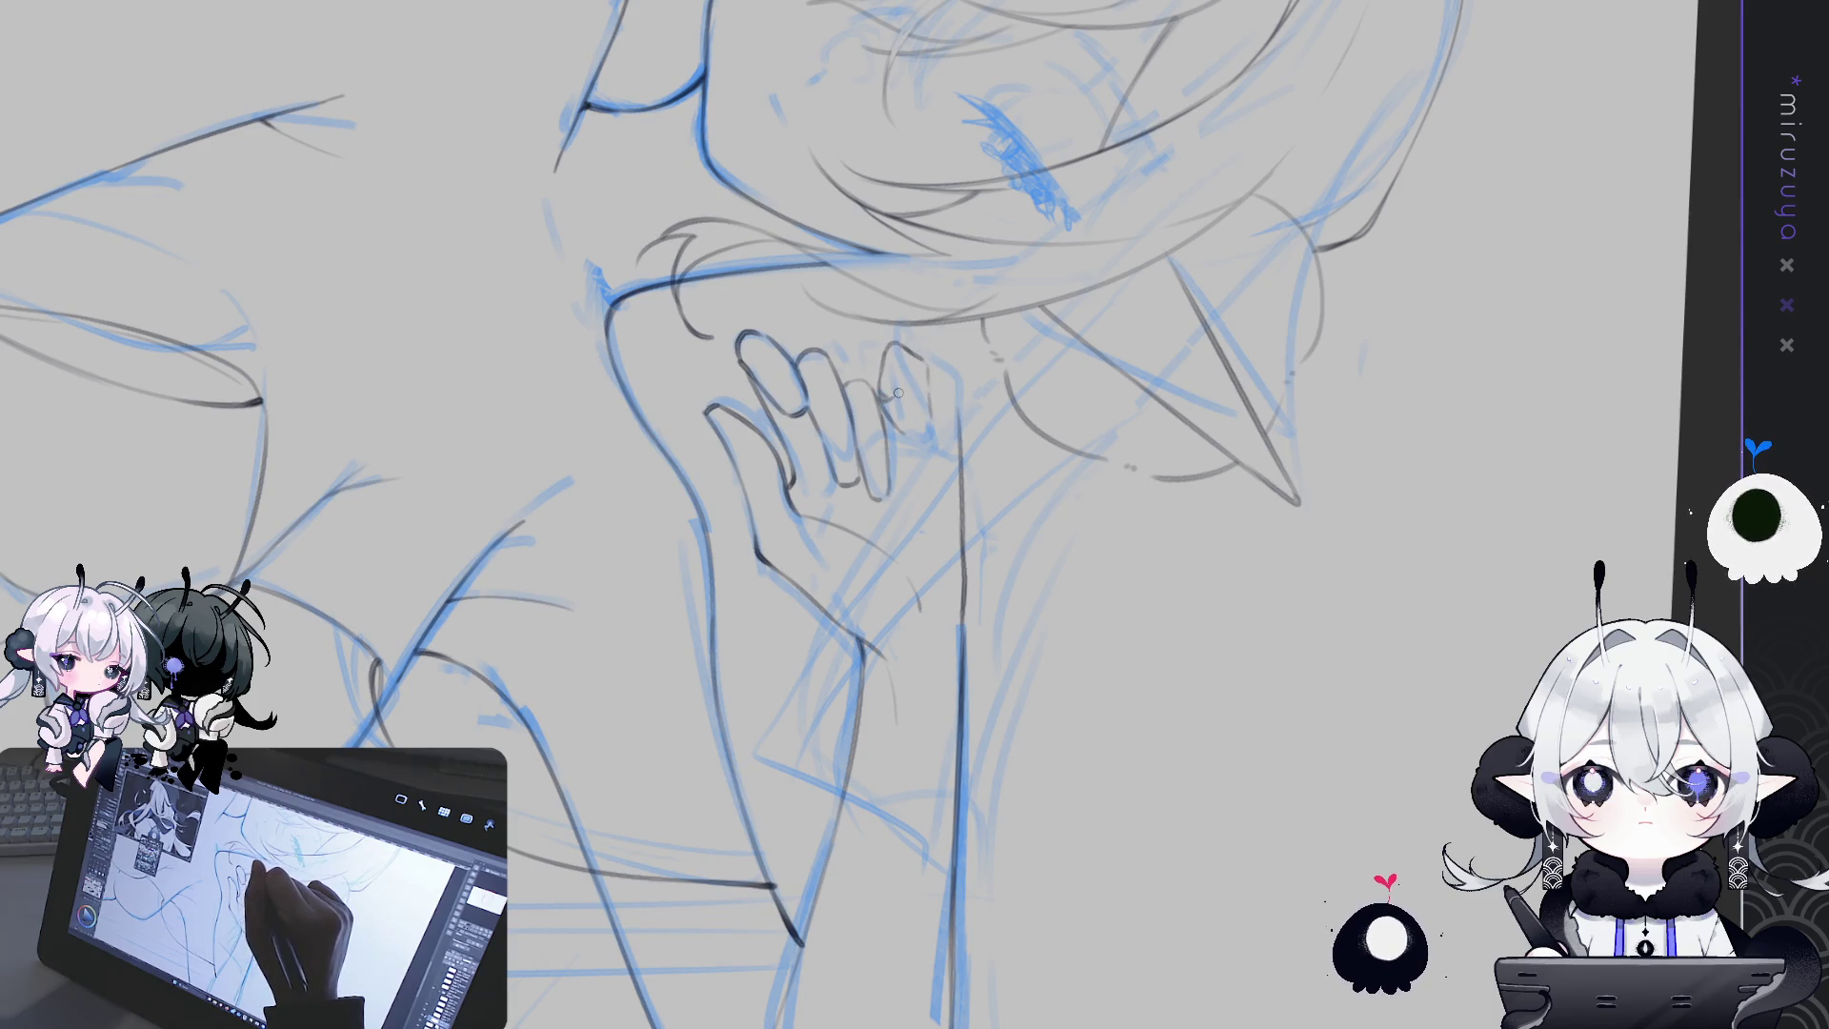
{"action": "left_click_drag", "start_coordinate": [907, 396], "coordinate": [896, 435]}
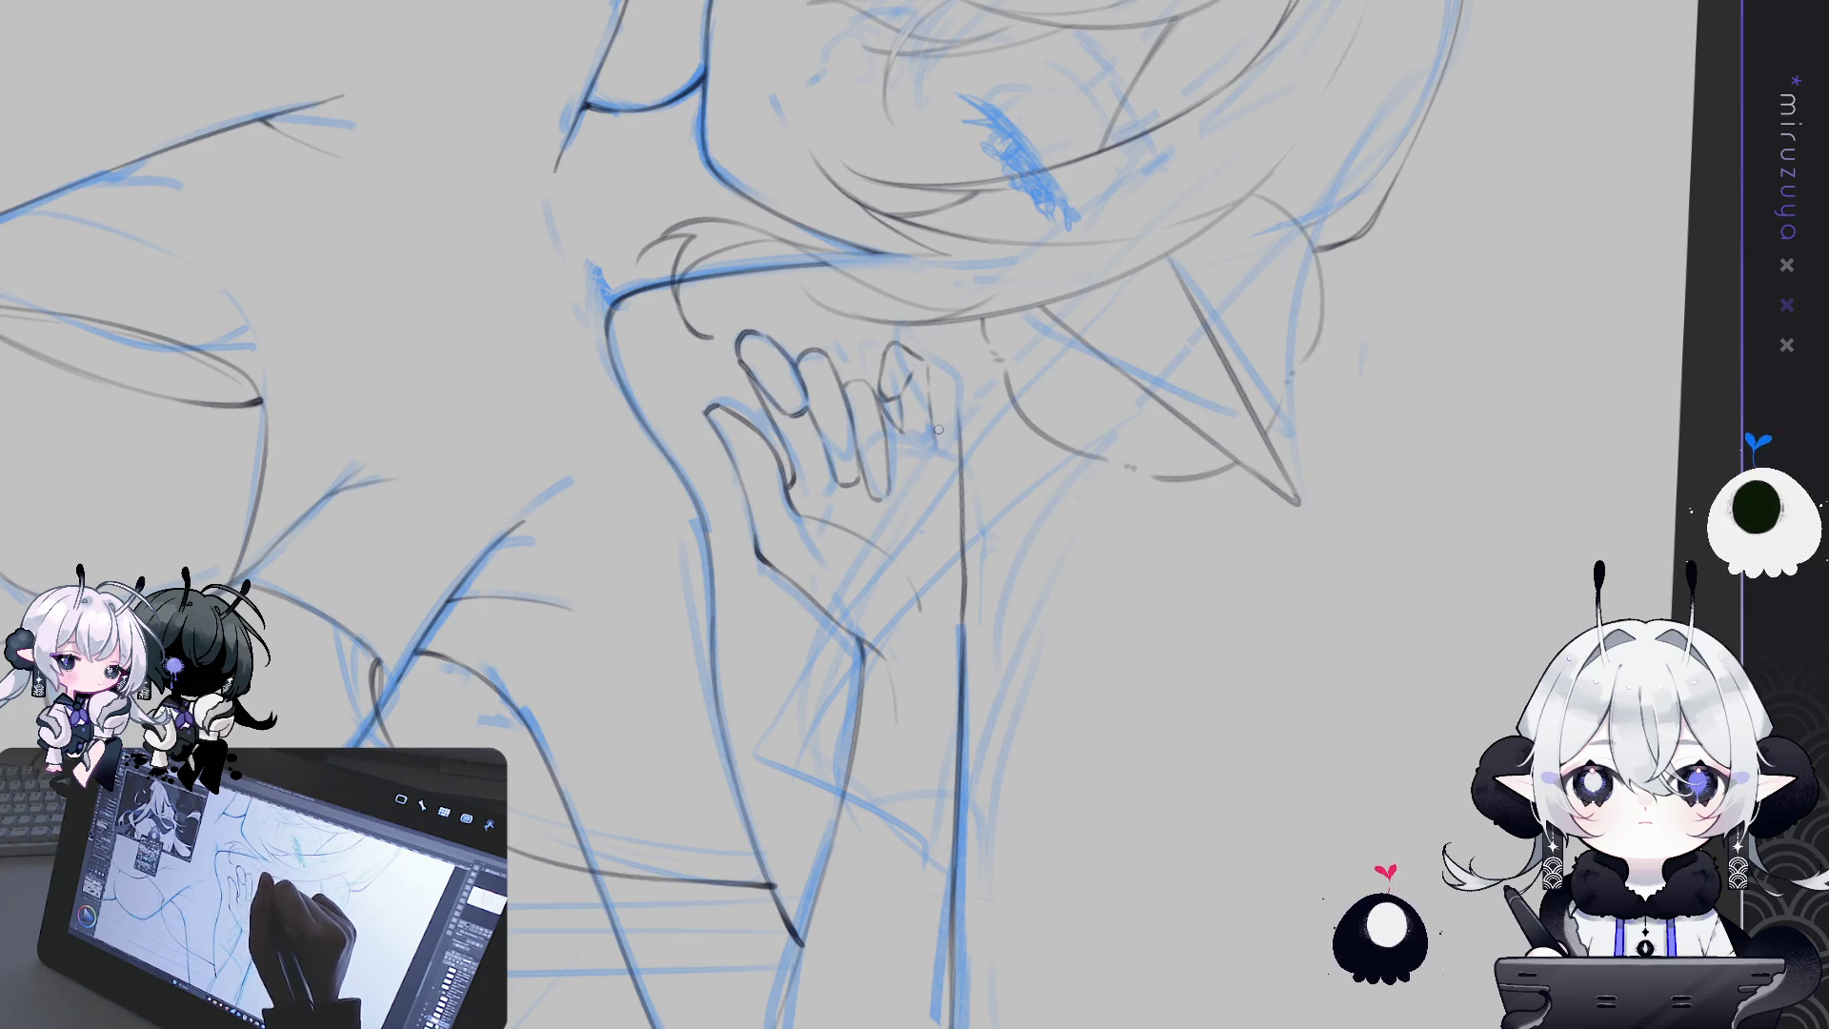
{"action": "left_click_drag", "start_coordinate": [932, 397], "coordinate": [943, 460]}
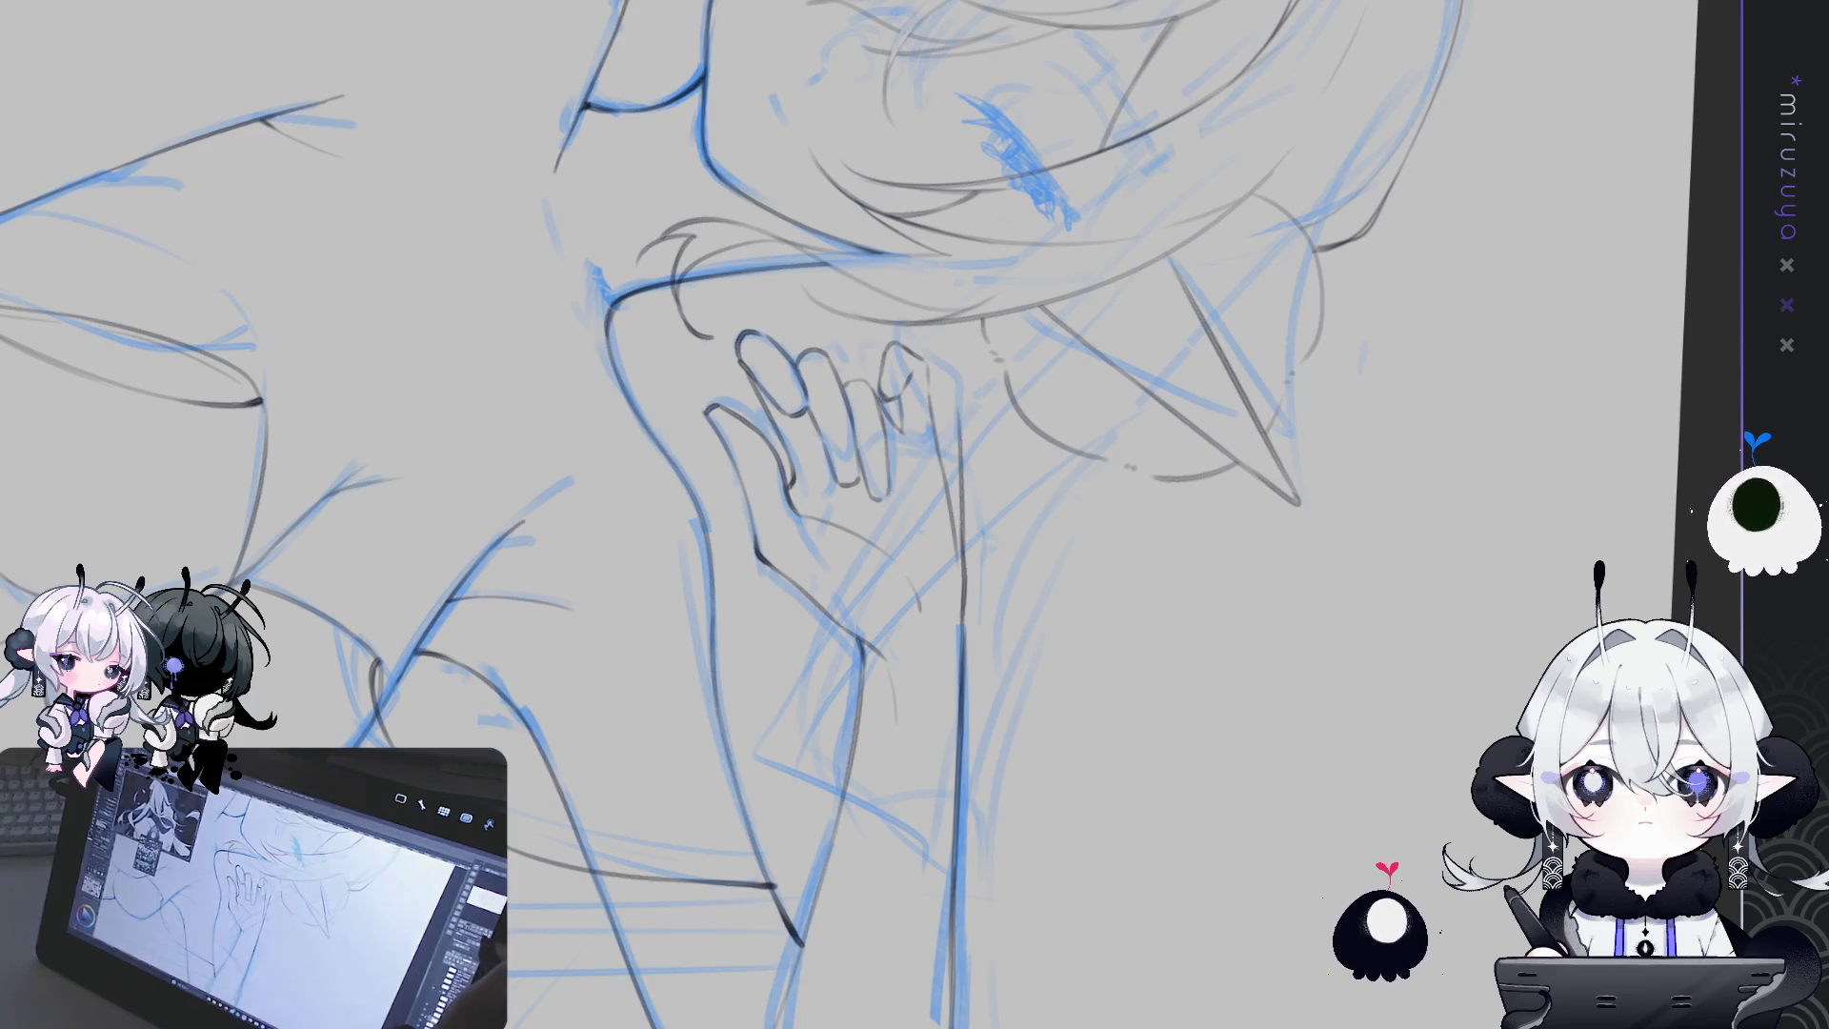
{"action": "scroll", "coordinate": [857, 515], "scroll_direction": "down", "scroll_amount": 3}
{"action": "scroll", "coordinate": [857, 514], "scroll_direction": "down", "scroll_amount": 3}
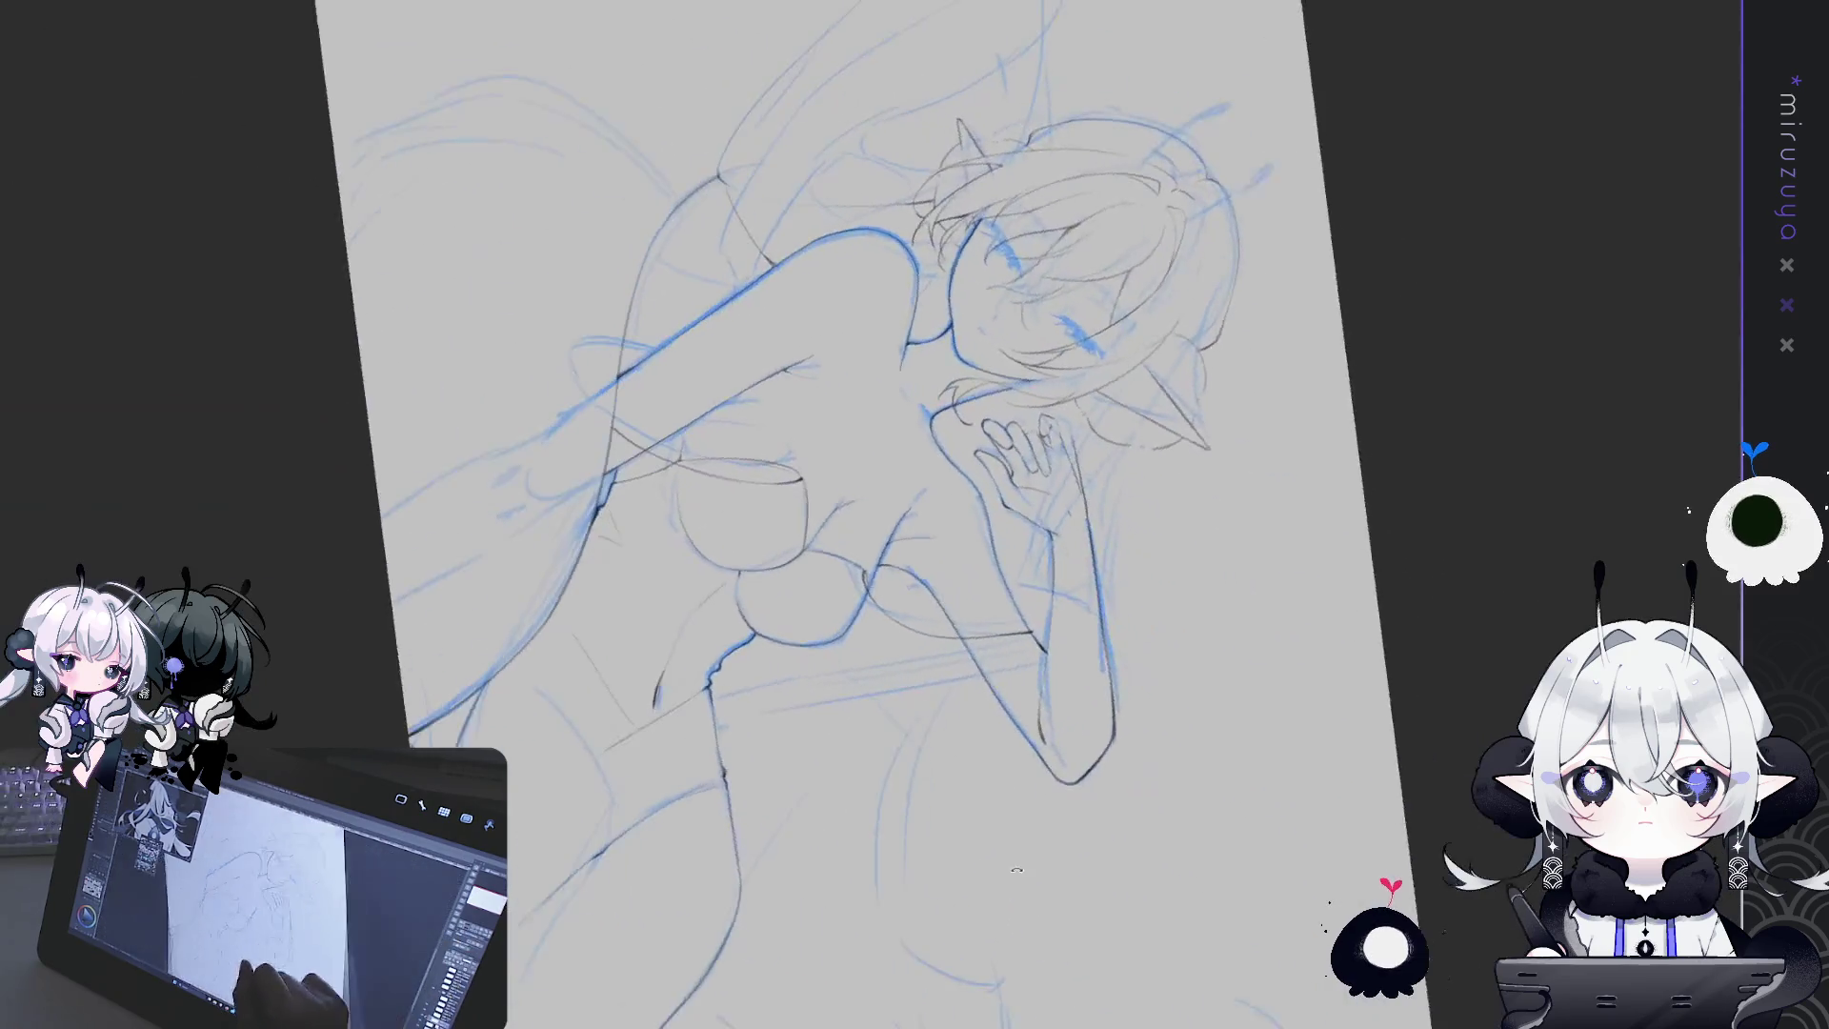
Adjust the zoom until the whole upright elf girl and her four-fingered hand fit on screen
{"action": "scroll", "coordinate": [1021, 867], "scroll_direction": "up", "scroll_amount": 2}
{"action": "scroll", "coordinate": [1021, 866], "scroll_direction": "up", "scroll_amount": 2}
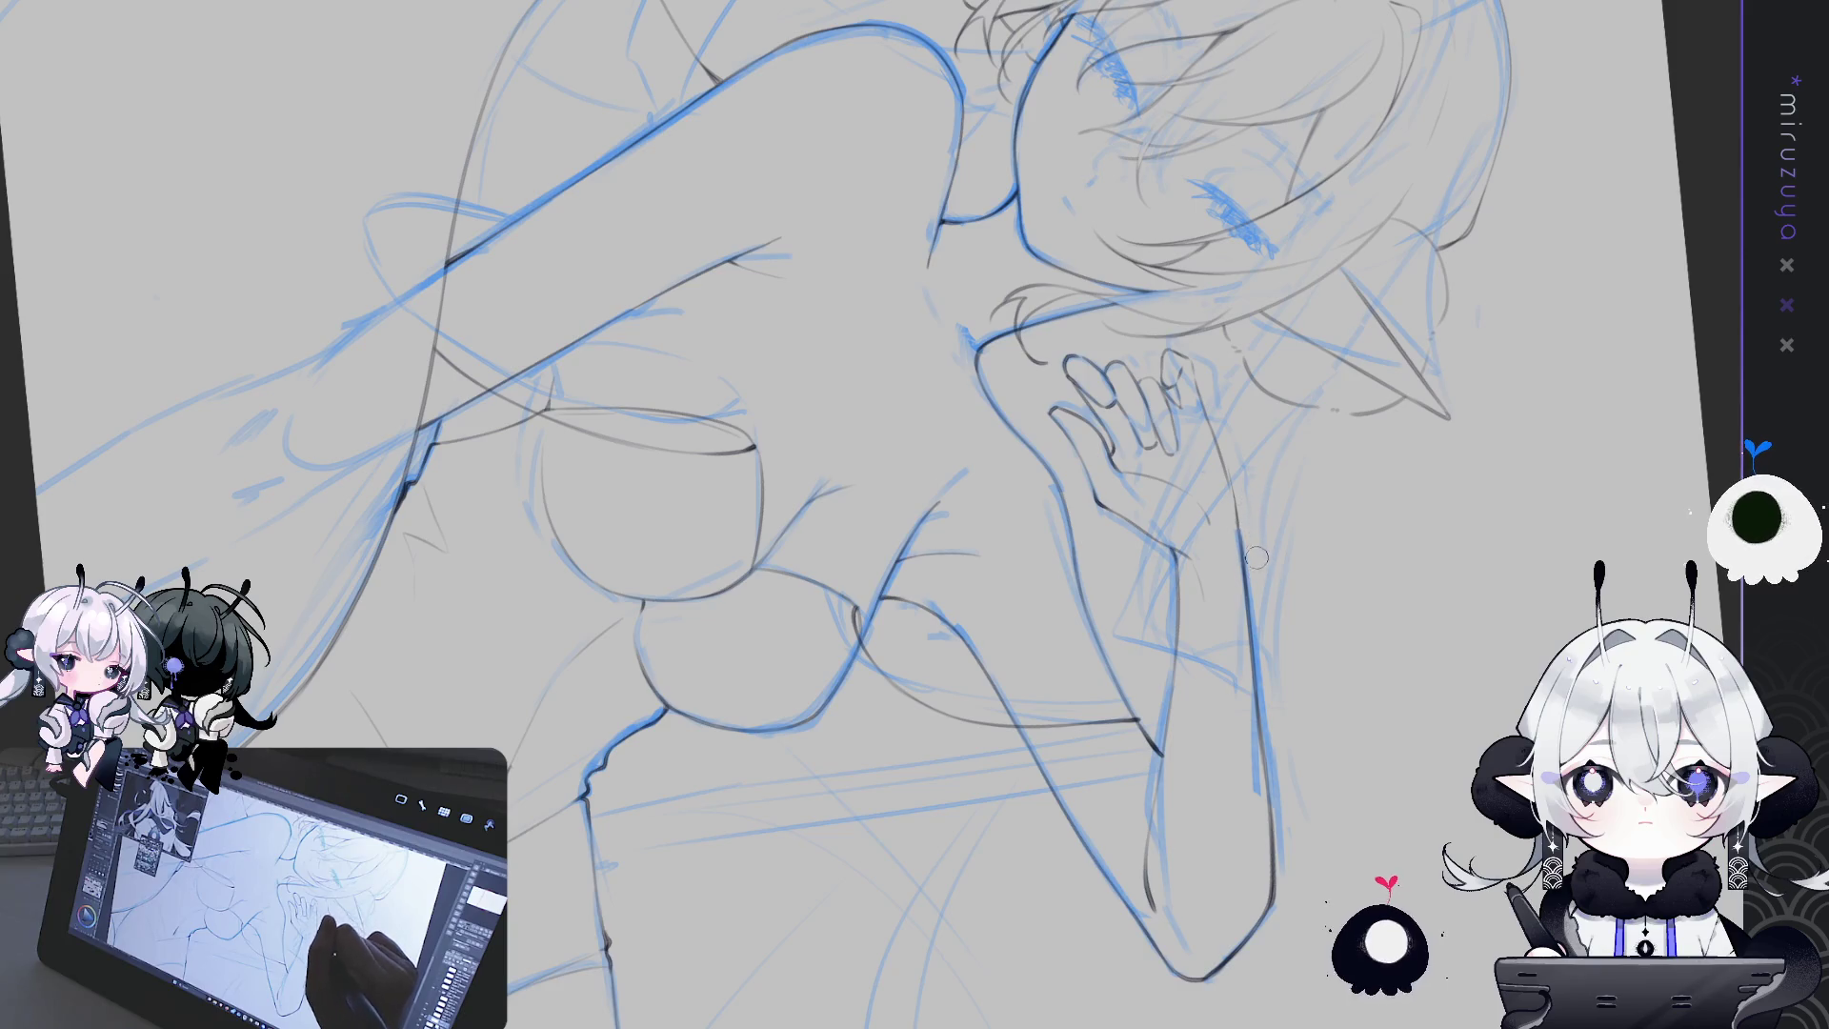
{"action": "scroll", "coordinate": [1257, 566], "scroll_direction": "down", "scroll_amount": 3}
{"action": "scroll", "coordinate": [1257, 565], "scroll_direction": "up", "scroll_amount": 1}
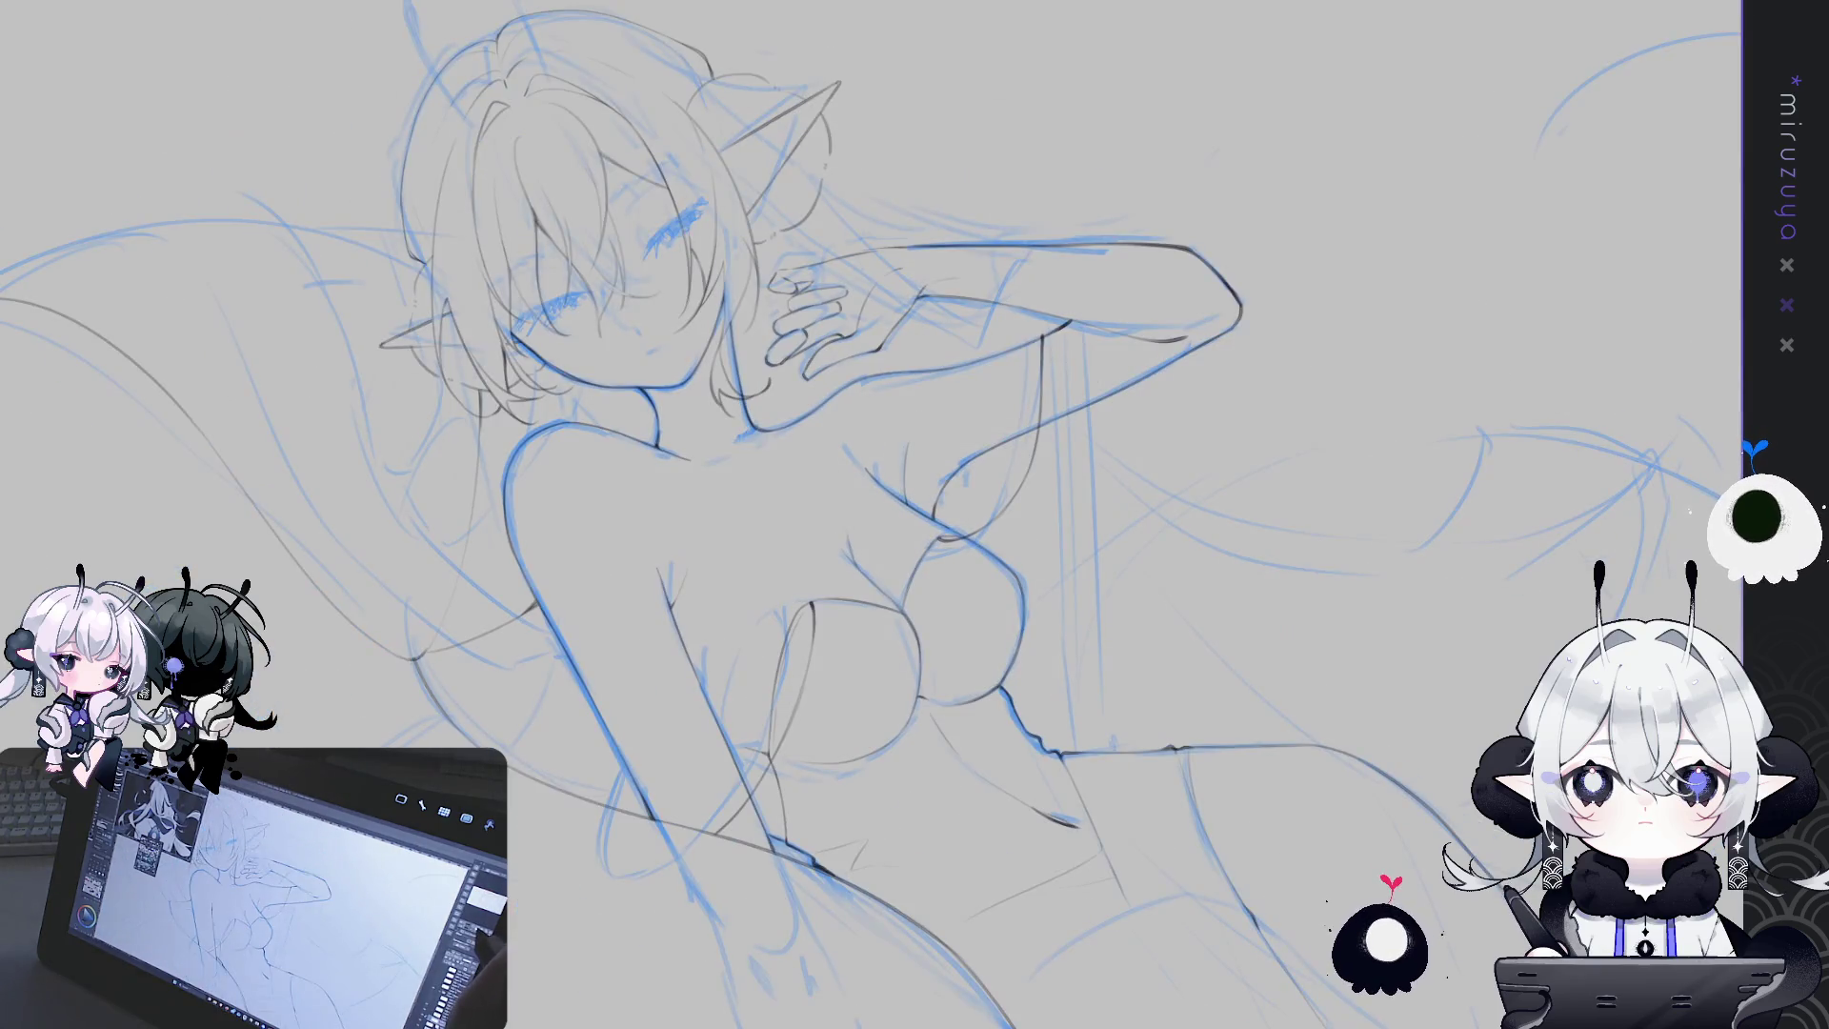
{"action": "scroll", "coordinate": [872, 515], "scroll_direction": "down", "scroll_amount": 2}
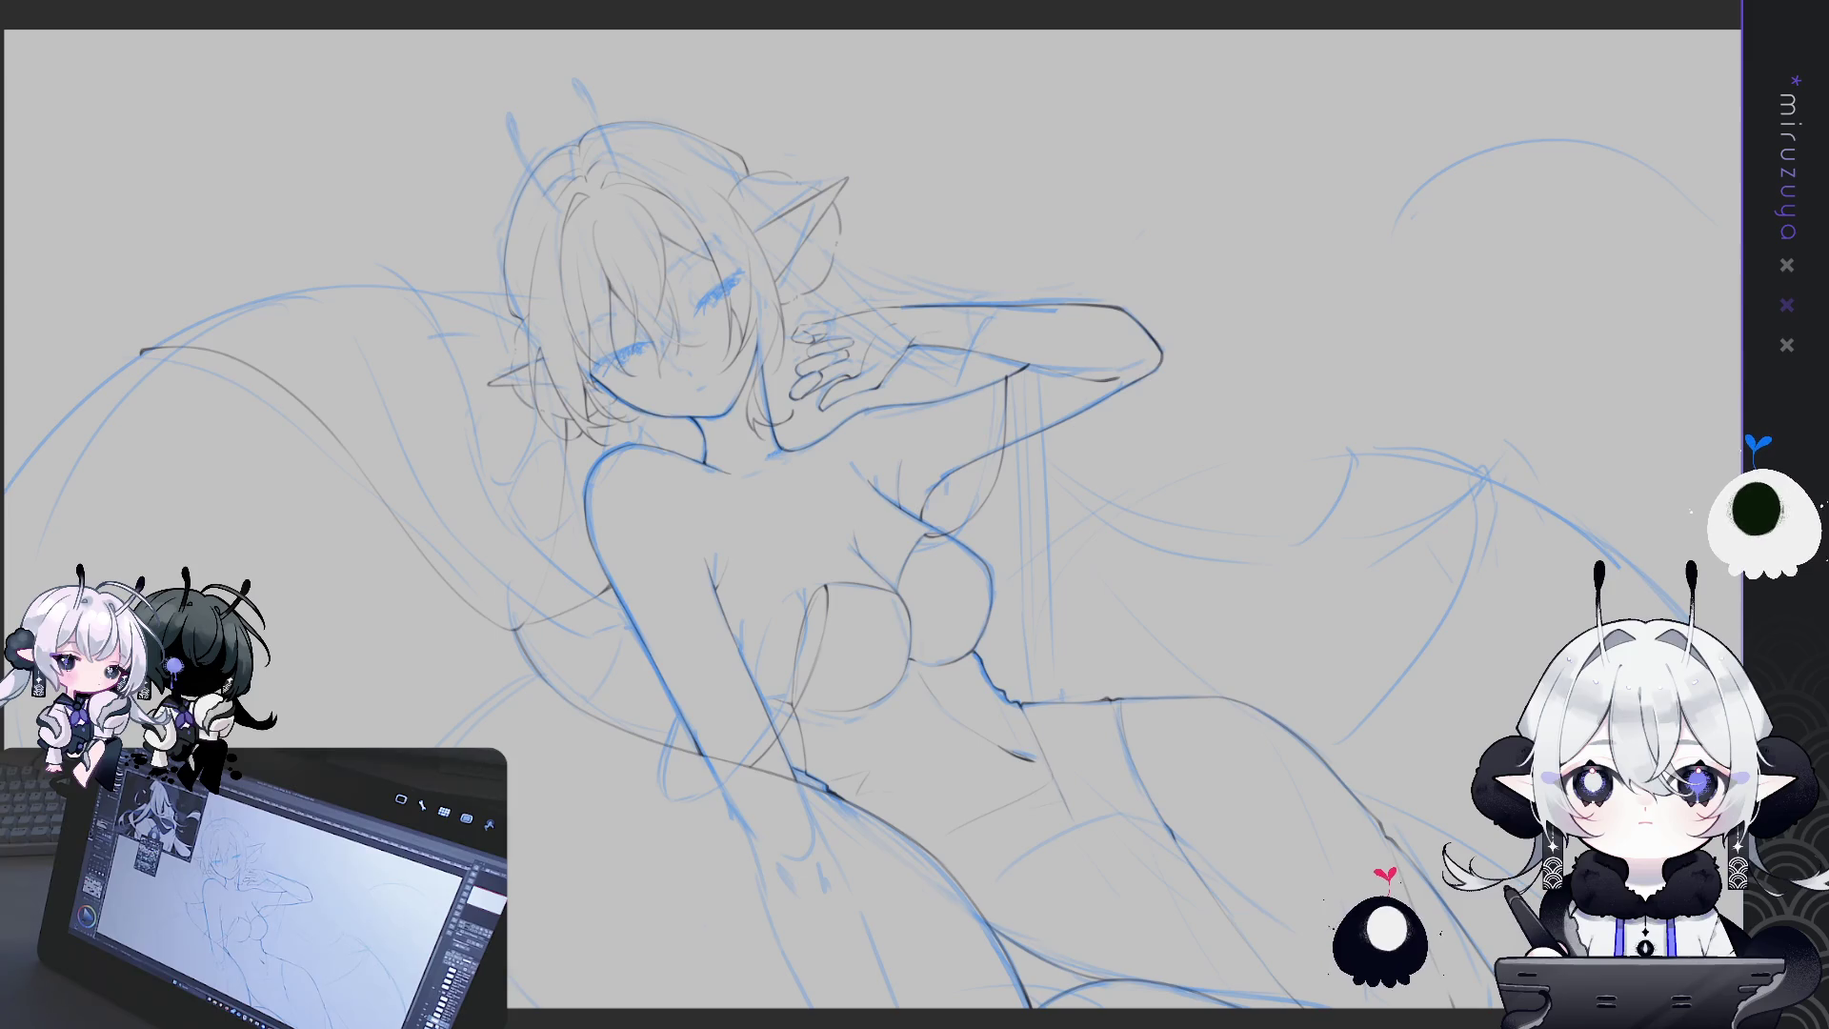
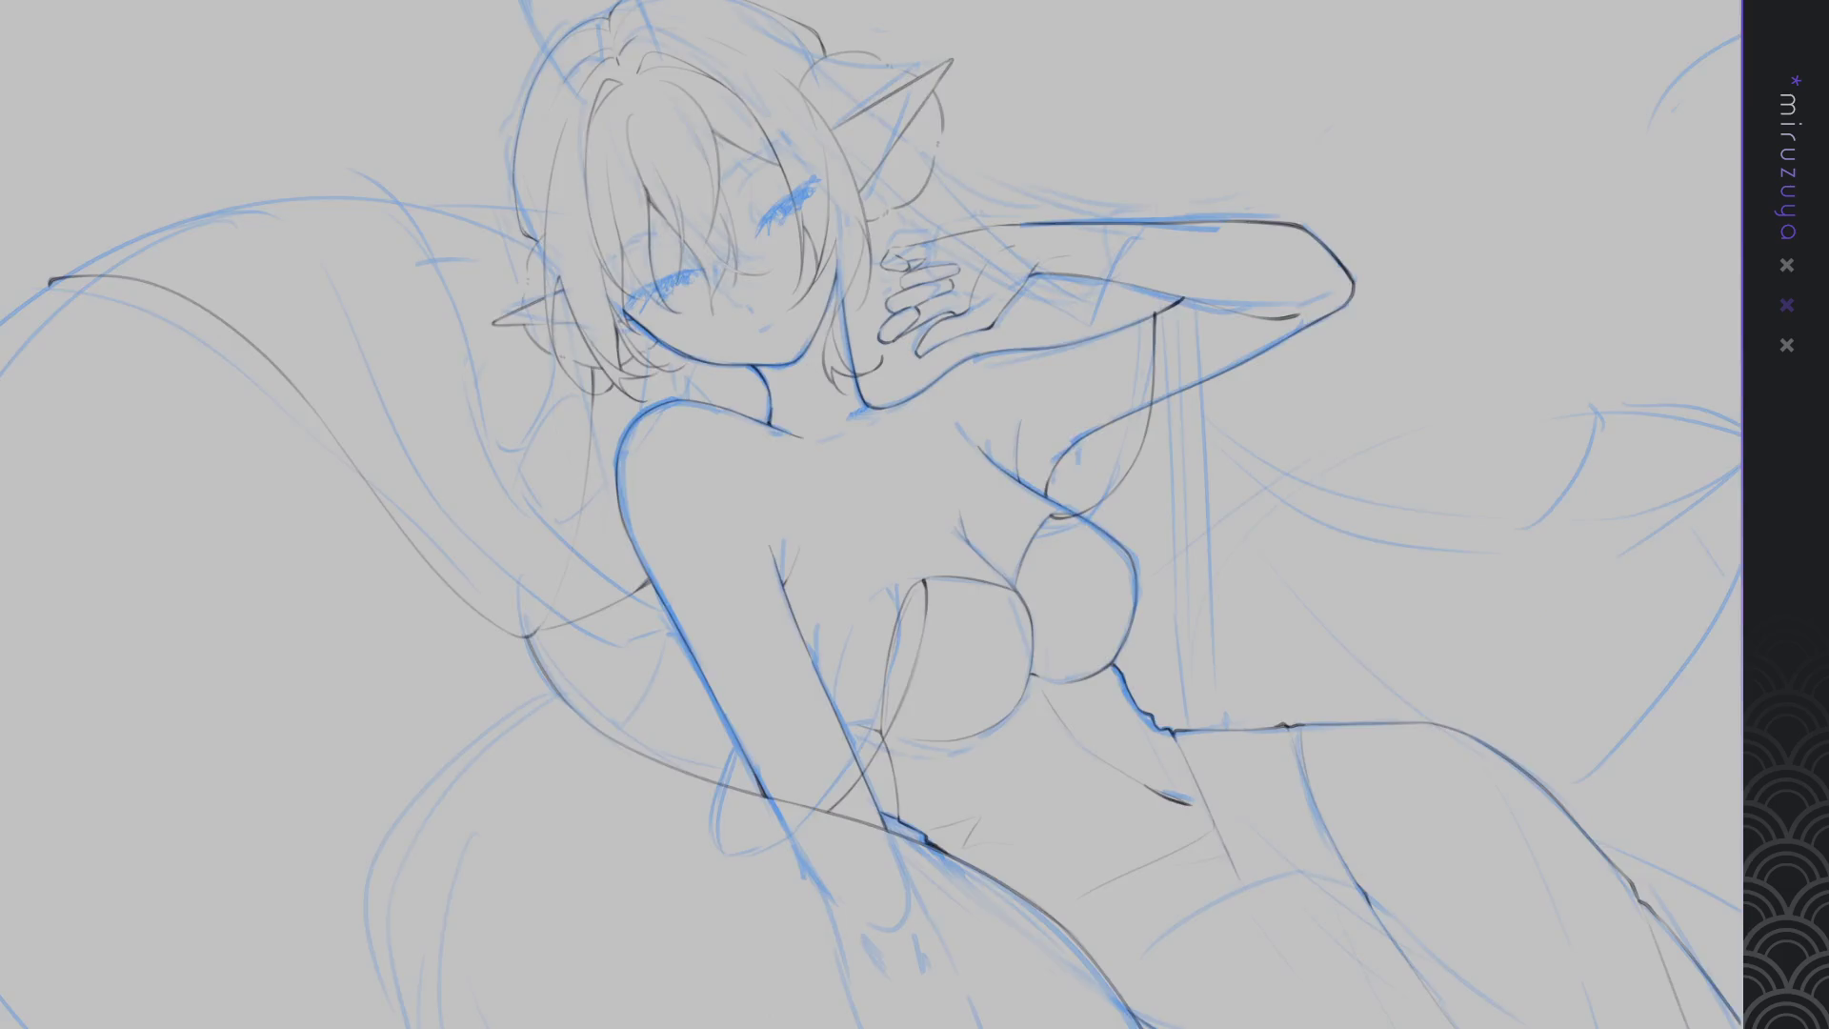
Pan and zoom out to frame the whole figure and the canvas's lower-left edges
{"action": "left_click_drag", "start_coordinate": [1173, 793], "coordinate": [1416, 731]}
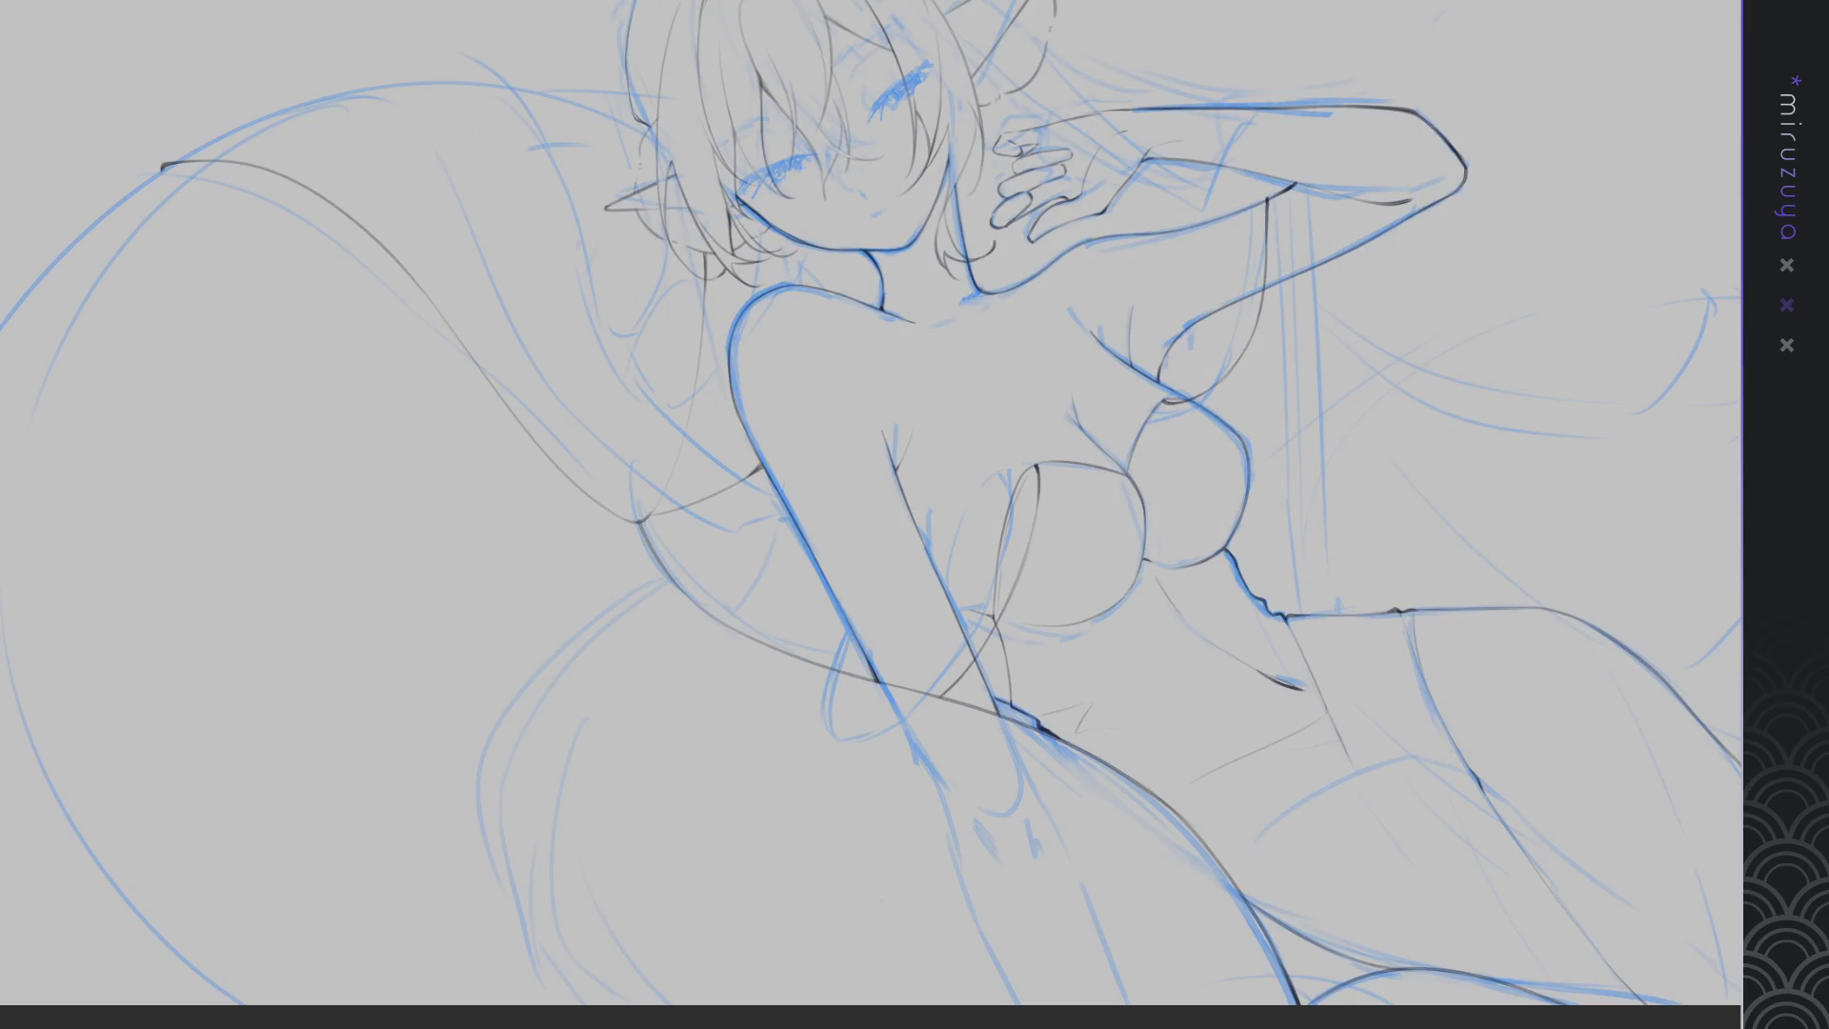
{"action": "left_click_drag", "start_coordinate": [997, 766], "coordinate": [1283, 704]}
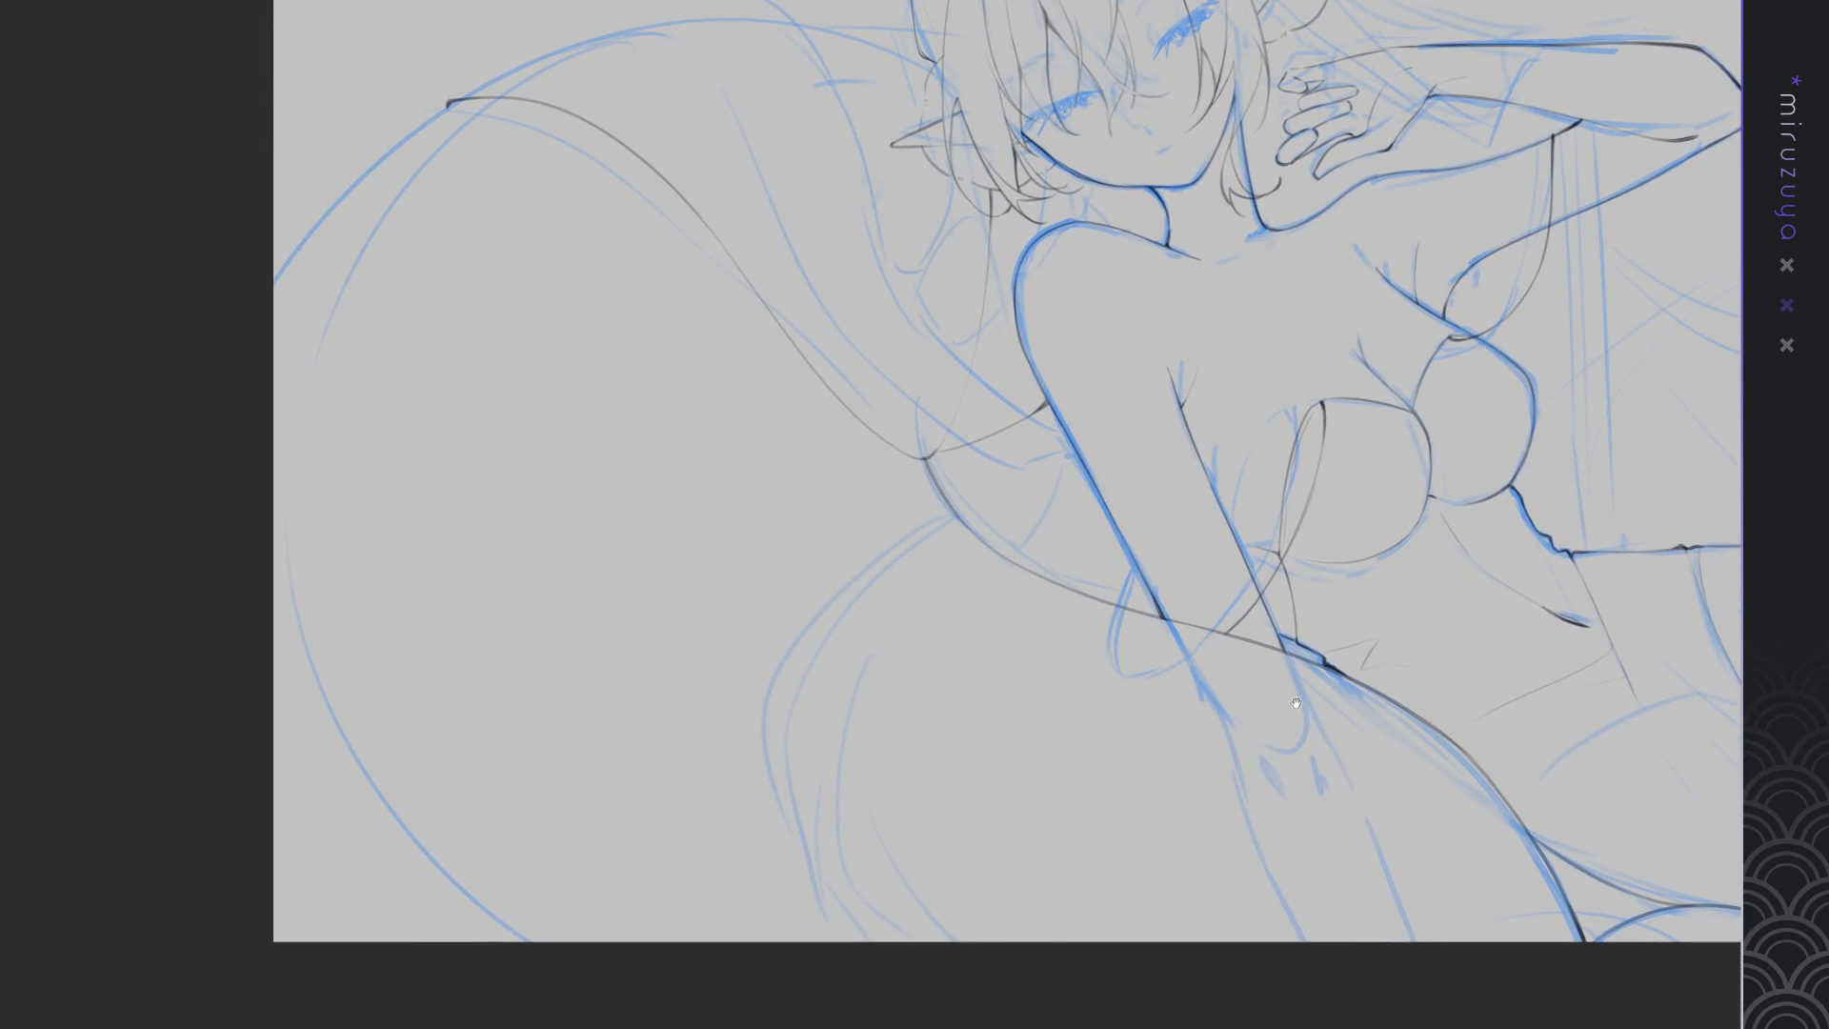
{"action": "scroll", "coordinate": [972, 388], "scroll_direction": "up", "scroll_amount": 5}
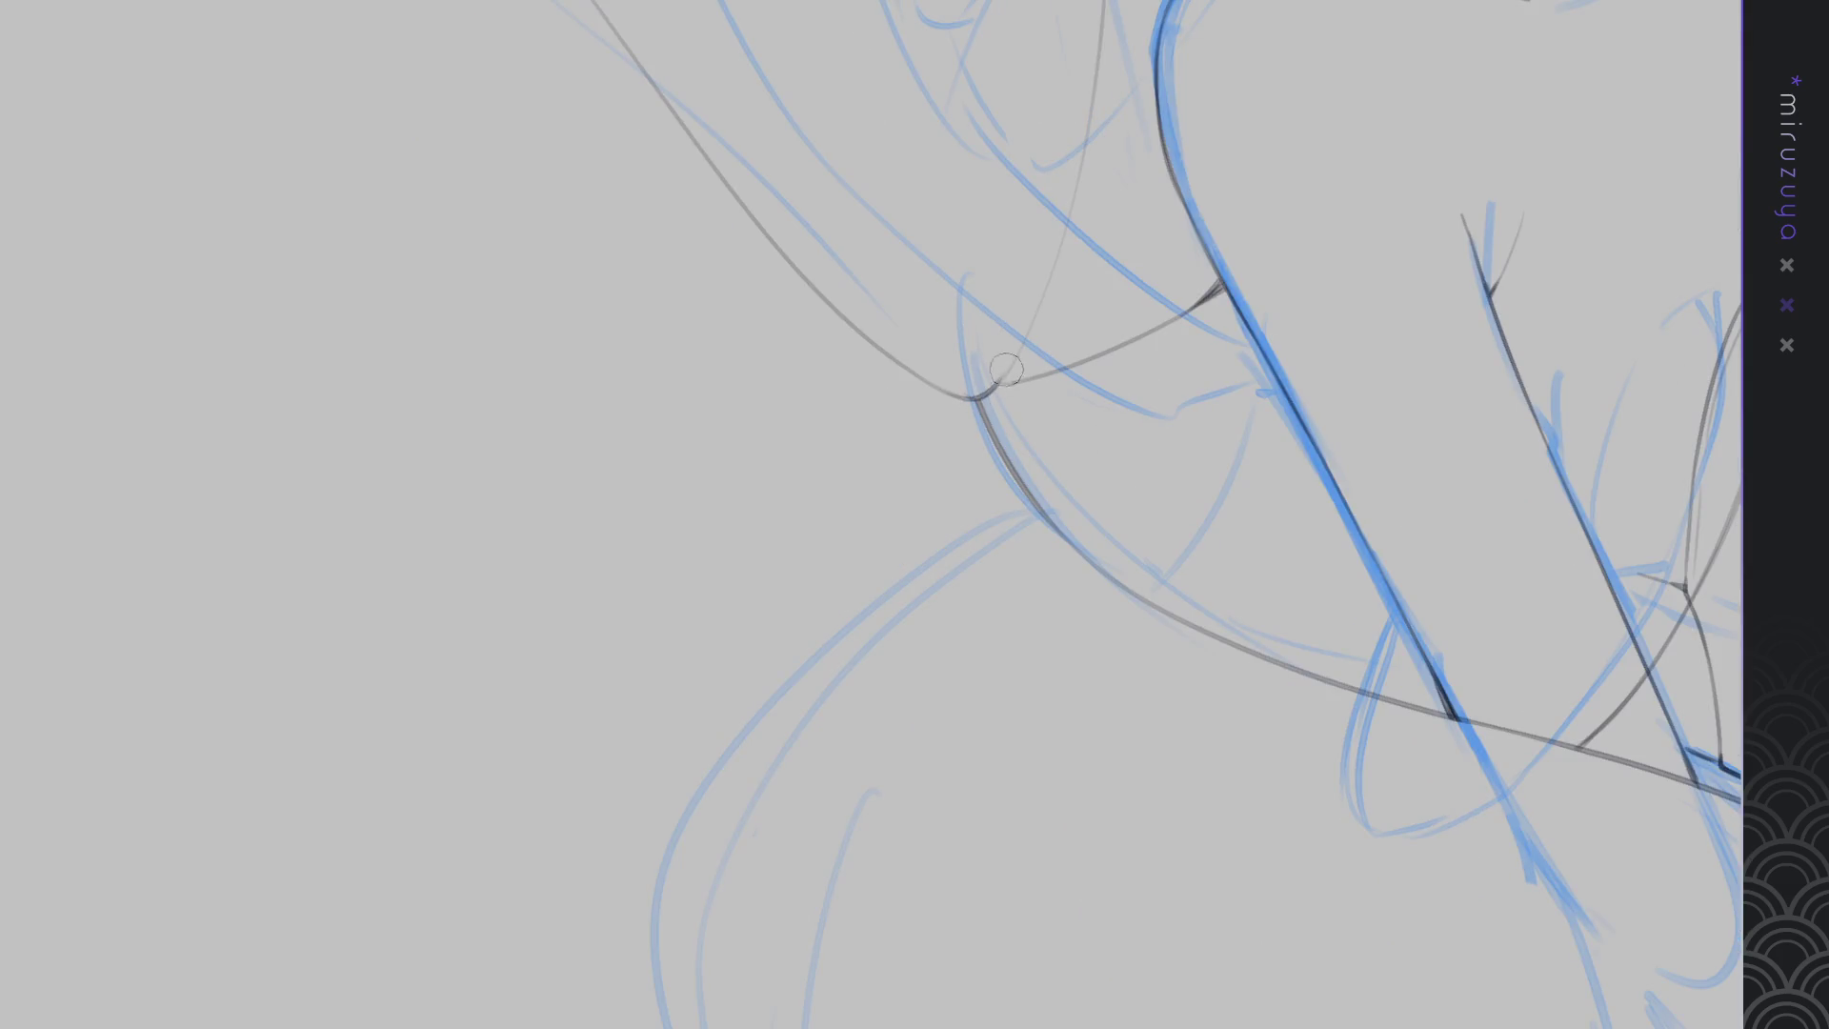
{"action": "key", "text": "ctrl+minus"}
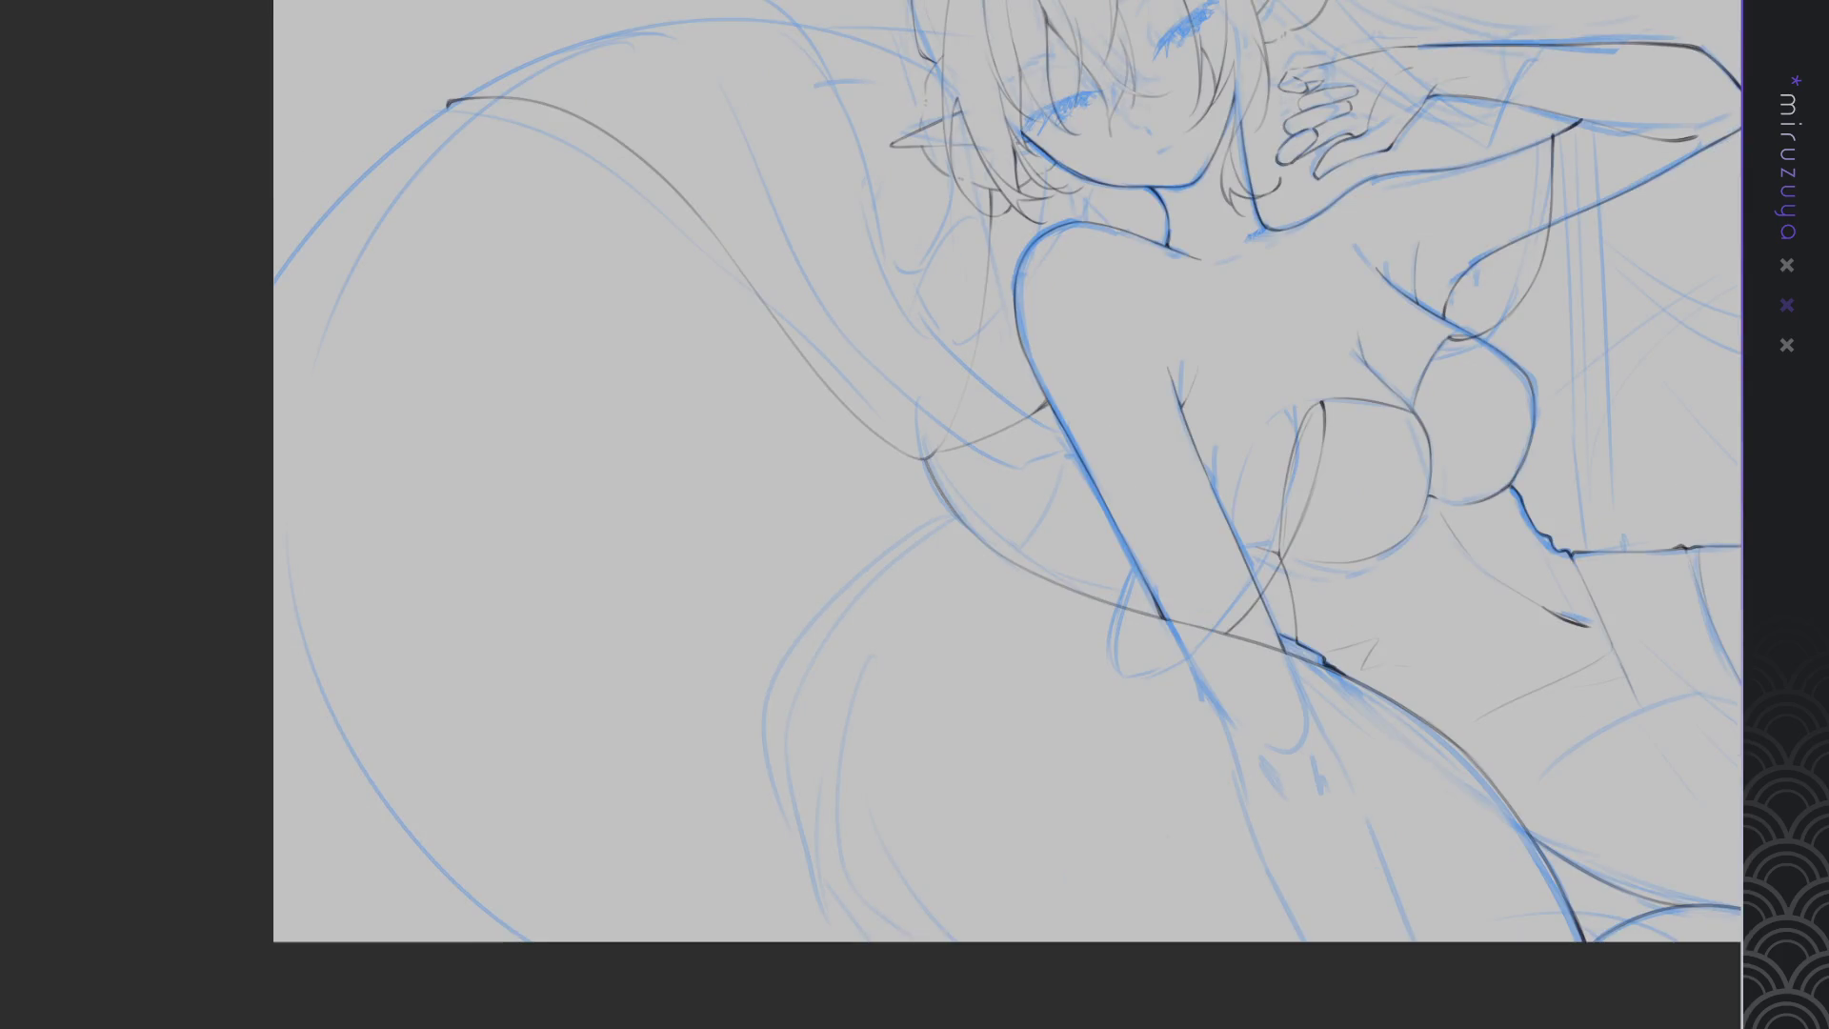
{"action": "scroll", "coordinate": [1042, 650], "scroll_direction": "down", "scroll_amount": 2}
{"action": "scroll", "coordinate": [1042, 649], "scroll_direction": "down", "scroll_amount": 1}
{"action": "scroll", "coordinate": [1041, 649], "scroll_direction": "up", "scroll_amount": 1}
{"action": "left_click_drag", "start_coordinate": [1042, 649], "coordinate": [1051, 665]}
{"action": "scroll", "coordinate": [1008, 679], "scroll_direction": "down", "scroll_amount": 1}
{"action": "scroll", "coordinate": [1008, 679], "scroll_direction": "up", "scroll_amount": 1}
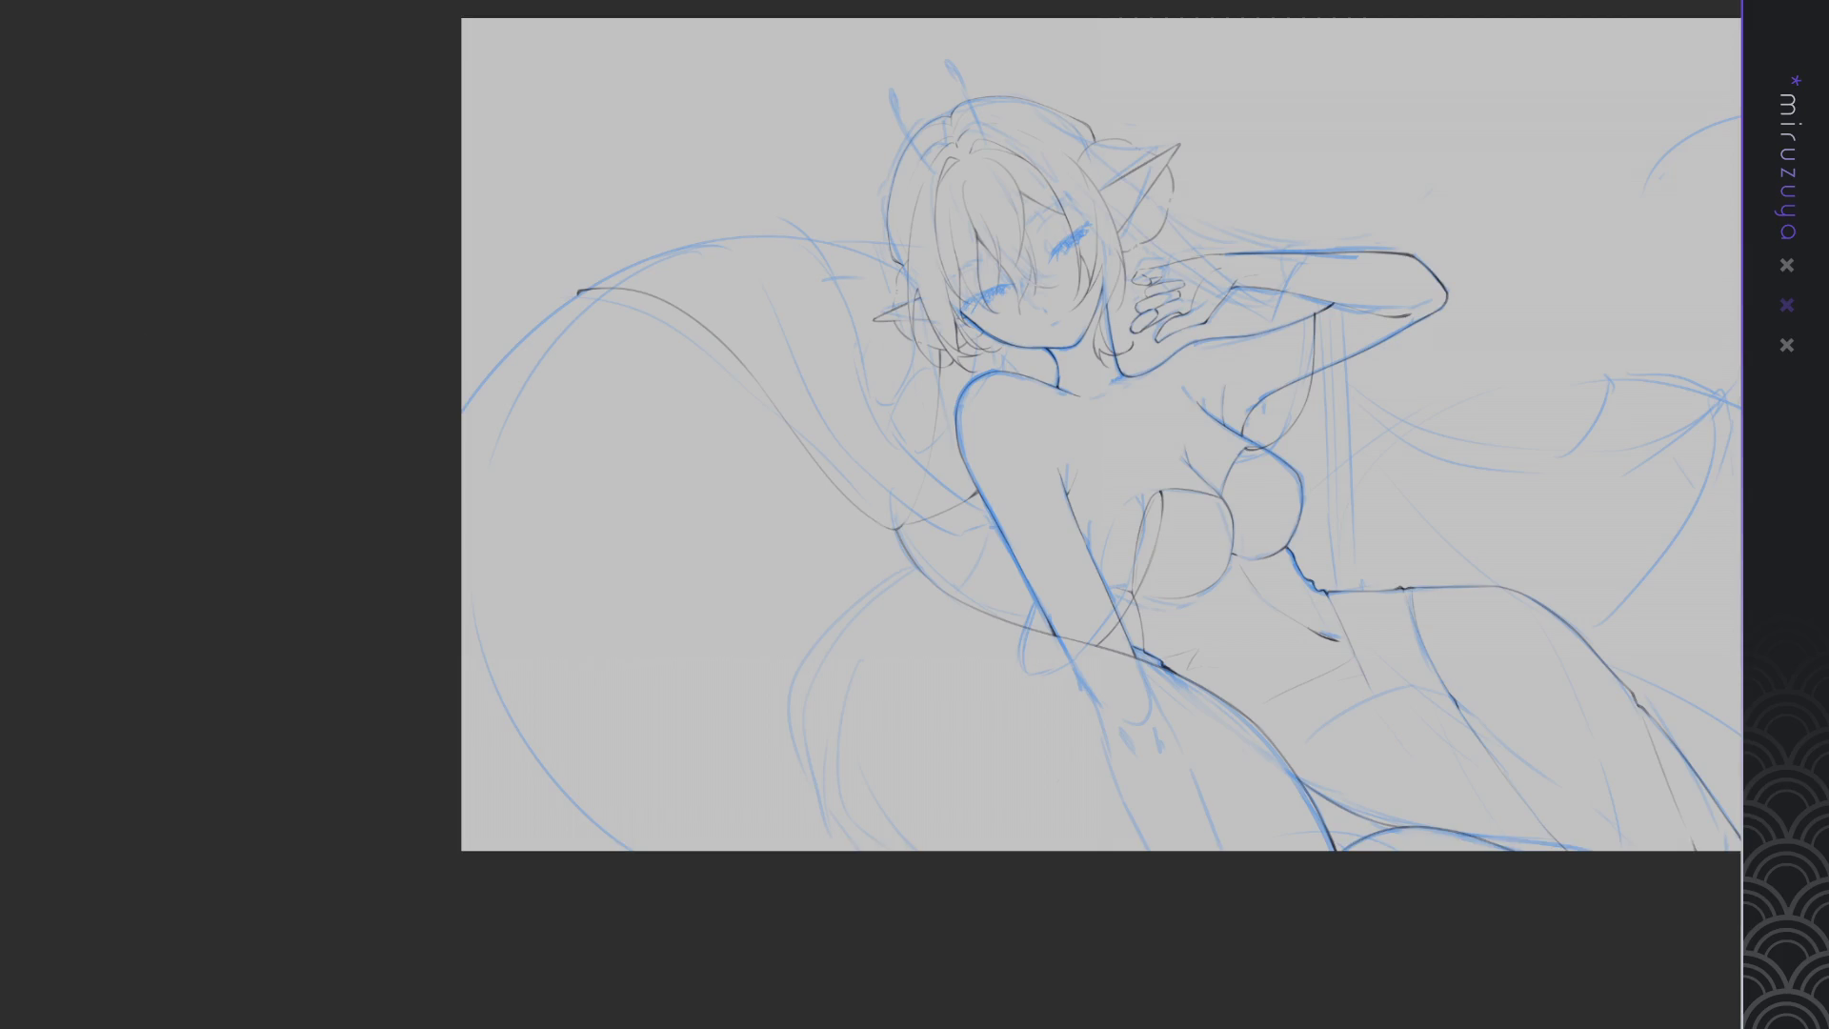
Flip the view and ink the figure's left curve, redoing strokes until smooth
{"action": "key", "text": "v"}
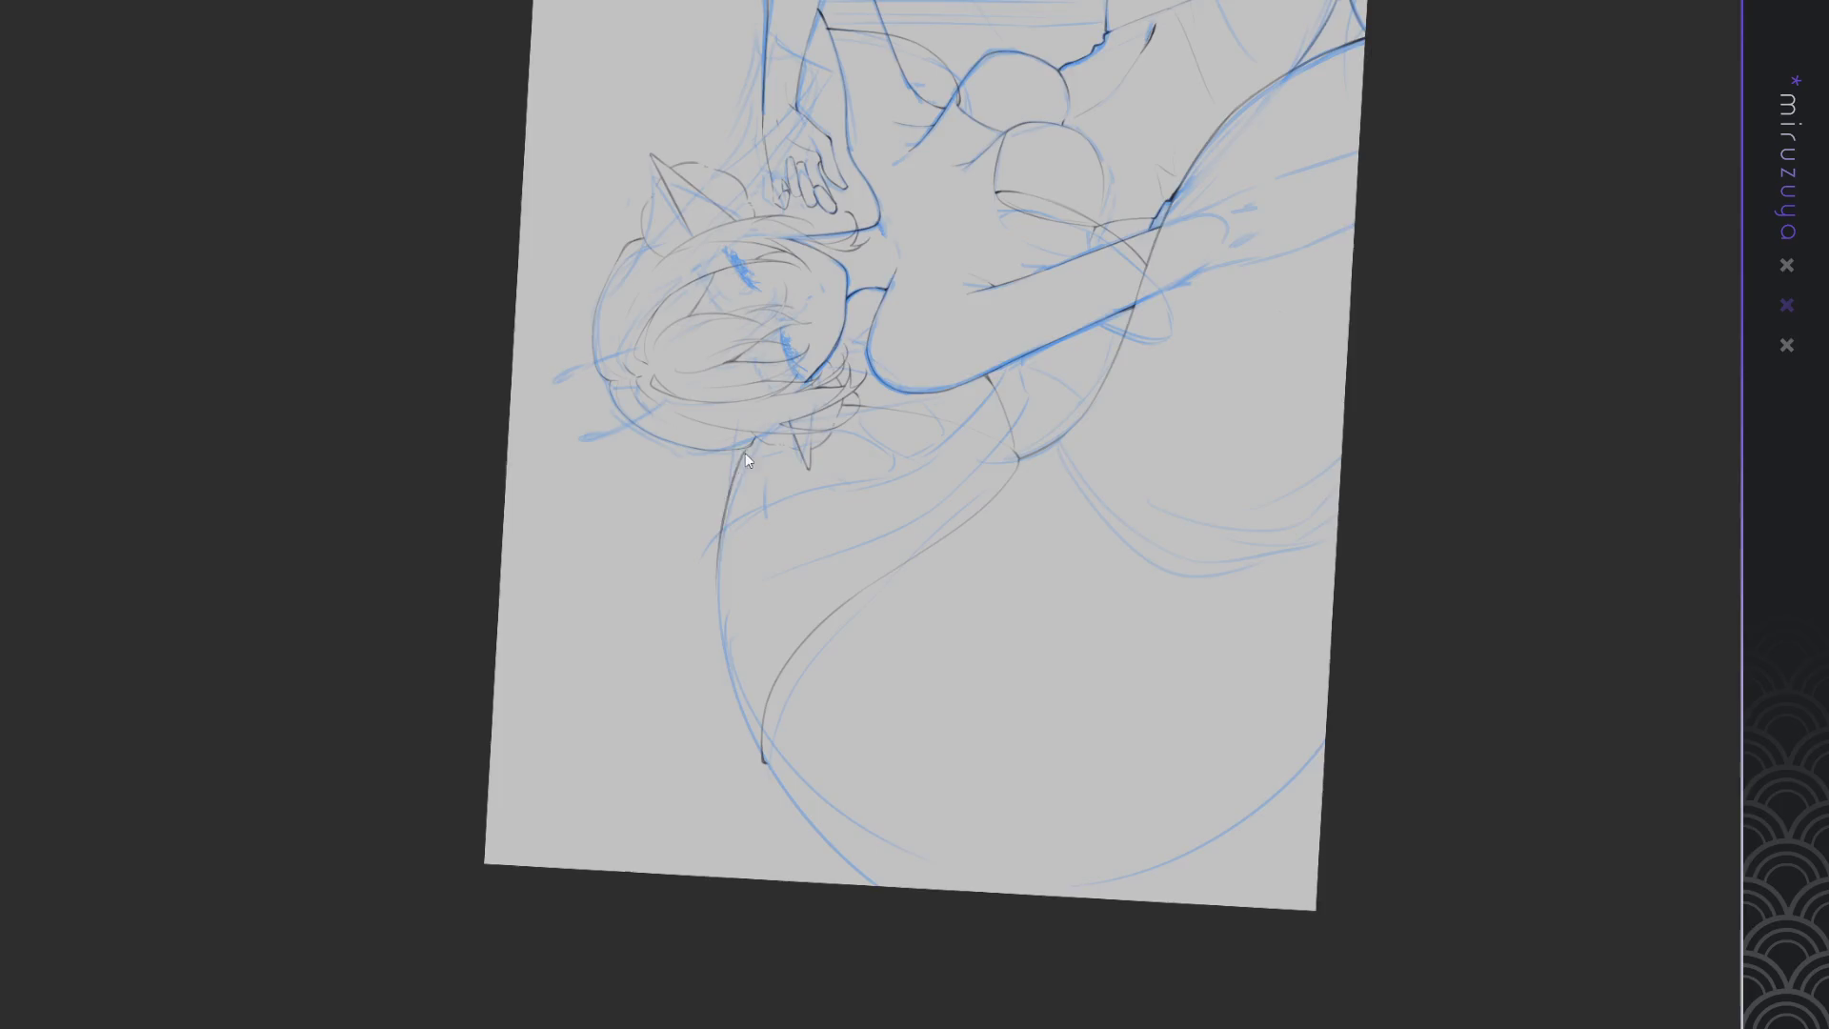
{"action": "left_click_drag", "start_coordinate": [746, 451], "coordinate": [757, 753]}
{"action": "key", "text": "ctrl+z"}
{"action": "left_click_drag", "start_coordinate": [742, 449], "coordinate": [762, 762]}
{"action": "key", "text": "ctrl+z"}
{"action": "mouse_move", "coordinate": [742, 449]}
{"action": "left_mouse_down"}
{"action": "mouse_move", "coordinate": [766, 764]}
{"action": "mouse_move", "coordinate": [830, 849]}
{"action": "left_mouse_up"}
{"action": "key", "text": "ctrl+z"}
{"action": "left_click_drag", "start_coordinate": [767, 765], "coordinate": [876, 883]}
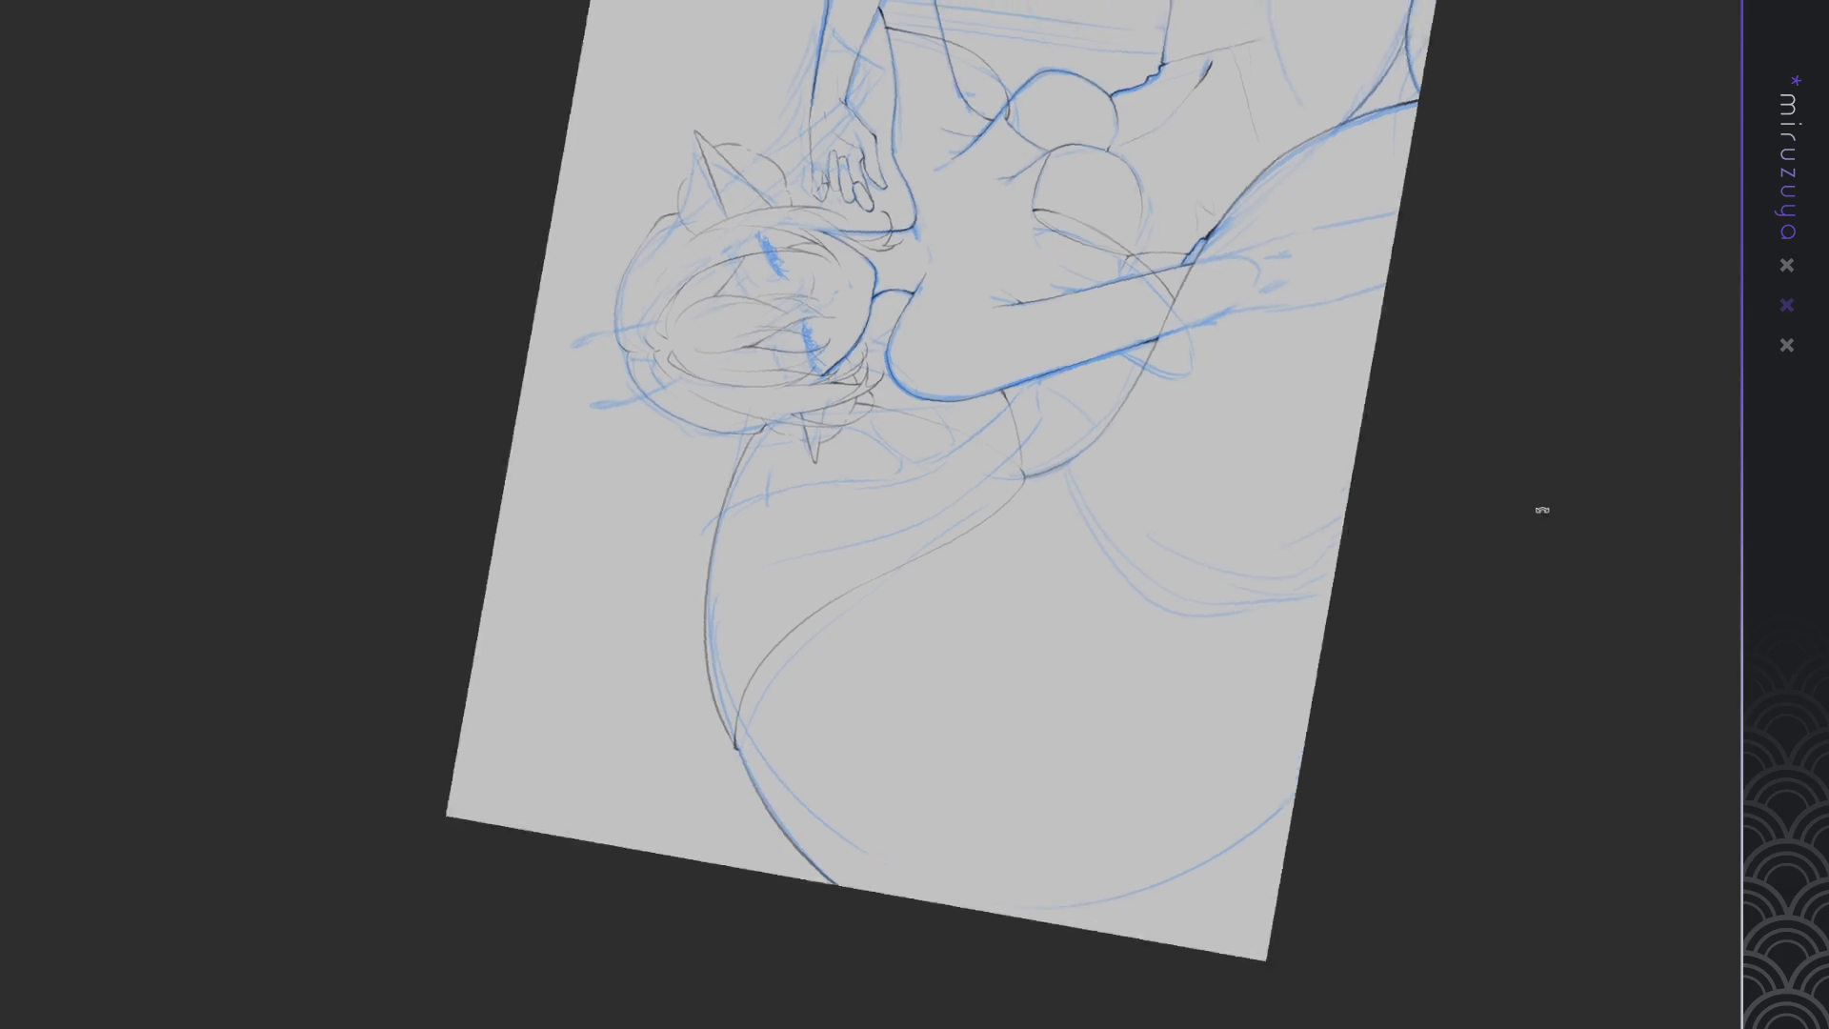
Rotate the view near upright and ink the lower-left hip curve down to the canvas edge
{"action": "mouse_move", "coordinate": [978, 89]}
{"action": "left_mouse_down"}
{"action": "mouse_move", "coordinate": [600, 547]}
{"action": "mouse_move", "coordinate": [690, 771]}
{"action": "left_mouse_up"}
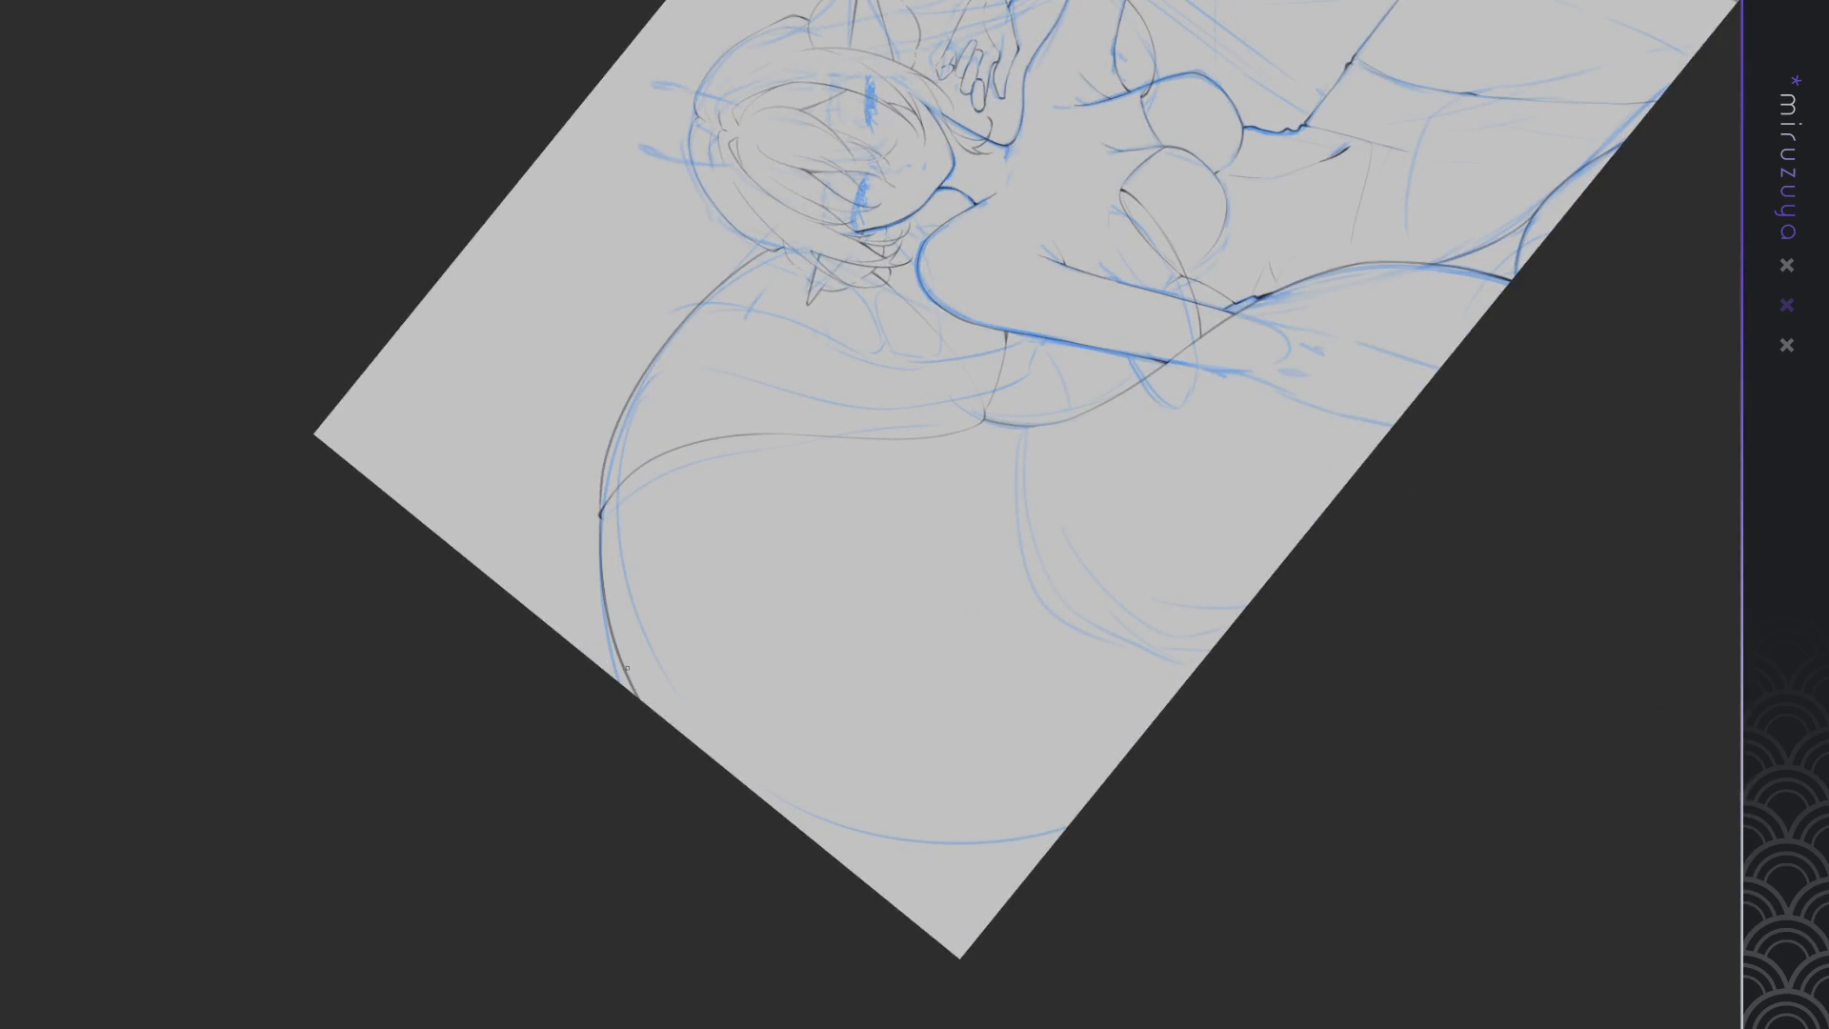
{"action": "left_click_drag", "start_coordinate": [798, 609], "coordinate": [1279, 512]}
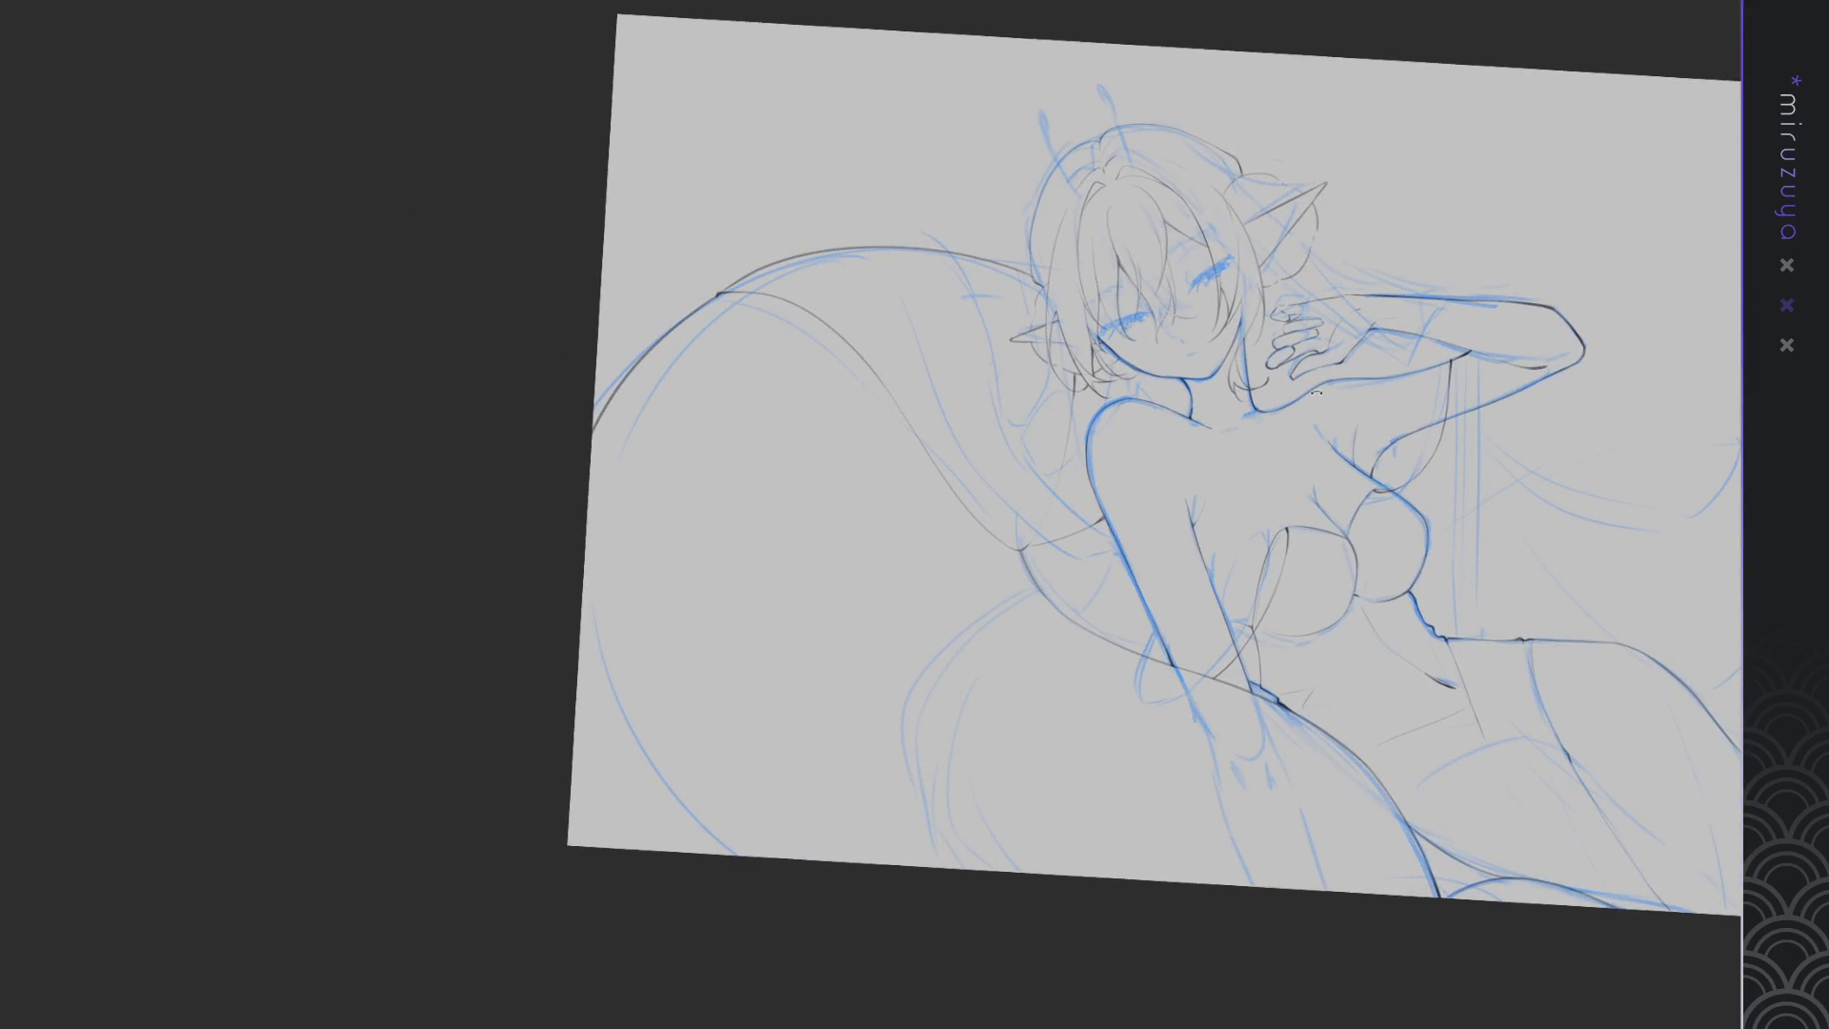
{"action": "left_click_drag", "start_coordinate": [612, 393], "coordinate": [593, 443]}
{"action": "left_click_drag", "start_coordinate": [577, 684], "coordinate": [631, 850]}
{"action": "key", "text": "ctrl+z"}
{"action": "left_click_drag", "start_coordinate": [573, 741], "coordinate": [621, 847]}
{"action": "left_click_drag", "start_coordinate": [572, 736], "coordinate": [611, 816]}
{"action": "left_click_drag", "start_coordinate": [1512, 720], "coordinate": [1484, 667]}
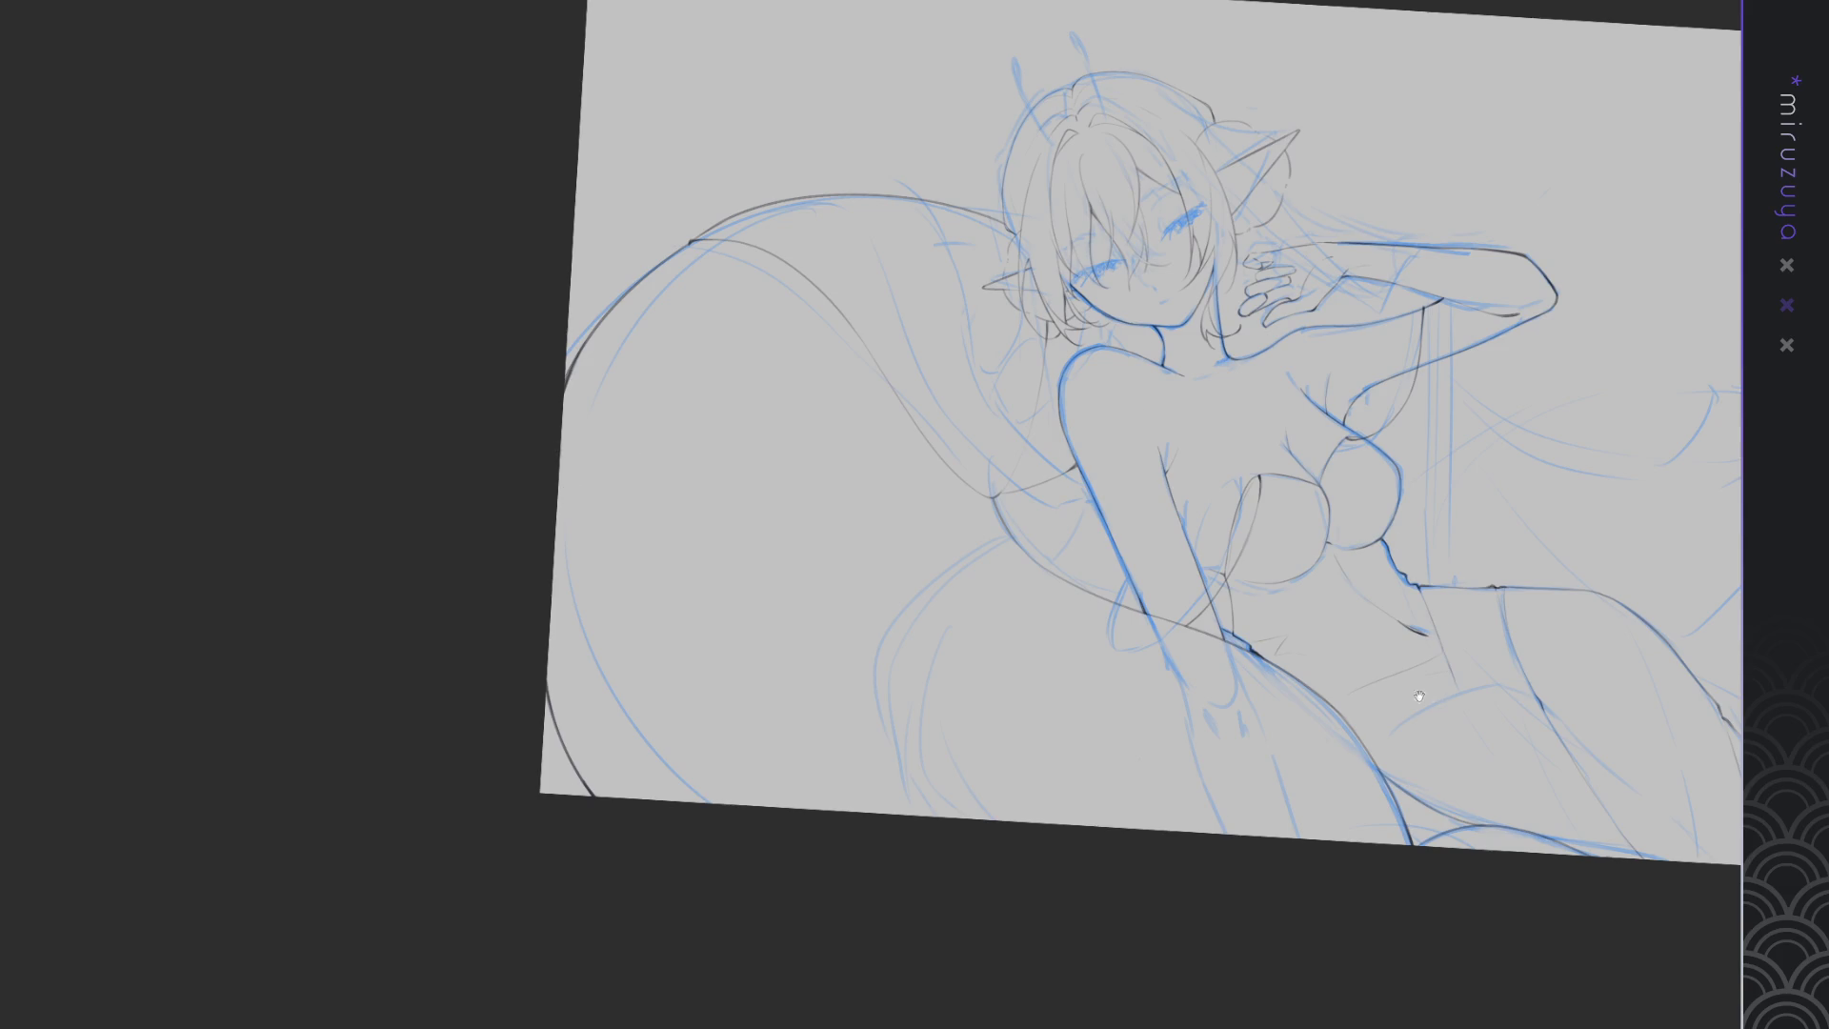
Pan left and try a long arc from the chest across the right wing
{"action": "left_click_drag", "start_coordinate": [1426, 694], "coordinate": [1297, 759]}
{"action": "left_click_drag", "start_coordinate": [1411, 664], "coordinate": [1324, 562]}
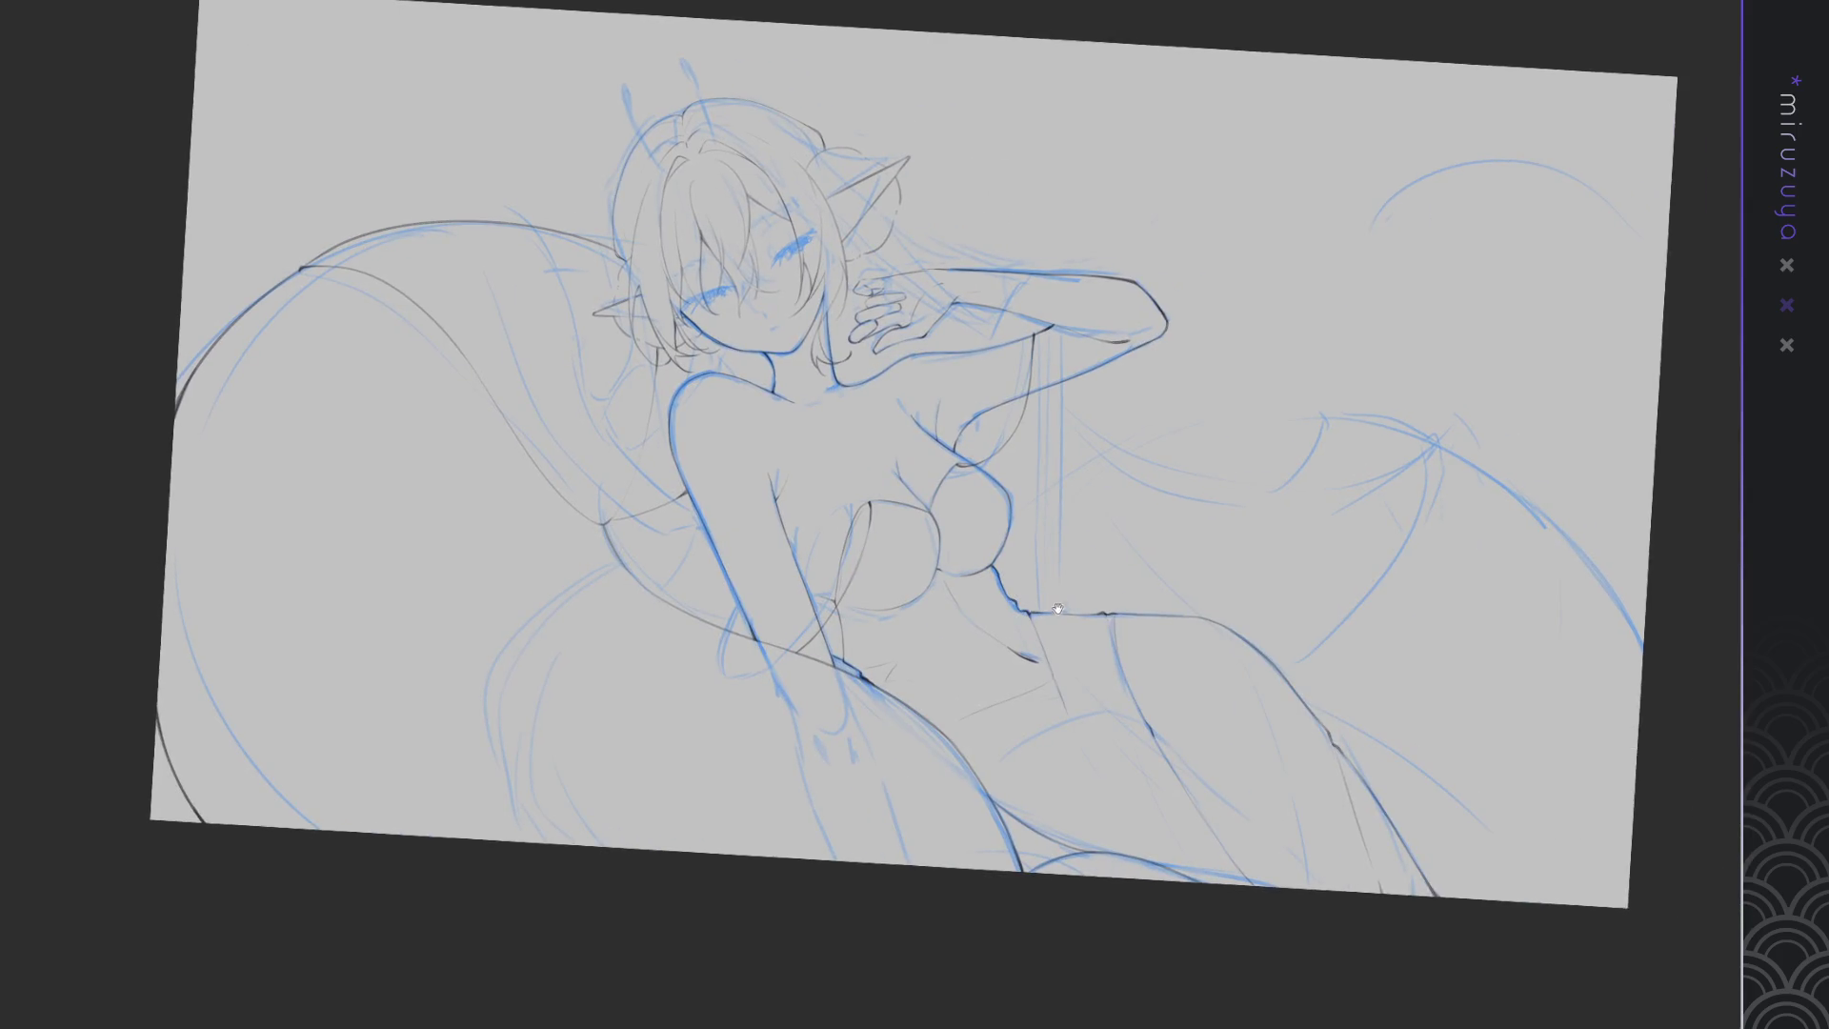
{"action": "left_click_drag", "start_coordinate": [1545, 490], "coordinate": [1443, 488]}
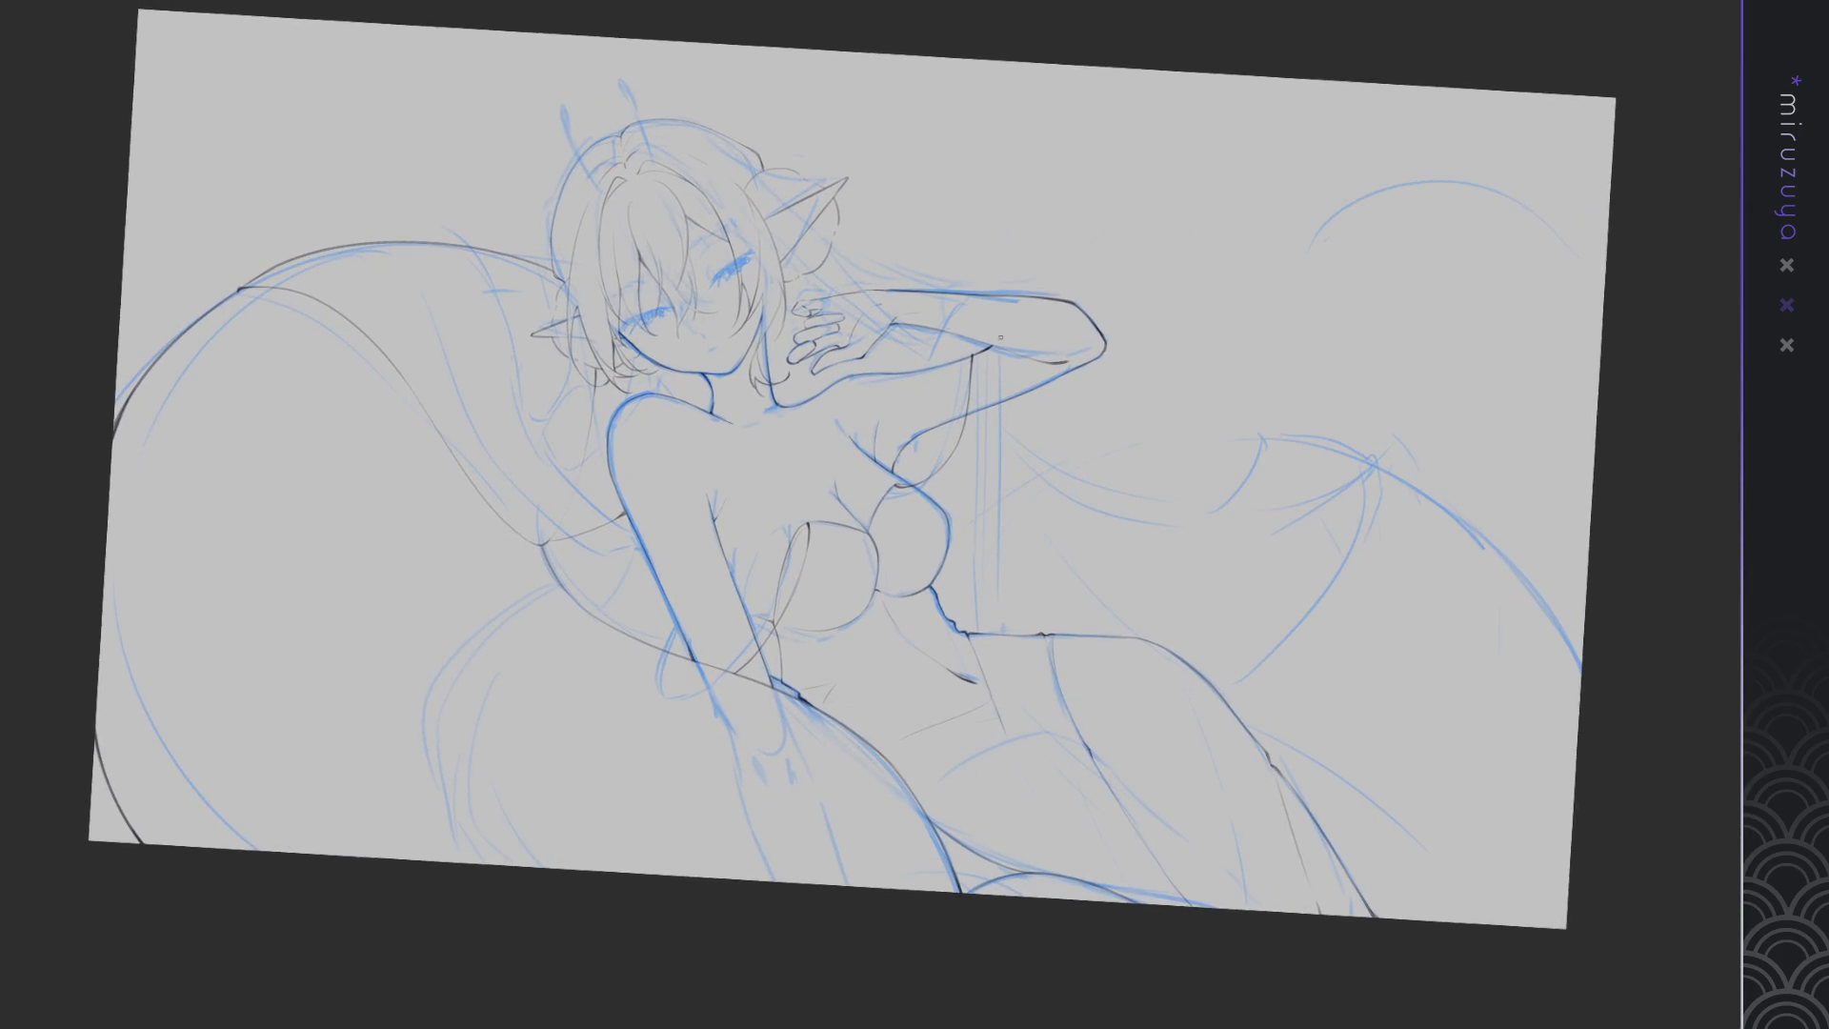
{"action": "left_click_drag", "start_coordinate": [956, 536], "coordinate": [1576, 642]}
{"action": "key", "text": "ctrl+z"}
{"action": "left_click_drag", "start_coordinate": [972, 517], "coordinate": [1558, 731]}
{"action": "key", "text": "ctrl+z"}
{"action": "mouse_move", "coordinate": [979, 505]}
{"action": "left_mouse_down"}
{"action": "mouse_move", "coordinate": [1056, 460]}
{"action": "mouse_move", "coordinate": [1599, 703]}
{"action": "left_mouse_up"}
Redraw the right-wing arc and extend it toward the right canvas edge
{"action": "key", "text": "ctrl+z"}
{"action": "left_click_drag", "start_coordinate": [946, 541], "coordinate": [1582, 658]}
{"action": "key", "text": "ctrl+z"}
{"action": "mouse_move", "coordinate": [955, 532]}
{"action": "left_mouse_down"}
{"action": "mouse_move", "coordinate": [1009, 491]}
{"action": "mouse_move", "coordinate": [1583, 598]}
{"action": "left_mouse_up"}
{"action": "key", "text": "ctrl+z"}
{"action": "mouse_move", "coordinate": [957, 530]}
{"action": "left_mouse_down"}
{"action": "mouse_move", "coordinate": [1536, 587]}
{"action": "mouse_move", "coordinate": [1621, 721]}
{"action": "left_mouse_up"}
{"action": "left_click_drag", "start_coordinate": [1556, 608], "coordinate": [1588, 676]}
{"action": "key", "text": "ctrl+z"}
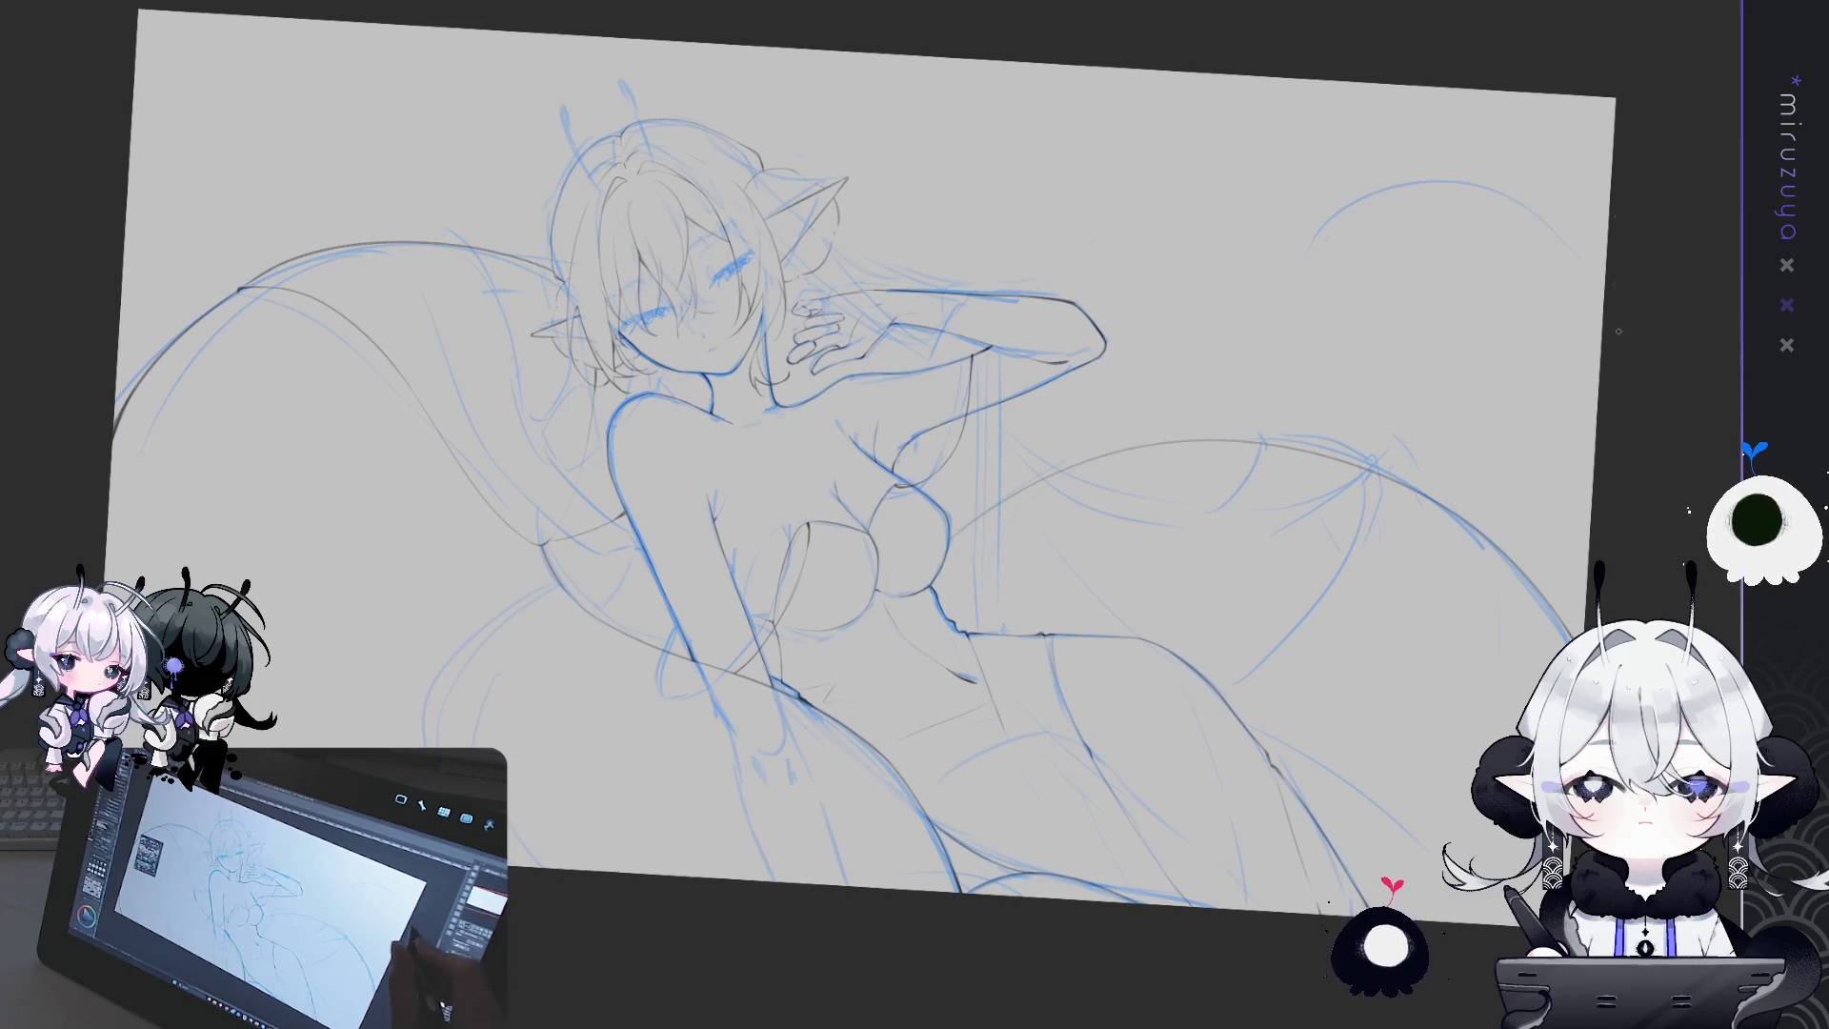
Reset the view upright, zoom onto the hip, and ink a curve down the wing beside the thigh
{"action": "scroll", "coordinate": [857, 514], "scroll_direction": "up", "scroll_amount": 3}
{"action": "scroll", "coordinate": [857, 514], "scroll_direction": "up", "scroll_amount": 2}
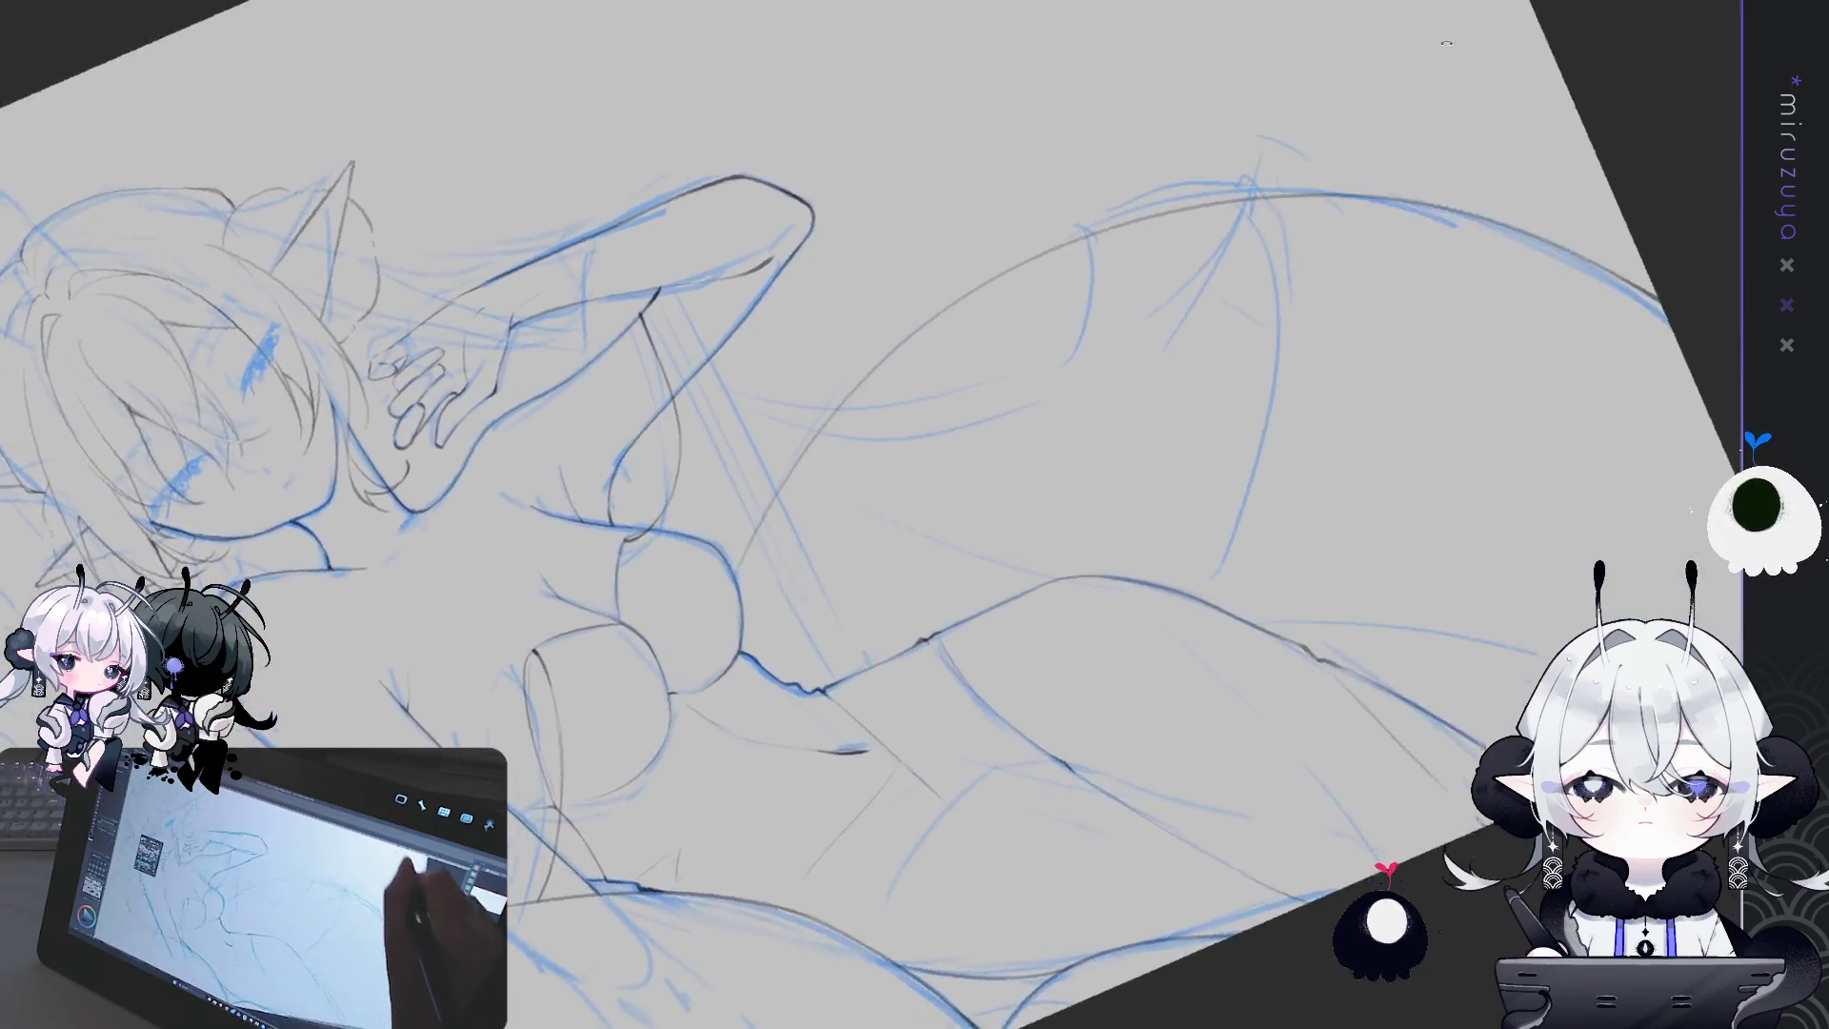
{"action": "left_click_drag", "start_coordinate": [1461, 50], "coordinate": [789, 464]}
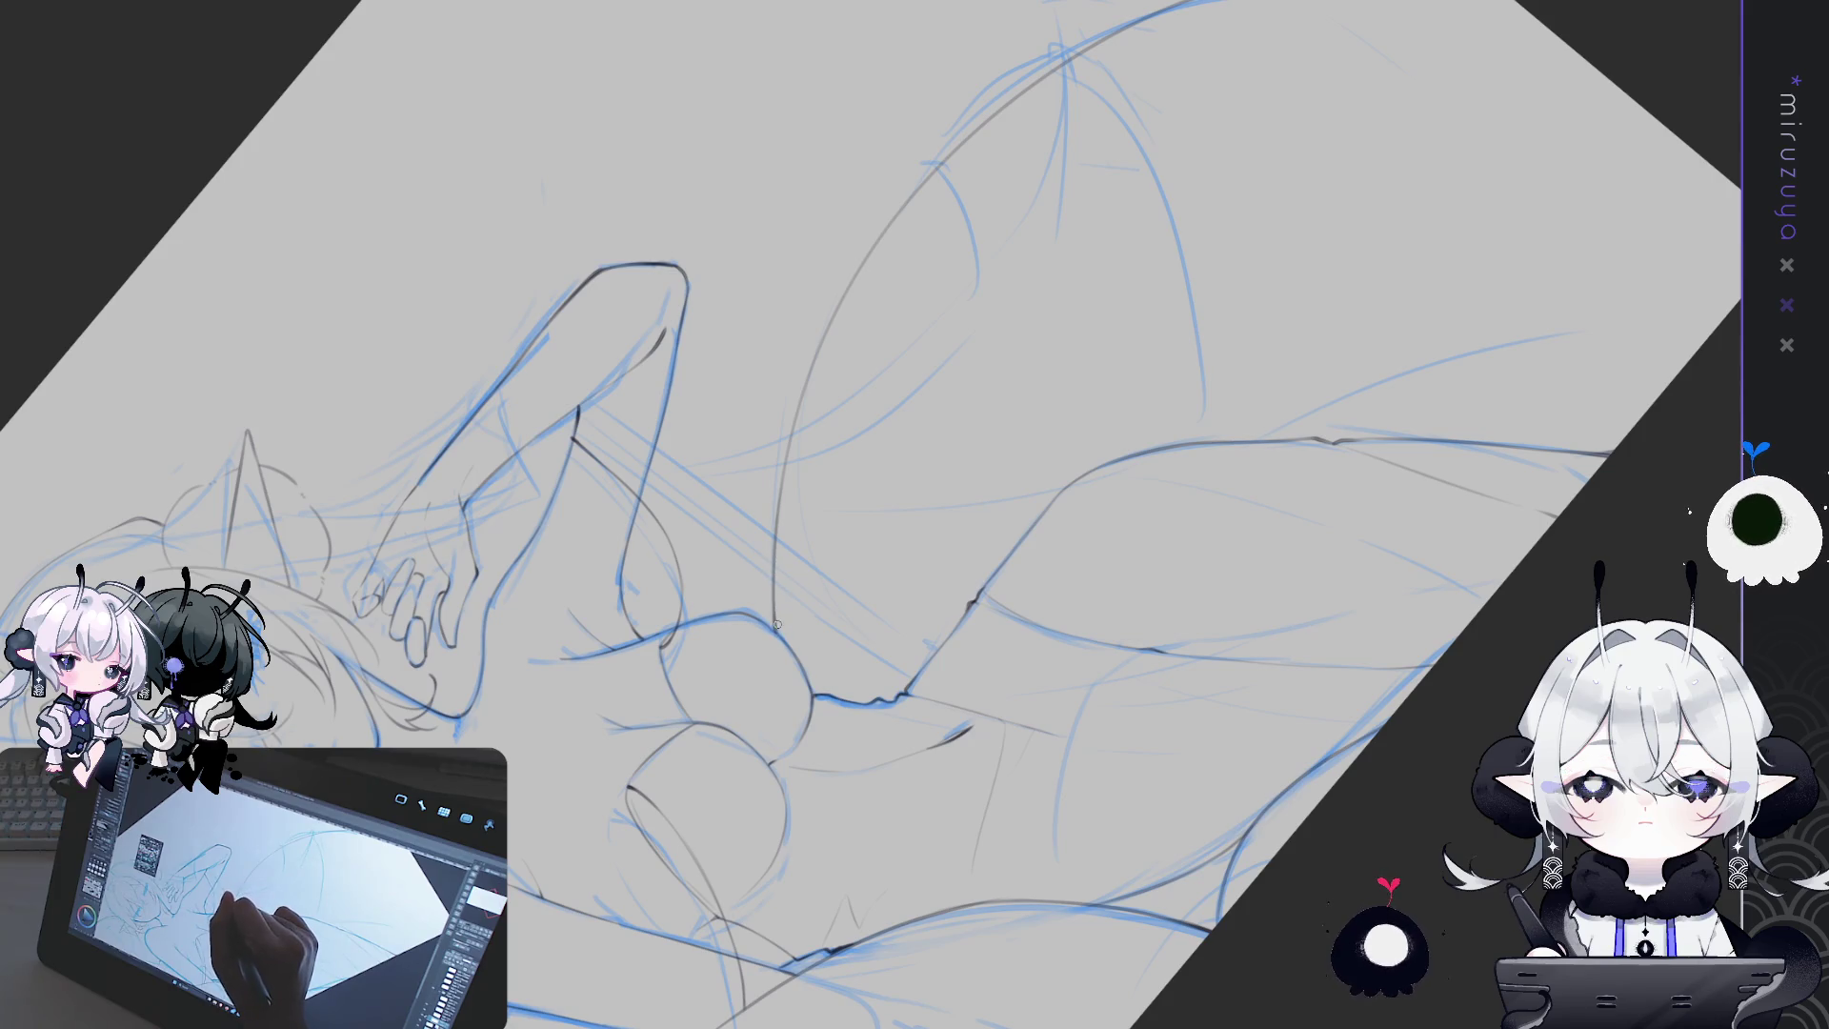
{"action": "key", "text": "ctrl+@"}
{"action": "left_click_drag", "start_coordinate": [914, 515], "coordinate": [413, 541]}
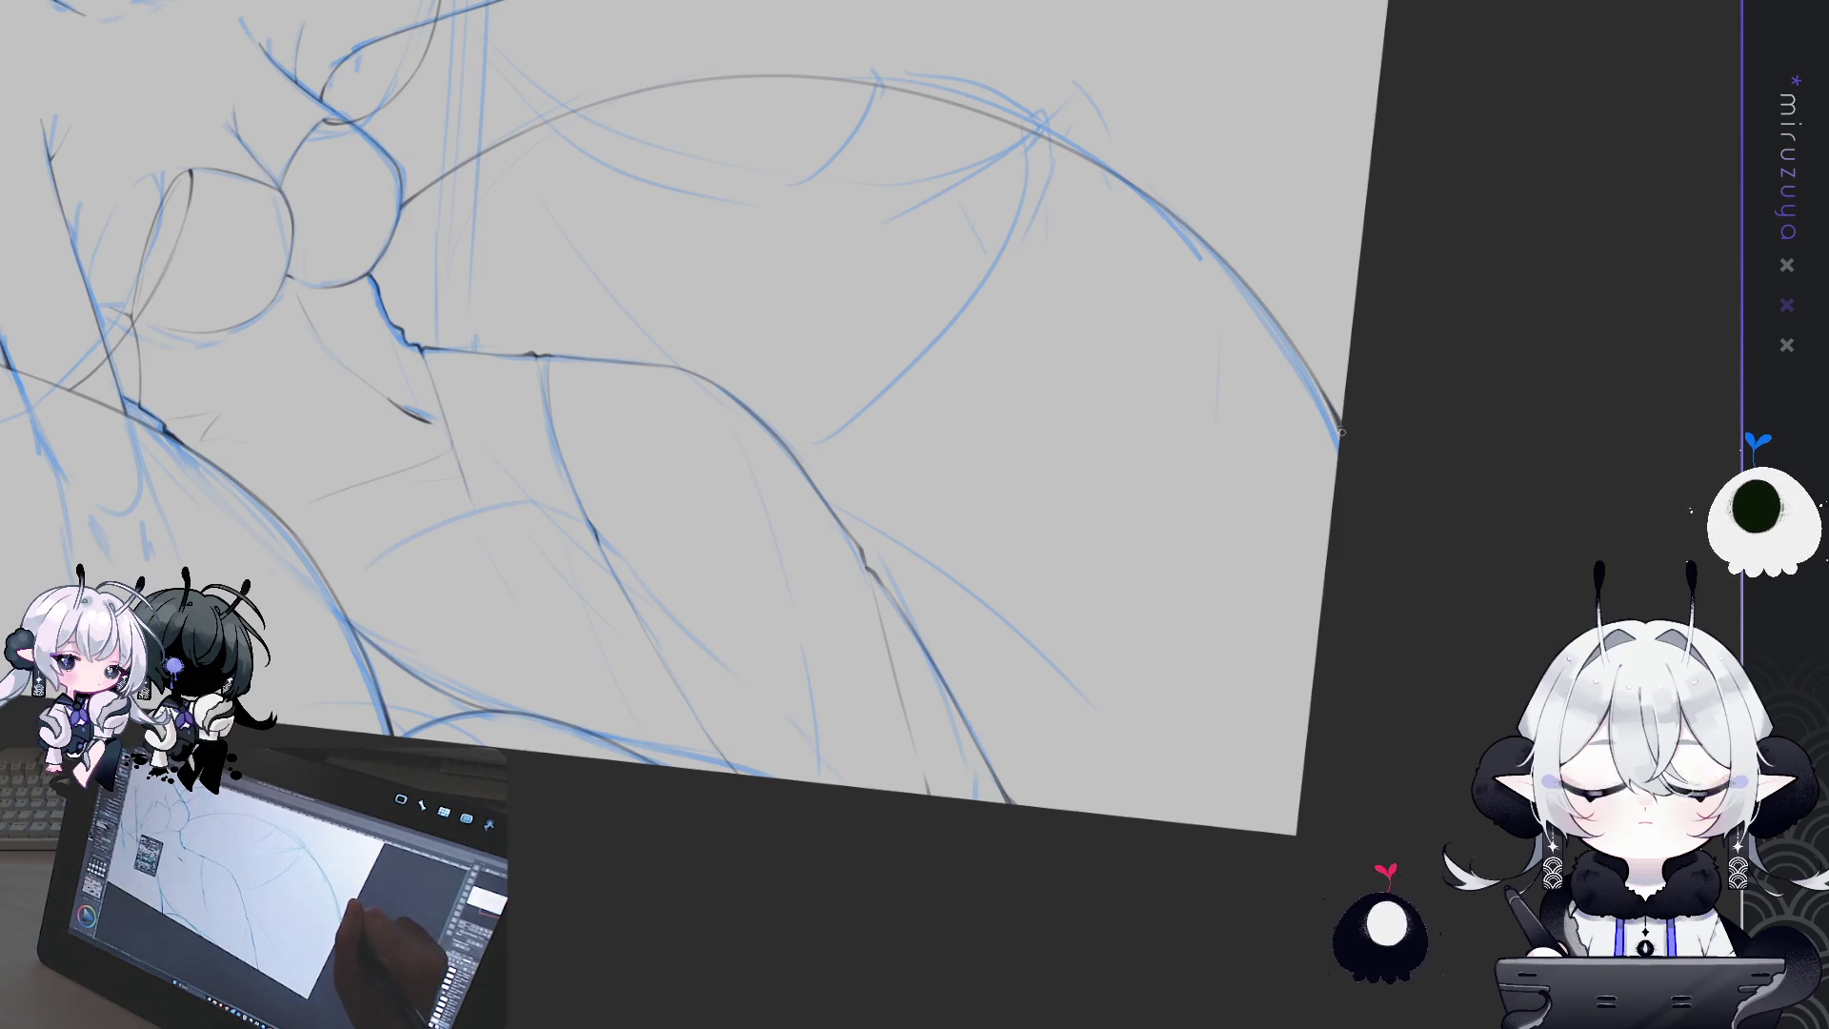
{"action": "left_click_drag", "start_coordinate": [926, 255], "coordinate": [957, 345]}
{"action": "key", "text": "ctrl+z"}
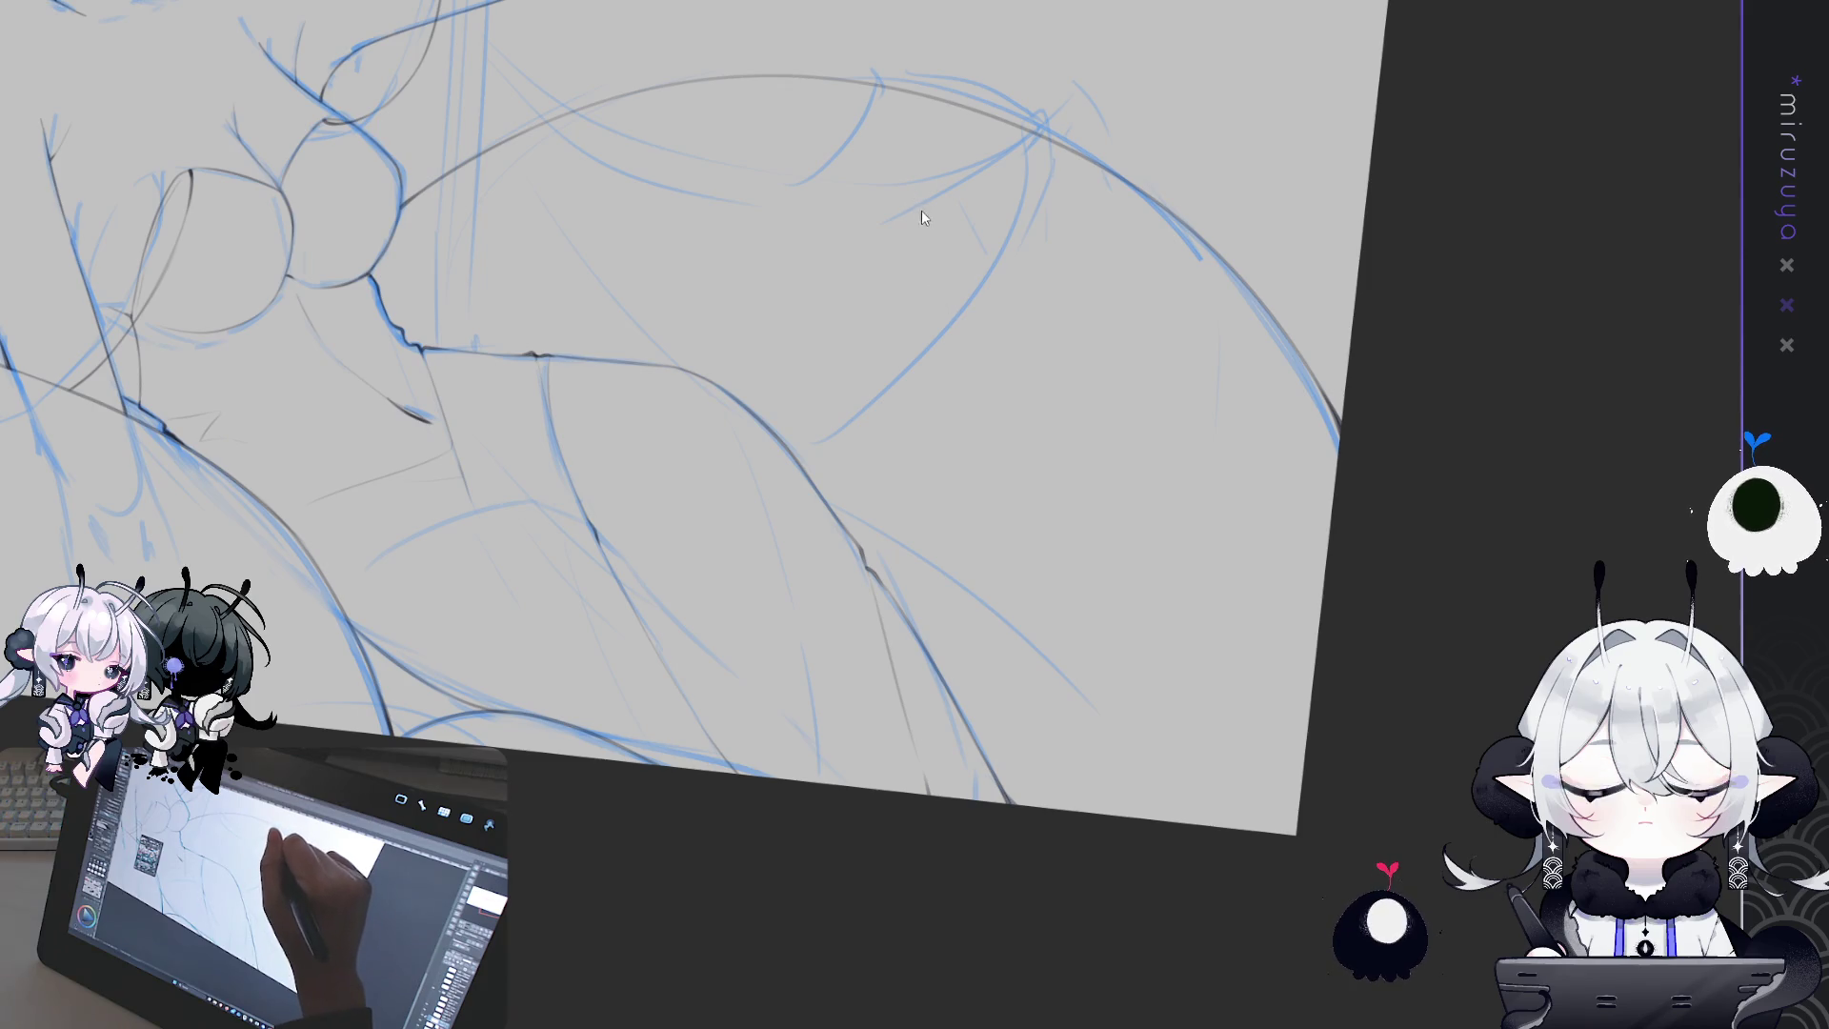
{"action": "left_click_drag", "start_coordinate": [938, 221], "coordinate": [971, 360]}
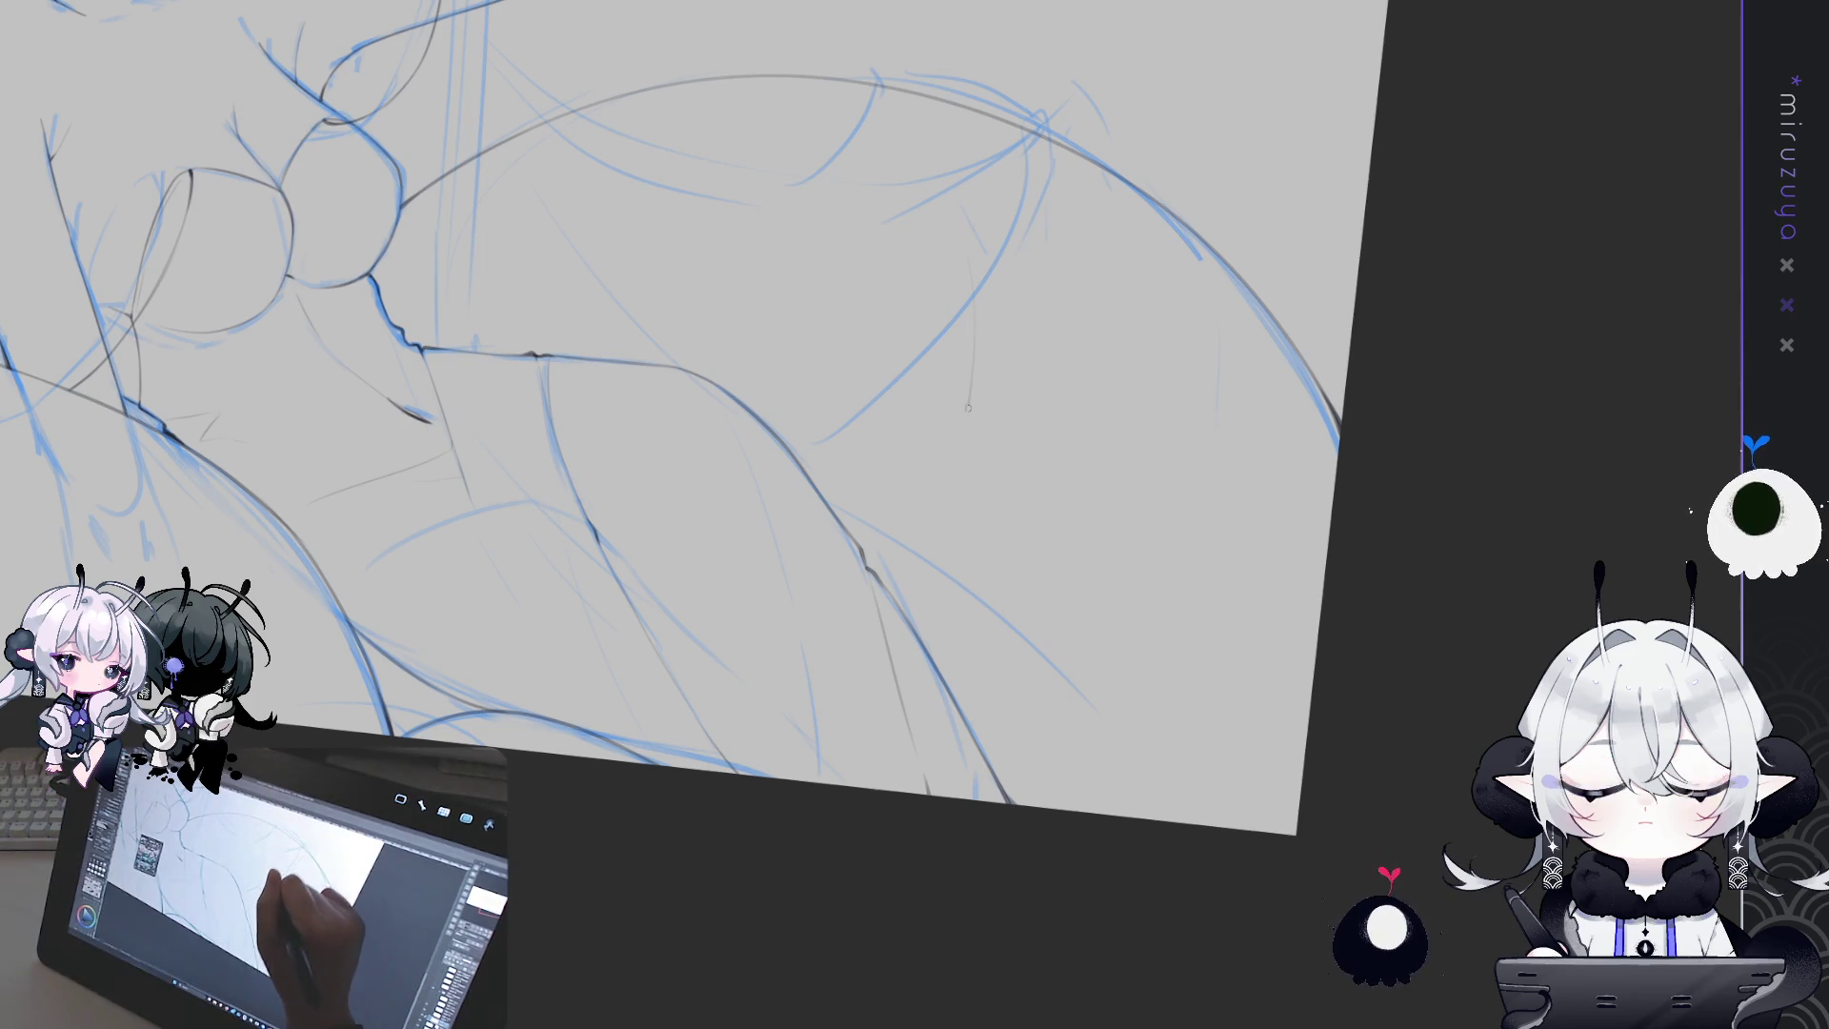
{"action": "left_click_drag", "start_coordinate": [964, 238], "coordinate": [962, 754]}
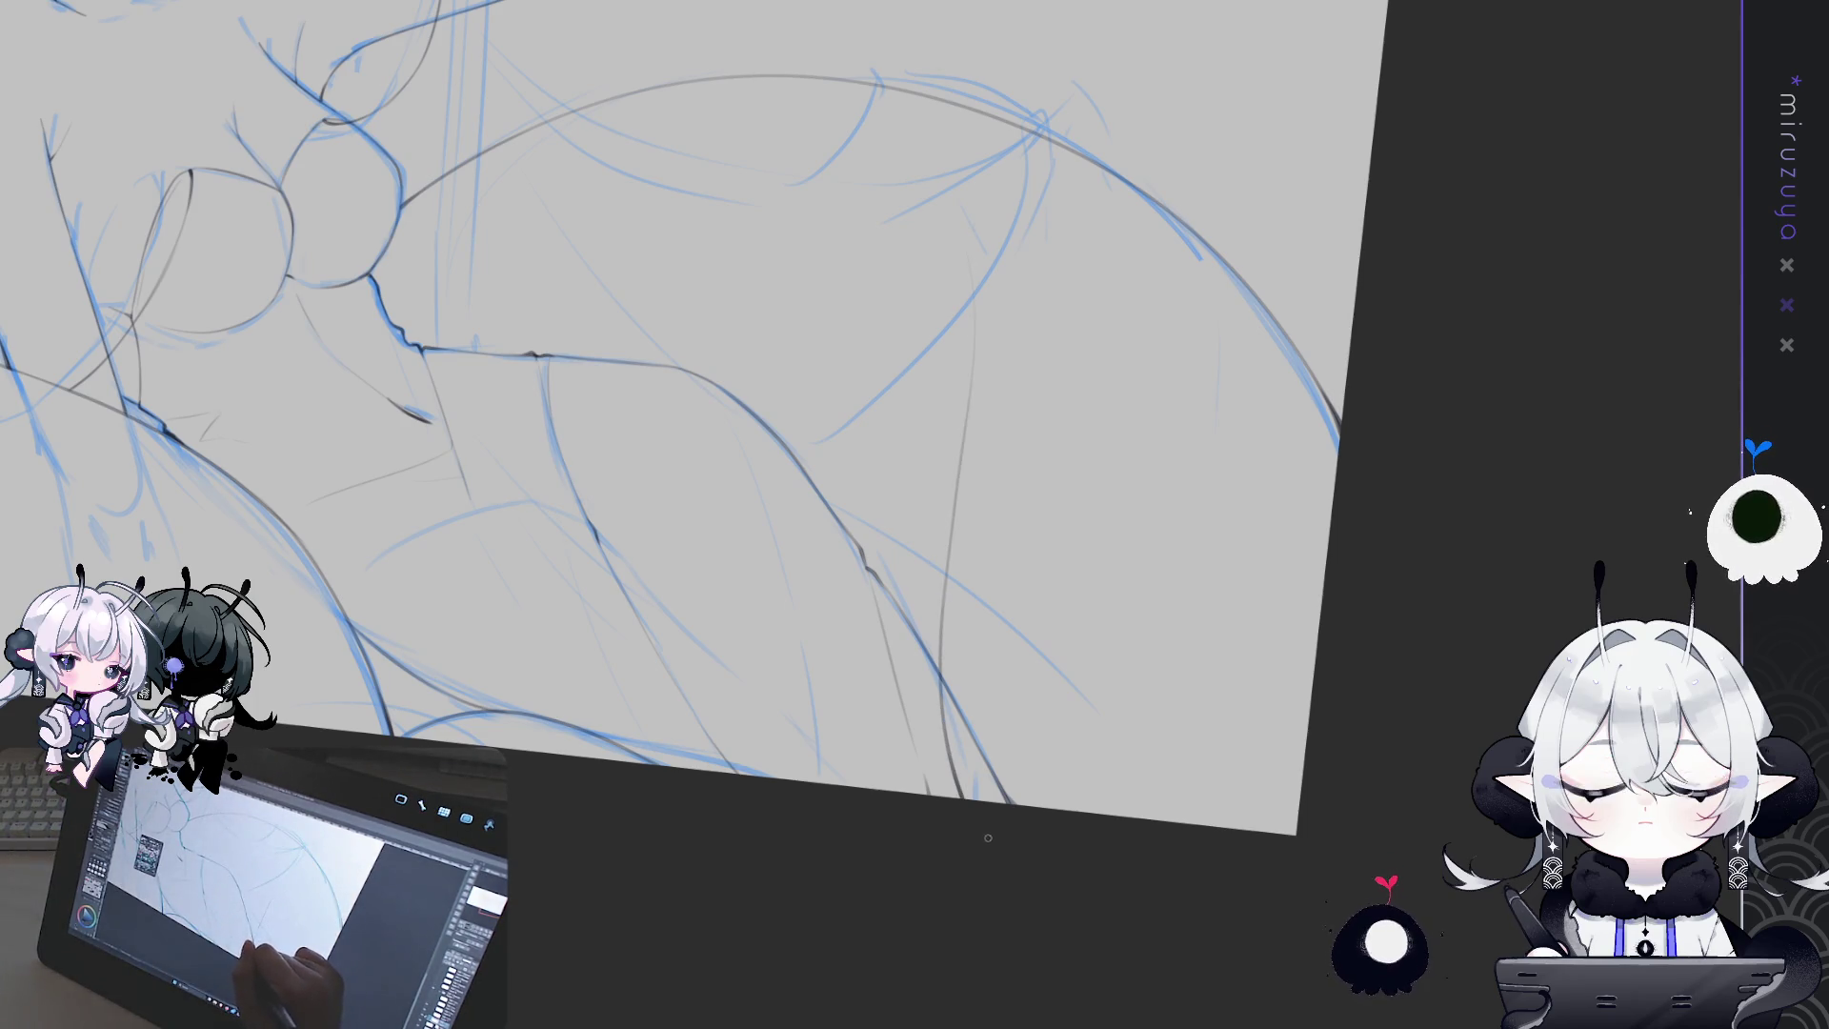
{"action": "key", "text": "ctrl+z"}
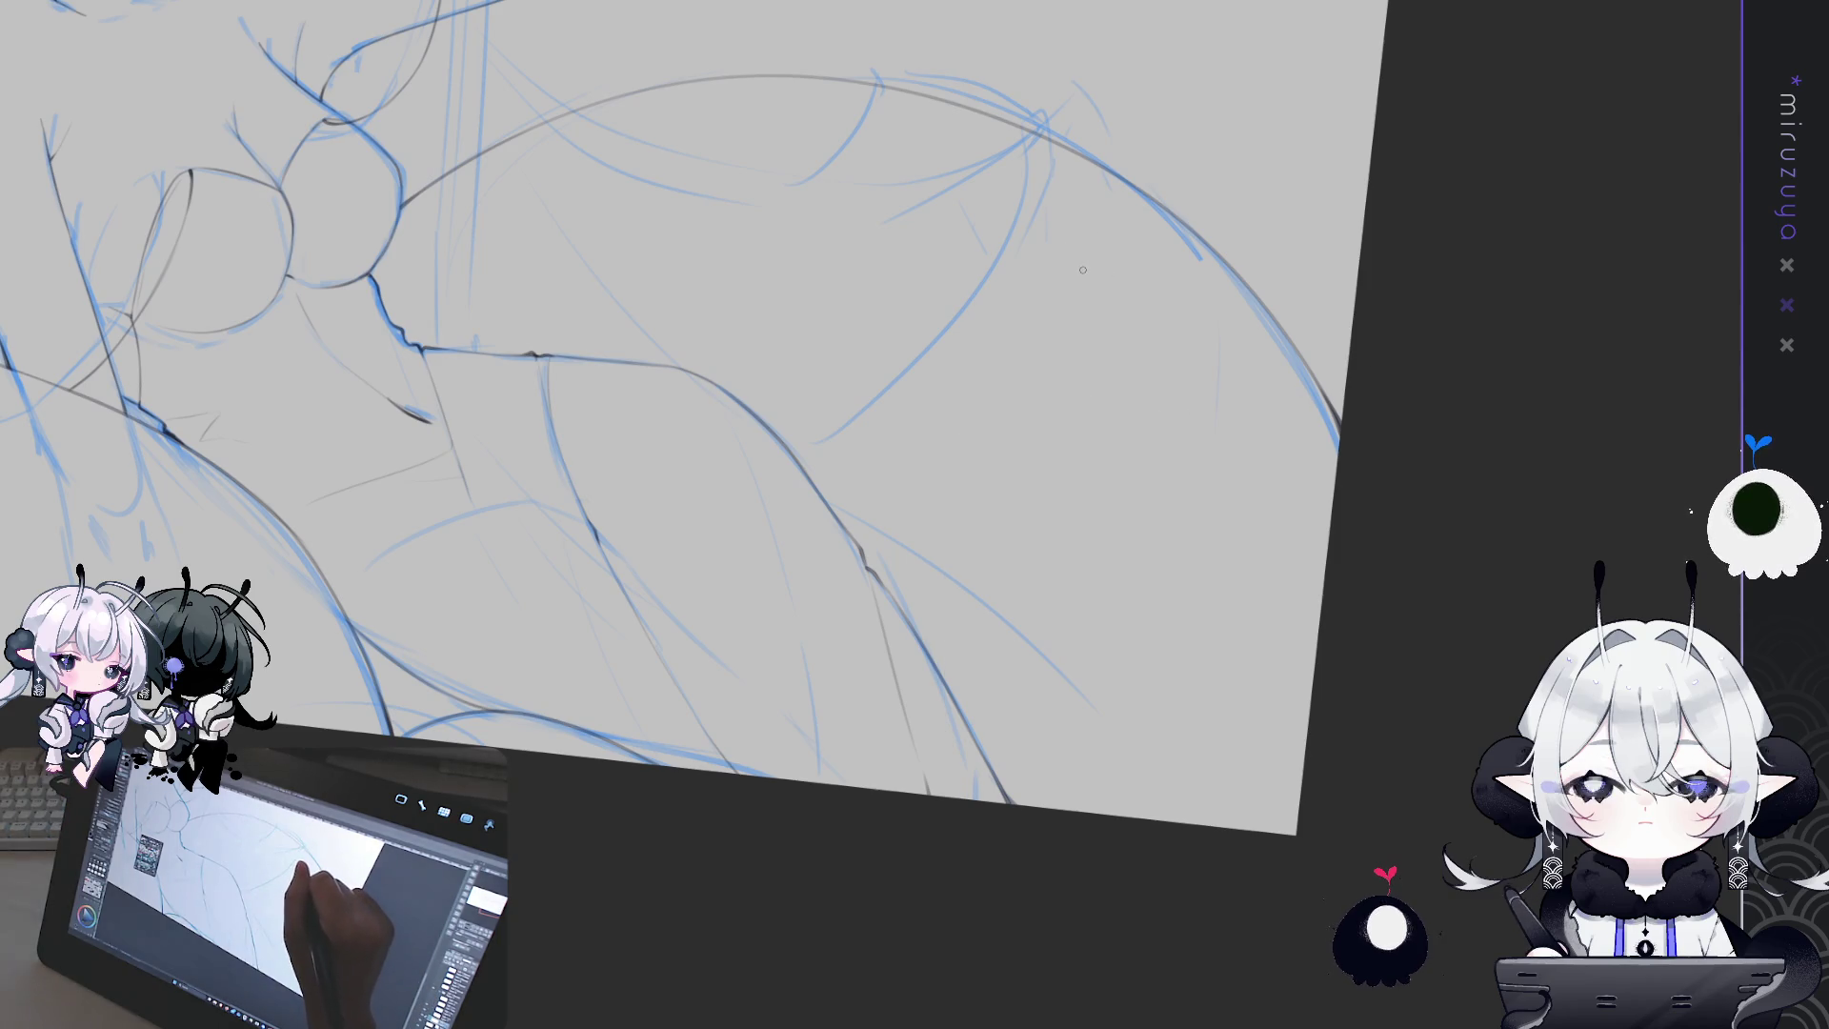
{"action": "mouse_move", "coordinate": [1057, 203]}
{"action": "left_mouse_down"}
{"action": "mouse_move", "coordinate": [1087, 403]}
{"action": "mouse_move", "coordinate": [976, 760]}
{"action": "left_mouse_up"}
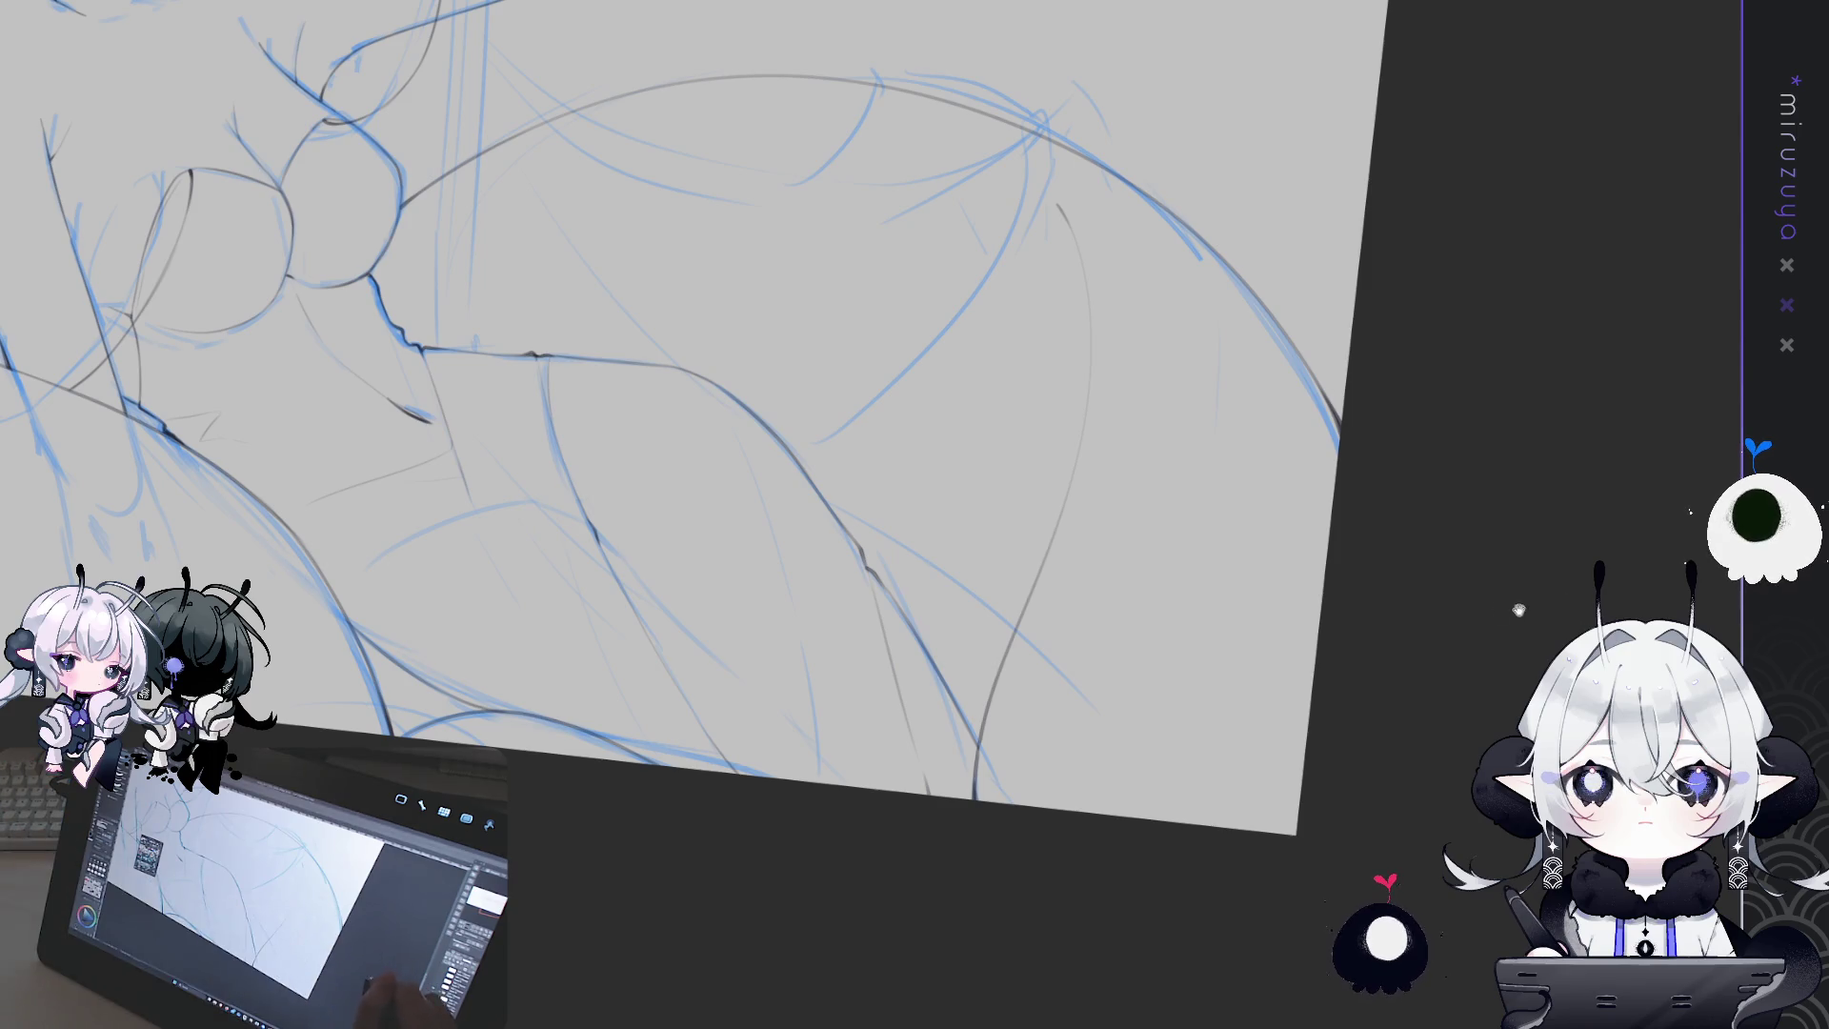
{"action": "scroll", "coordinate": [1377, 707], "scroll_direction": "up", "scroll_amount": 3}
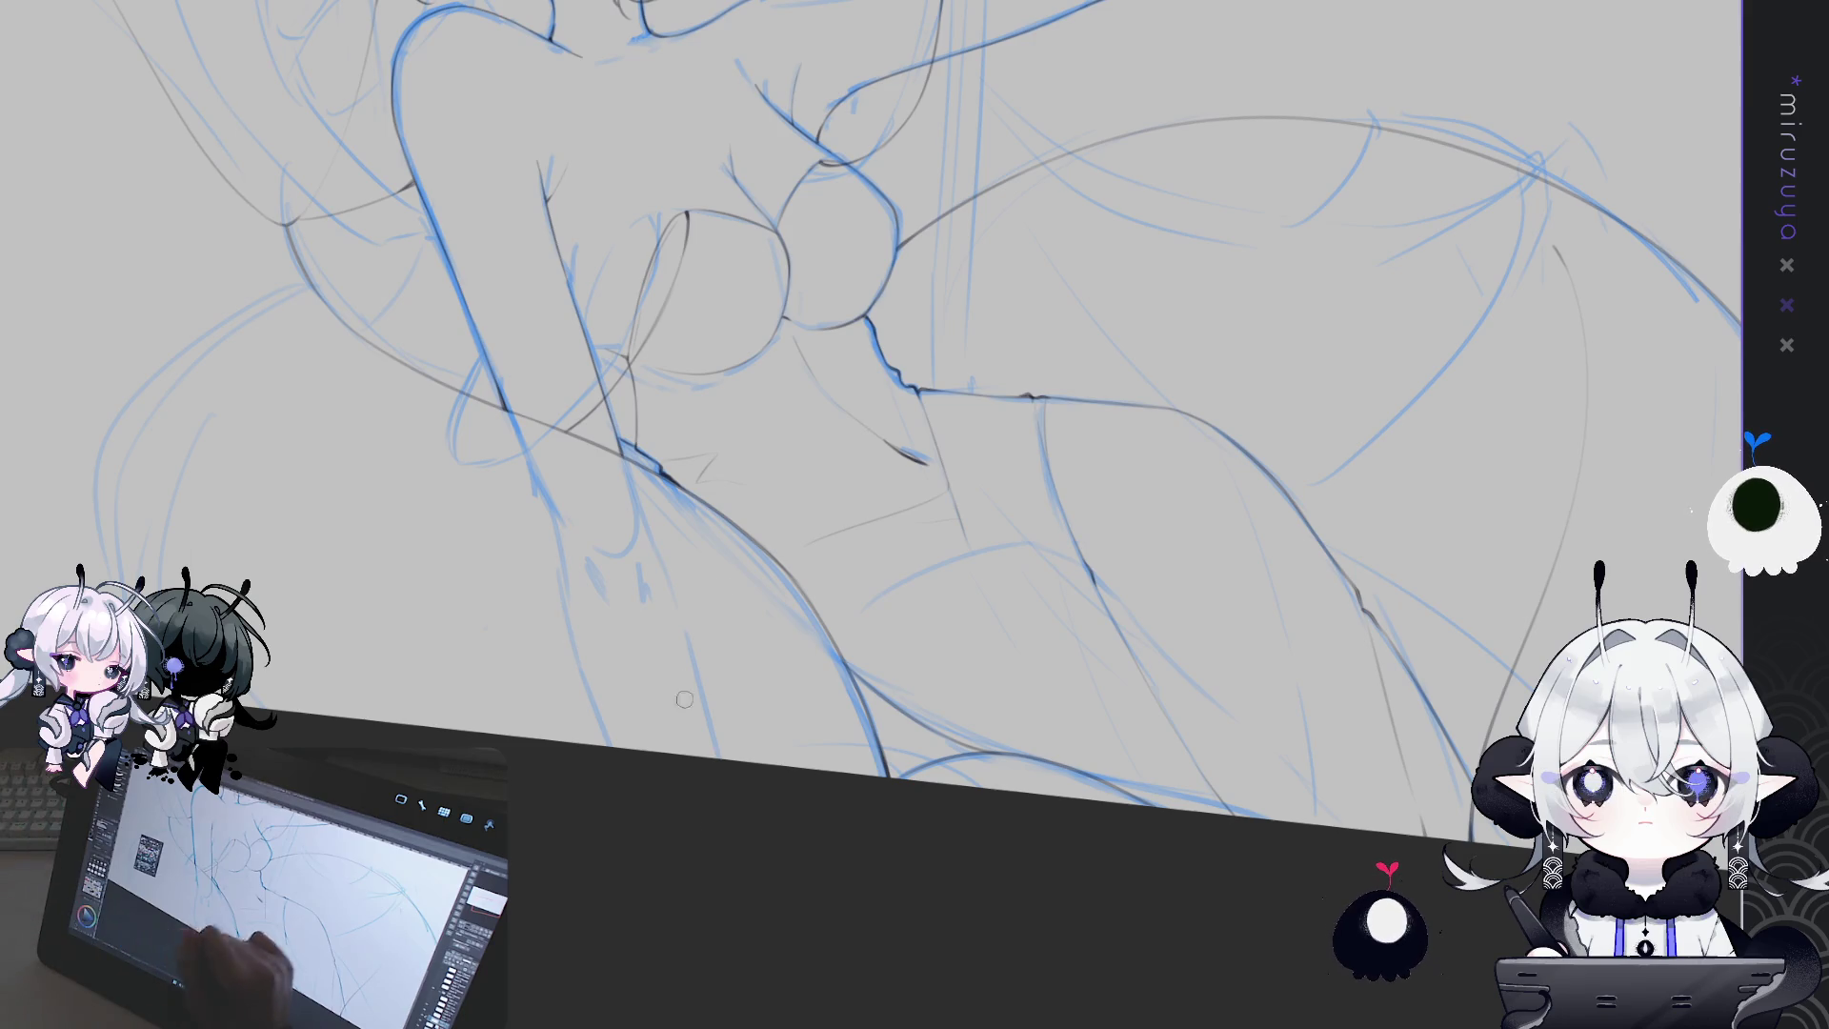
Frame the head and torso and ink over the face, shoulders and raised arm
{"action": "mouse_move", "coordinate": [565, 241]}
{"action": "left_mouse_down"}
{"action": "mouse_move", "coordinate": [900, 448]}
{"action": "mouse_move", "coordinate": [921, 657]}
{"action": "left_mouse_up"}
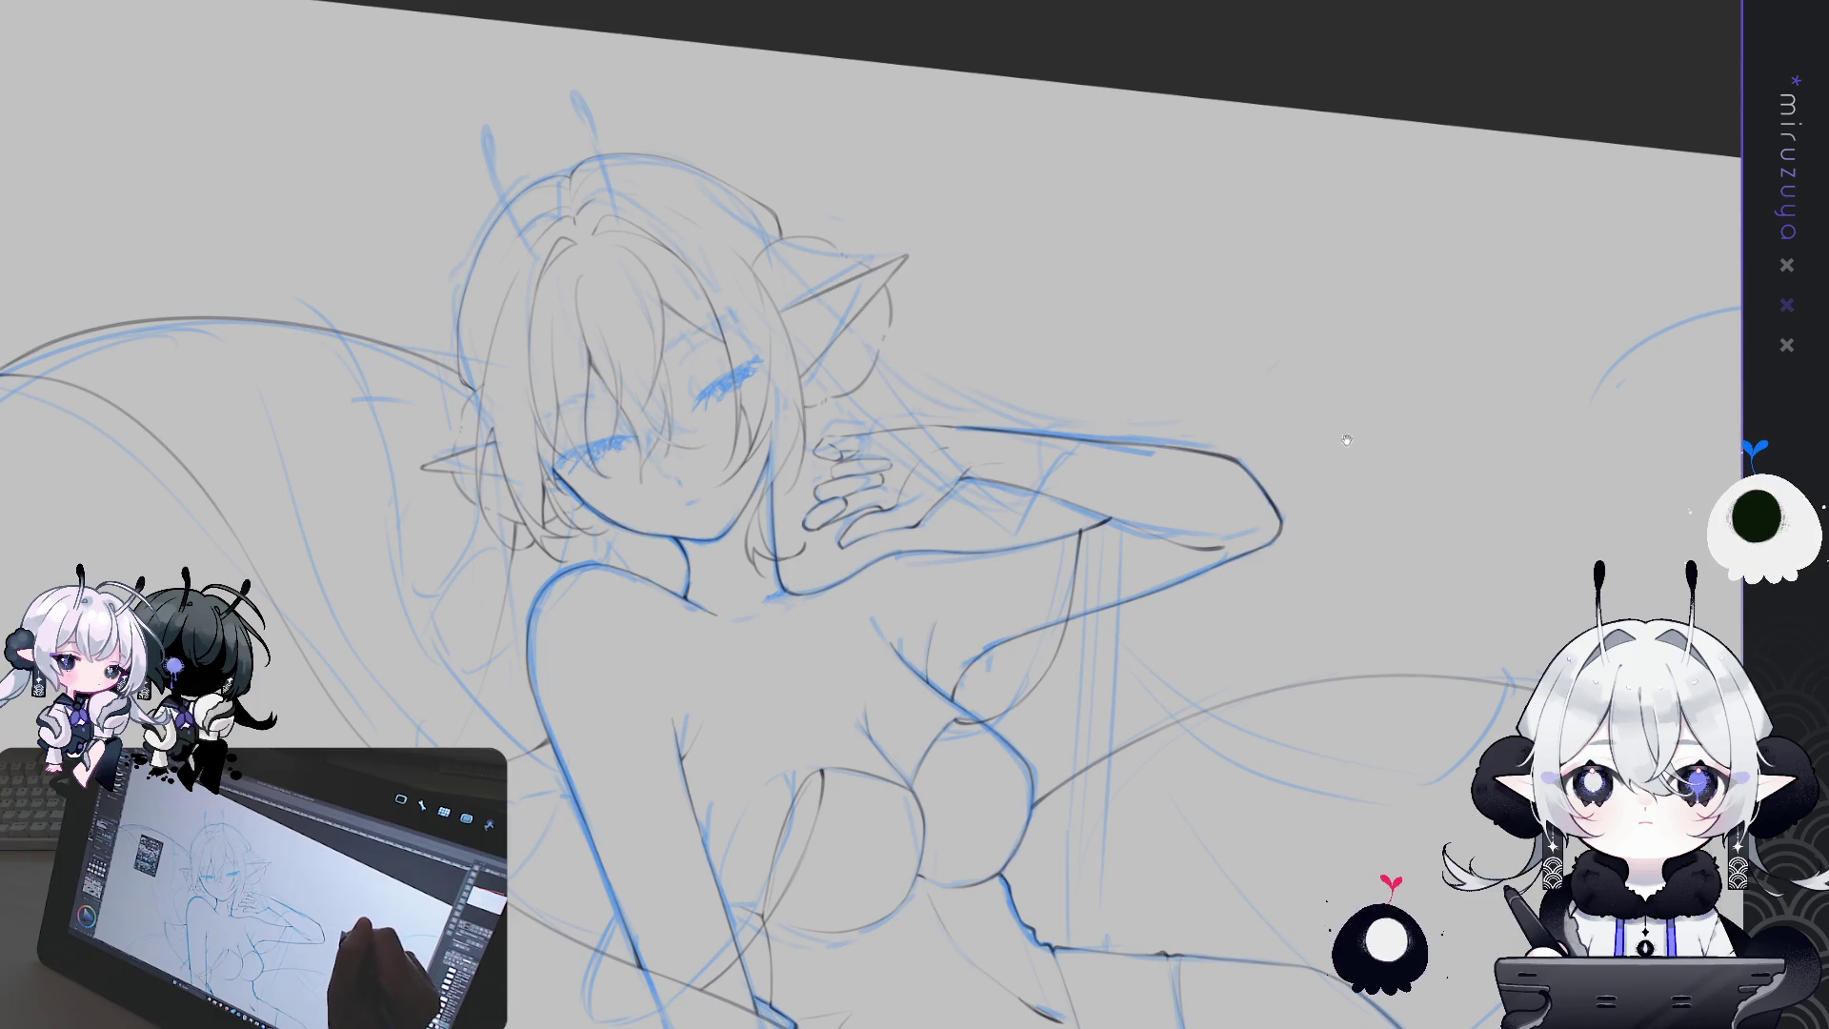
{"action": "left_click_drag", "start_coordinate": [1330, 471], "coordinate": [1352, 572]}
{"action": "scroll", "coordinate": [1371, 667], "scroll_direction": "up", "scroll_amount": 2}
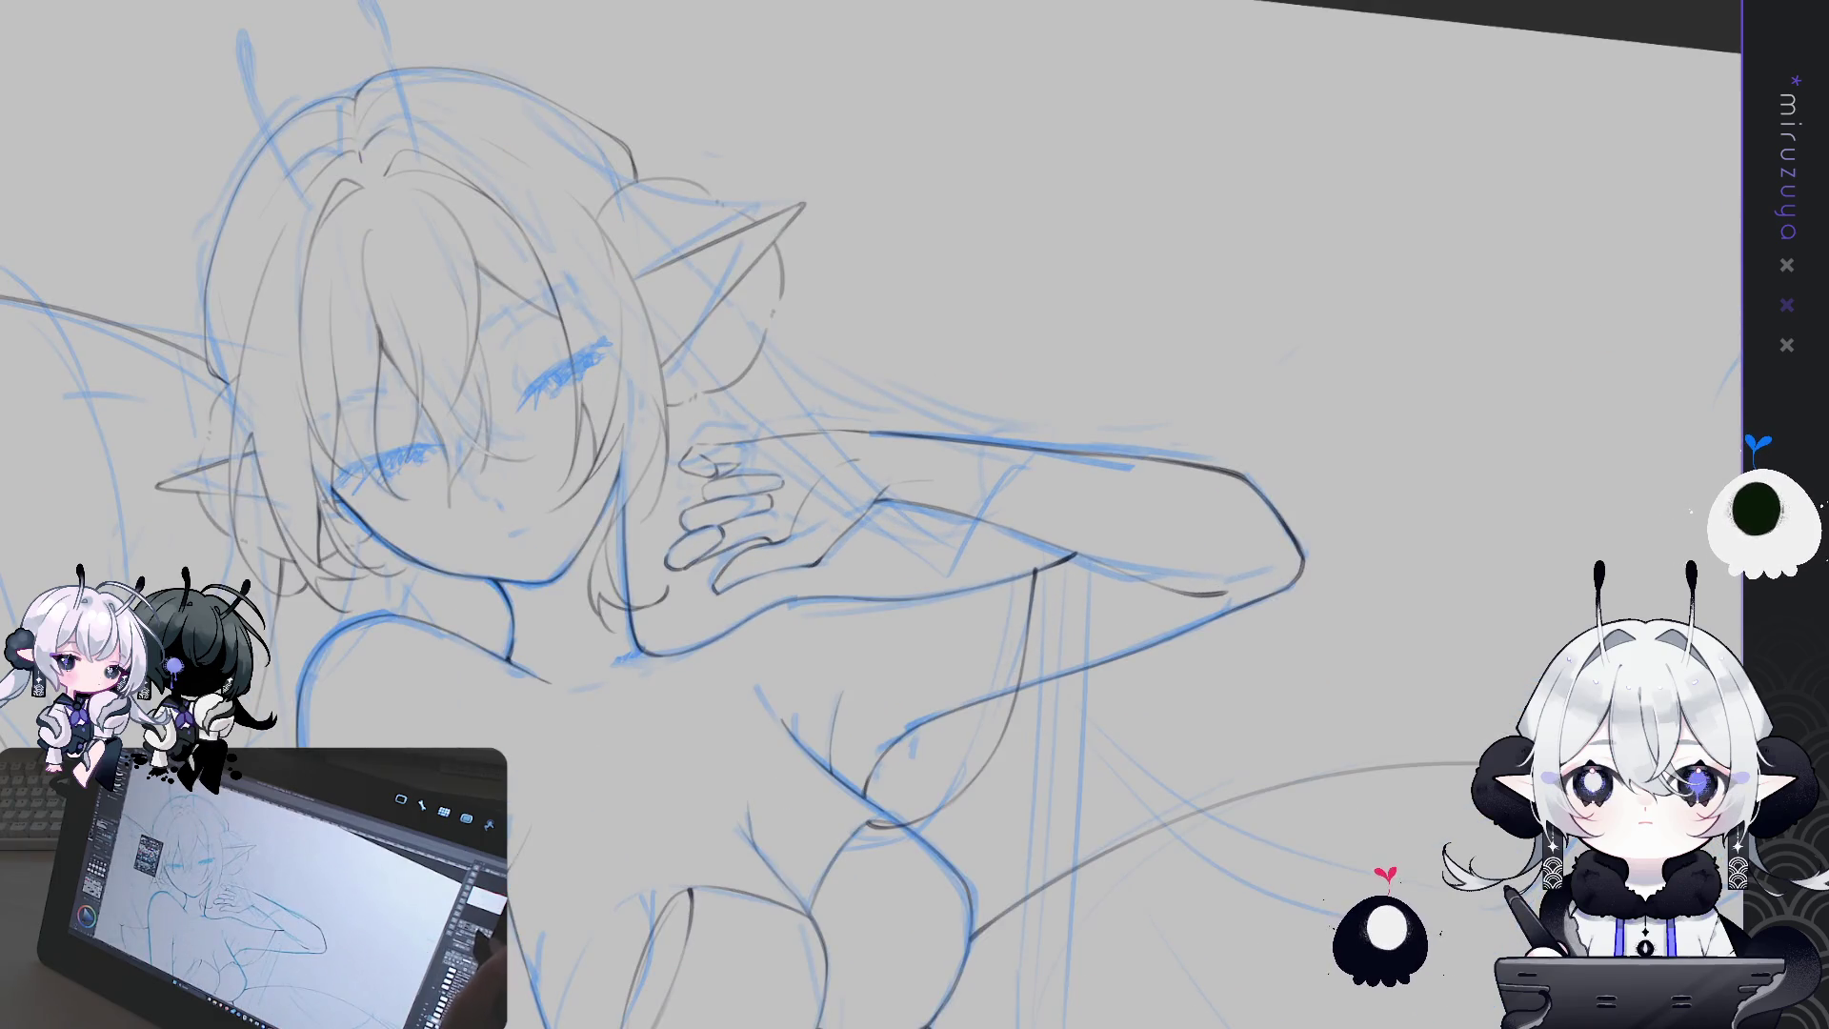
{"action": "left_click_drag", "start_coordinate": [1383, 702], "coordinate": [1509, 673]}
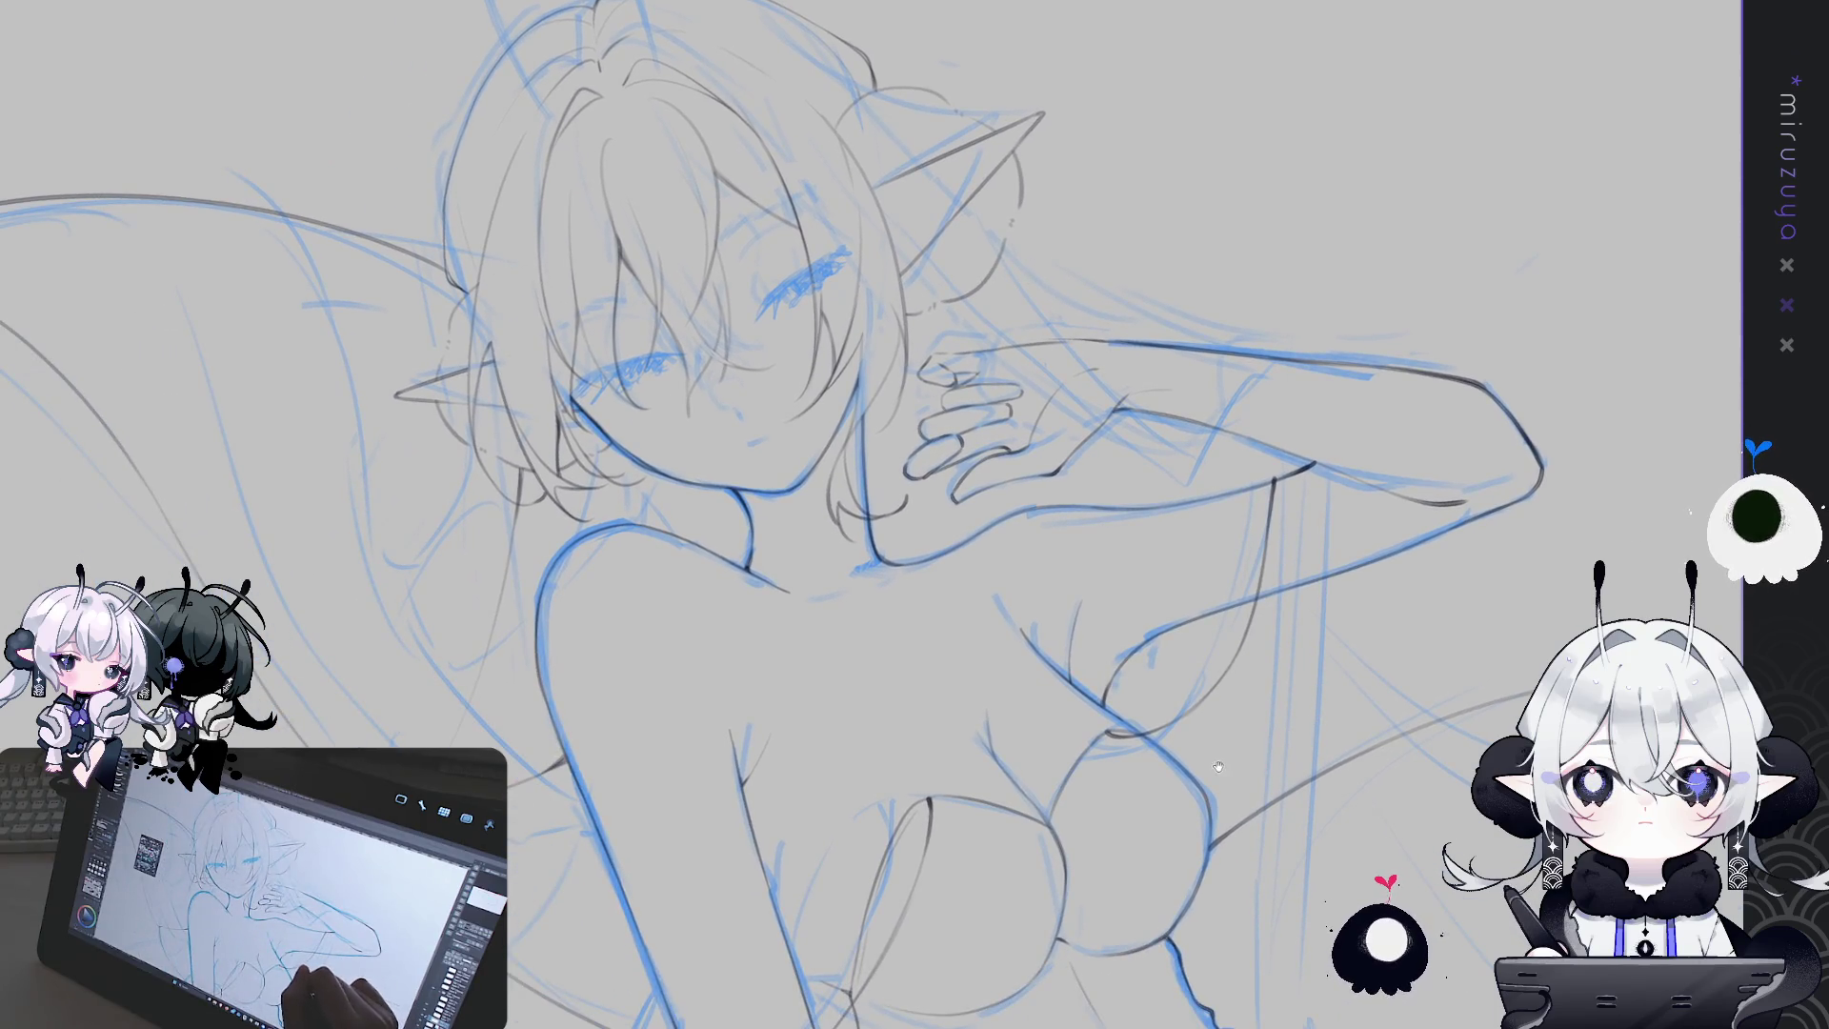
{"action": "left_click_drag", "start_coordinate": [1111, 824], "coordinate": [1205, 807]}
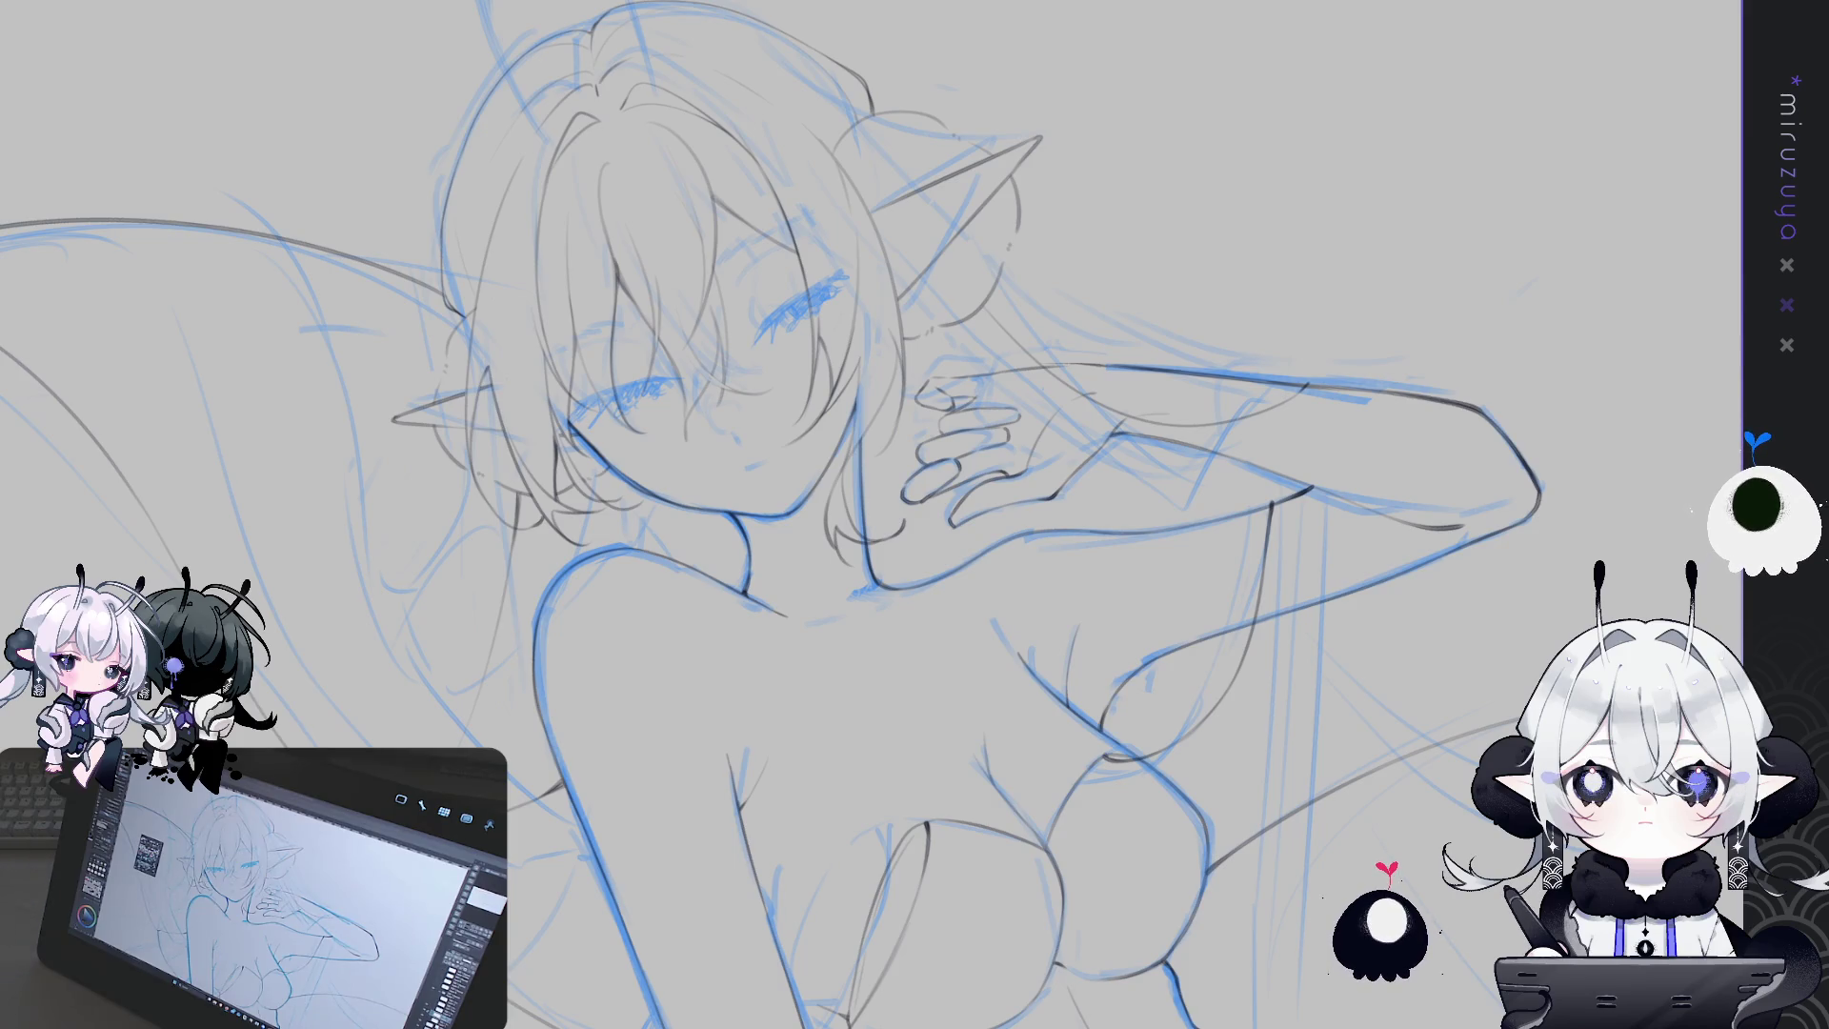
Undo the last arm stroke and shift the view slightly
{"action": "key", "text": "ctrl+z"}
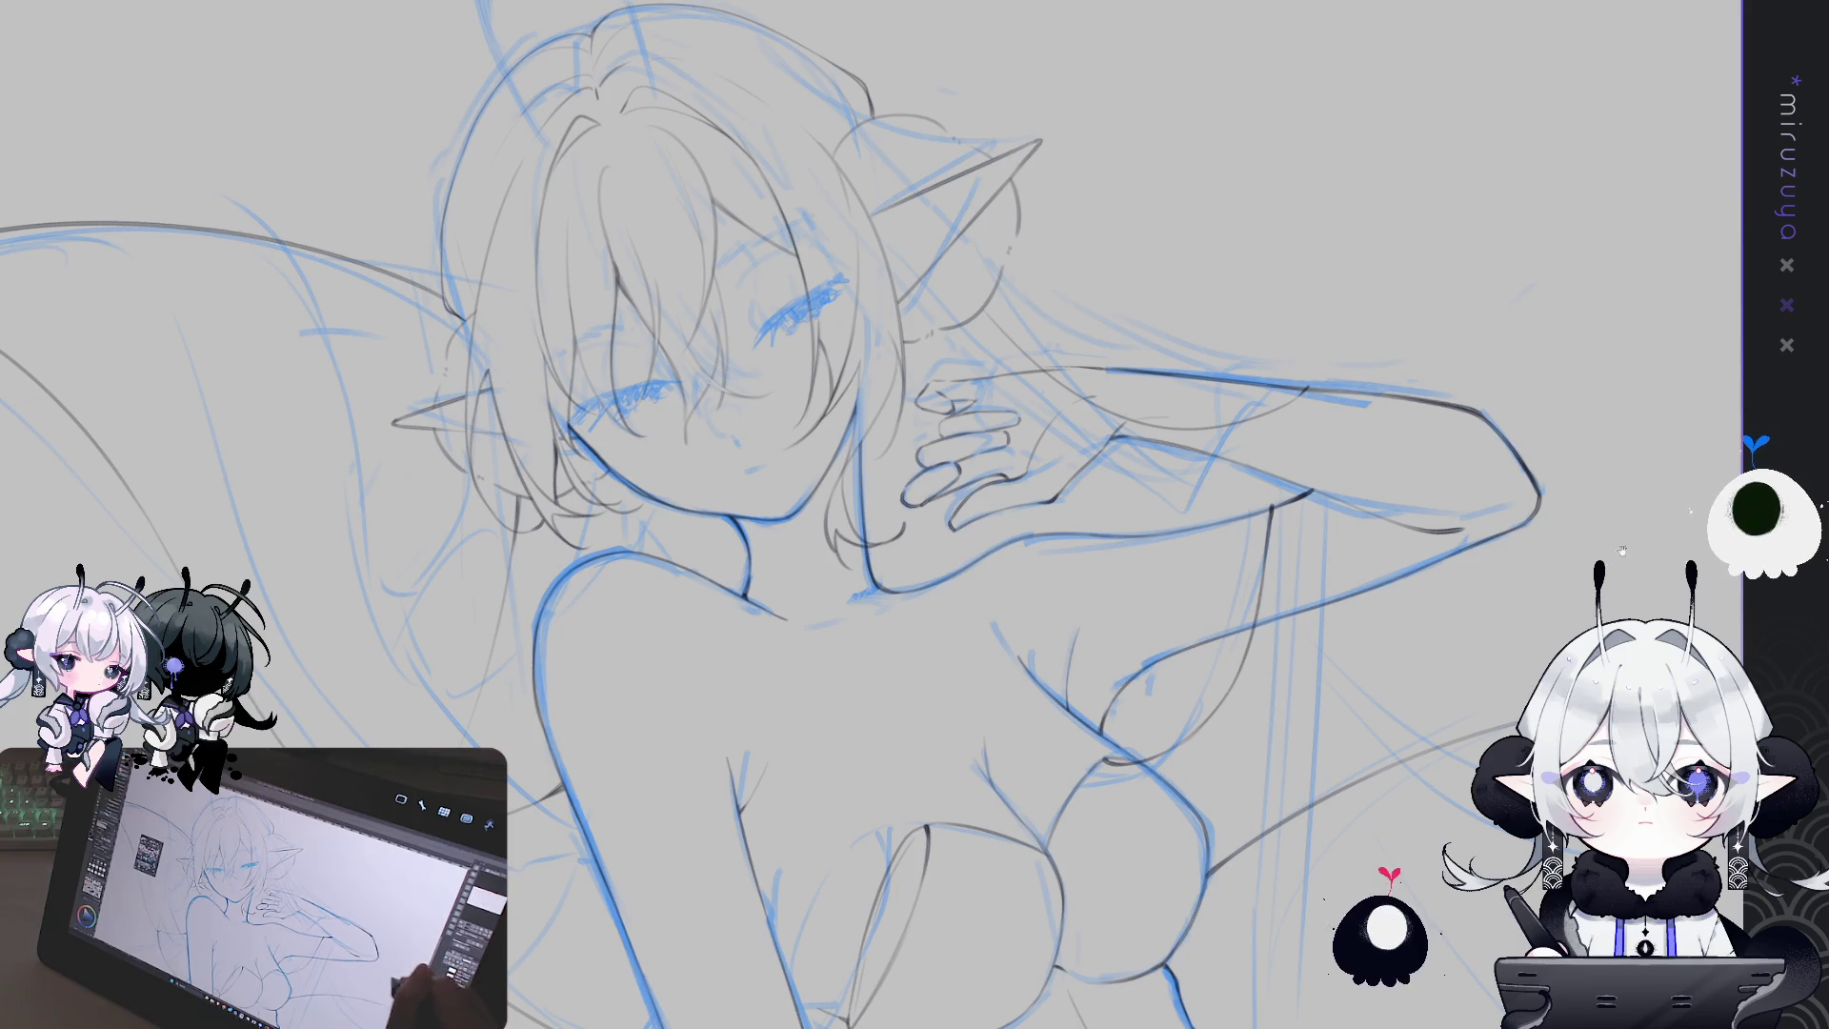
{"action": "left_click_drag", "start_coordinate": [914, 515], "coordinate": [841, 494]}
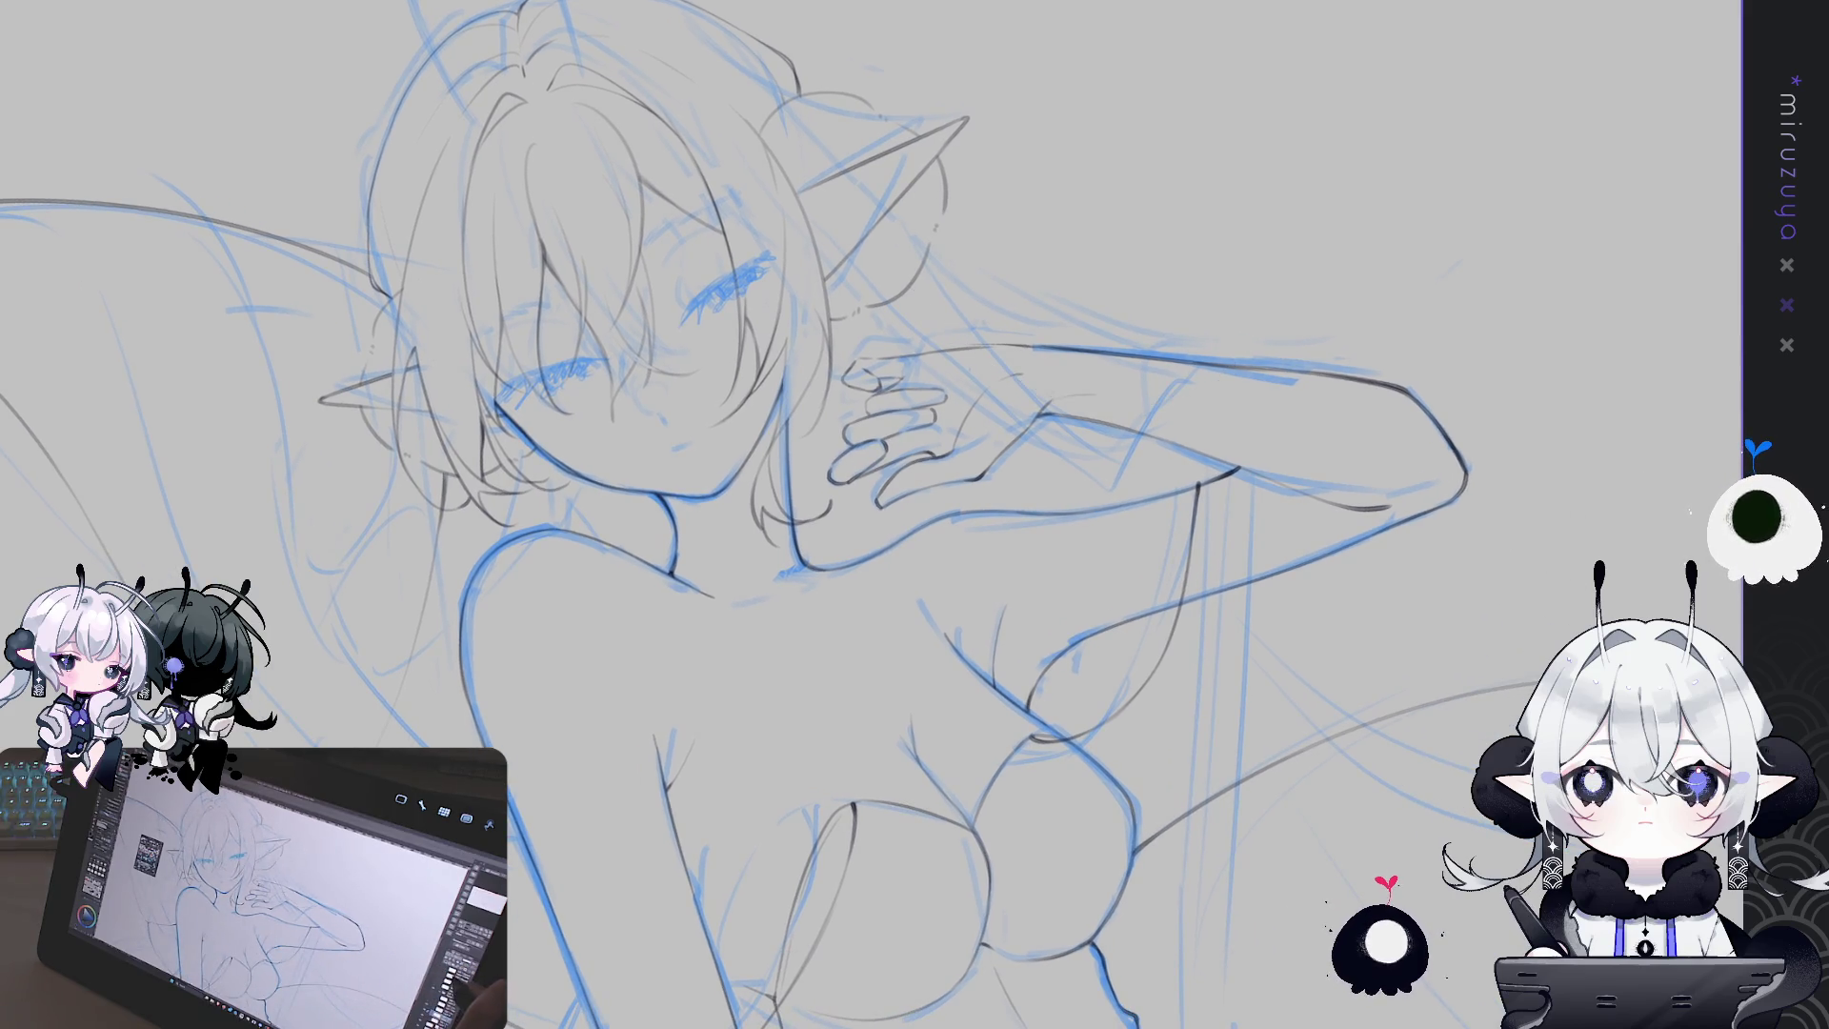
Fit the whole page in view with rotation reset, briefly zooming on the face and chest
{"action": "key", "text": "ctrl+0"}
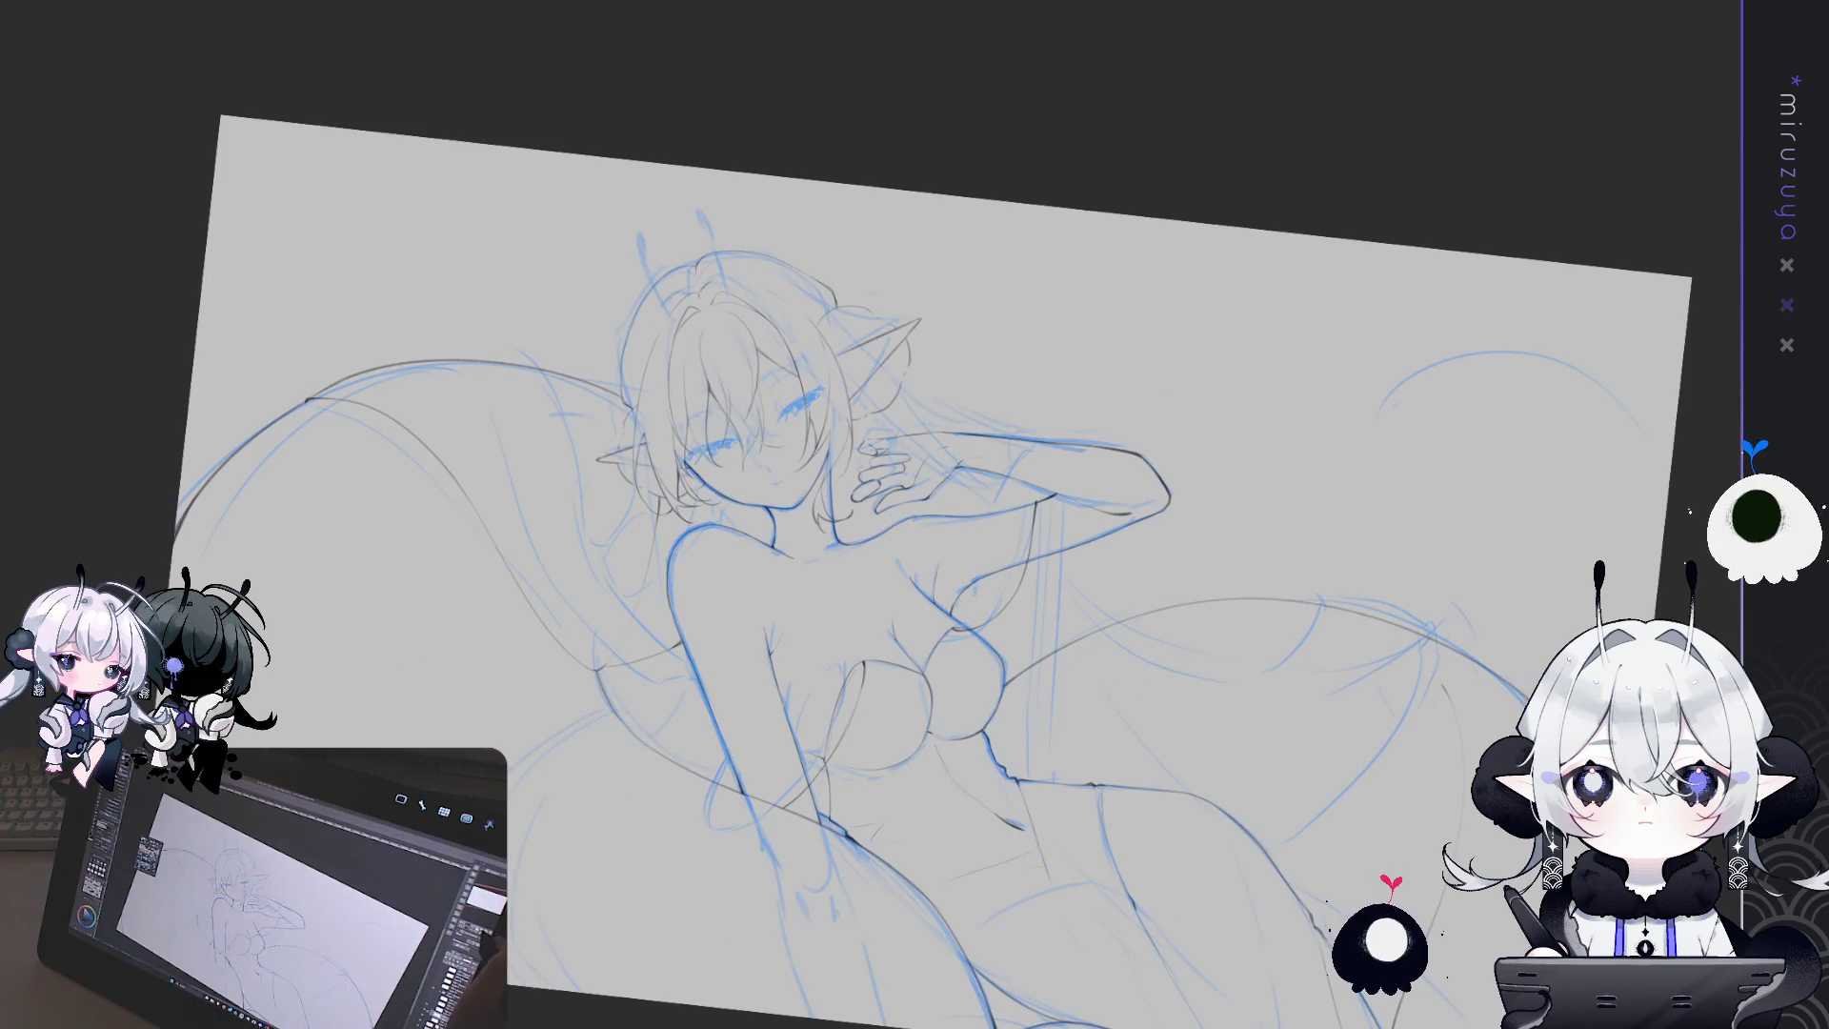
{"action": "key", "text": "ctrl+0"}
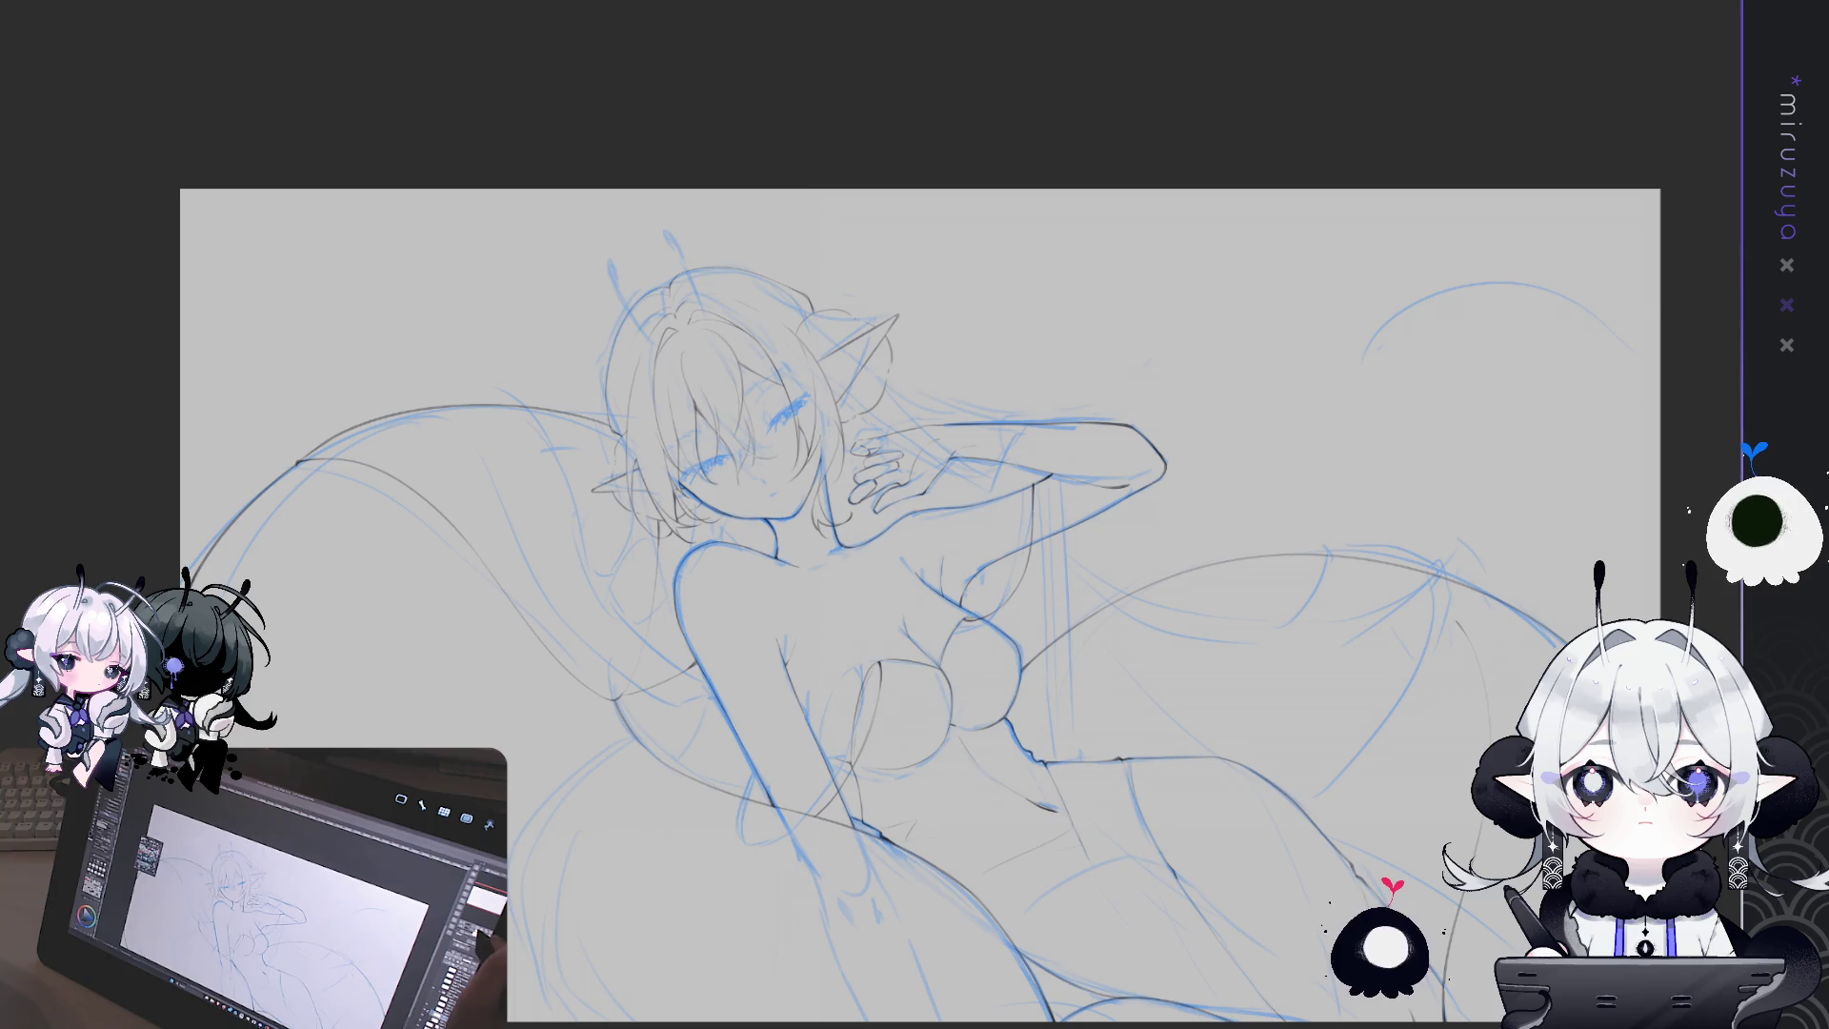
{"action": "key", "text": "ctrl+plus"}
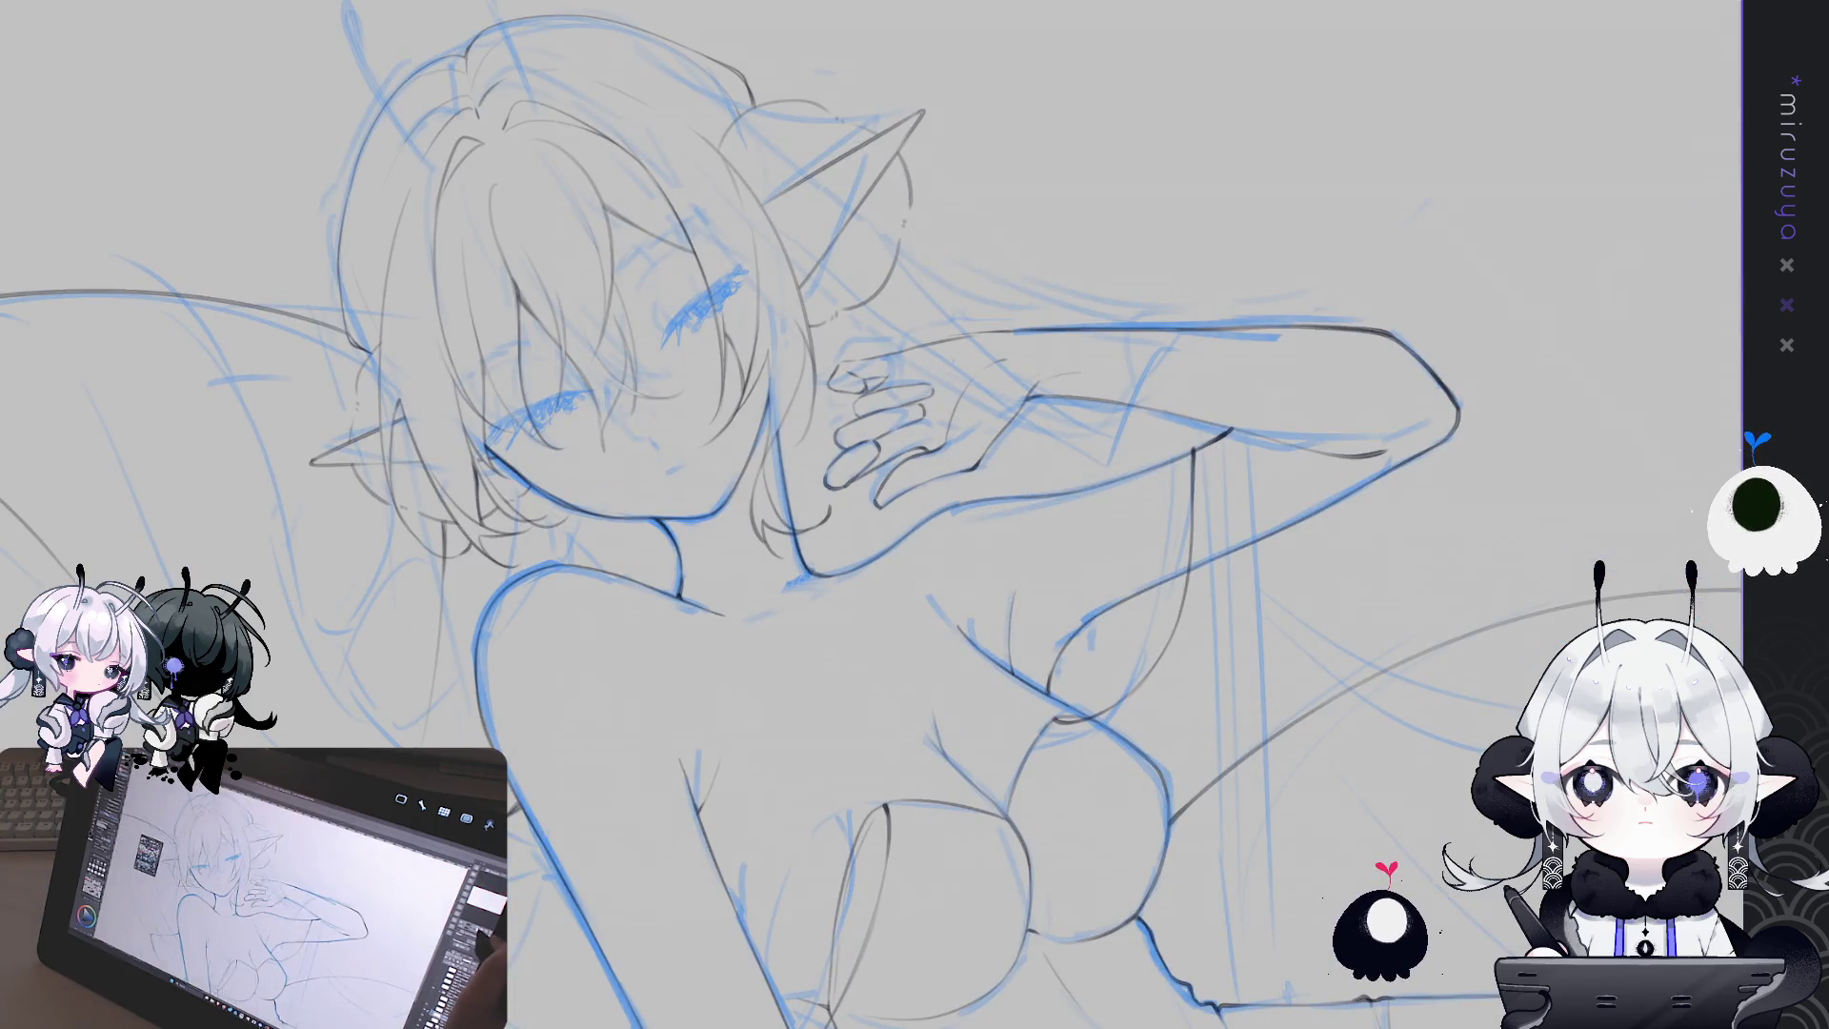
{"action": "key", "text": "ctrl+minus"}
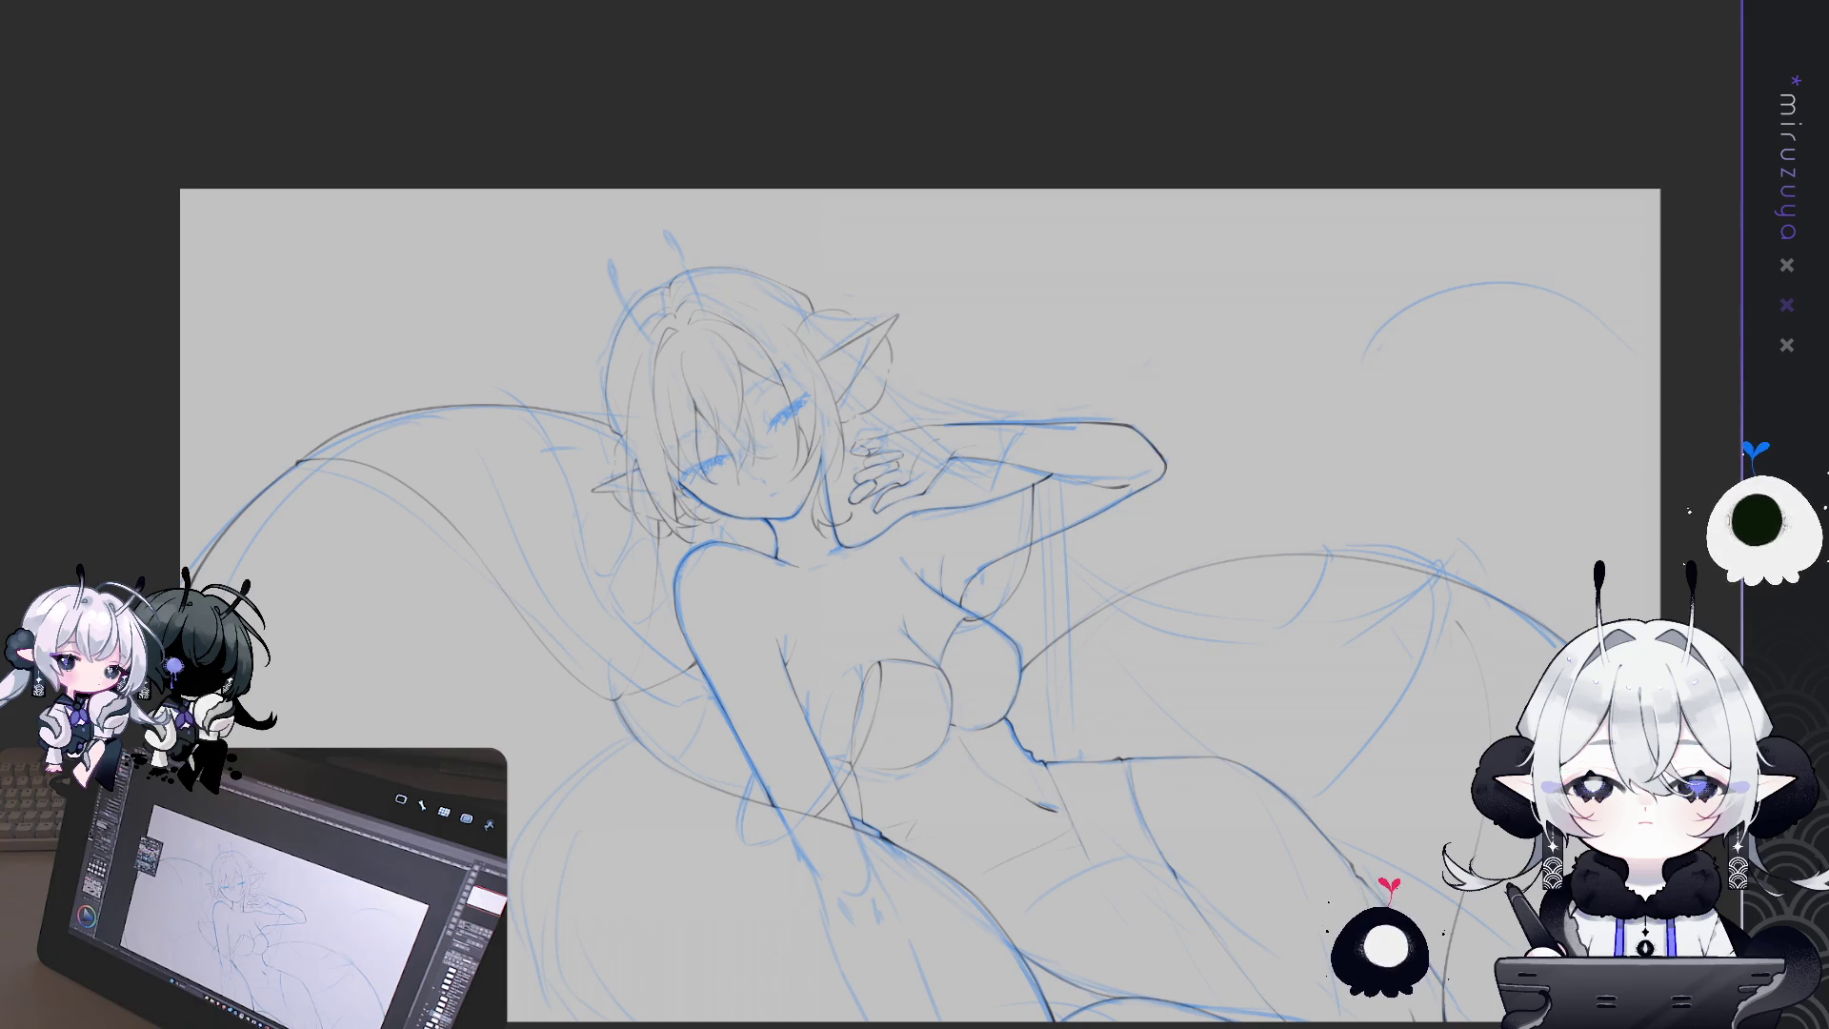
{"action": "mouse_move", "coordinate": [914, 571]}
{"action": "left_mouse_down"}
{"action": "mouse_move", "coordinate": [930, 536]}
{"action": "mouse_move", "coordinate": [883, 656]}
{"action": "left_mouse_up"}
Zoom and rotate onto the head, add a small mark near the ear tip, and reframe the head upright
{"action": "scroll", "coordinate": [838, 561], "scroll_direction": "up", "scroll_amount": 2}
{"action": "scroll", "coordinate": [838, 562], "scroll_direction": "up", "scroll_amount": 3}
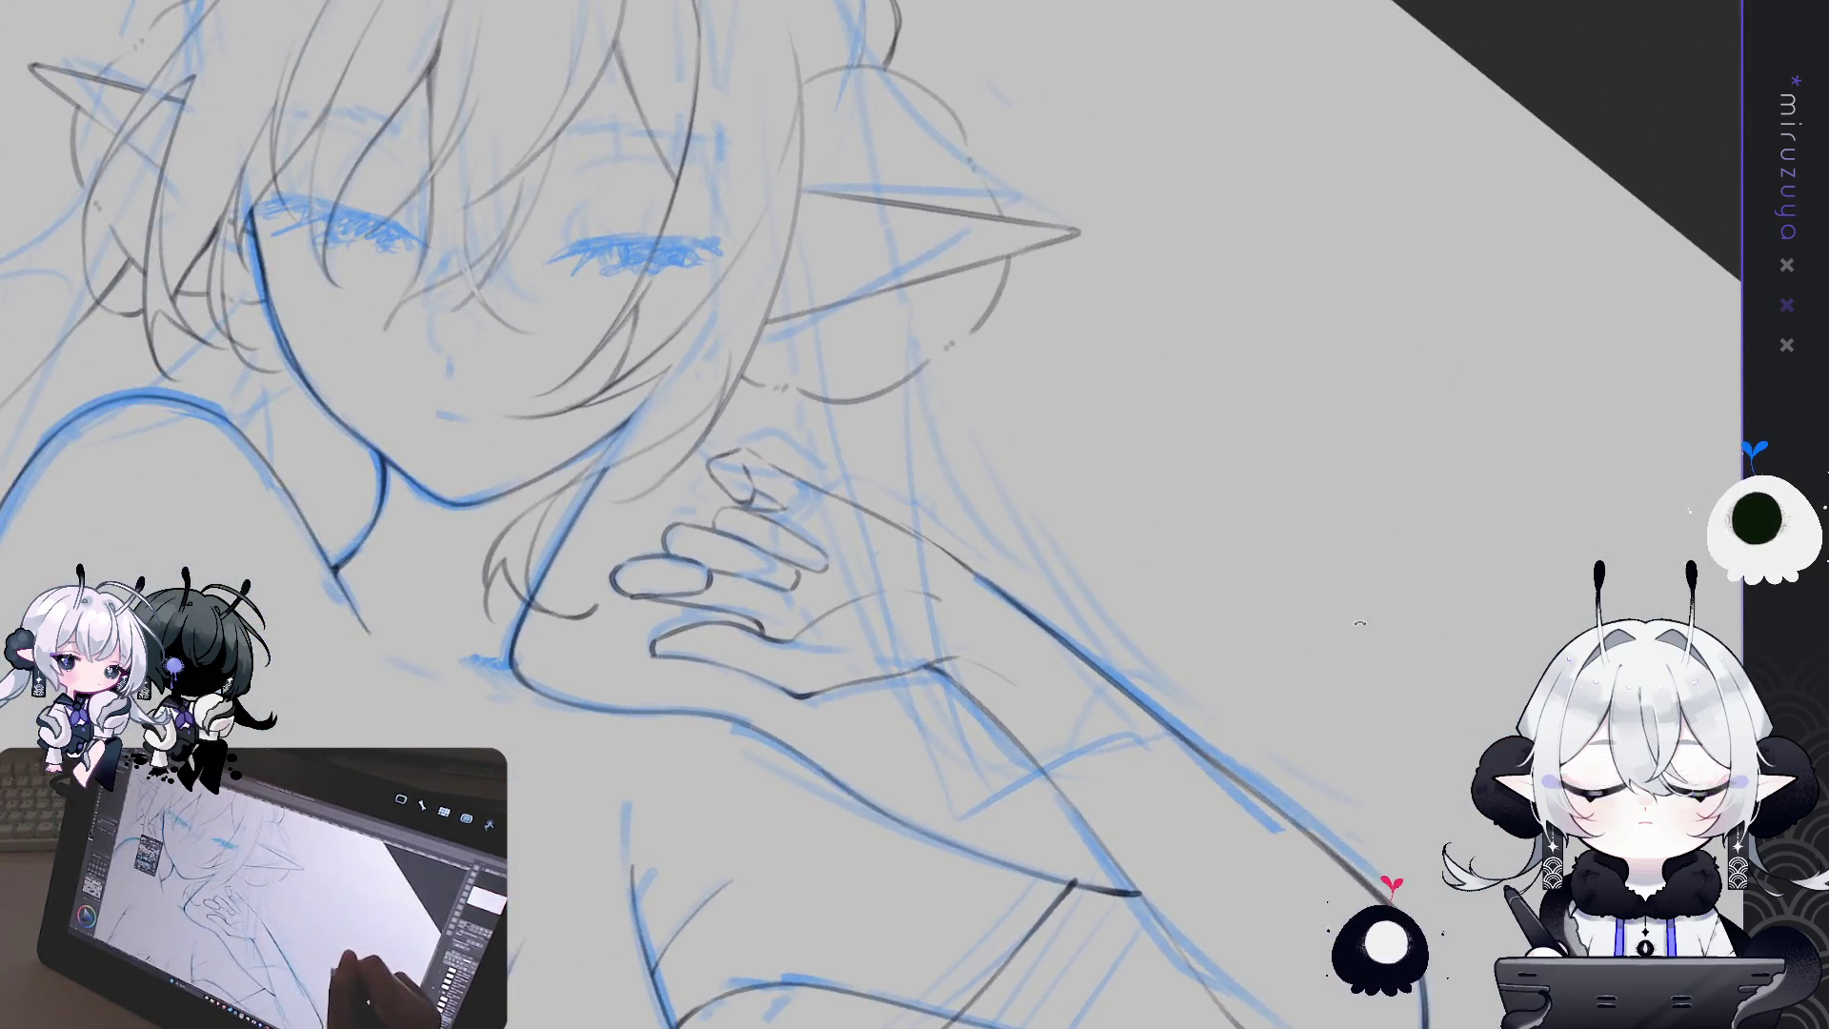
{"action": "left_click_drag", "start_coordinate": [838, 562], "coordinate": [886, 317]}
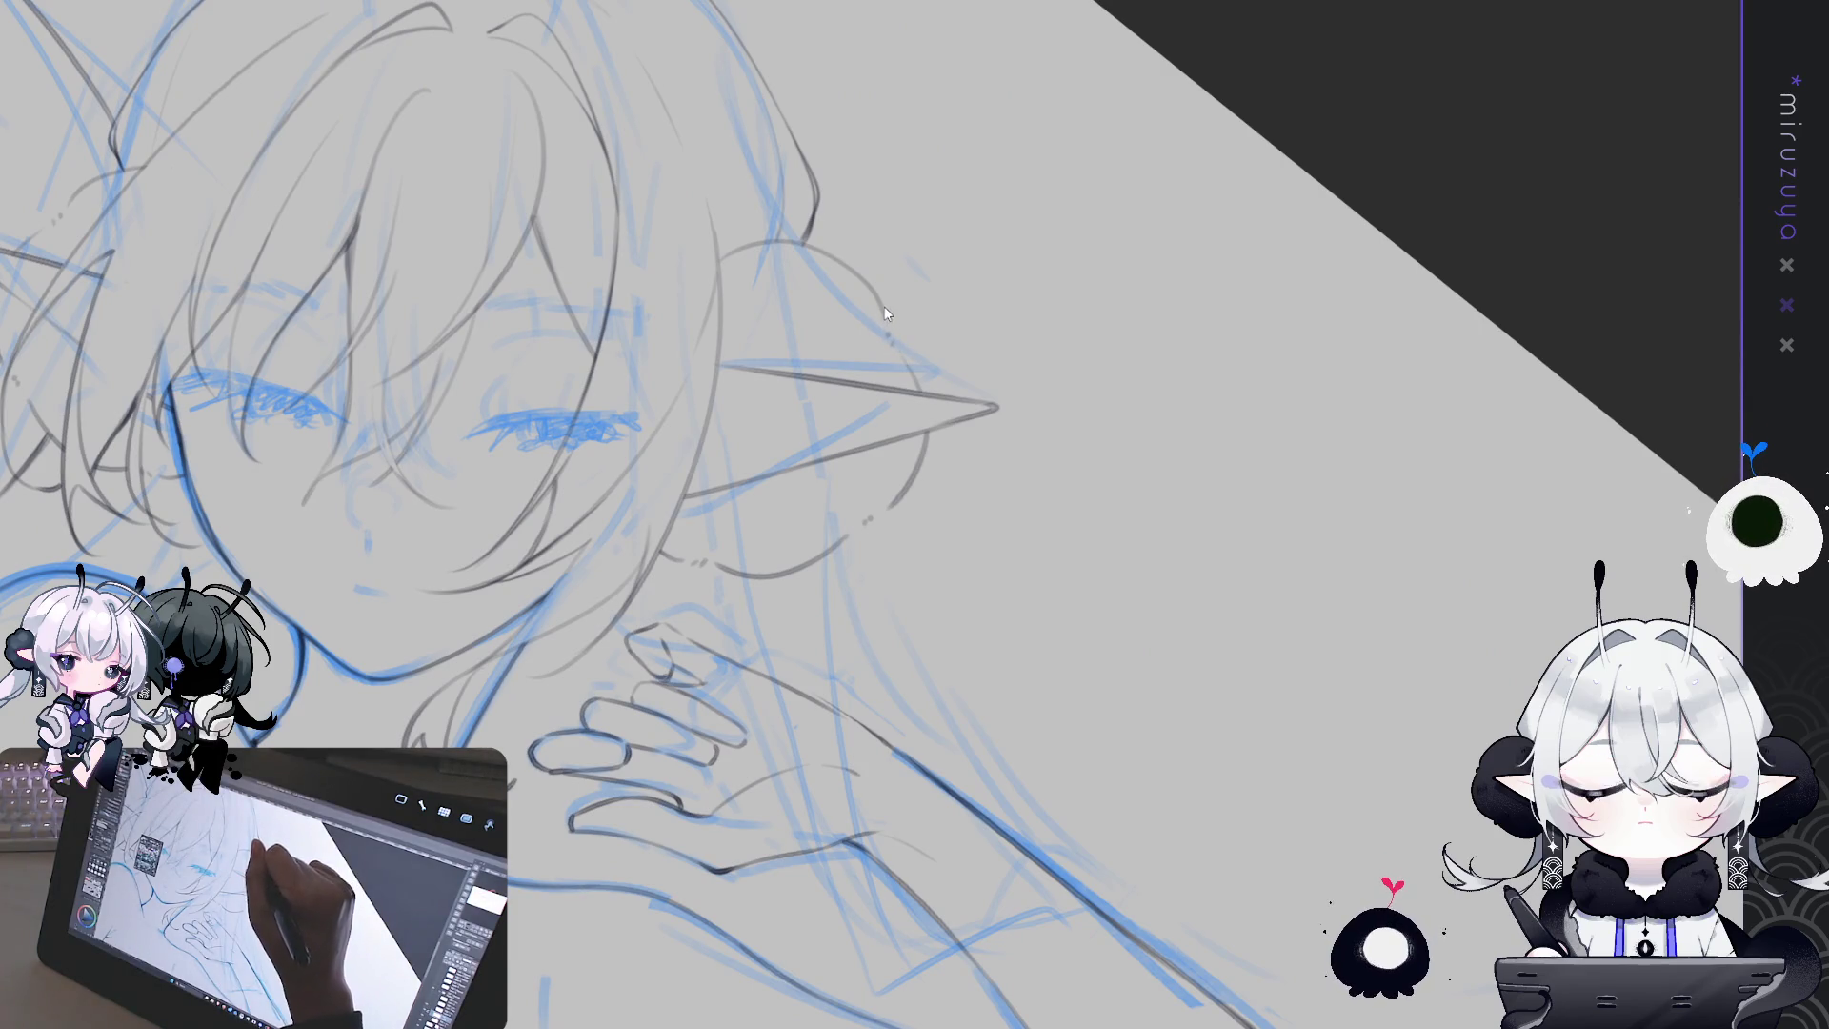
{"action": "mouse_move", "coordinate": [886, 333]}
{"action": "left_mouse_down"}
{"action": "mouse_move", "coordinate": [900, 341]}
{"action": "mouse_move", "coordinate": [873, 499]}
{"action": "left_mouse_up"}
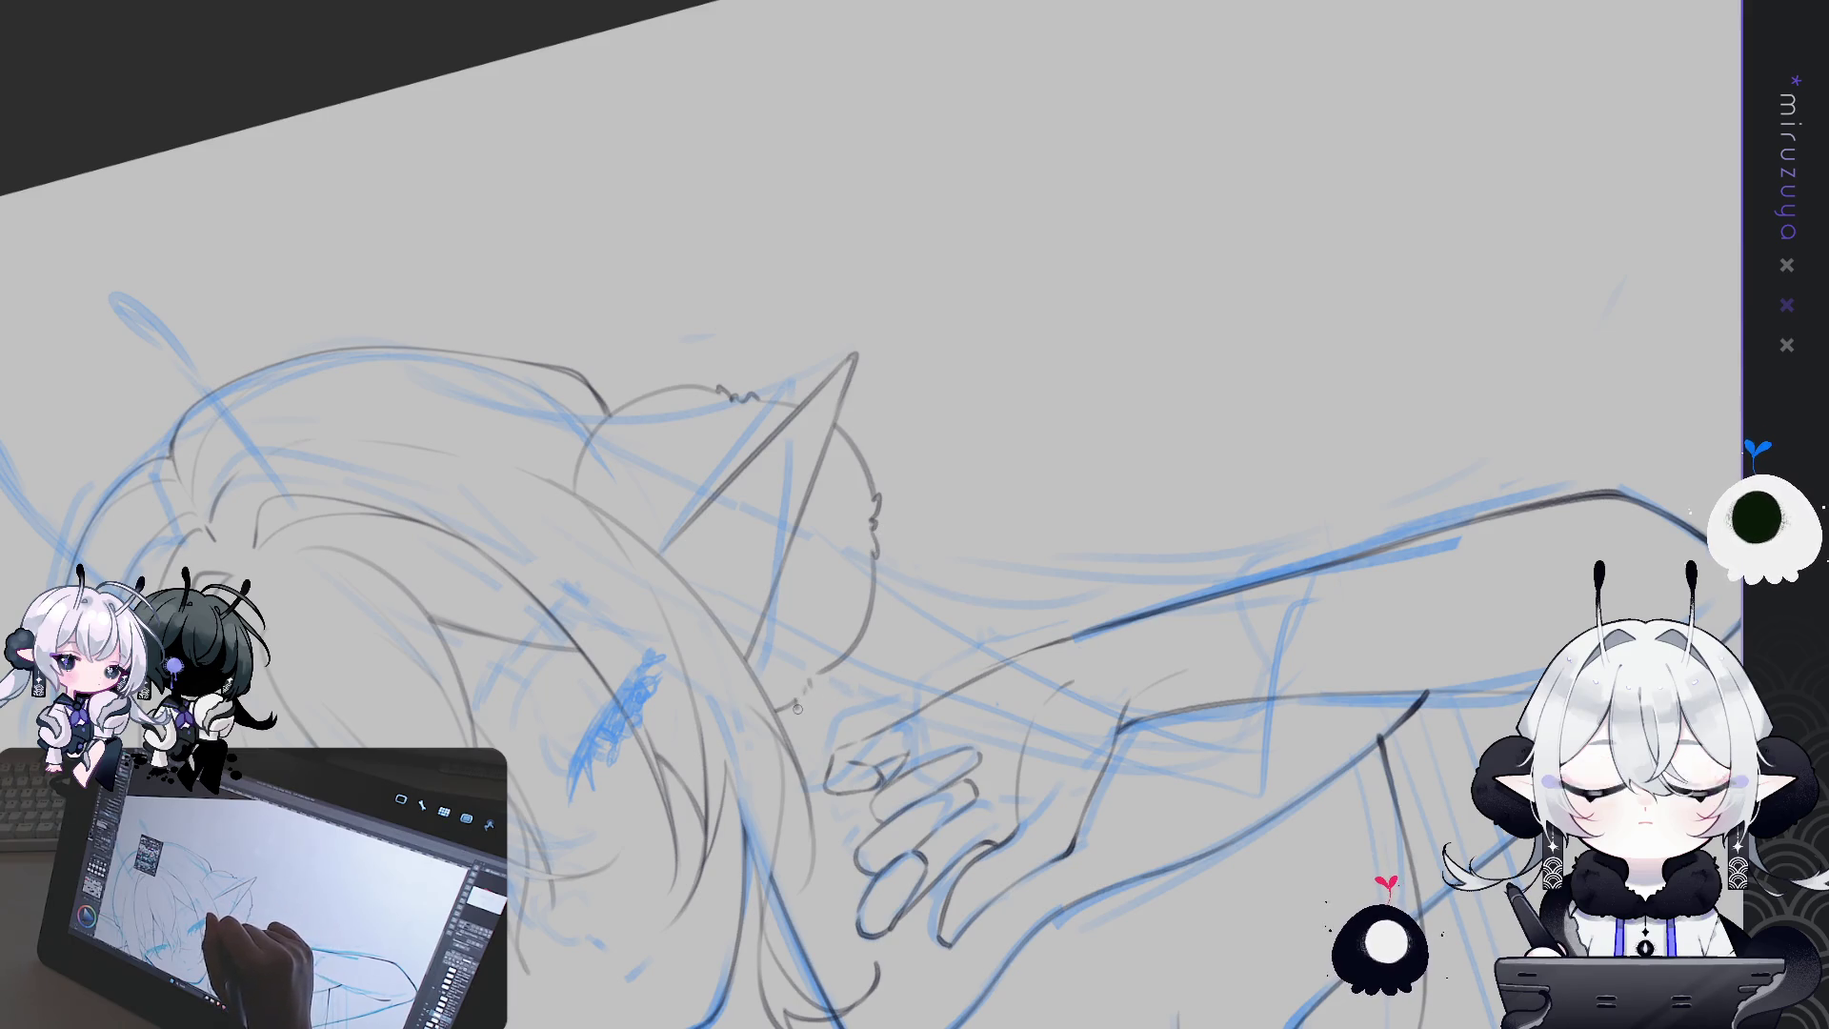
{"action": "left_click_drag", "start_coordinate": [819, 665], "coordinate": [891, 522]}
{"action": "left_click_drag", "start_coordinate": [238, 850], "coordinate": [548, 608]}
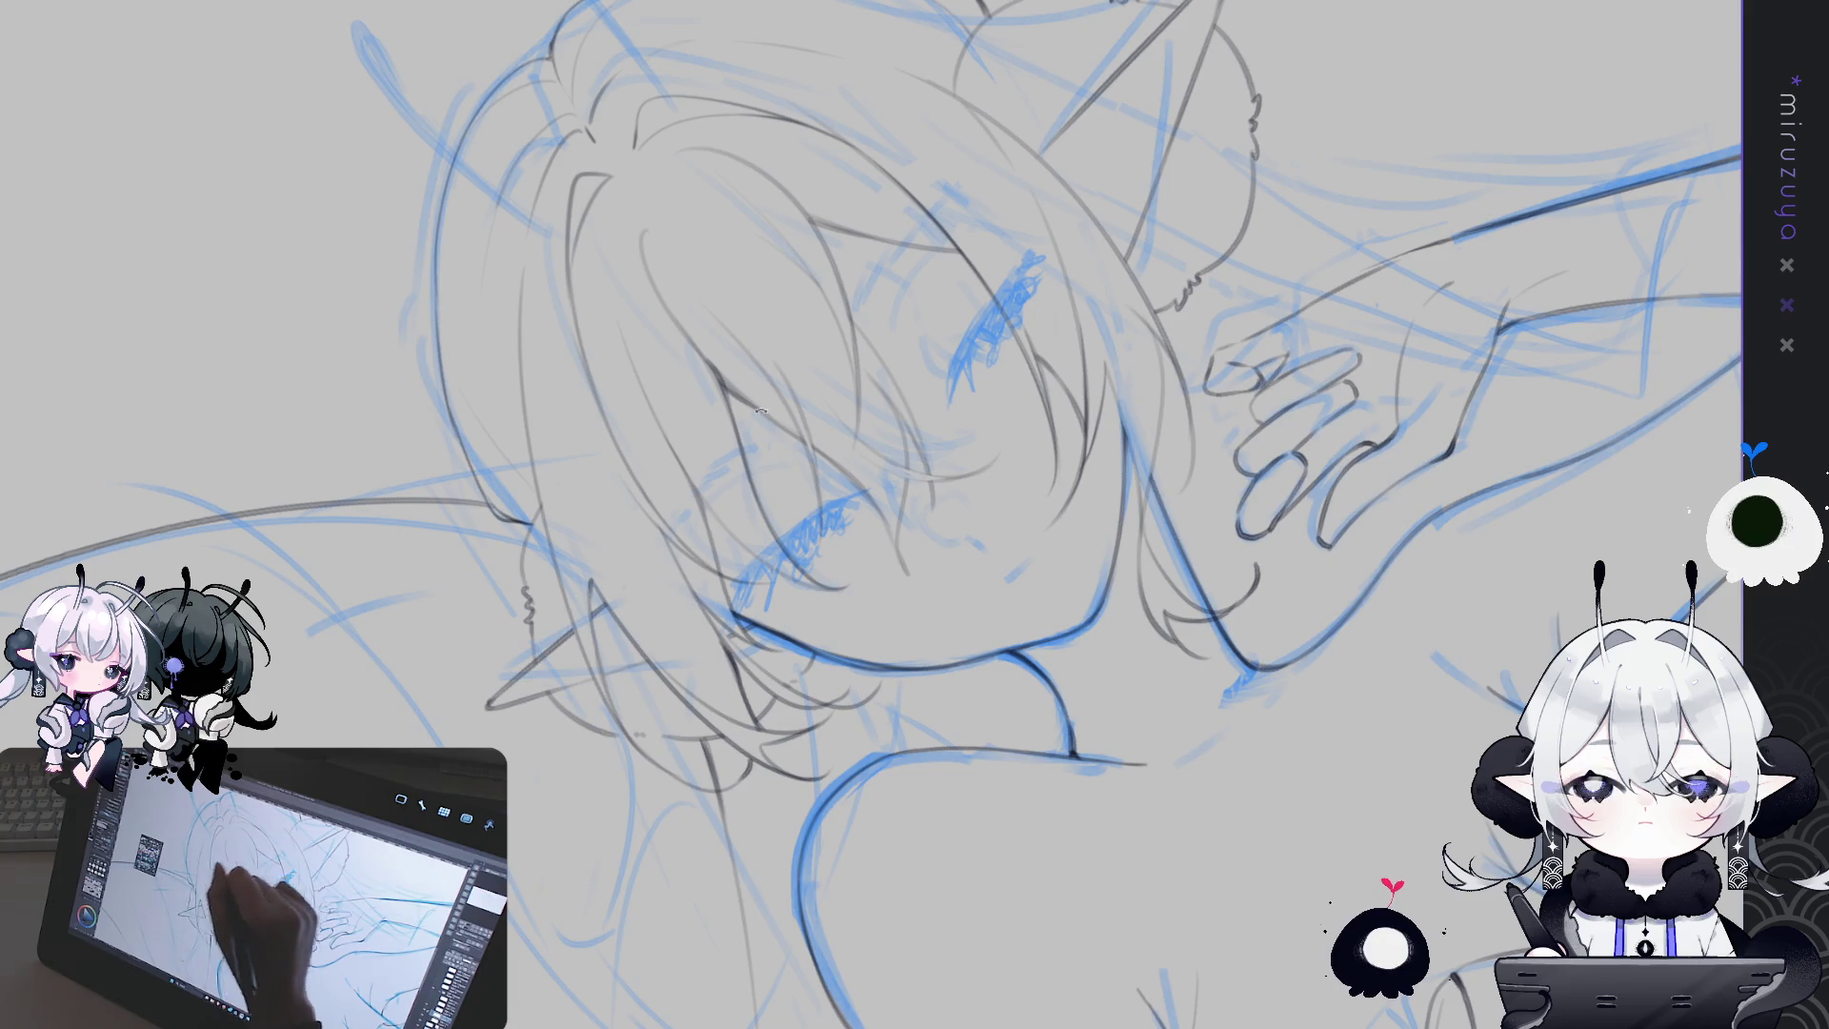
{"action": "left_click_drag", "start_coordinate": [531, 628], "coordinate": [538, 475]}
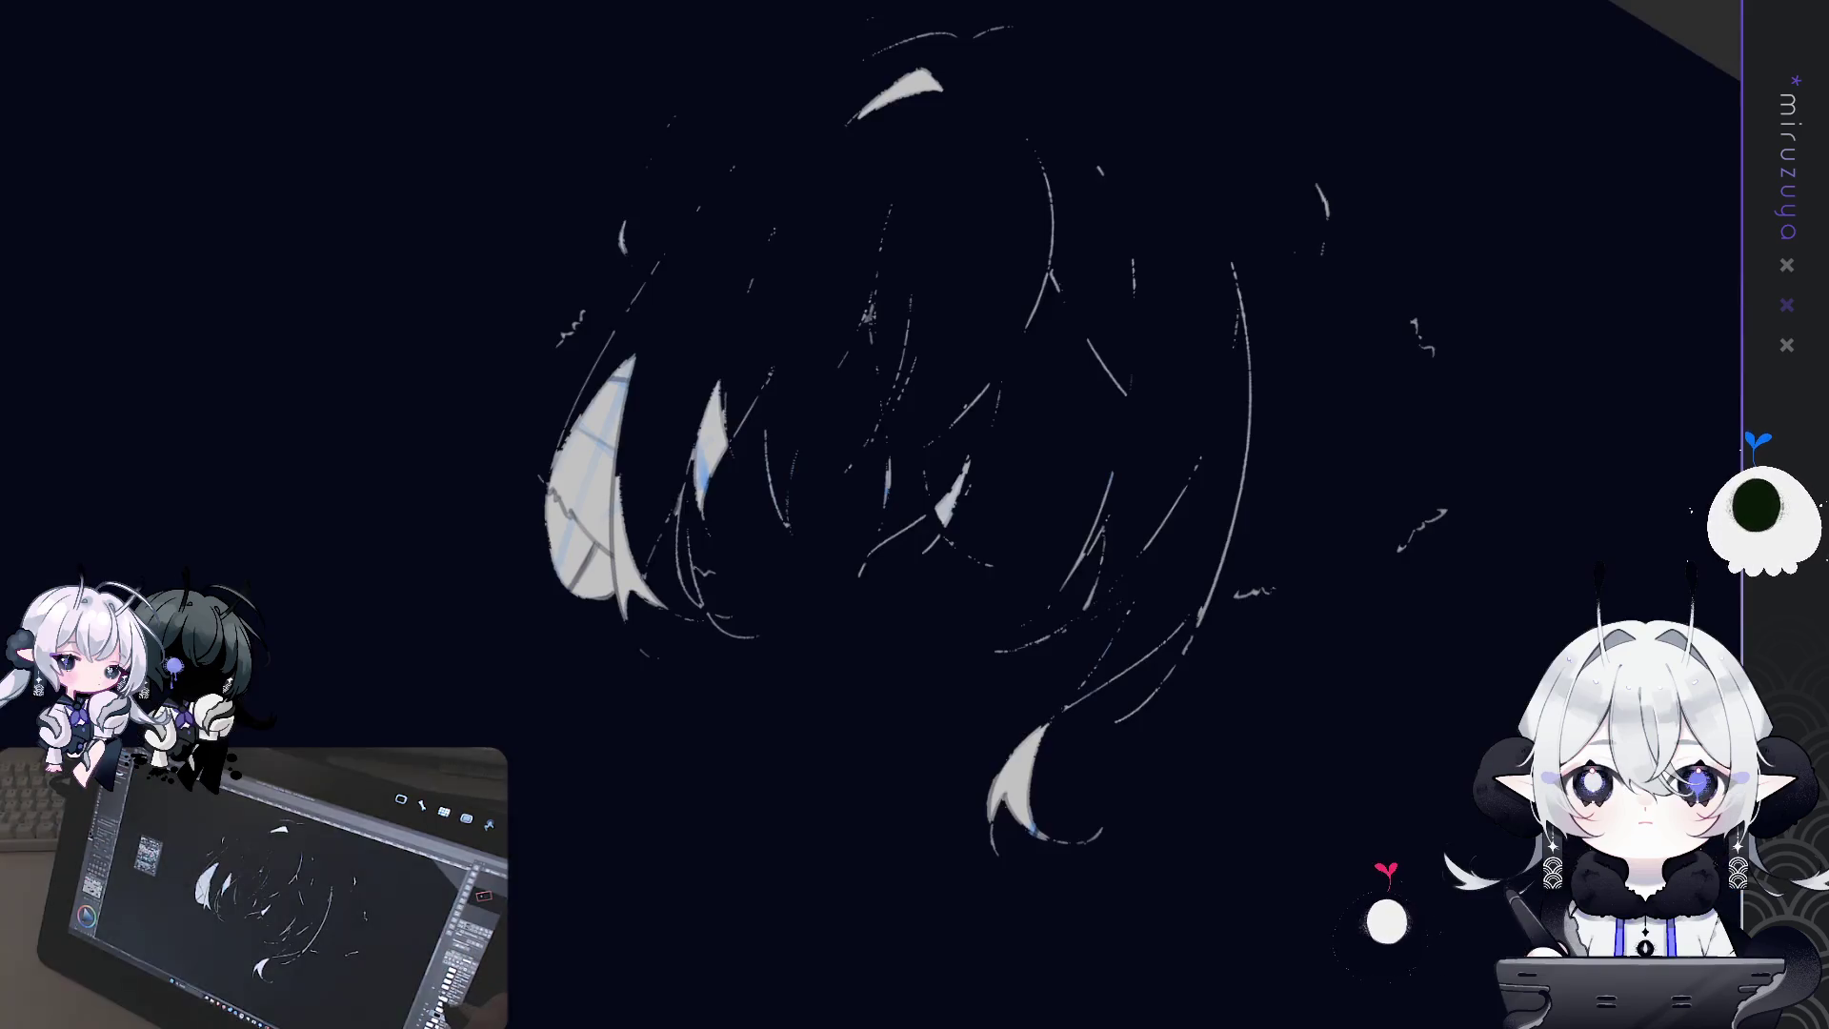
Paint a solid black horn crescent left of the face, keeping the hair strokes
{"action": "key", "text": "ctrl+z"}
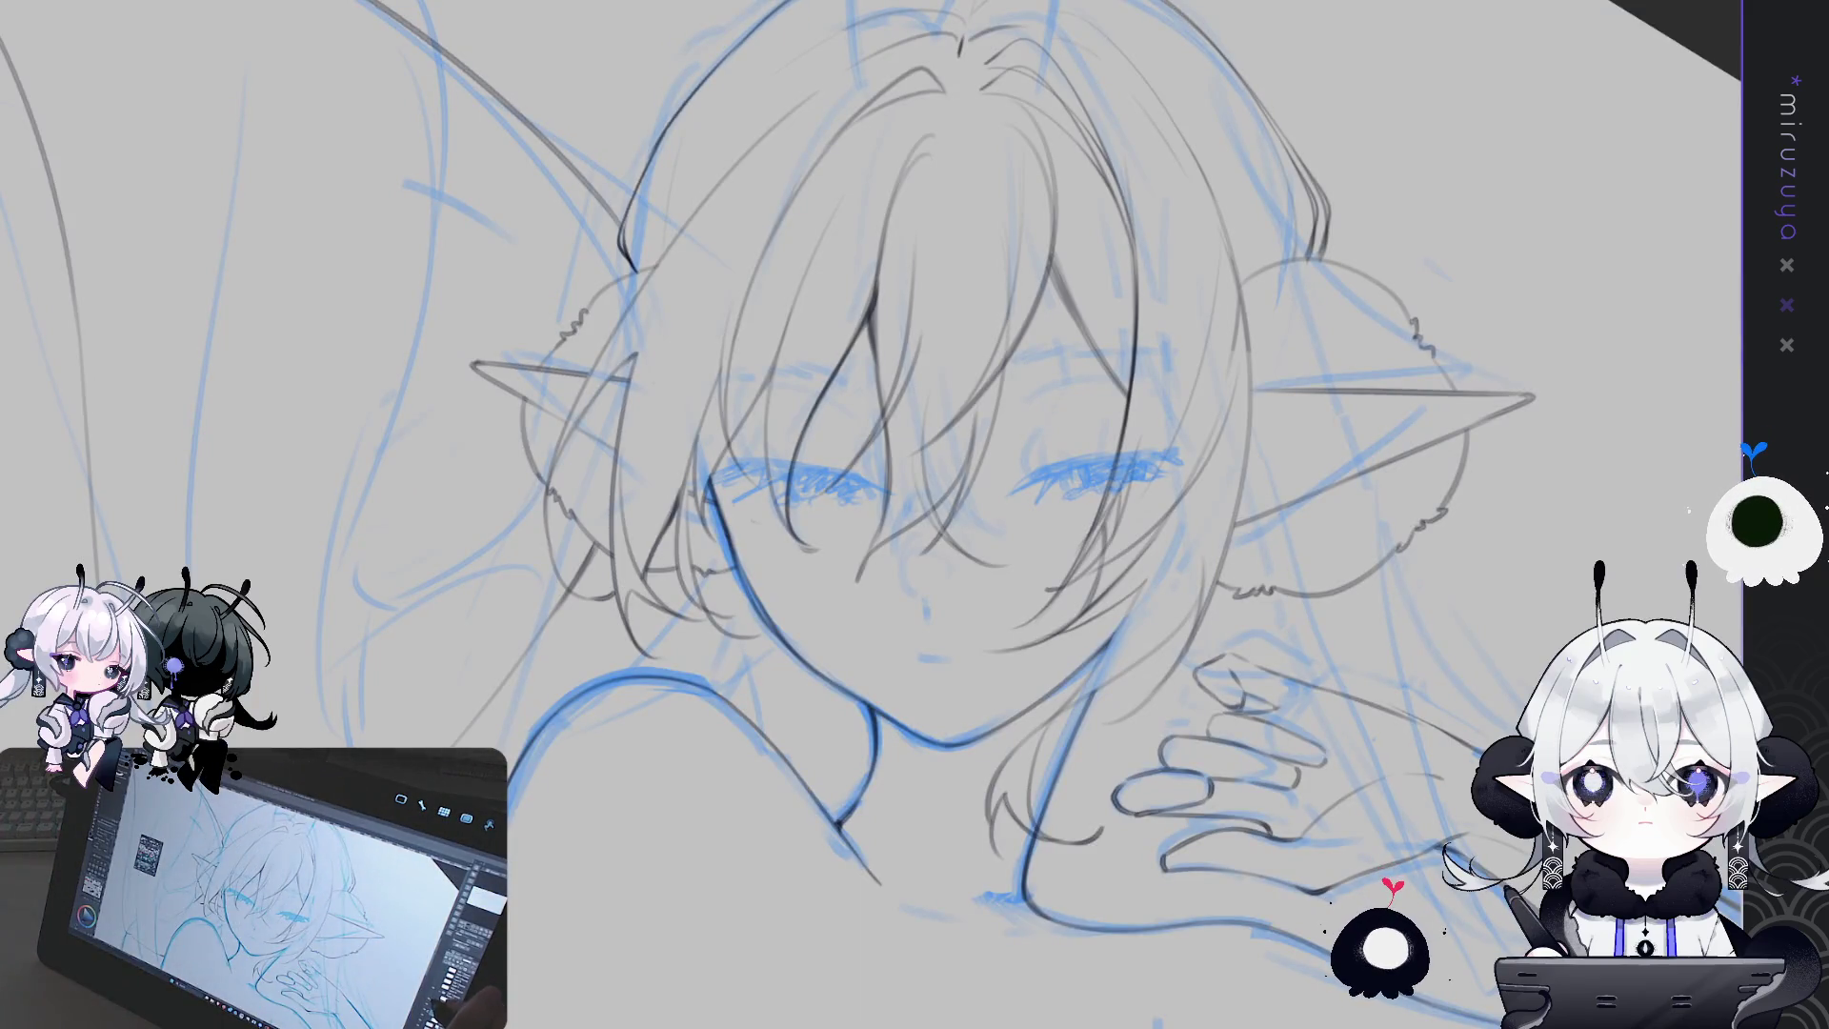
{"action": "key", "text": "ctrl+z"}
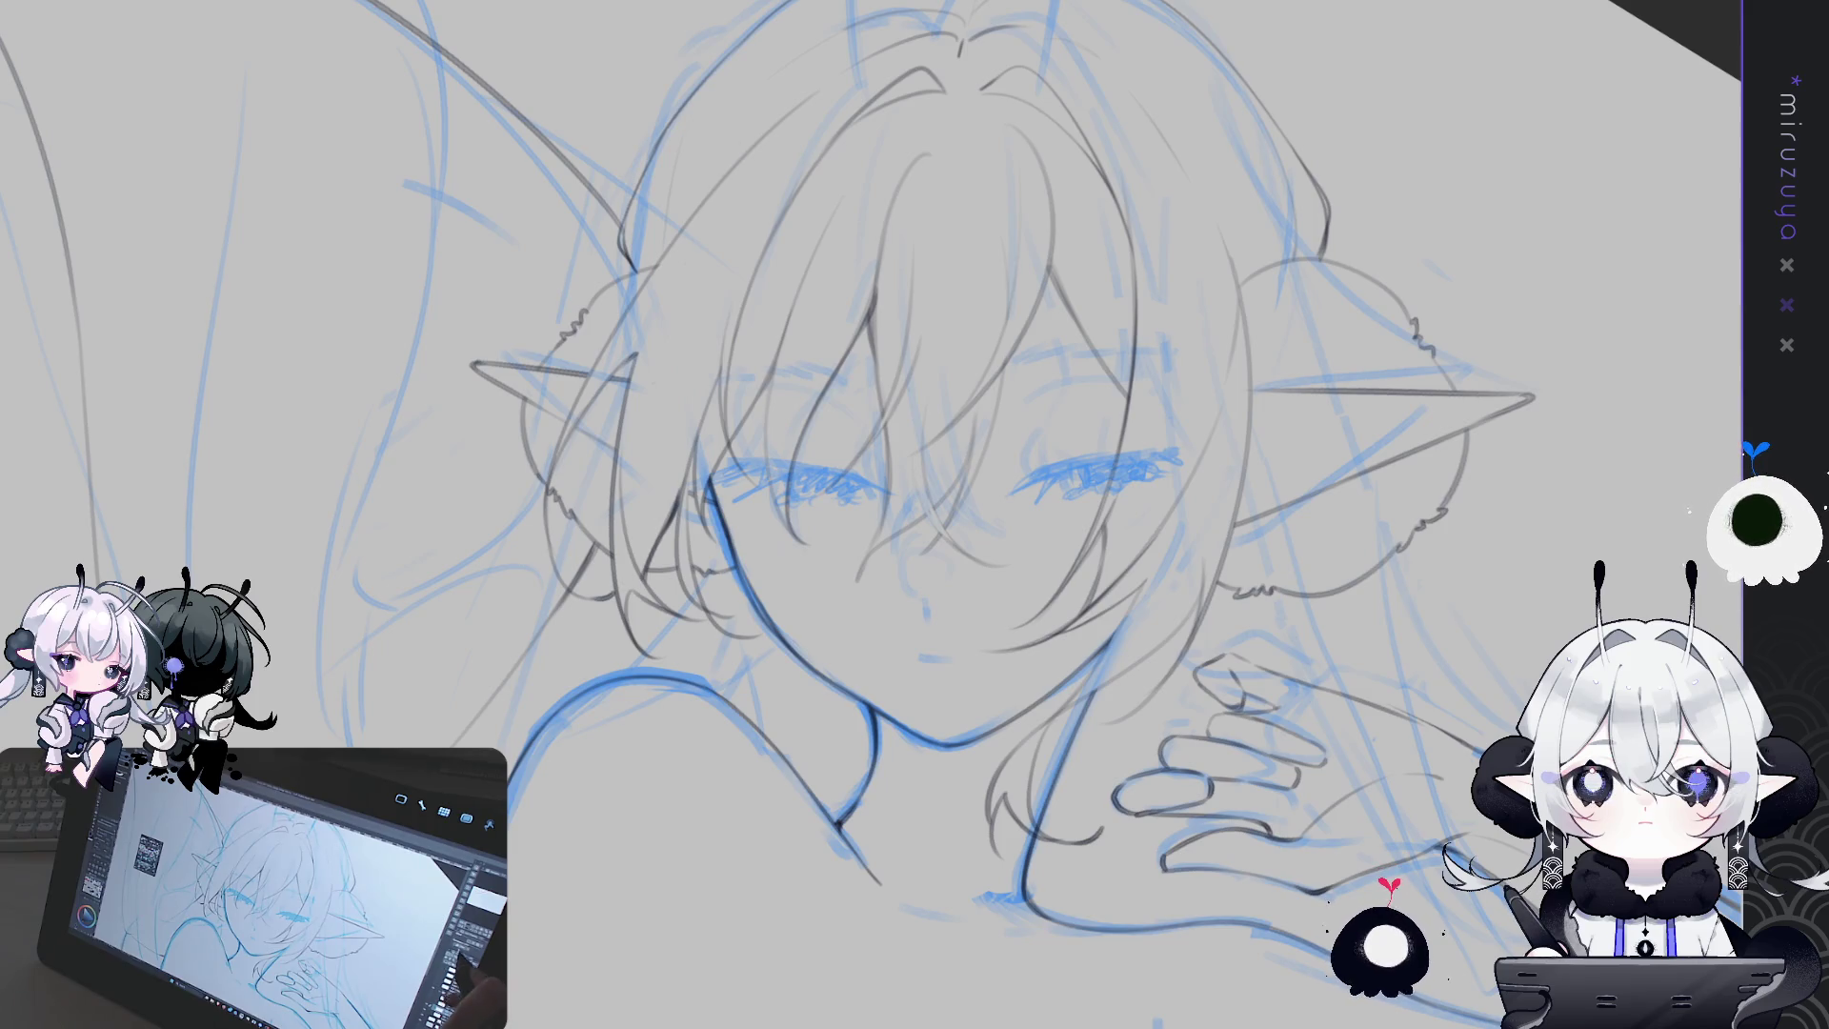
{"action": "left_click_drag", "start_coordinate": [633, 360], "coordinate": [549, 421]}
{"action": "key", "text": "ctrl+z"}
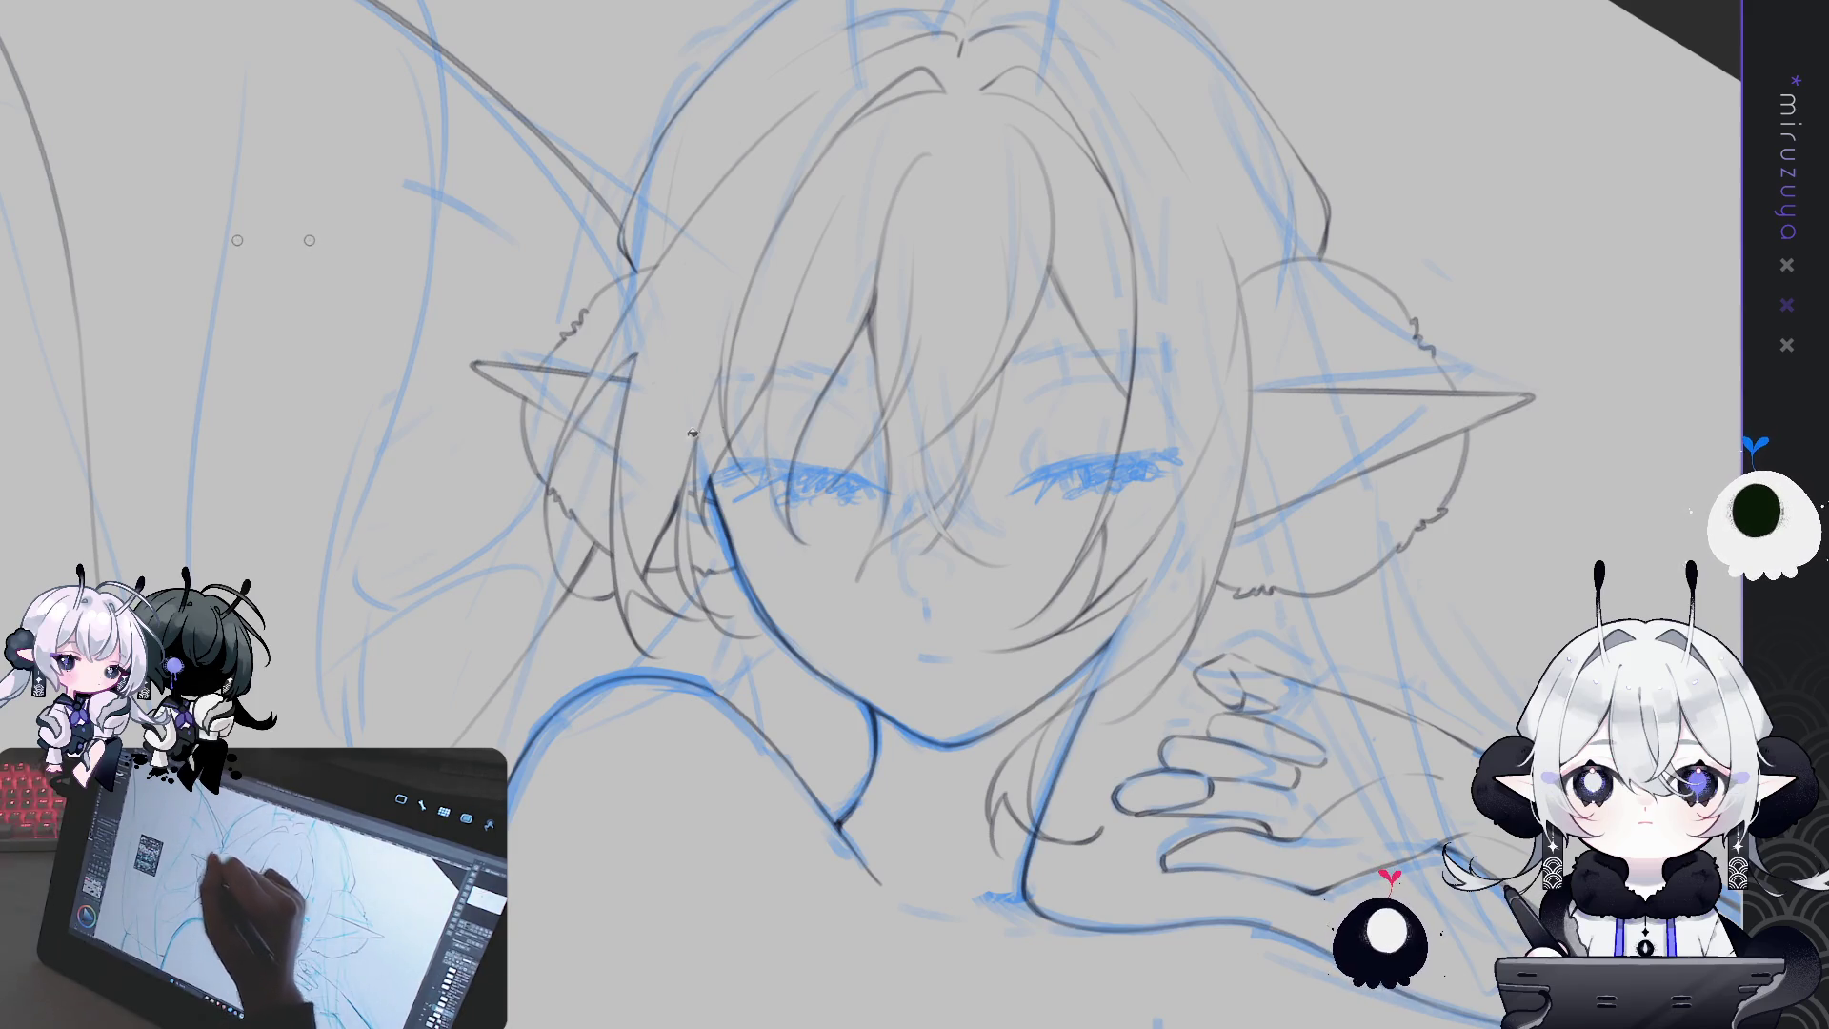
{"action": "key", "text": "ctrl+z"}
{"action": "key", "text": "ctrl+y"}
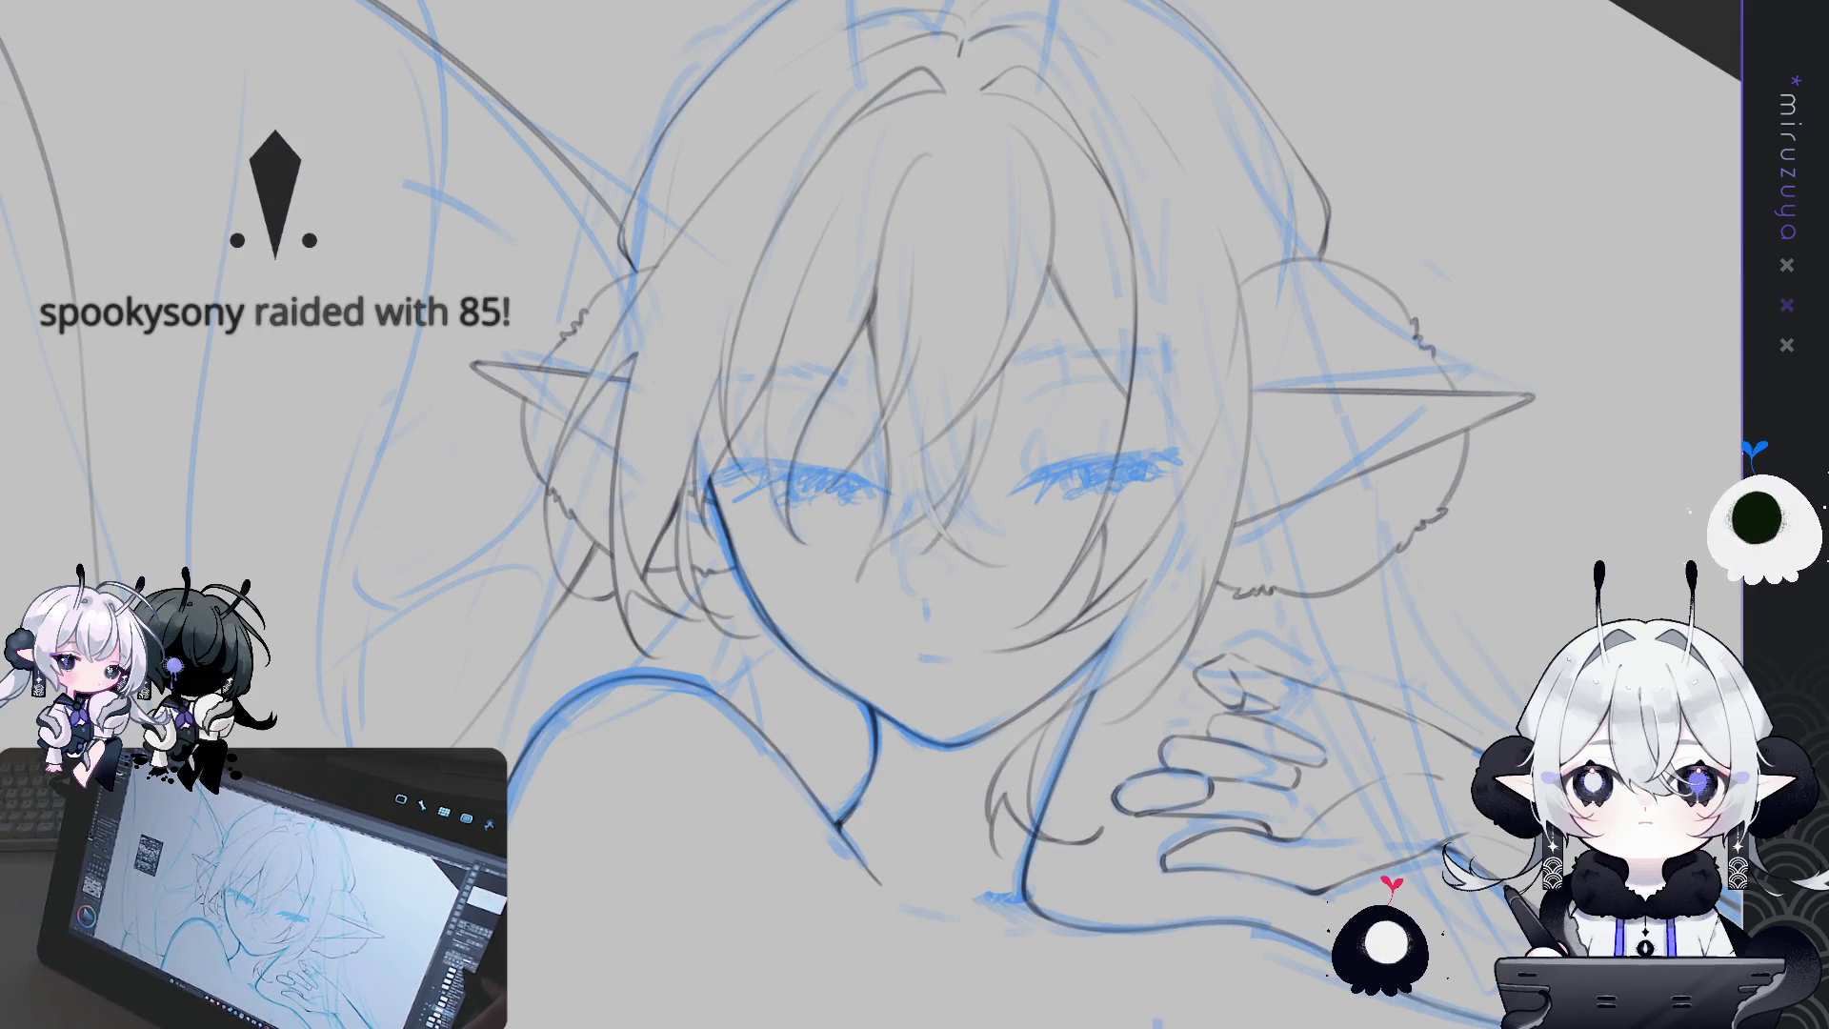
{"action": "left_click_drag", "start_coordinate": [583, 433], "coordinate": [600, 548]}
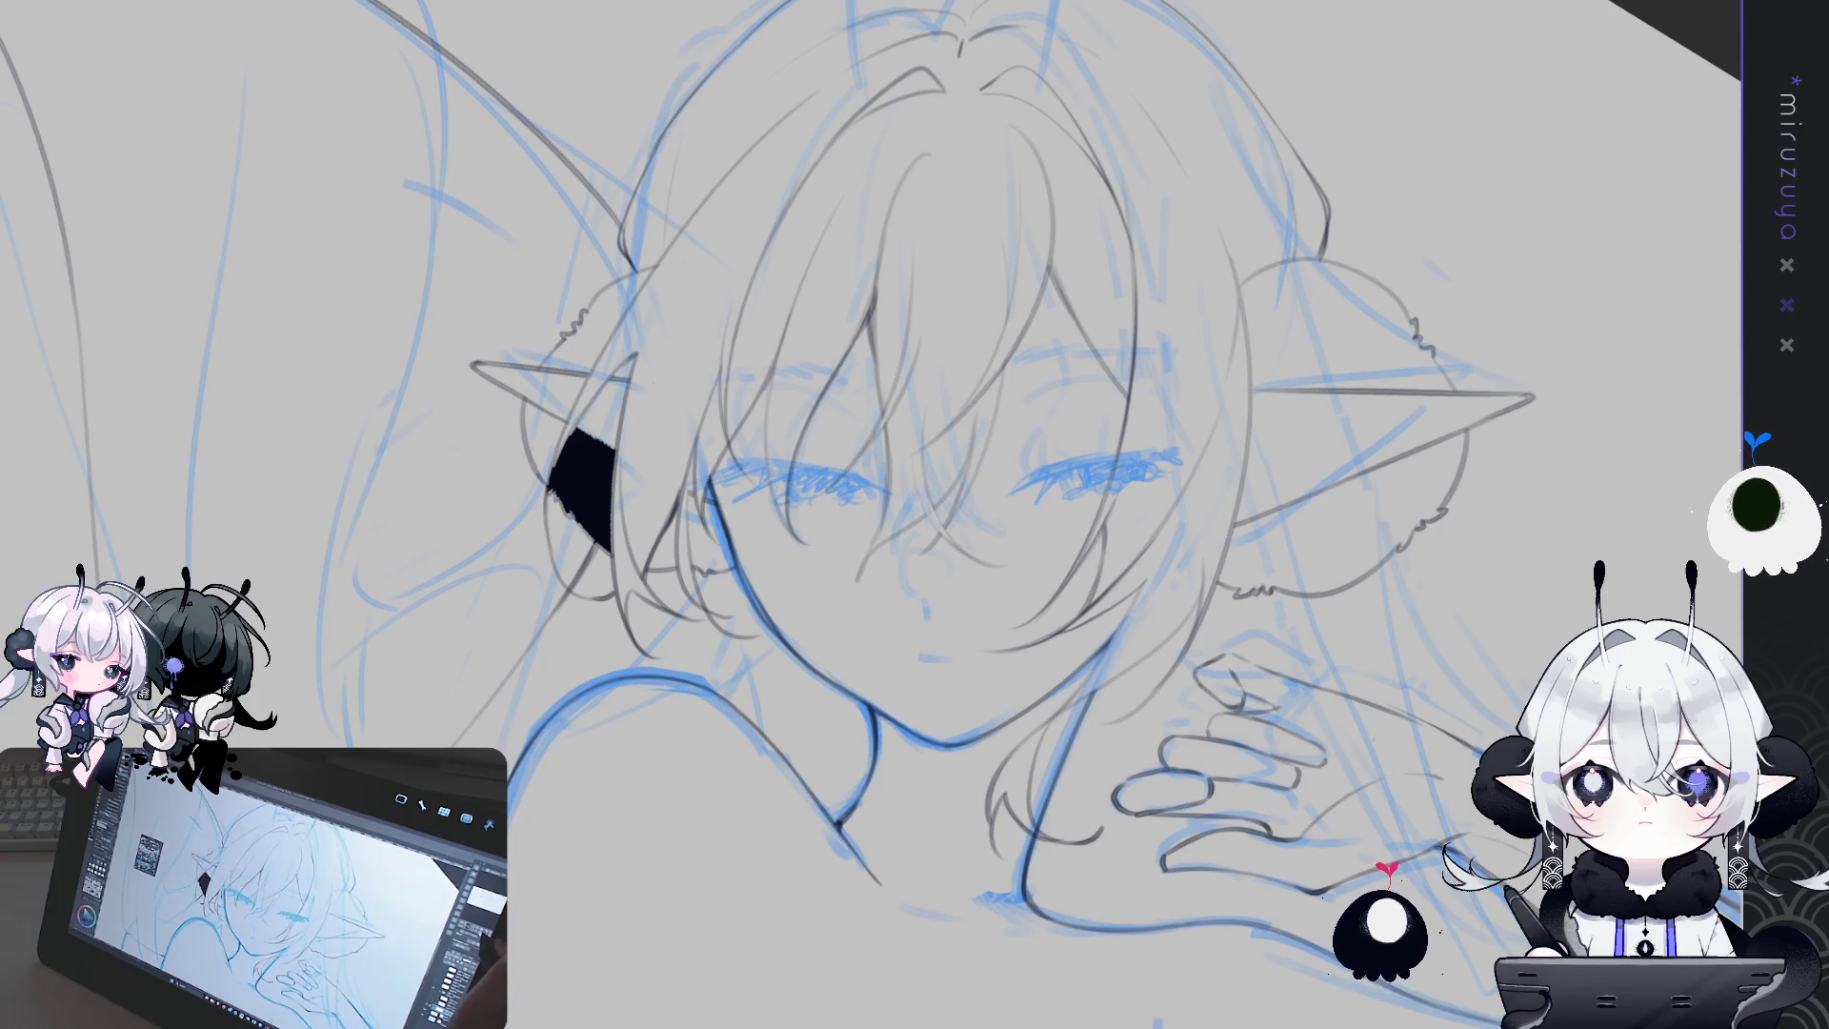
Reset the view to the whole figure and fill both horns black beside the left and right ears
{"action": "key", "text": "minus"}
{"action": "key", "text": "ctrl+0"}
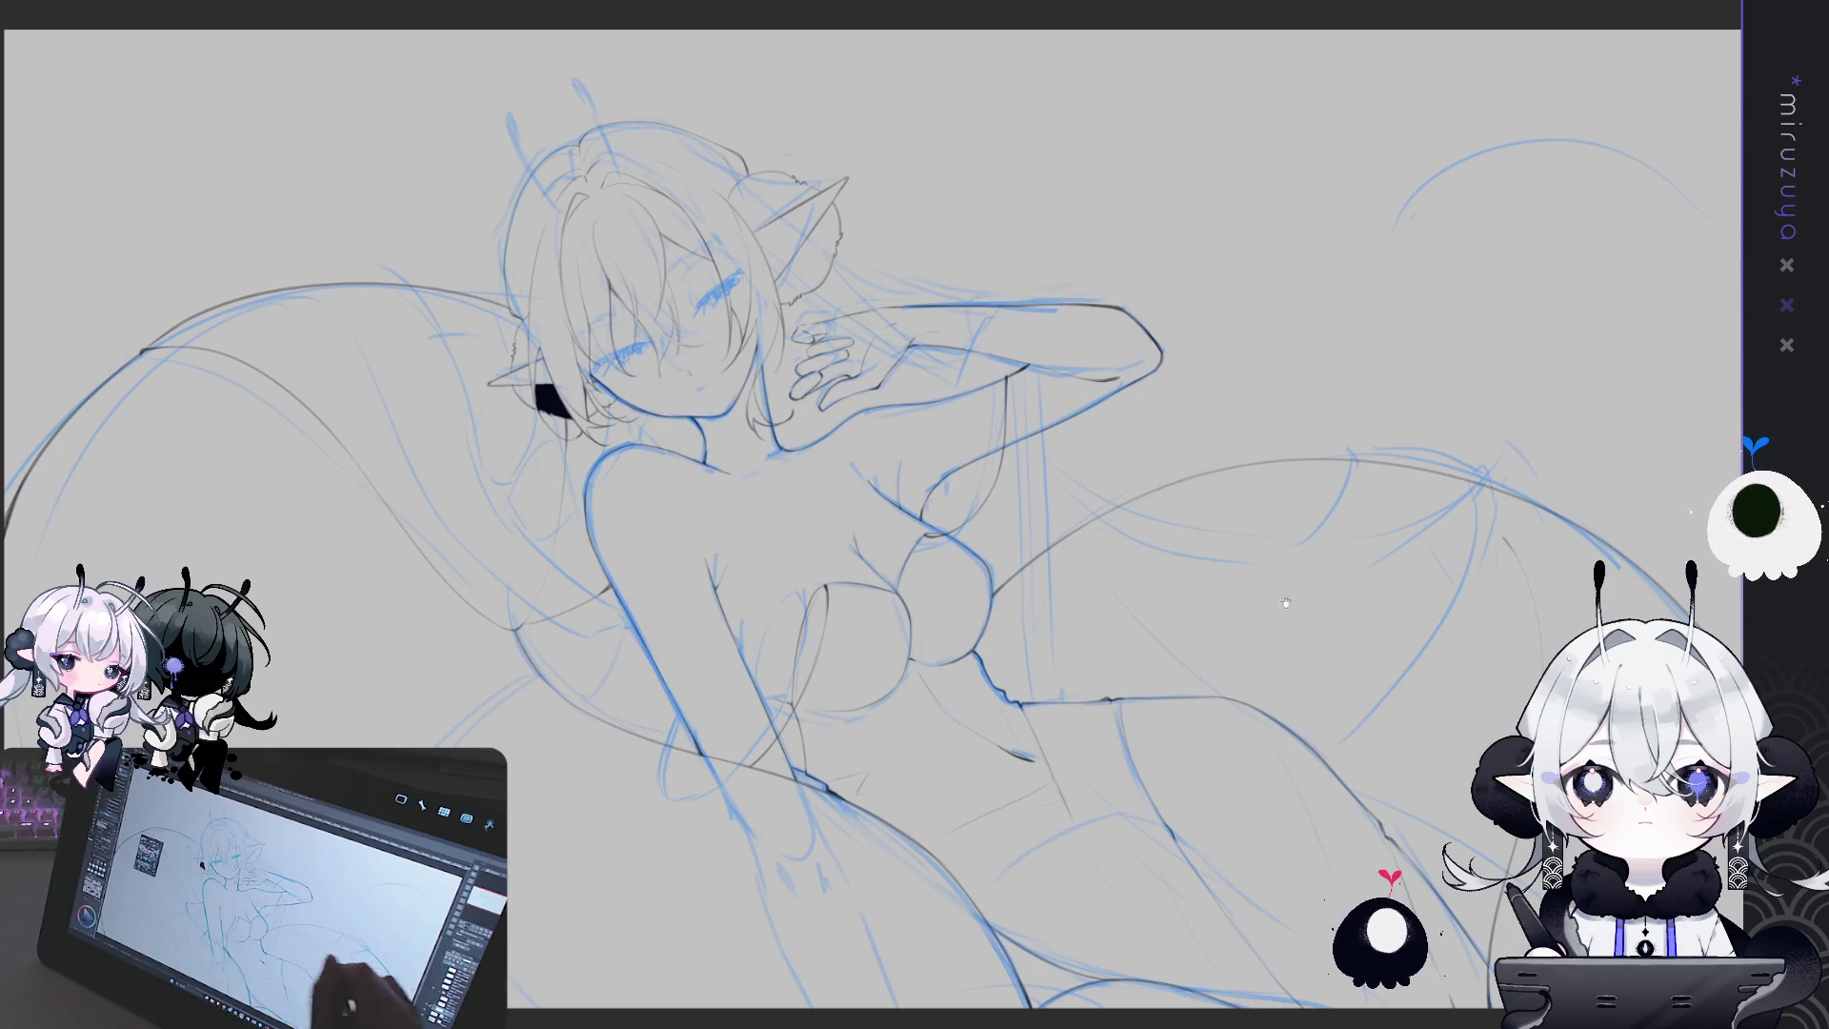
{"action": "left_click_drag", "start_coordinate": [914, 515], "coordinate": [929, 523]}
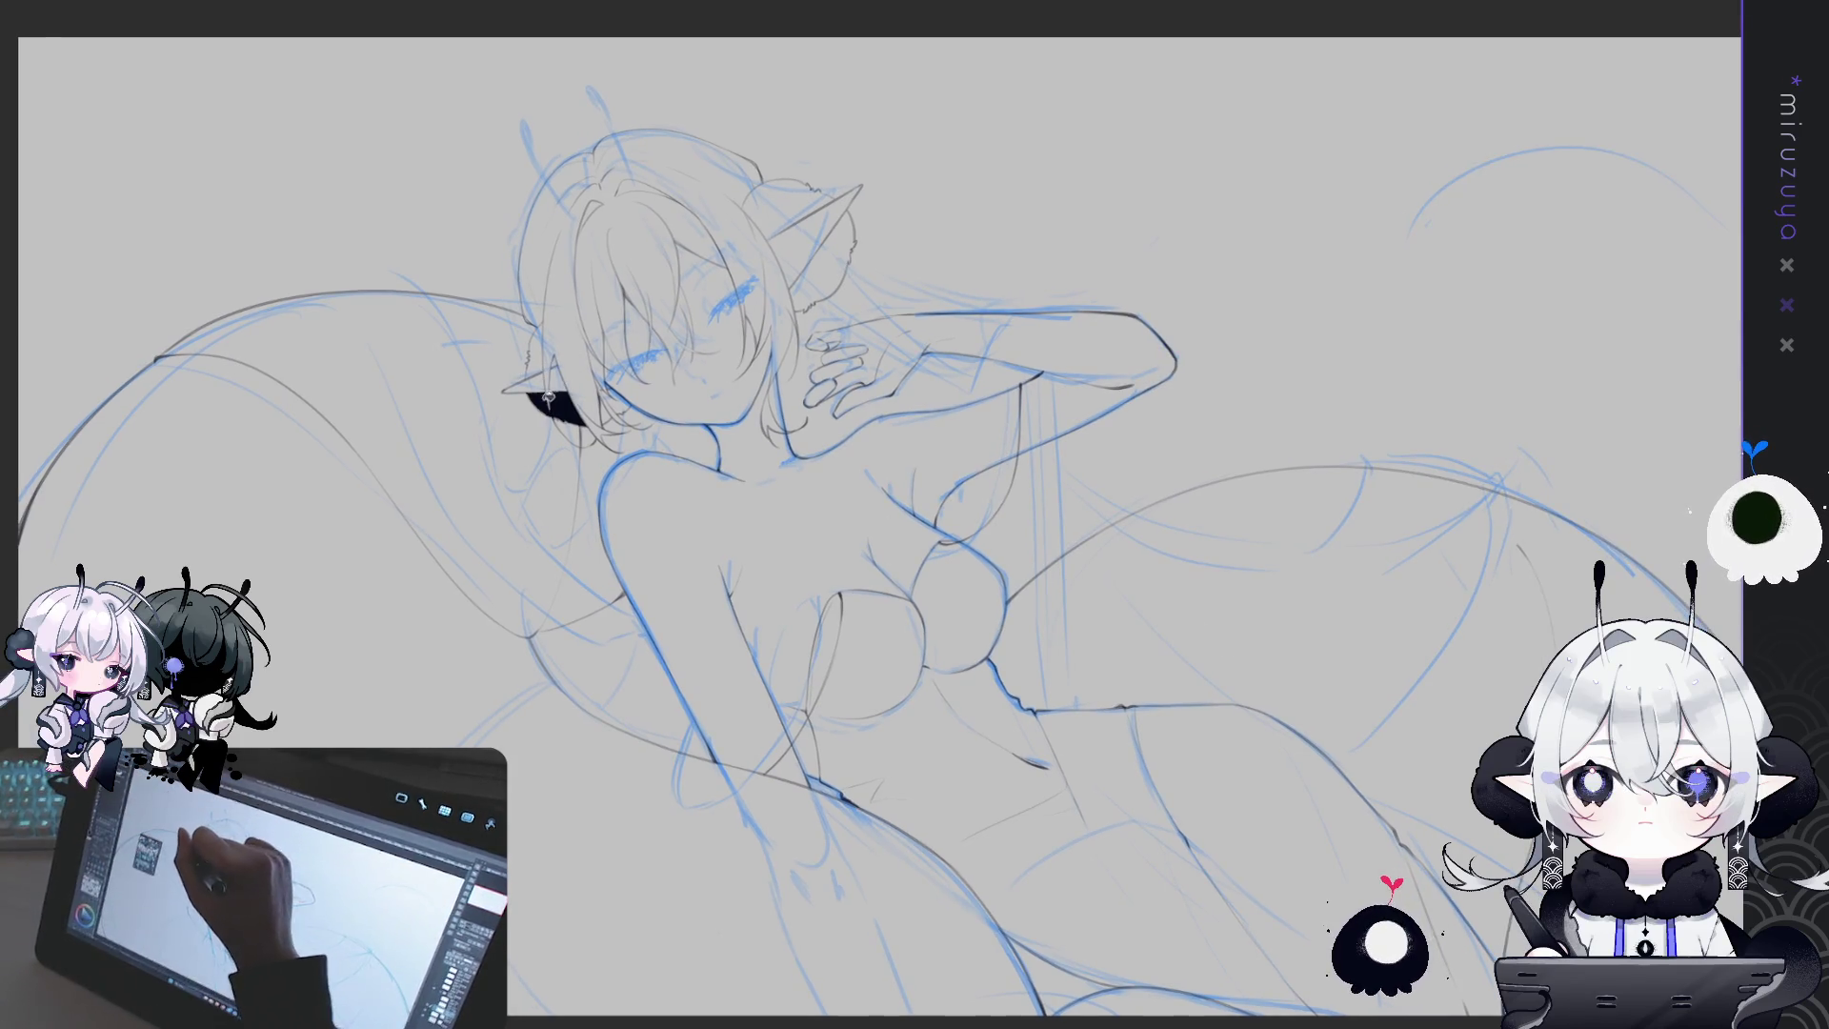
{"action": "left_click_drag", "start_coordinate": [533, 333], "coordinate": [556, 355]}
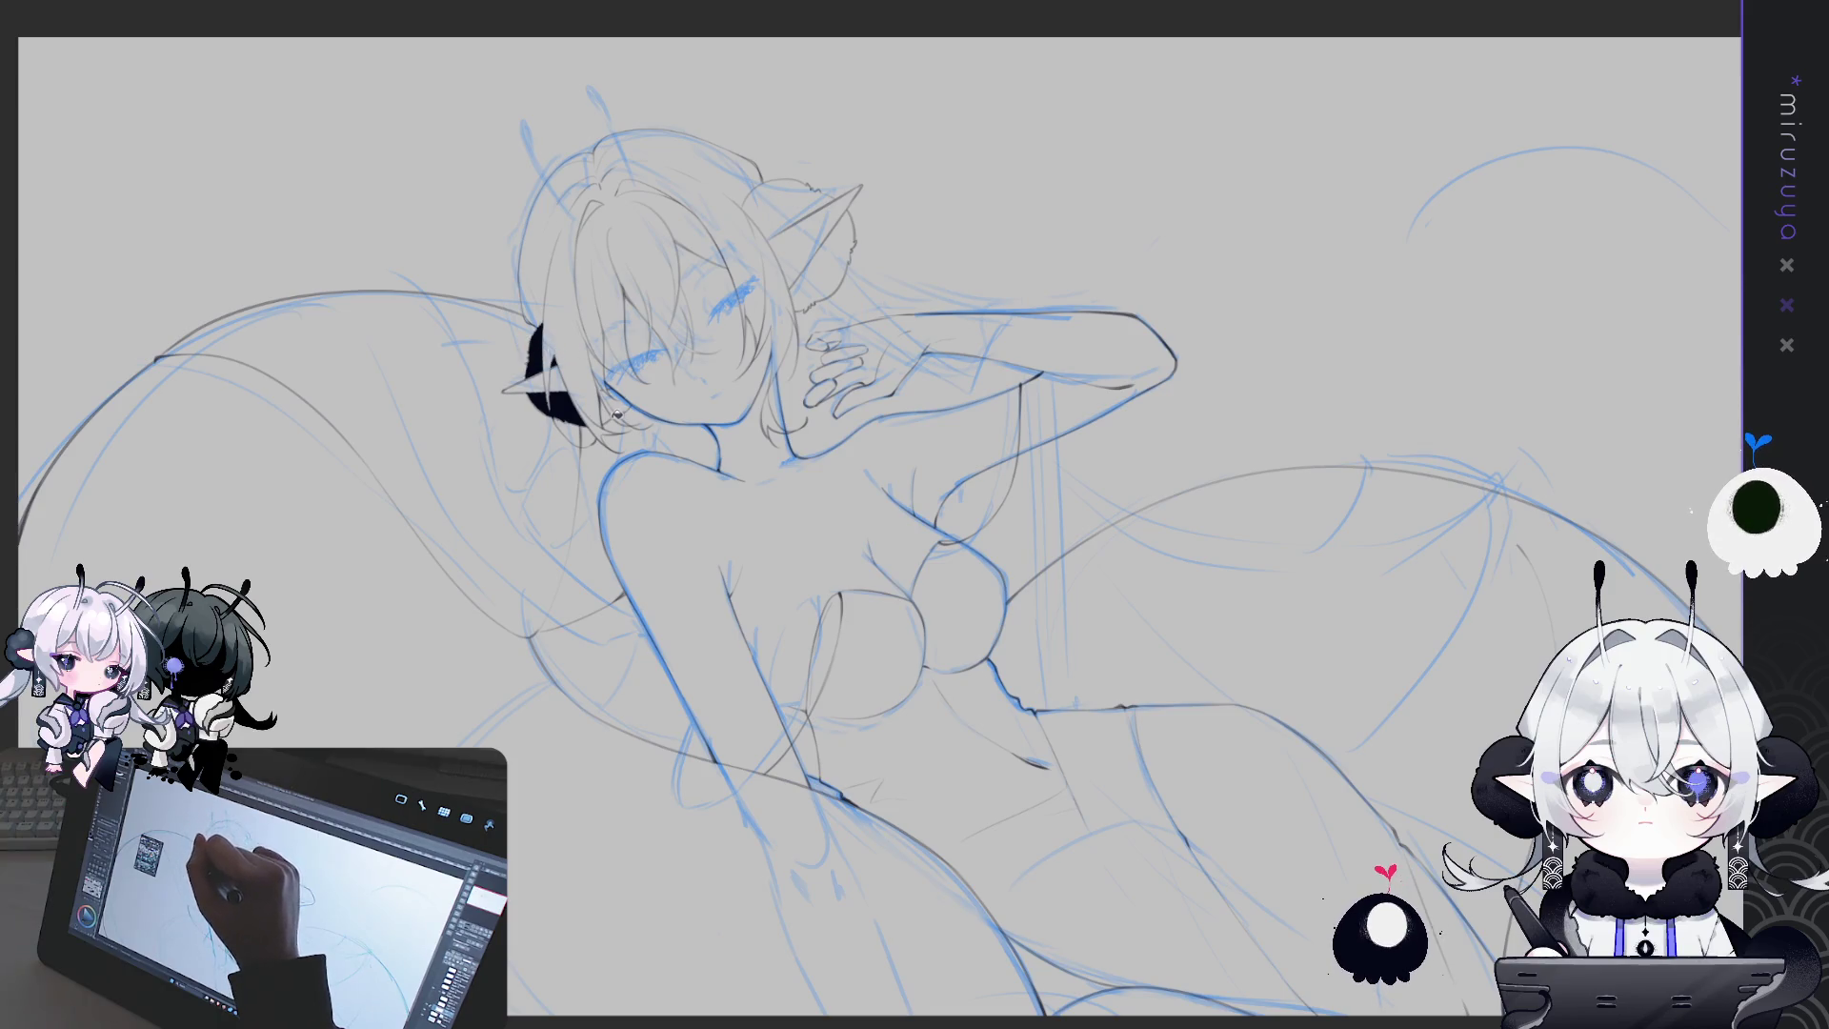
{"action": "left_click_drag", "start_coordinate": [605, 420], "coordinate": [627, 395]}
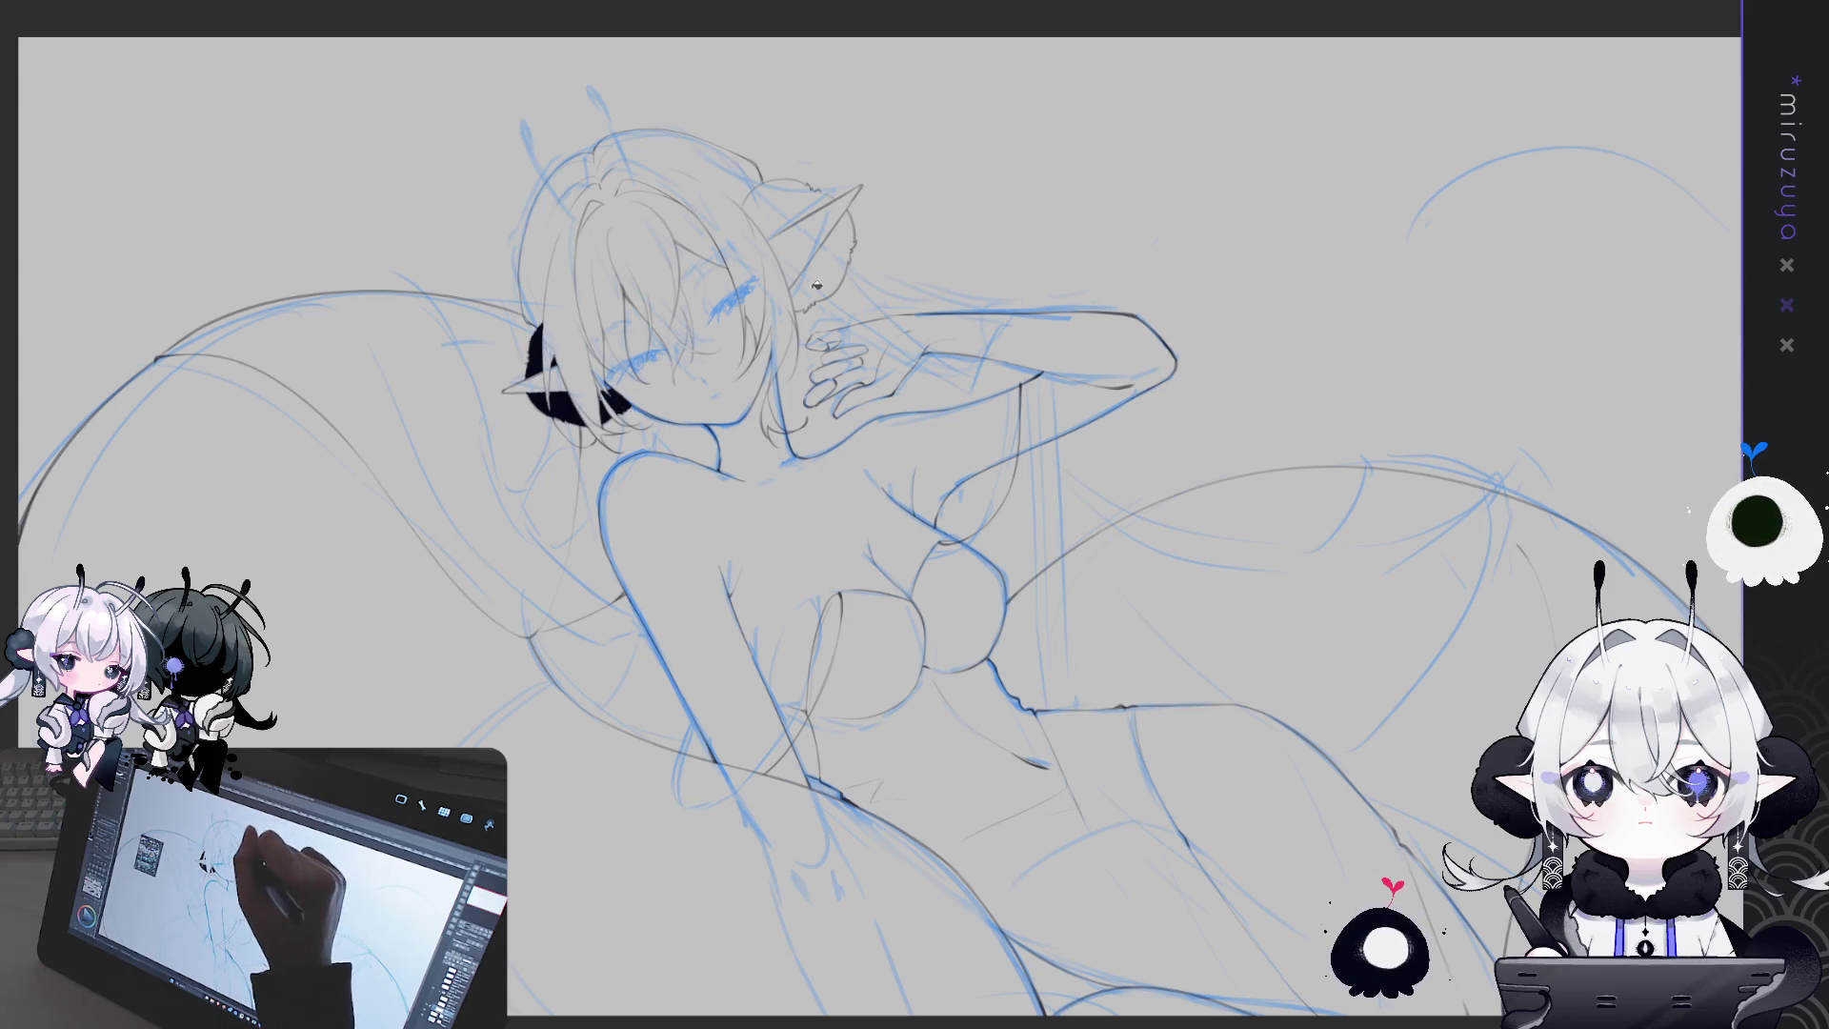
{"action": "left_click_drag", "start_coordinate": [843, 221], "coordinate": [805, 300]}
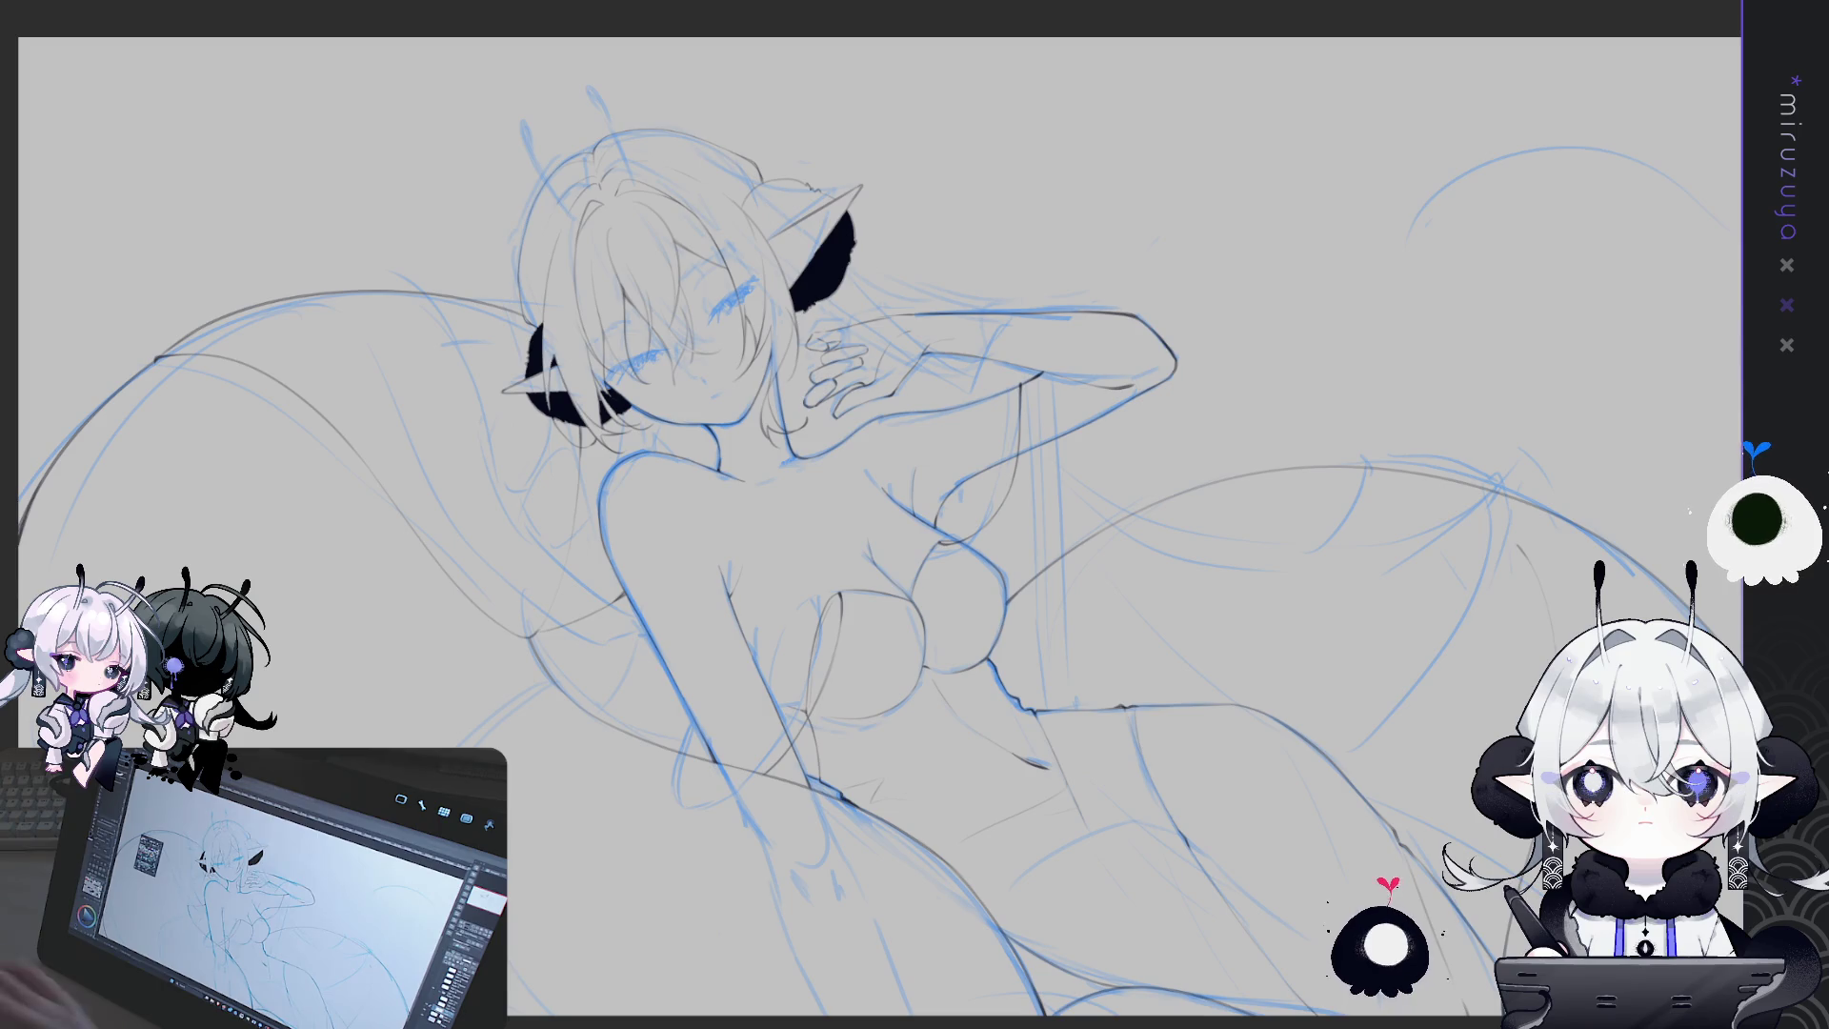
{"action": "key", "text": "ctrl+plus"}
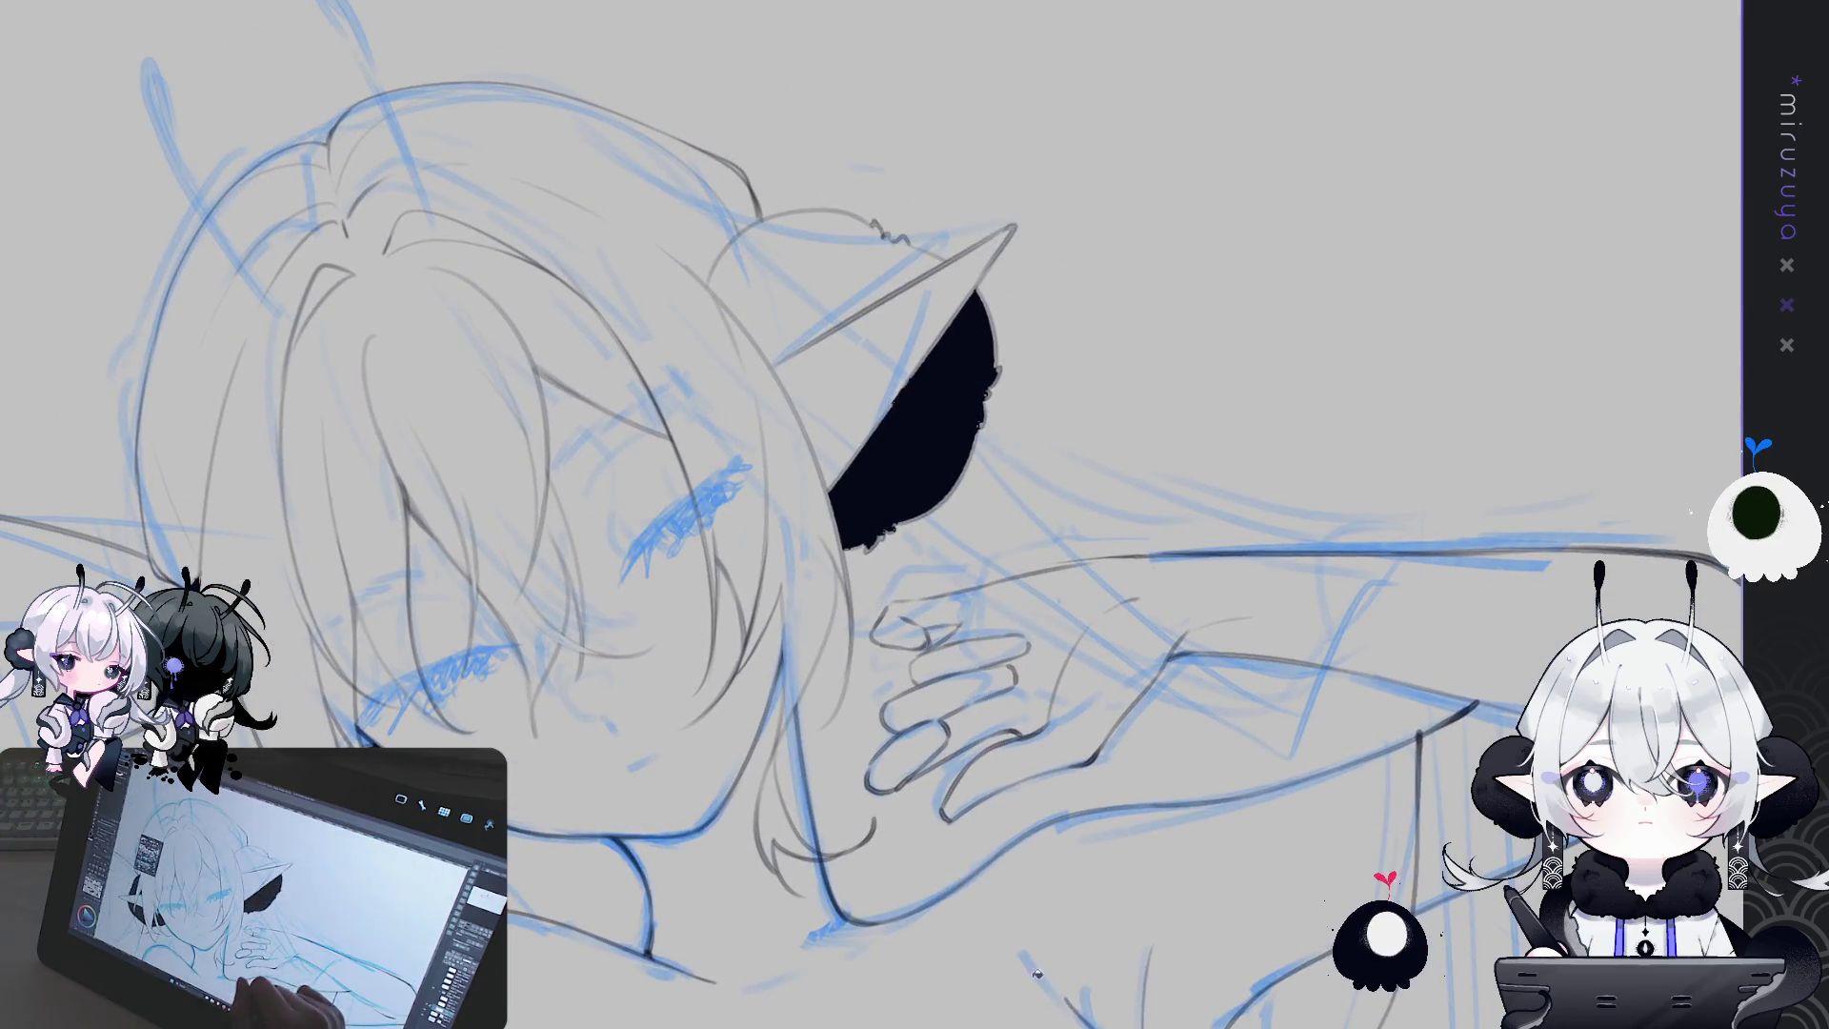
Fill the area left of the pointed ear solid black to complete the rounded horn
{"action": "left_click_drag", "start_coordinate": [857, 476], "coordinate": [953, 591]}
{"action": "mouse_move", "coordinate": [857, 476]}
{"action": "left_mouse_down"}
{"action": "mouse_move", "coordinate": [914, 533]}
{"action": "mouse_move", "coordinate": [857, 476]}
{"action": "left_mouse_up"}
{"action": "mouse_move", "coordinate": [691, 845]}
{"action": "left_mouse_down"}
{"action": "mouse_move", "coordinate": [724, 667]}
{"action": "mouse_move", "coordinate": [684, 567]}
{"action": "left_mouse_up"}
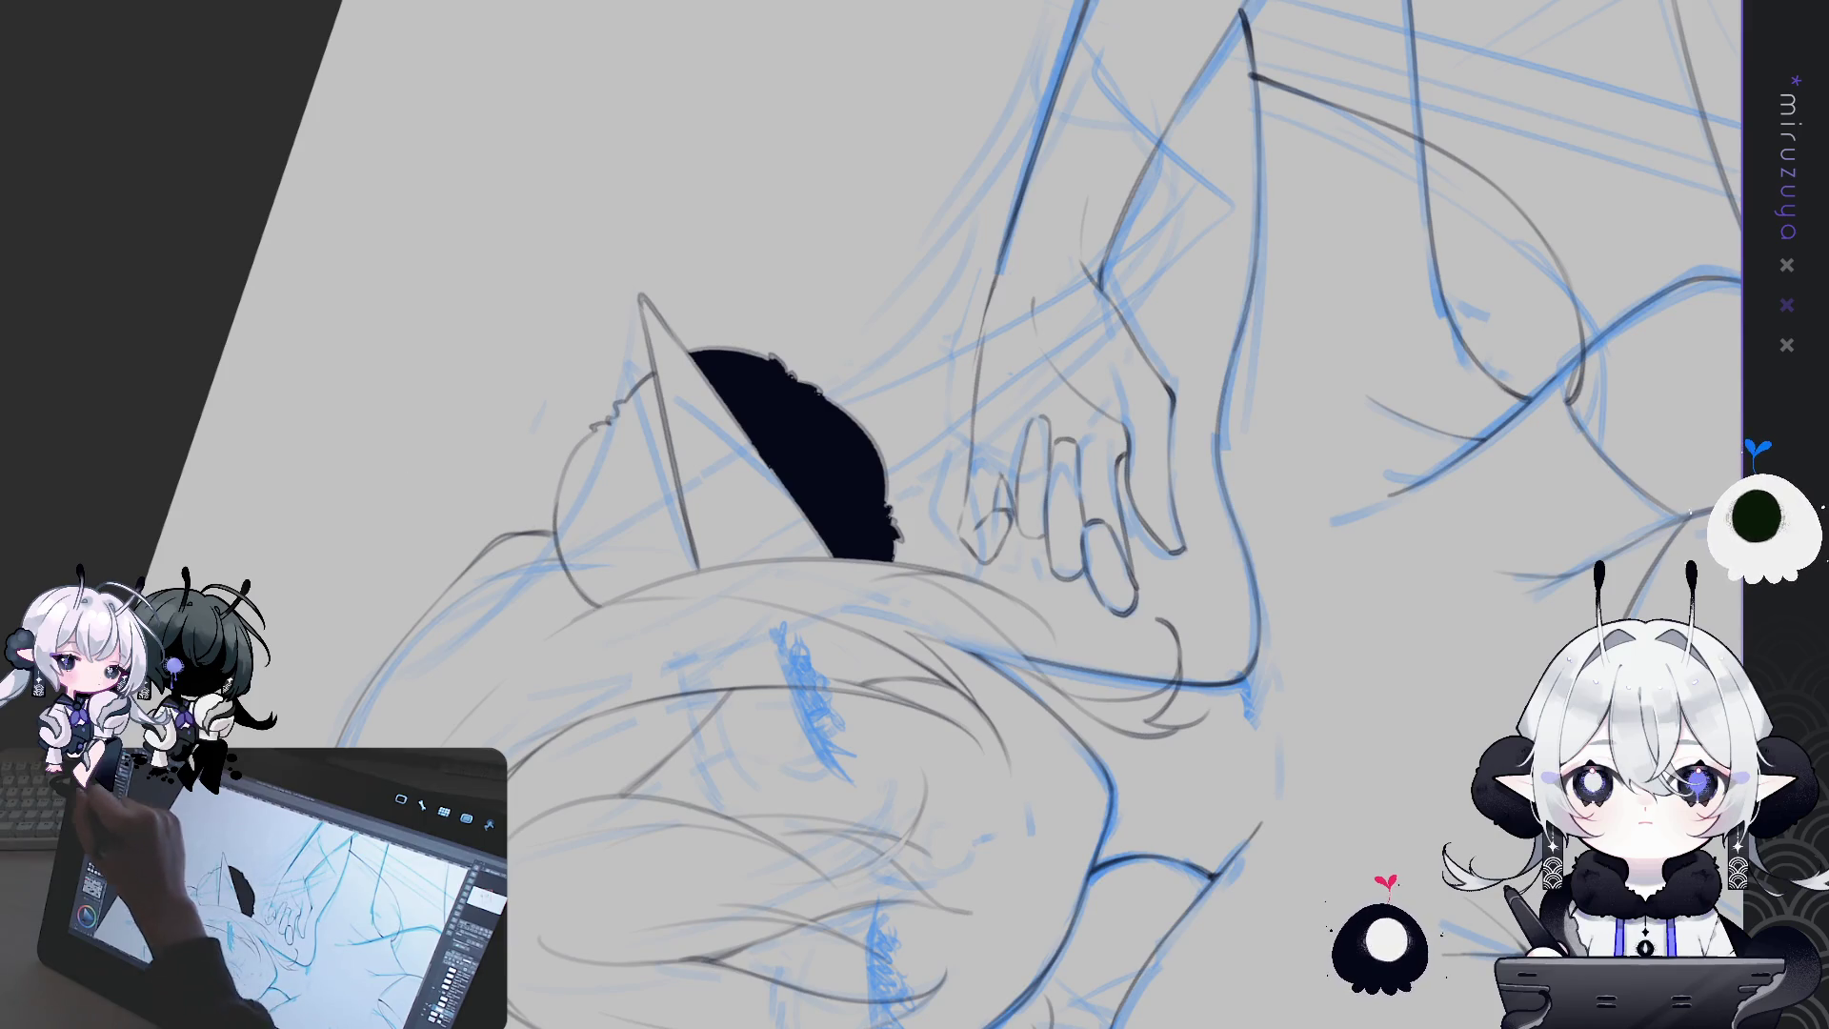
{"action": "left_click", "coordinate": [619, 476]}
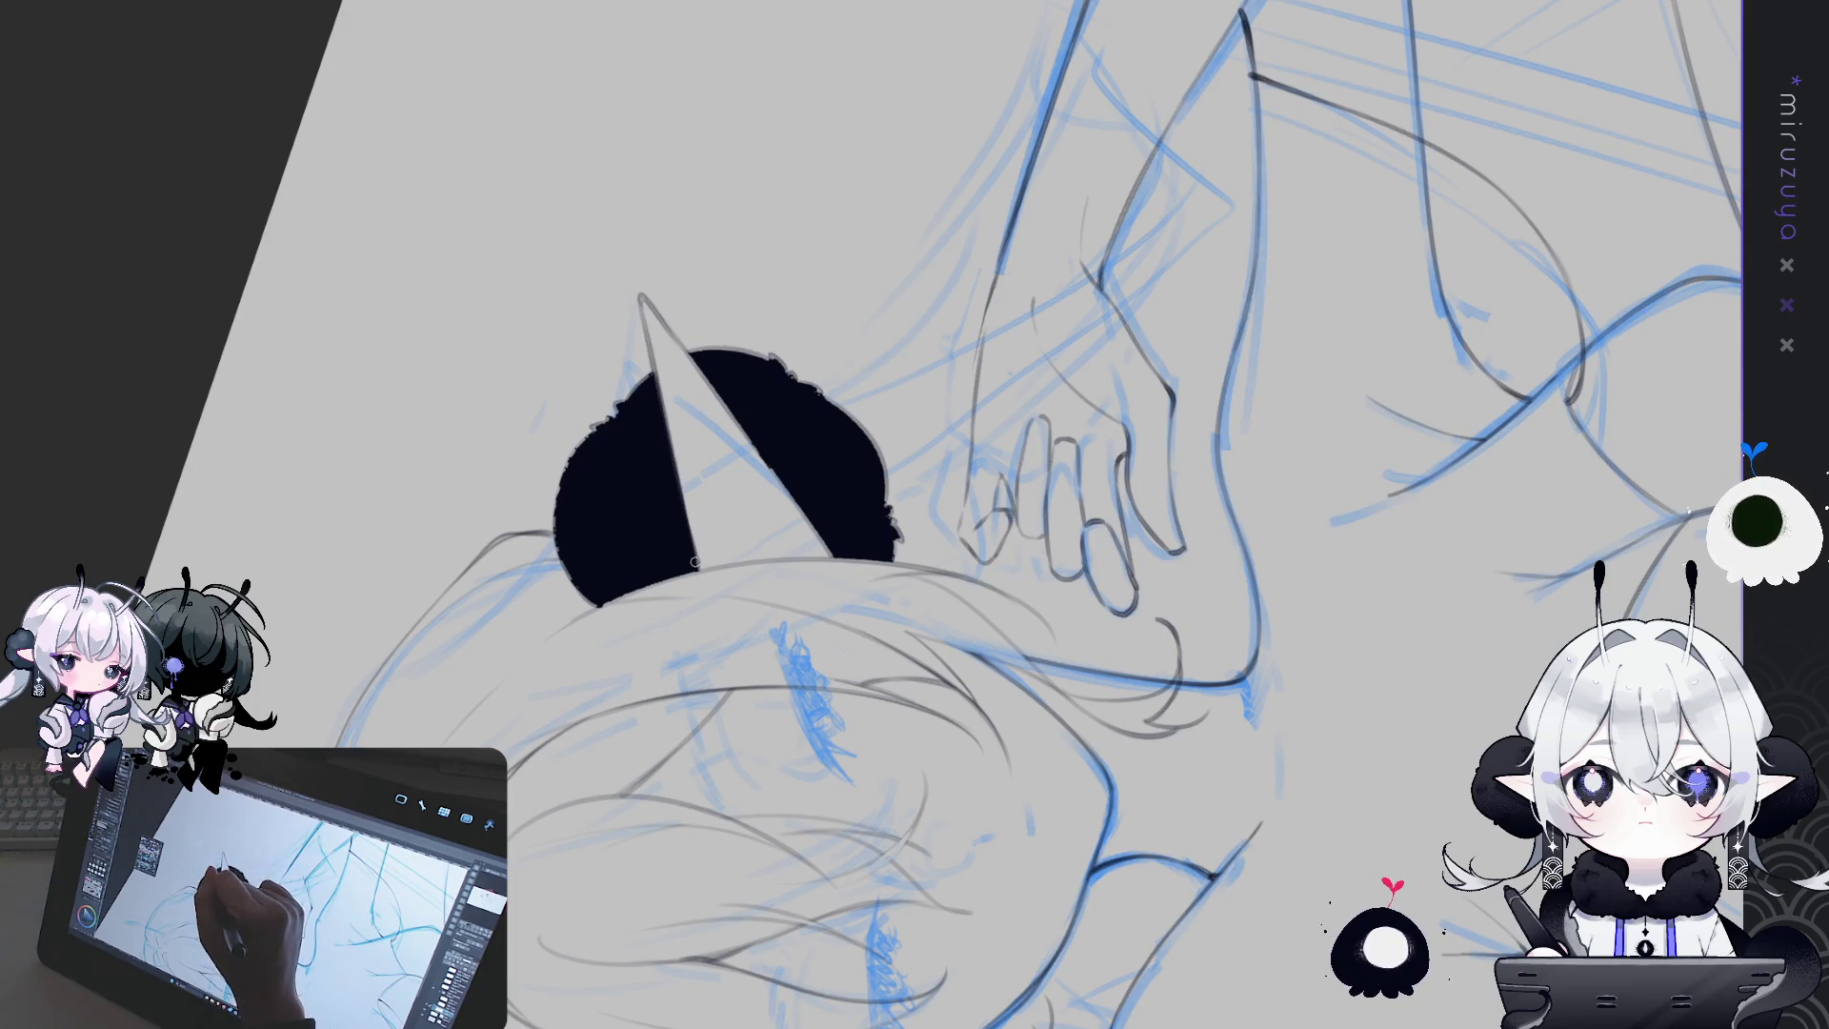
{"action": "left_click_drag", "start_coordinate": [695, 563], "coordinate": [757, 304]}
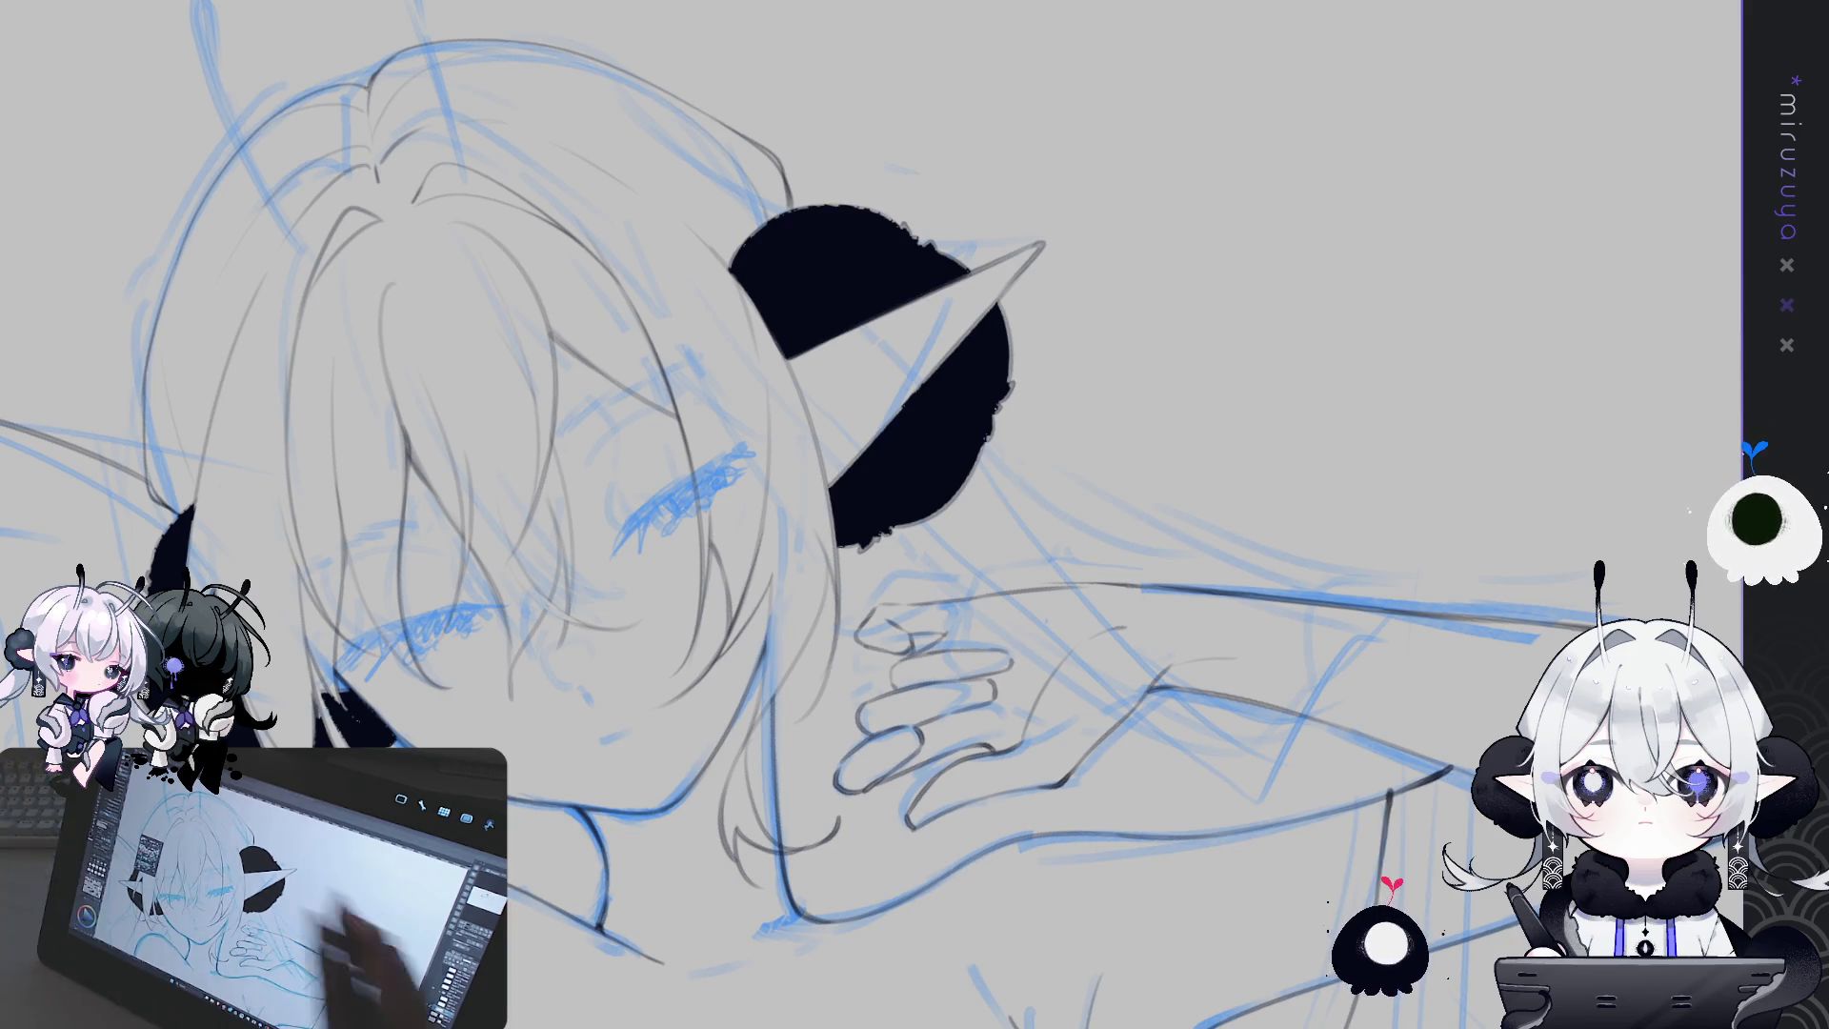
Paint over the horn's bumpy top and upper-right edge to smooth and darken it
{"action": "left_click_drag", "start_coordinate": [809, 226], "coordinate": [810, 231]}
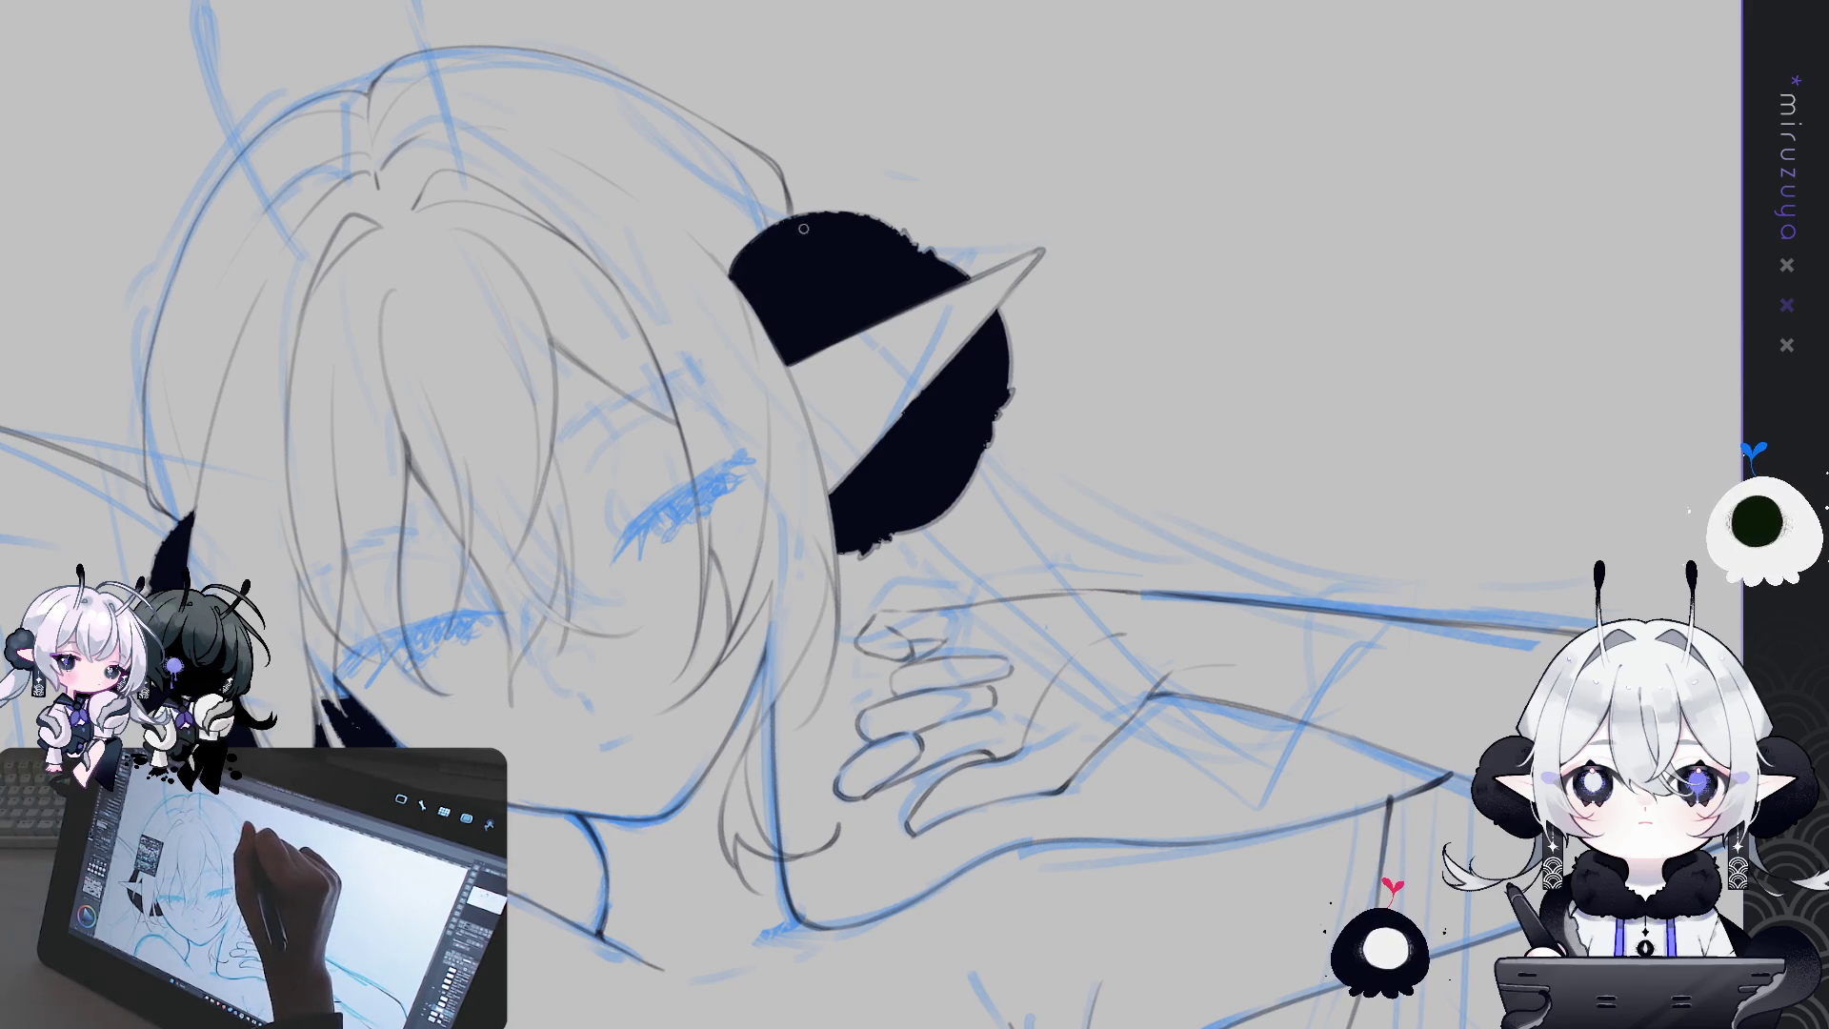
{"action": "left_click_drag", "start_coordinate": [809, 217], "coordinate": [912, 250]}
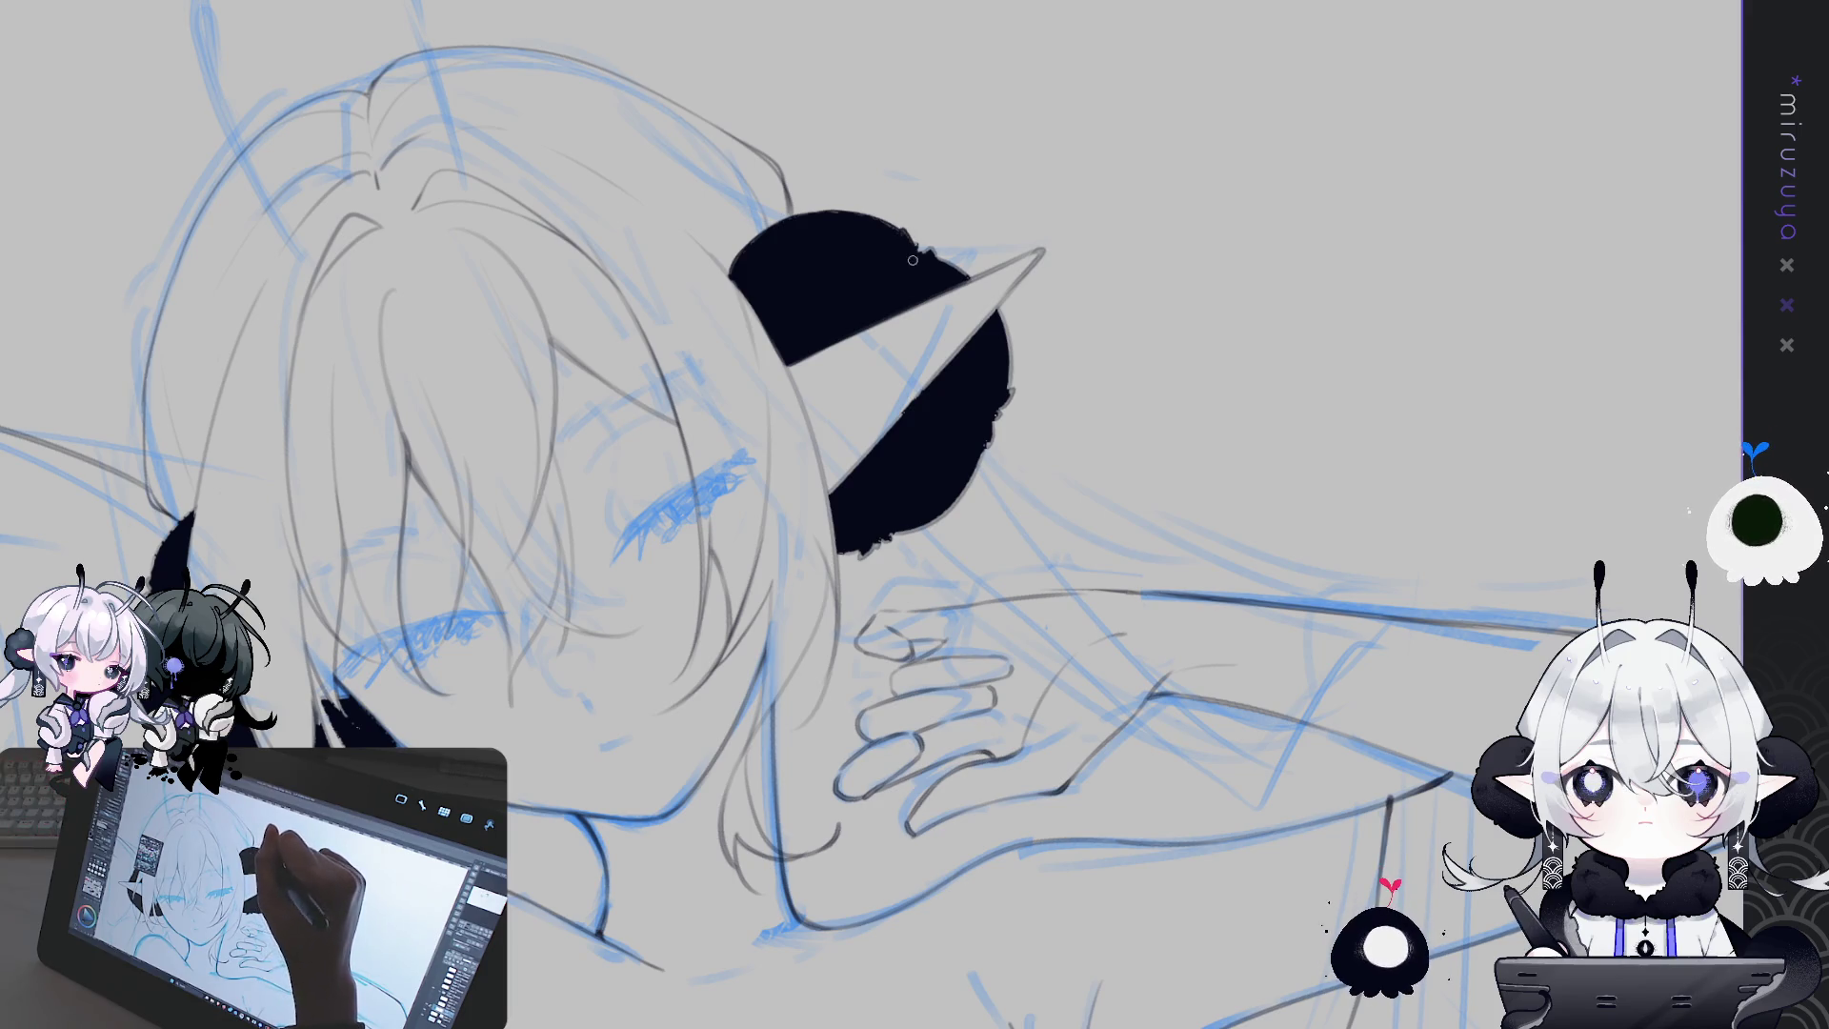
{"action": "left_click_drag", "start_coordinate": [917, 247], "coordinate": [971, 285]}
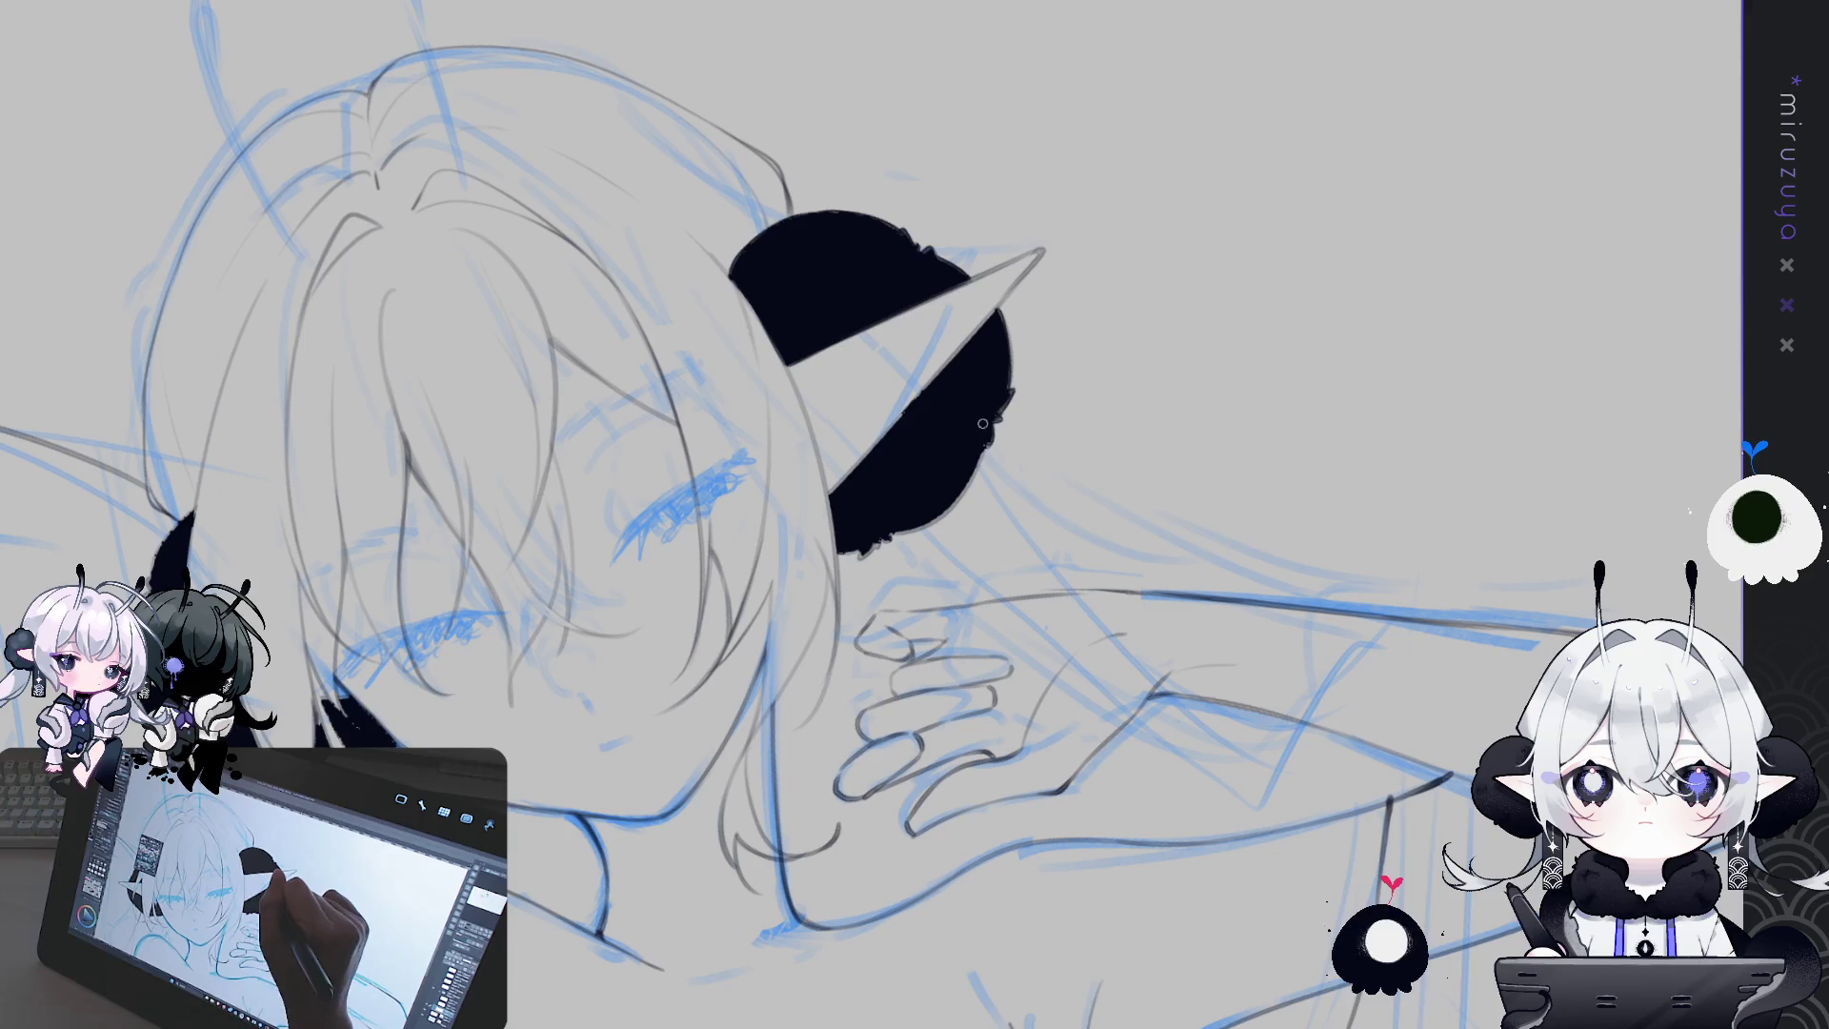
Rotate, zoom and centre the canvas on the face, tilted clockwise
{"action": "left_click_drag", "start_coordinate": [982, 426], "coordinate": [816, 479]}
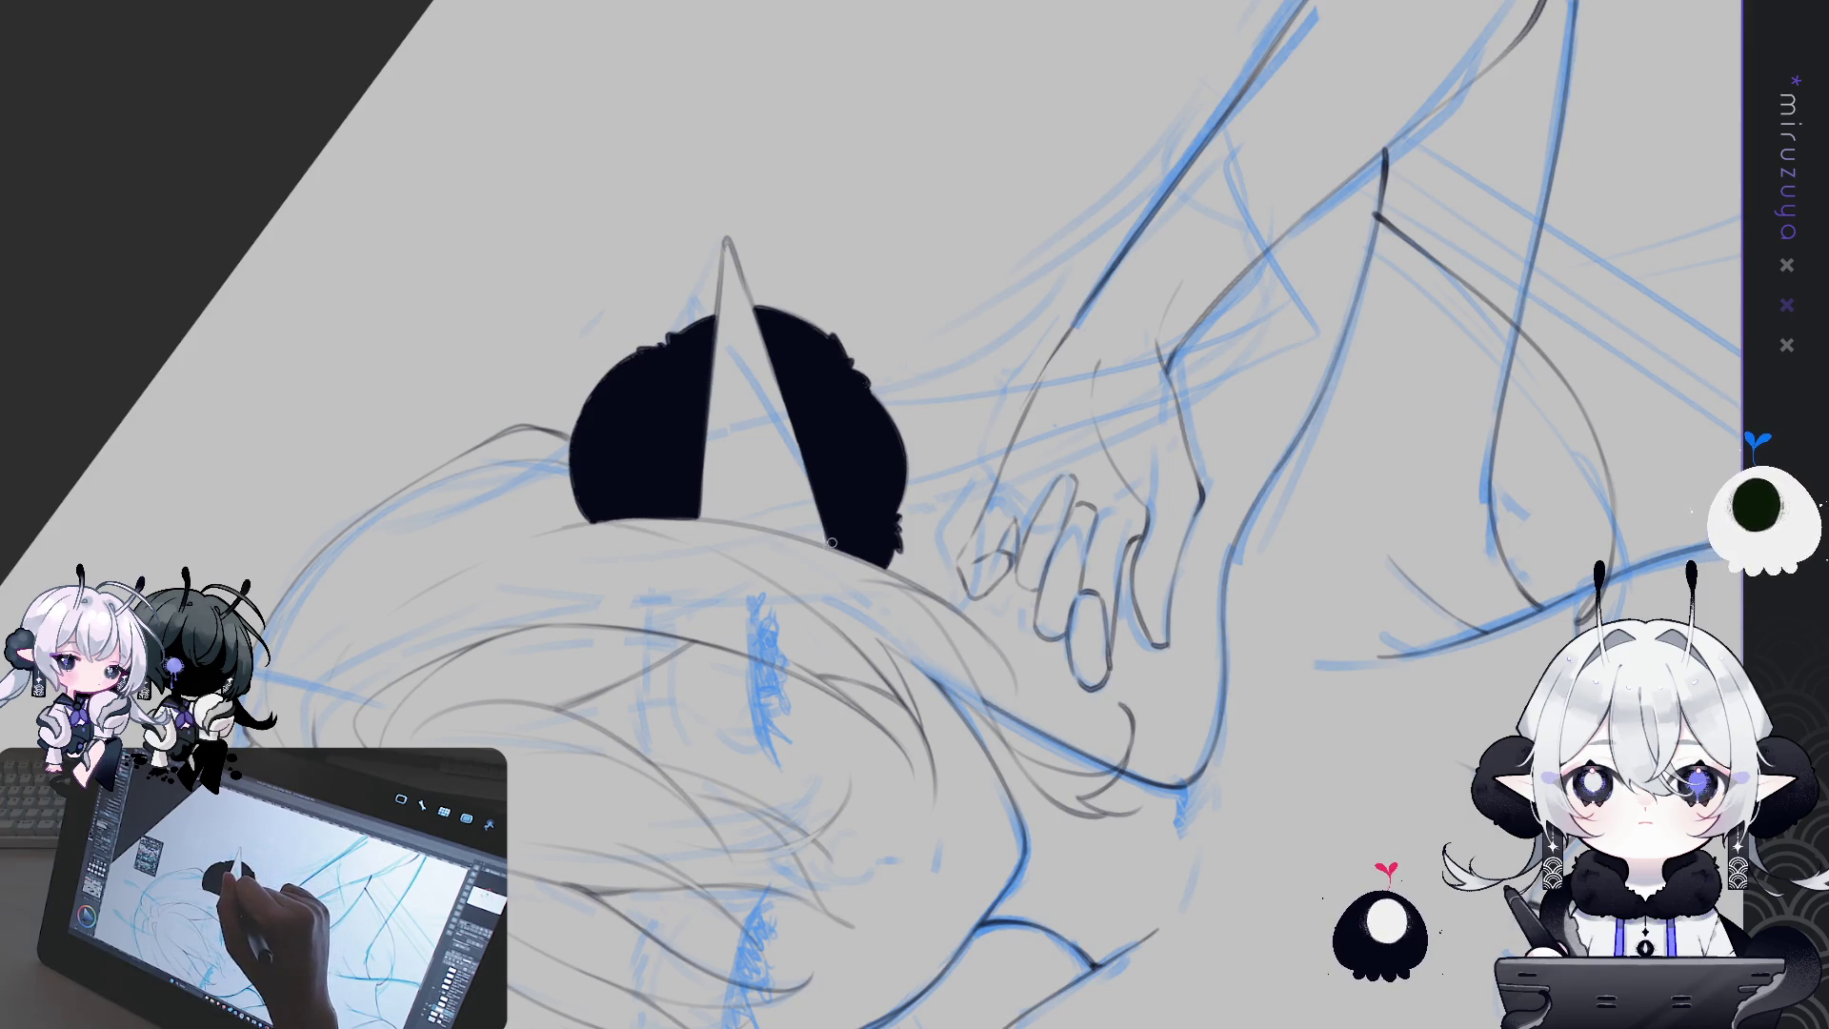
{"action": "left_click_drag", "start_coordinate": [831, 541], "coordinate": [903, 270]}
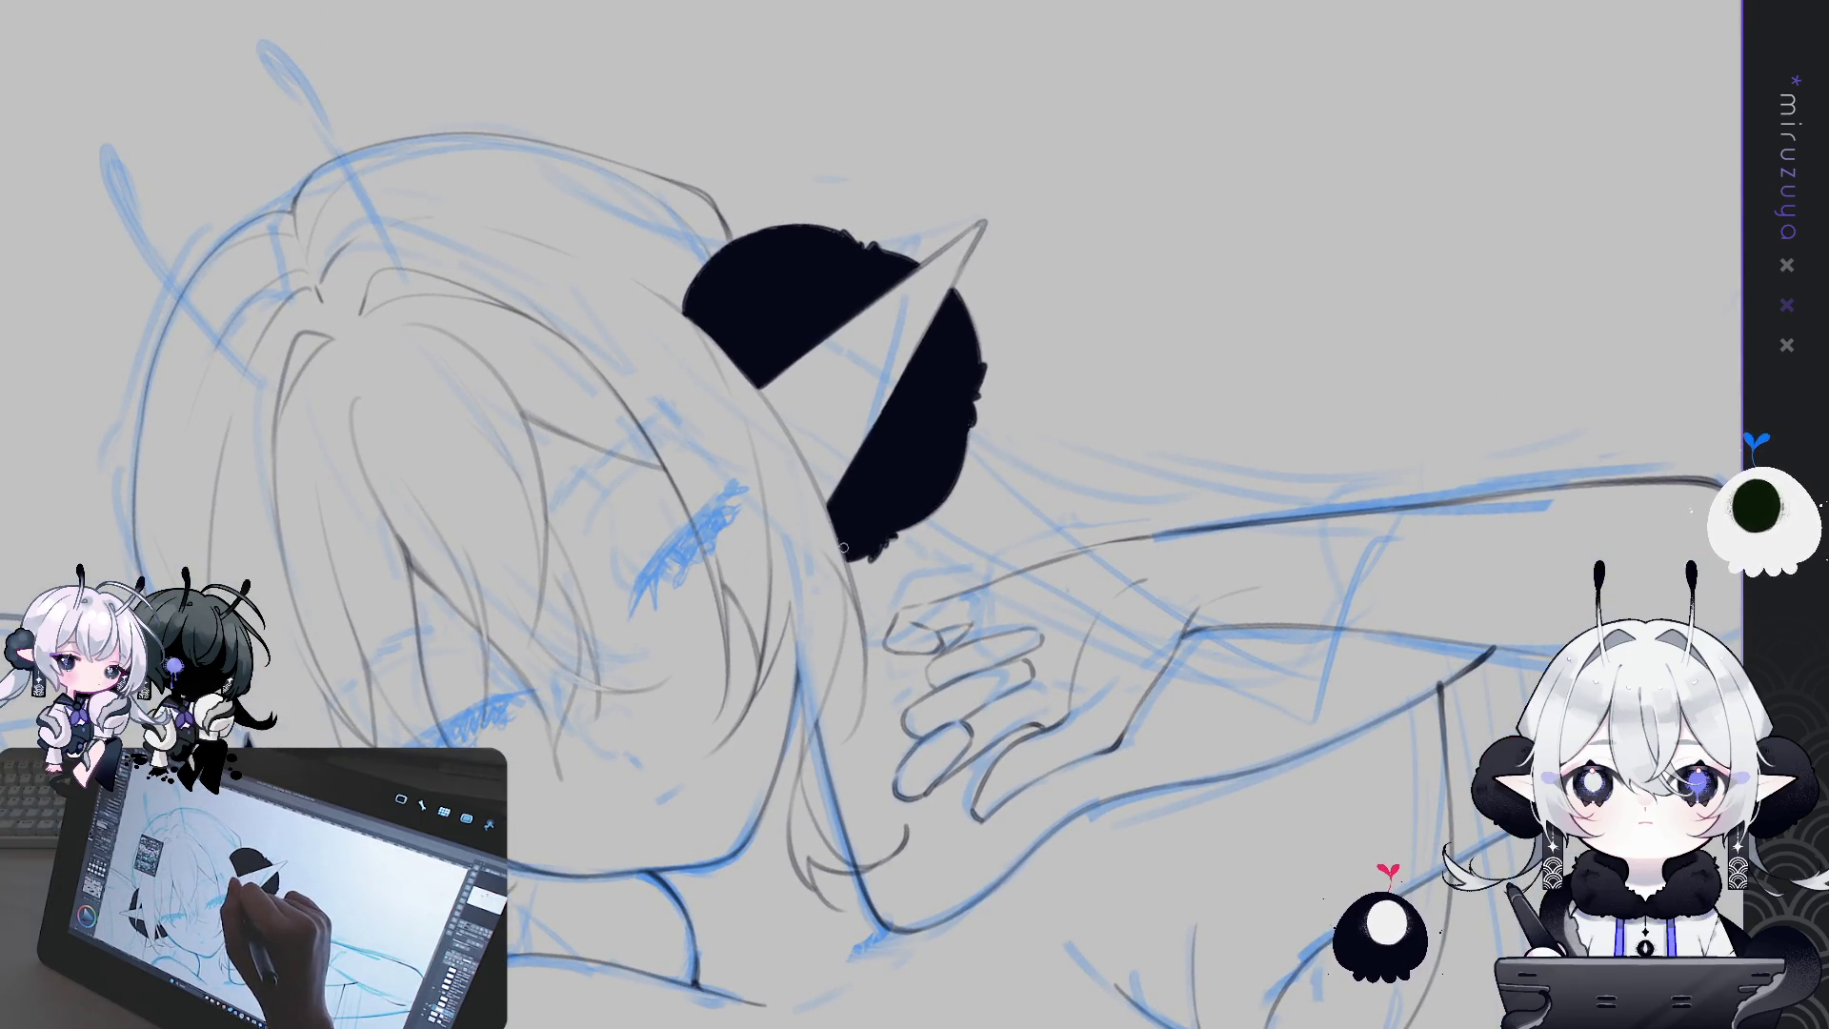
{"action": "mouse_move", "coordinate": [887, 514]}
{"action": "left_mouse_down"}
{"action": "mouse_move", "coordinate": [985, 244]}
{"action": "mouse_move", "coordinate": [715, 537]}
{"action": "left_mouse_up"}
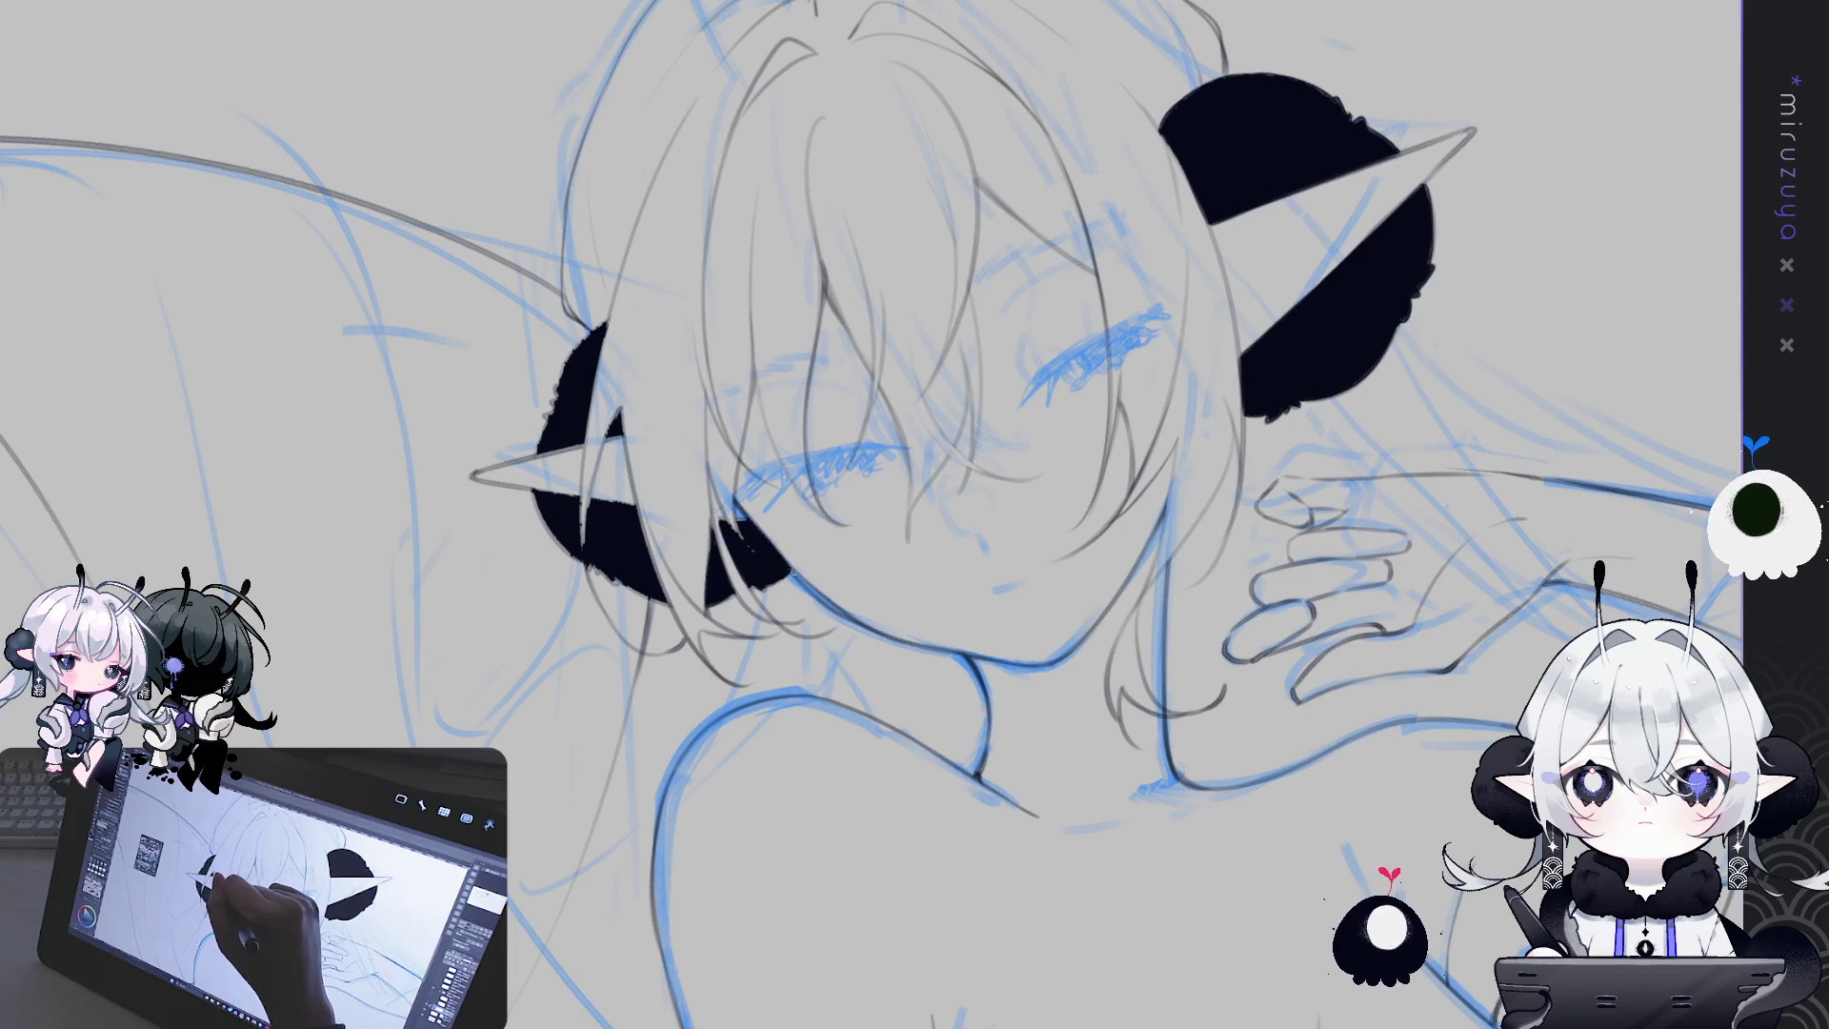
{"action": "left_click_drag", "start_coordinate": [789, 569], "coordinate": [772, 407]}
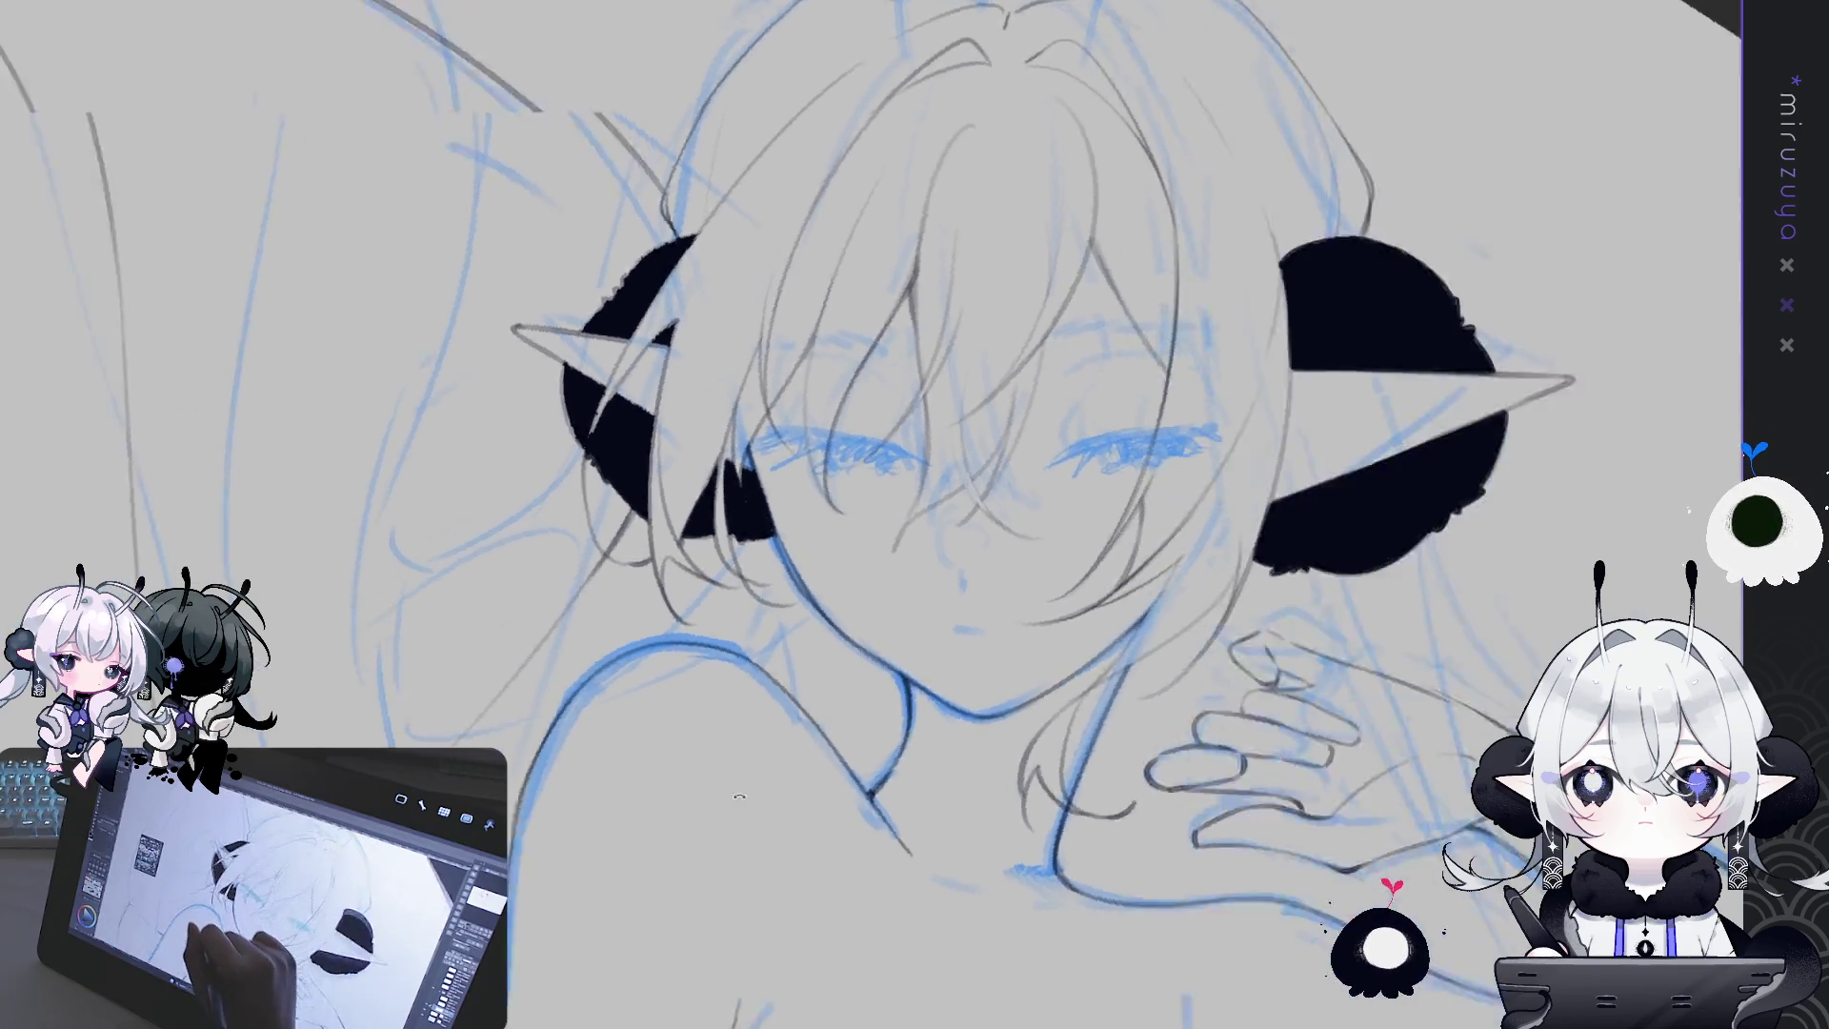
{"action": "left_click_drag", "start_coordinate": [655, 439], "coordinate": [655, 543]}
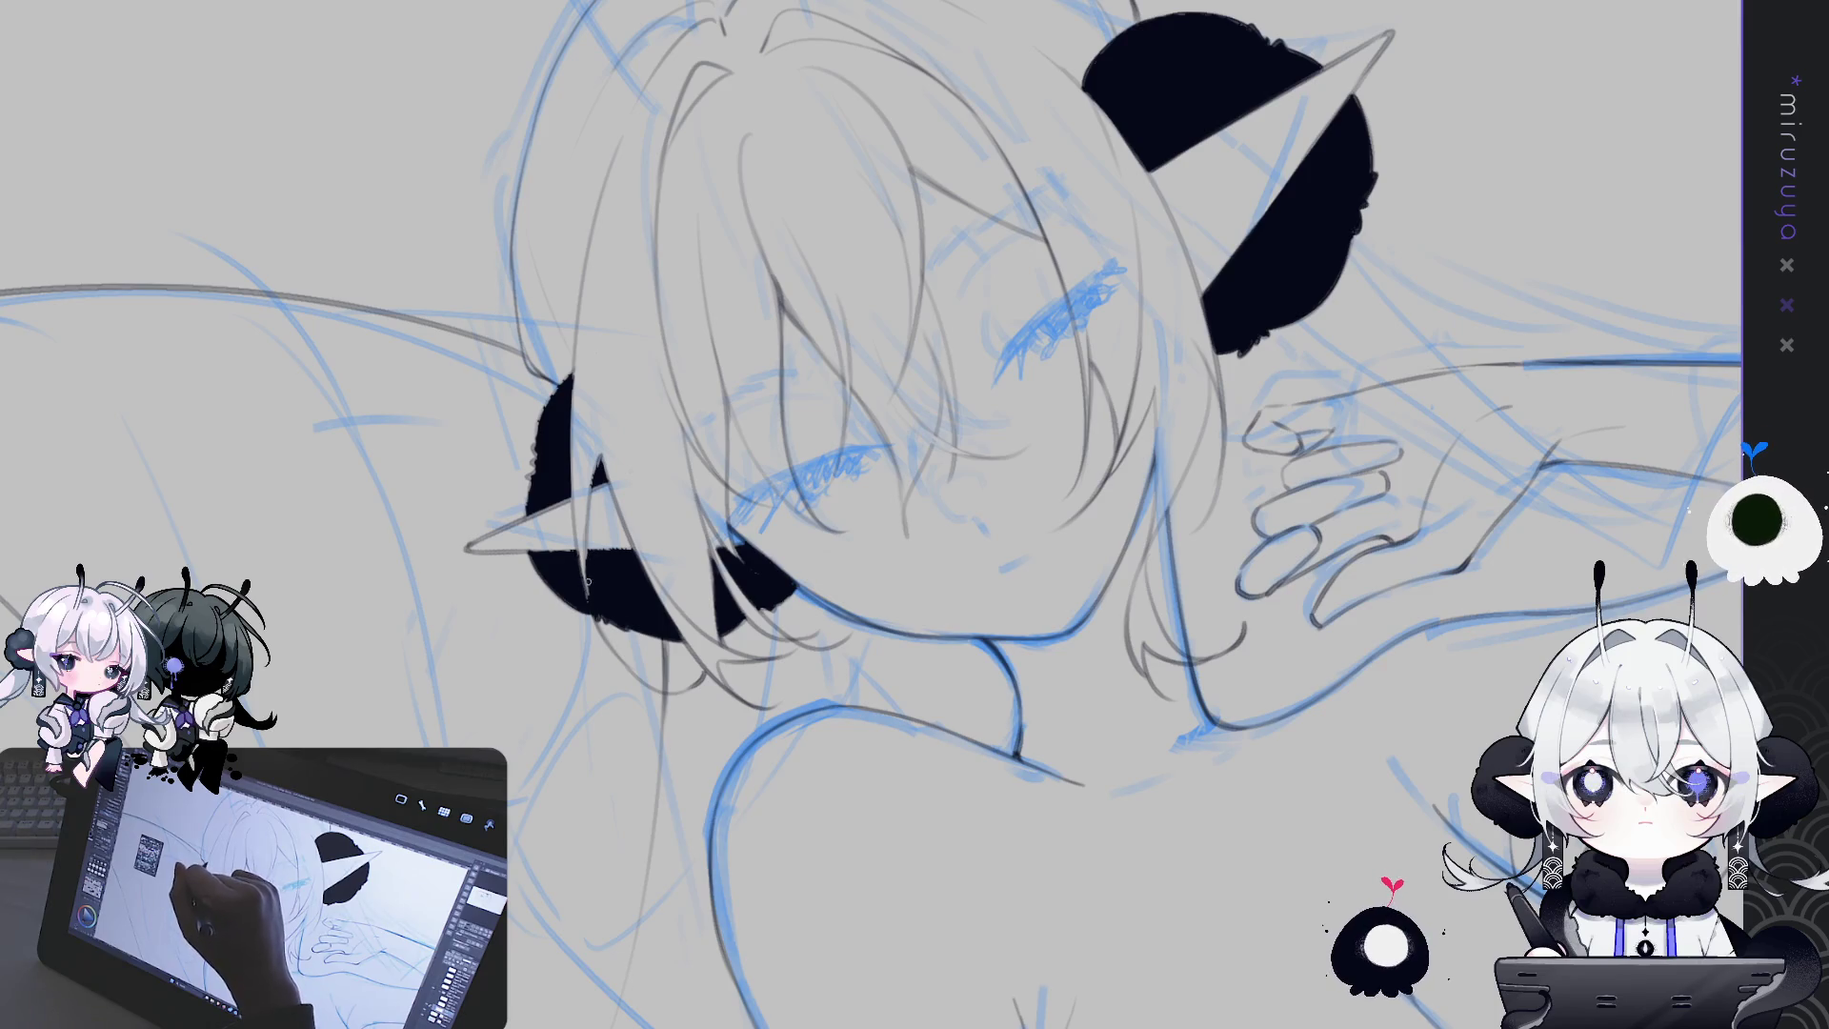
{"action": "left_click_drag", "start_coordinate": [587, 577], "coordinate": [676, 309]}
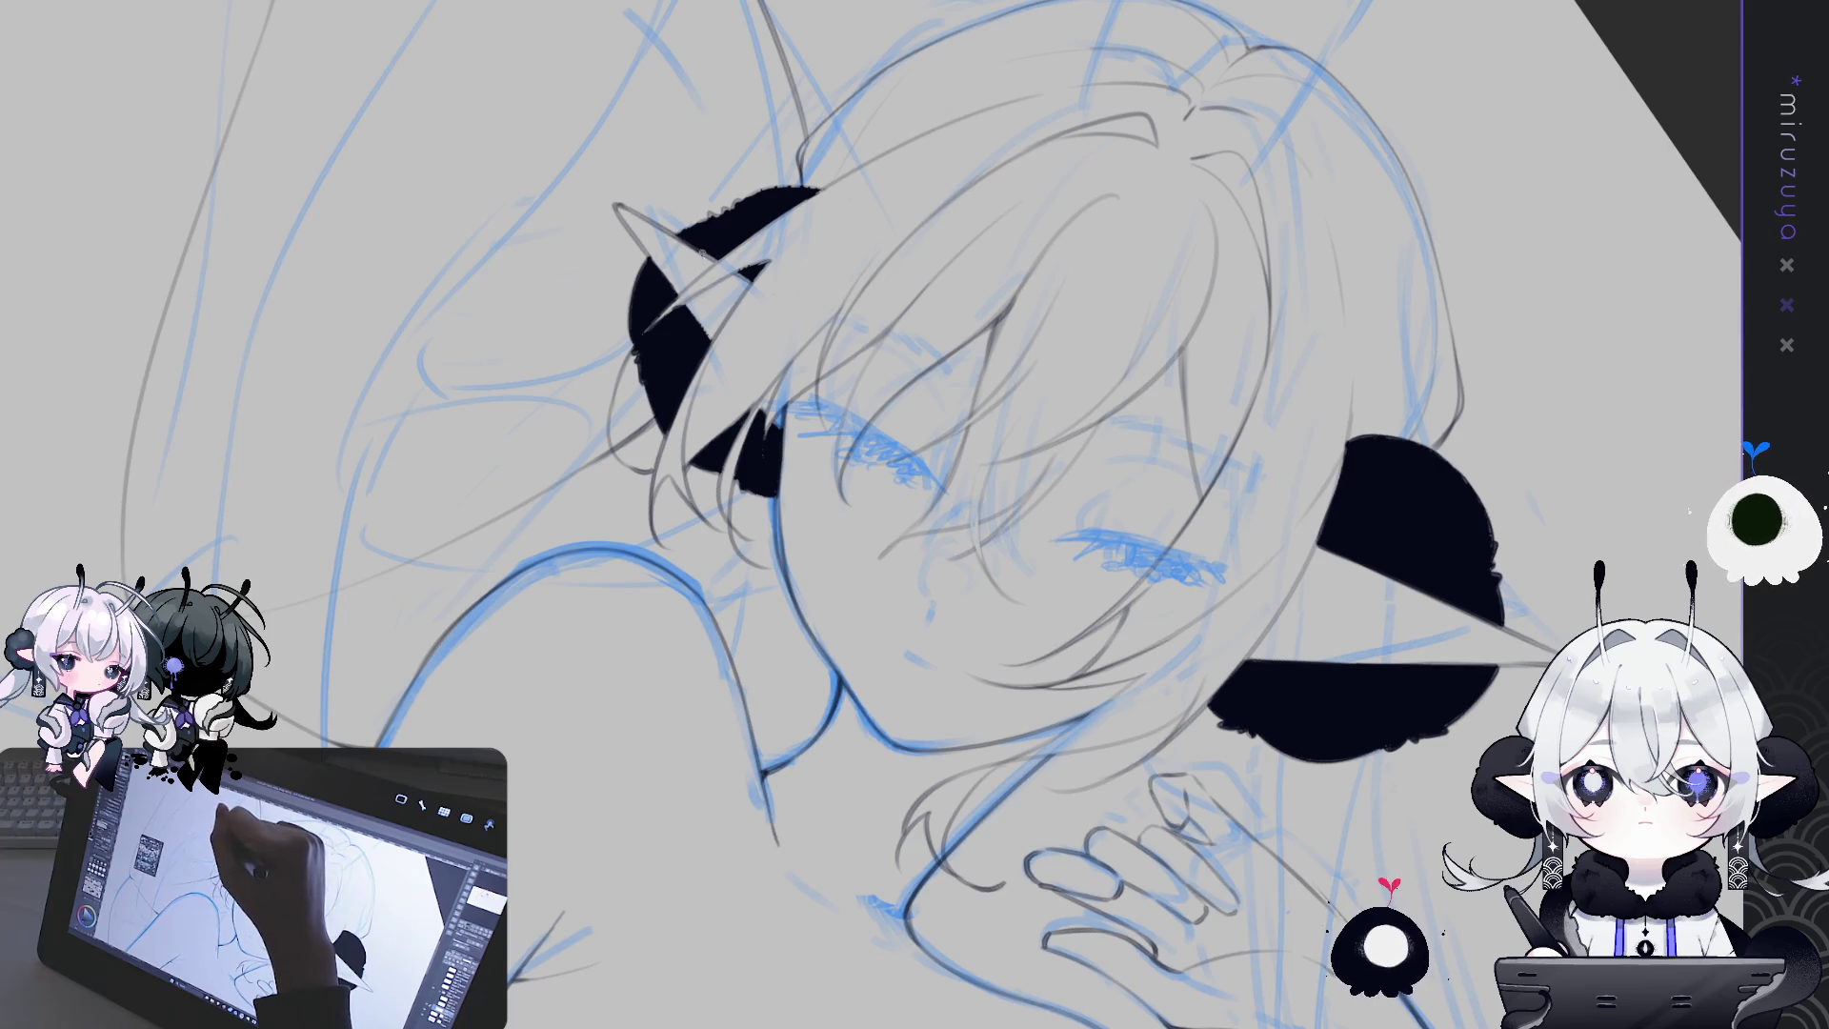
{"action": "left_click_drag", "start_coordinate": [693, 242], "coordinate": [656, 592]}
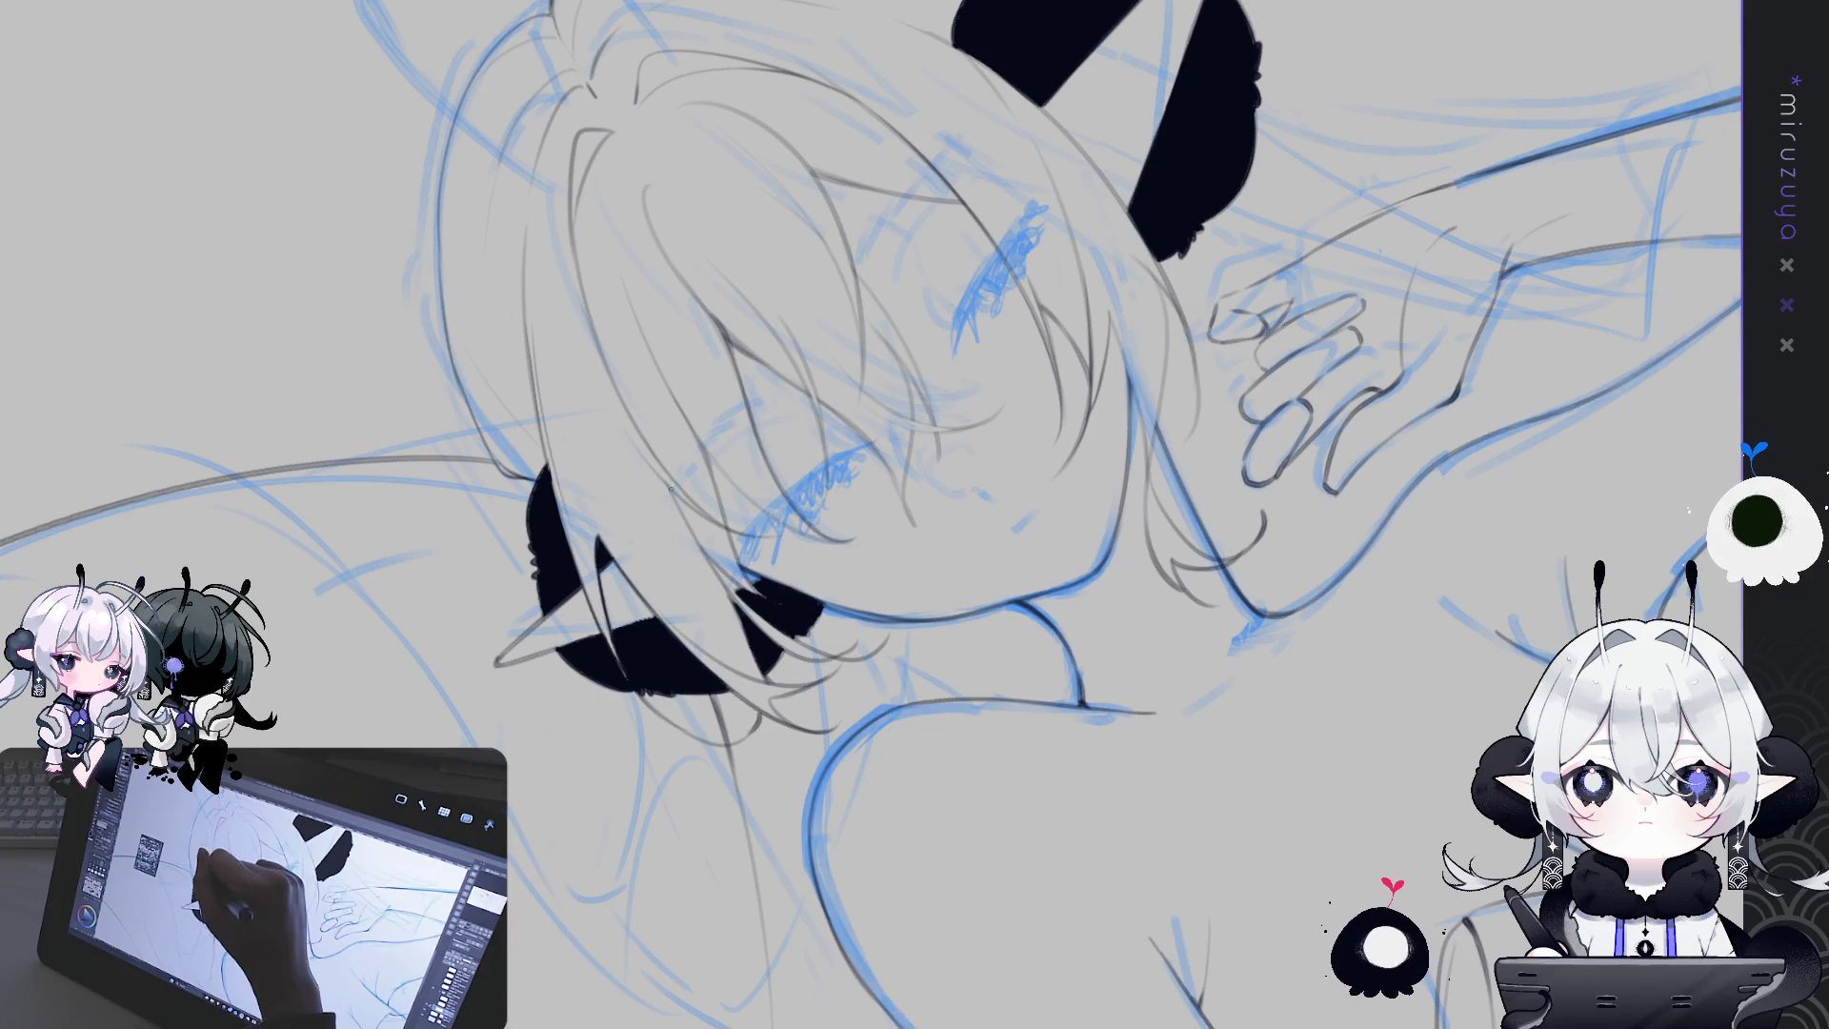
{"action": "mouse_move", "coordinate": [669, 485]}
{"action": "left_mouse_down"}
{"action": "mouse_move", "coordinate": [1198, 377]}
{"action": "mouse_move", "coordinate": [721, 393]}
{"action": "left_mouse_up"}
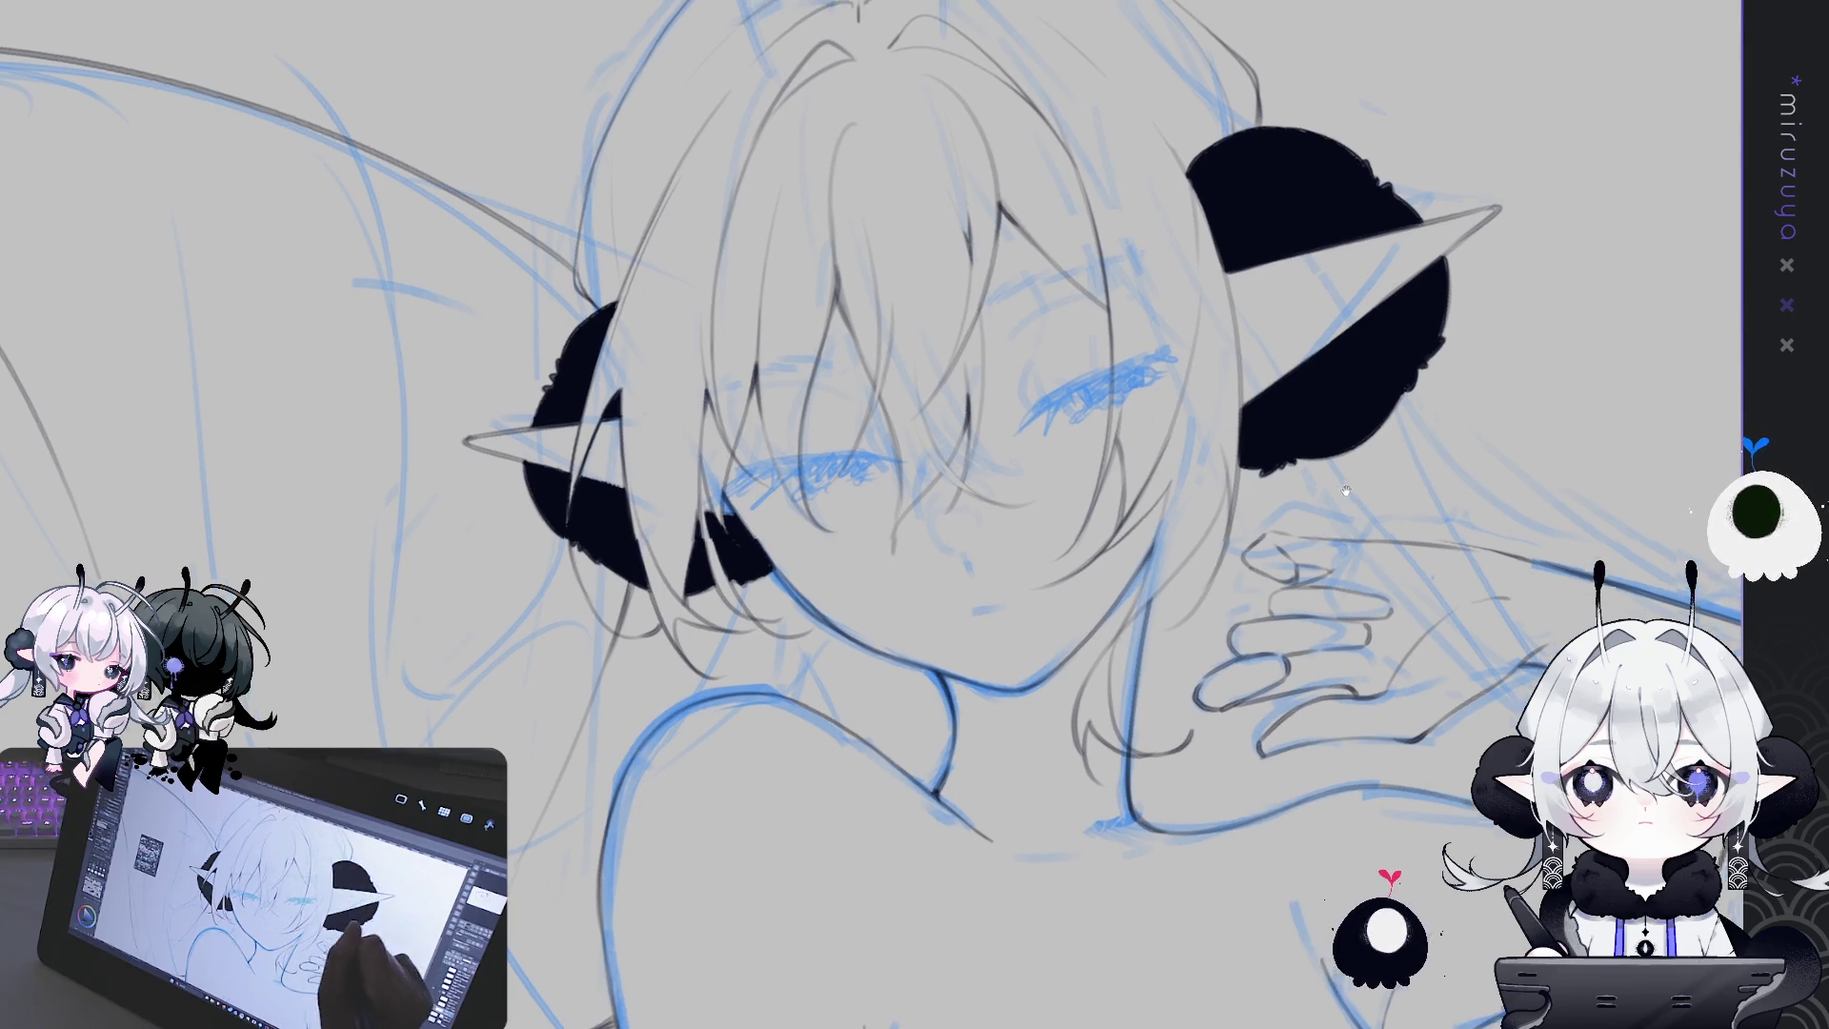
{"action": "left_click_drag", "start_coordinate": [1132, 490], "coordinate": [1069, 550]}
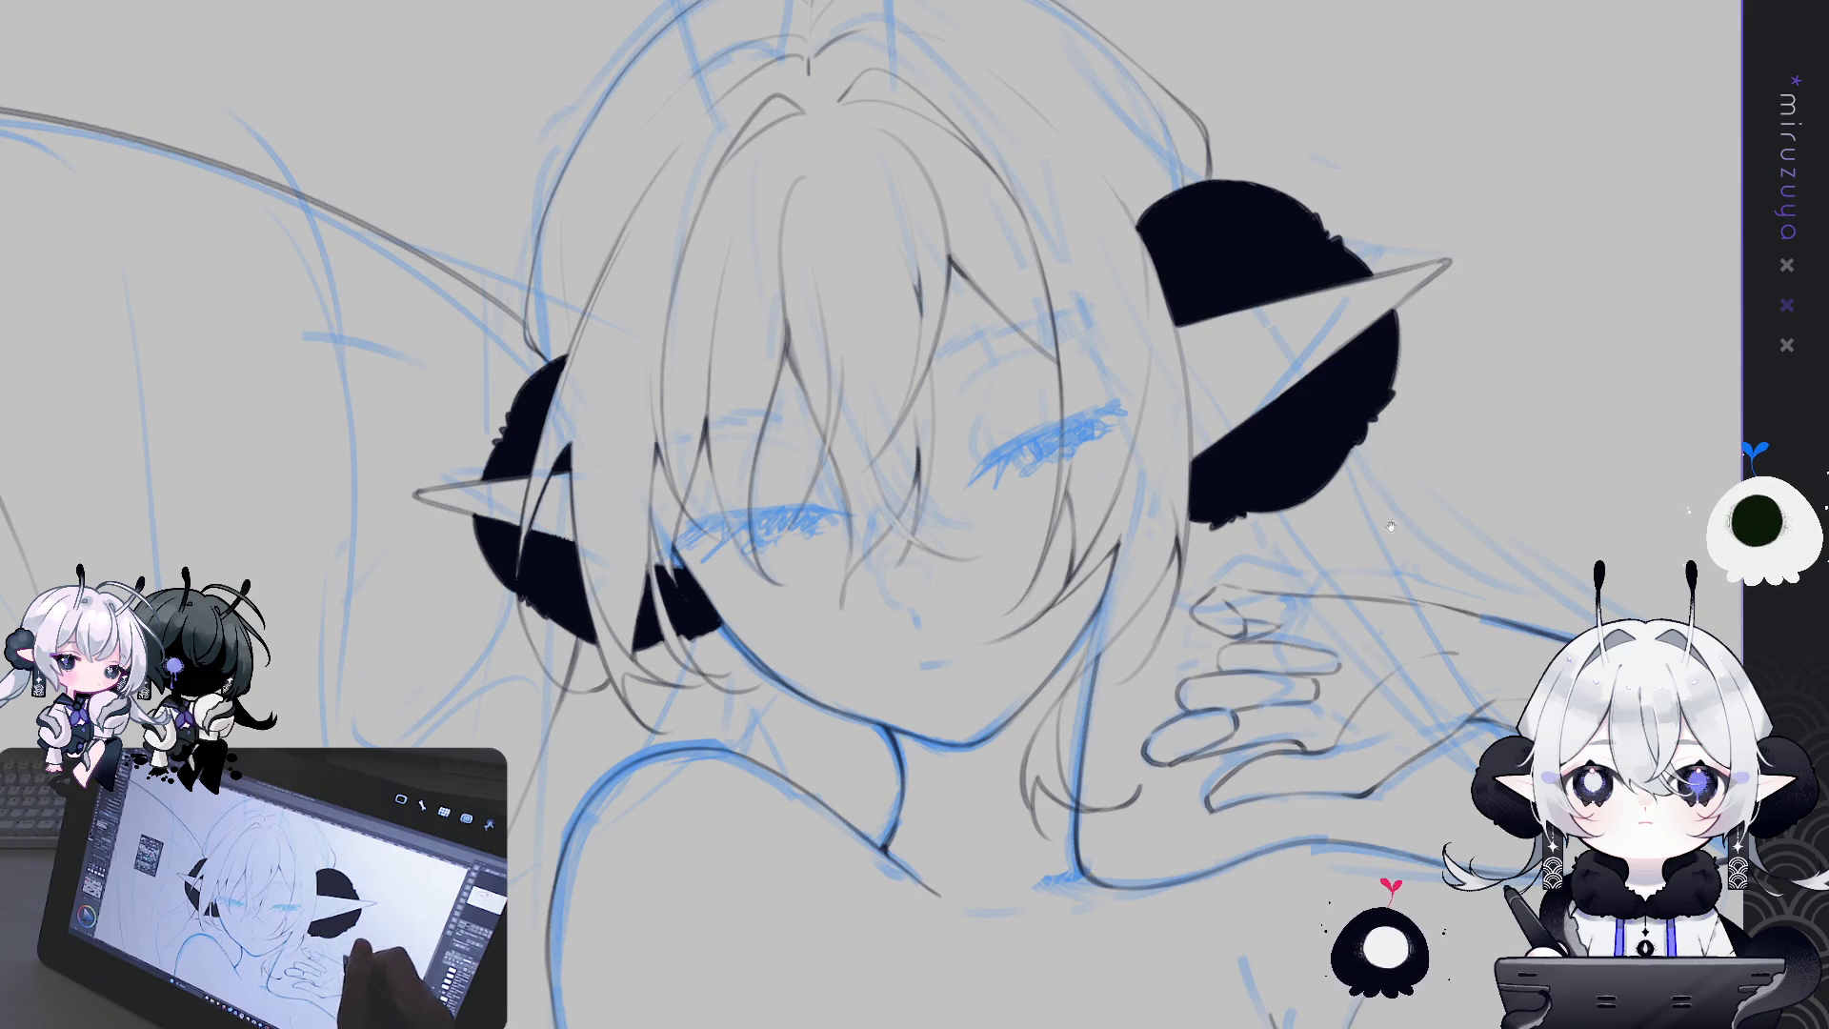
{"action": "left_click_drag", "start_coordinate": [1338, 511], "coordinate": [1262, 668]}
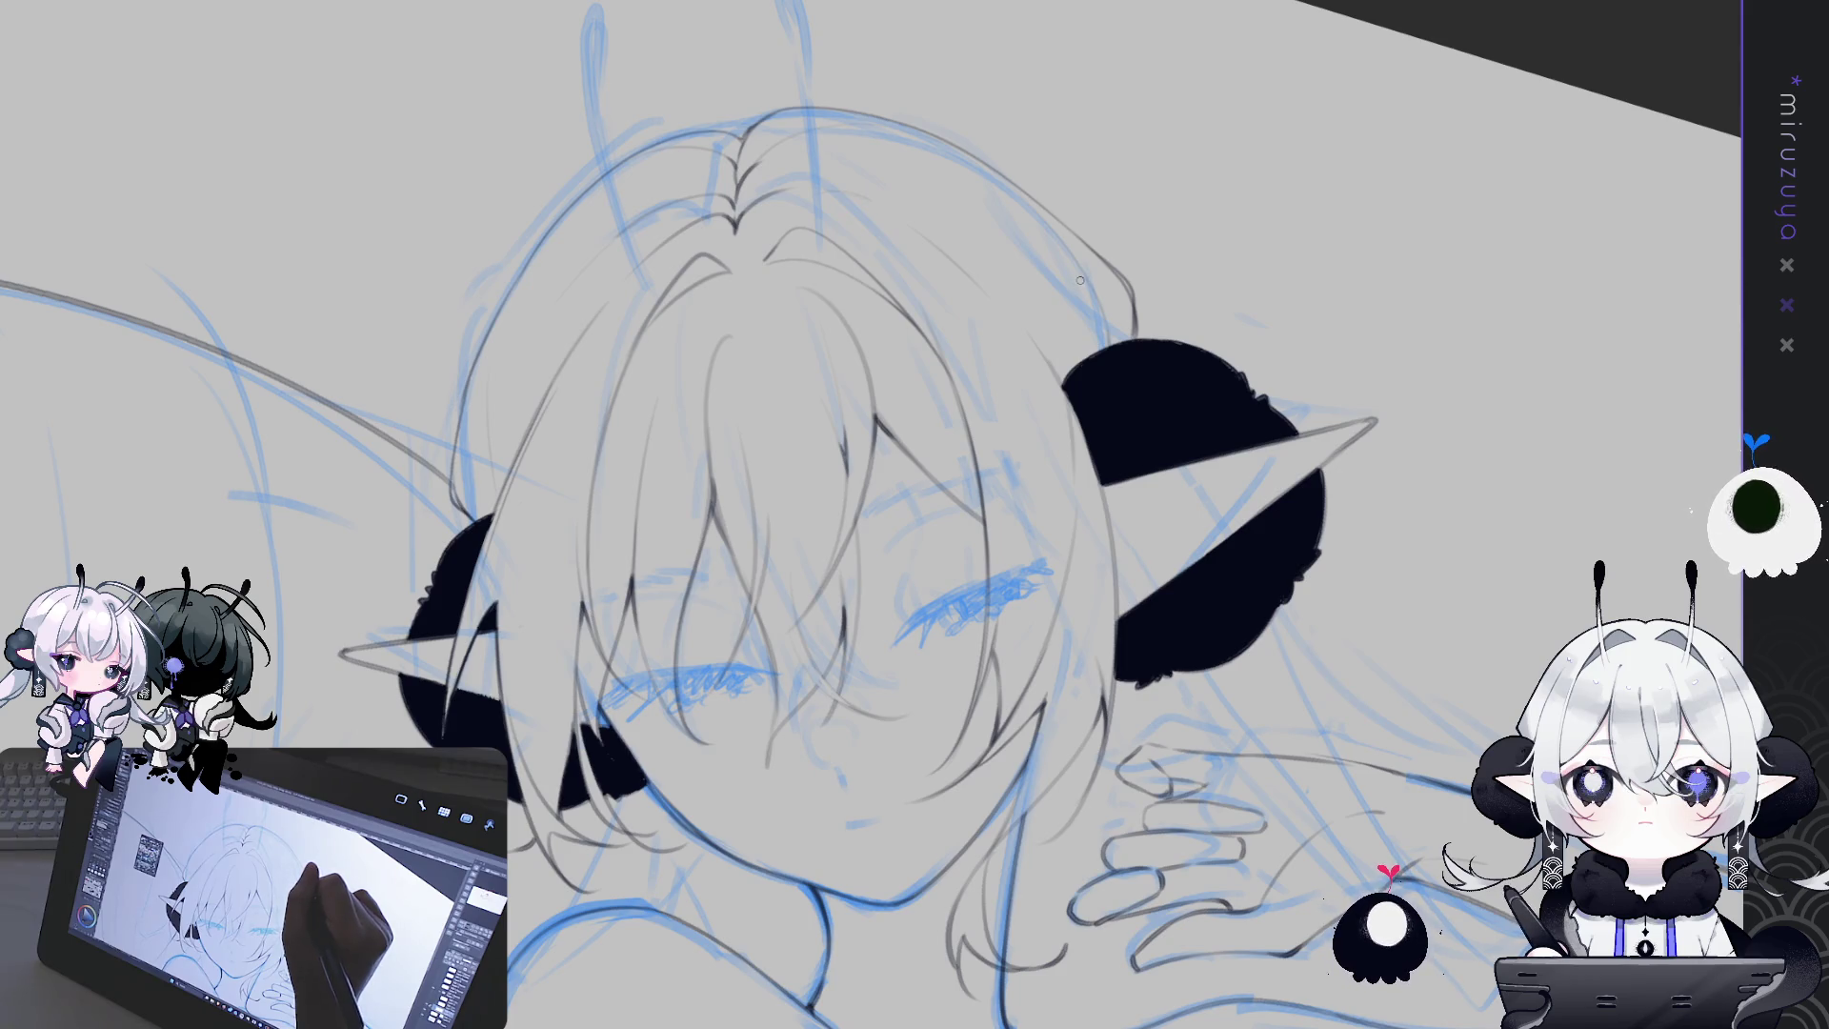
{"action": "left_click_drag", "start_coordinate": [1080, 279], "coordinate": [1074, 213]}
{"action": "left_click_drag", "start_coordinate": [1080, 690], "coordinate": [1114, 322]}
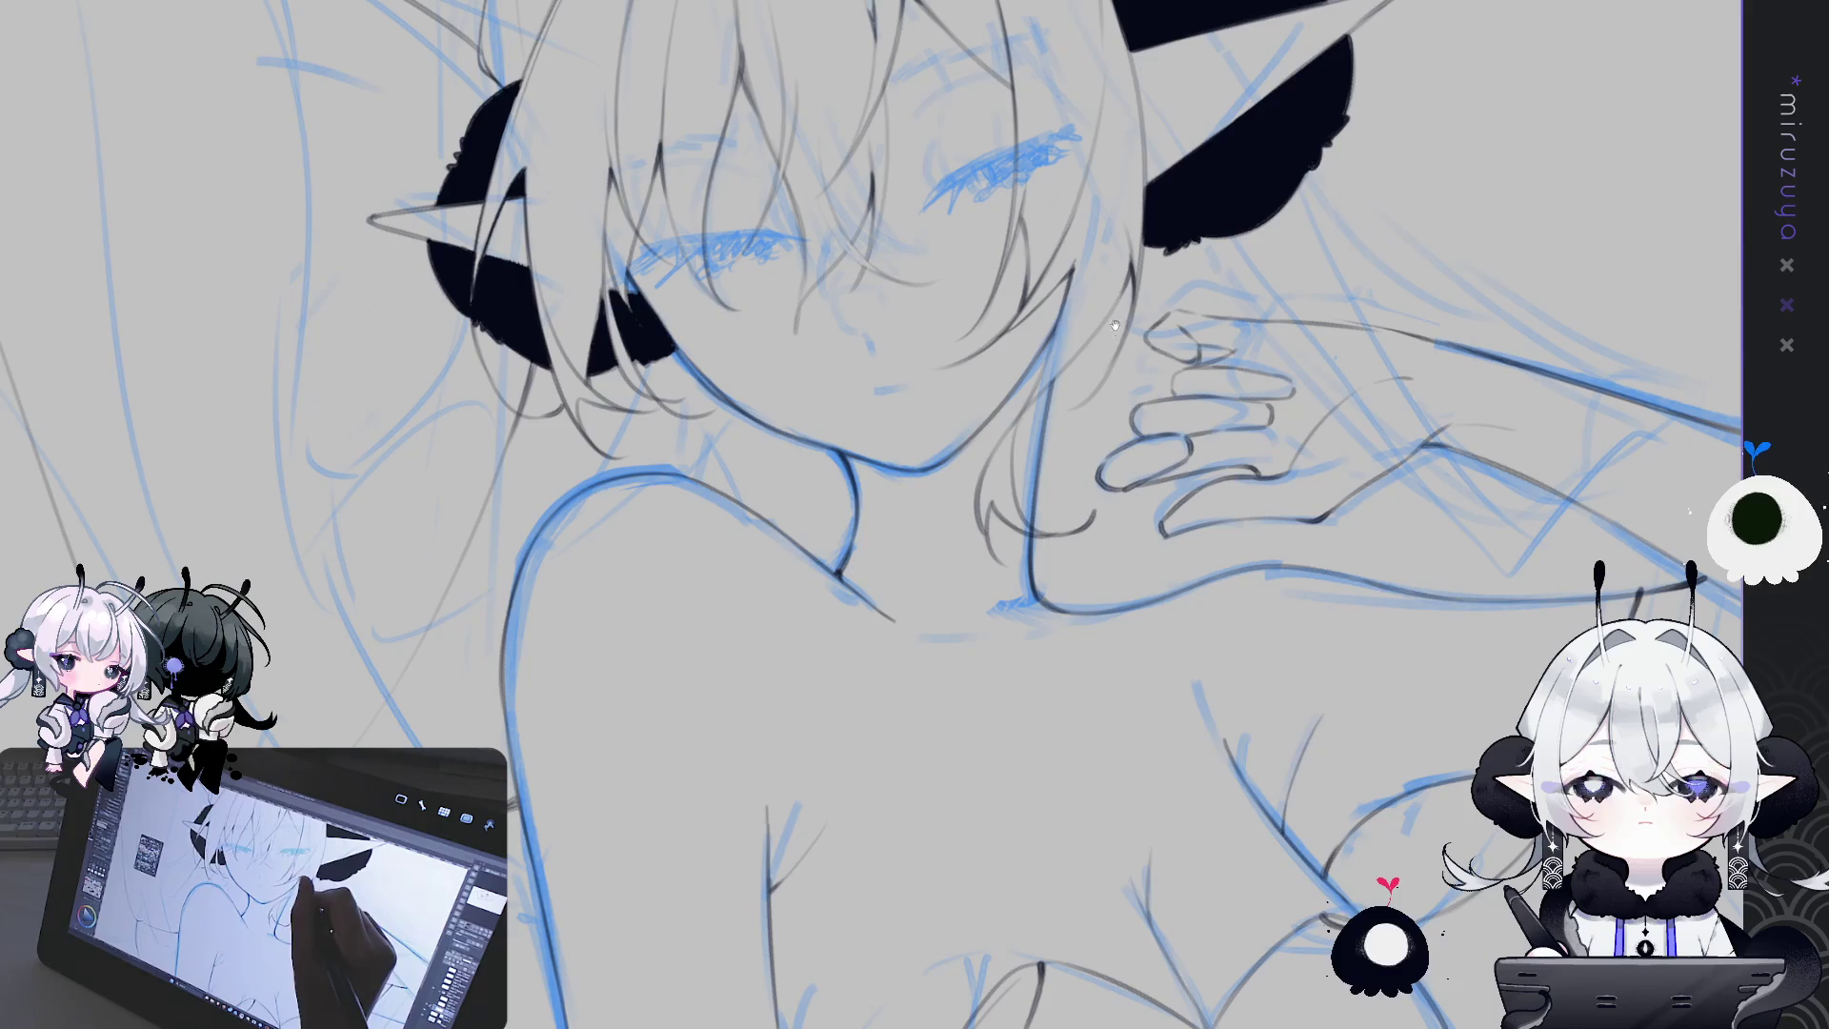
Pan, rotate and zoom the view to frame the torso upright
{"action": "mouse_move", "coordinate": [1207, 1028]}
{"action": "left_mouse_down"}
{"action": "mouse_move", "coordinate": [1083, 769]}
{"action": "mouse_move", "coordinate": [1016, 568]}
{"action": "left_mouse_up"}
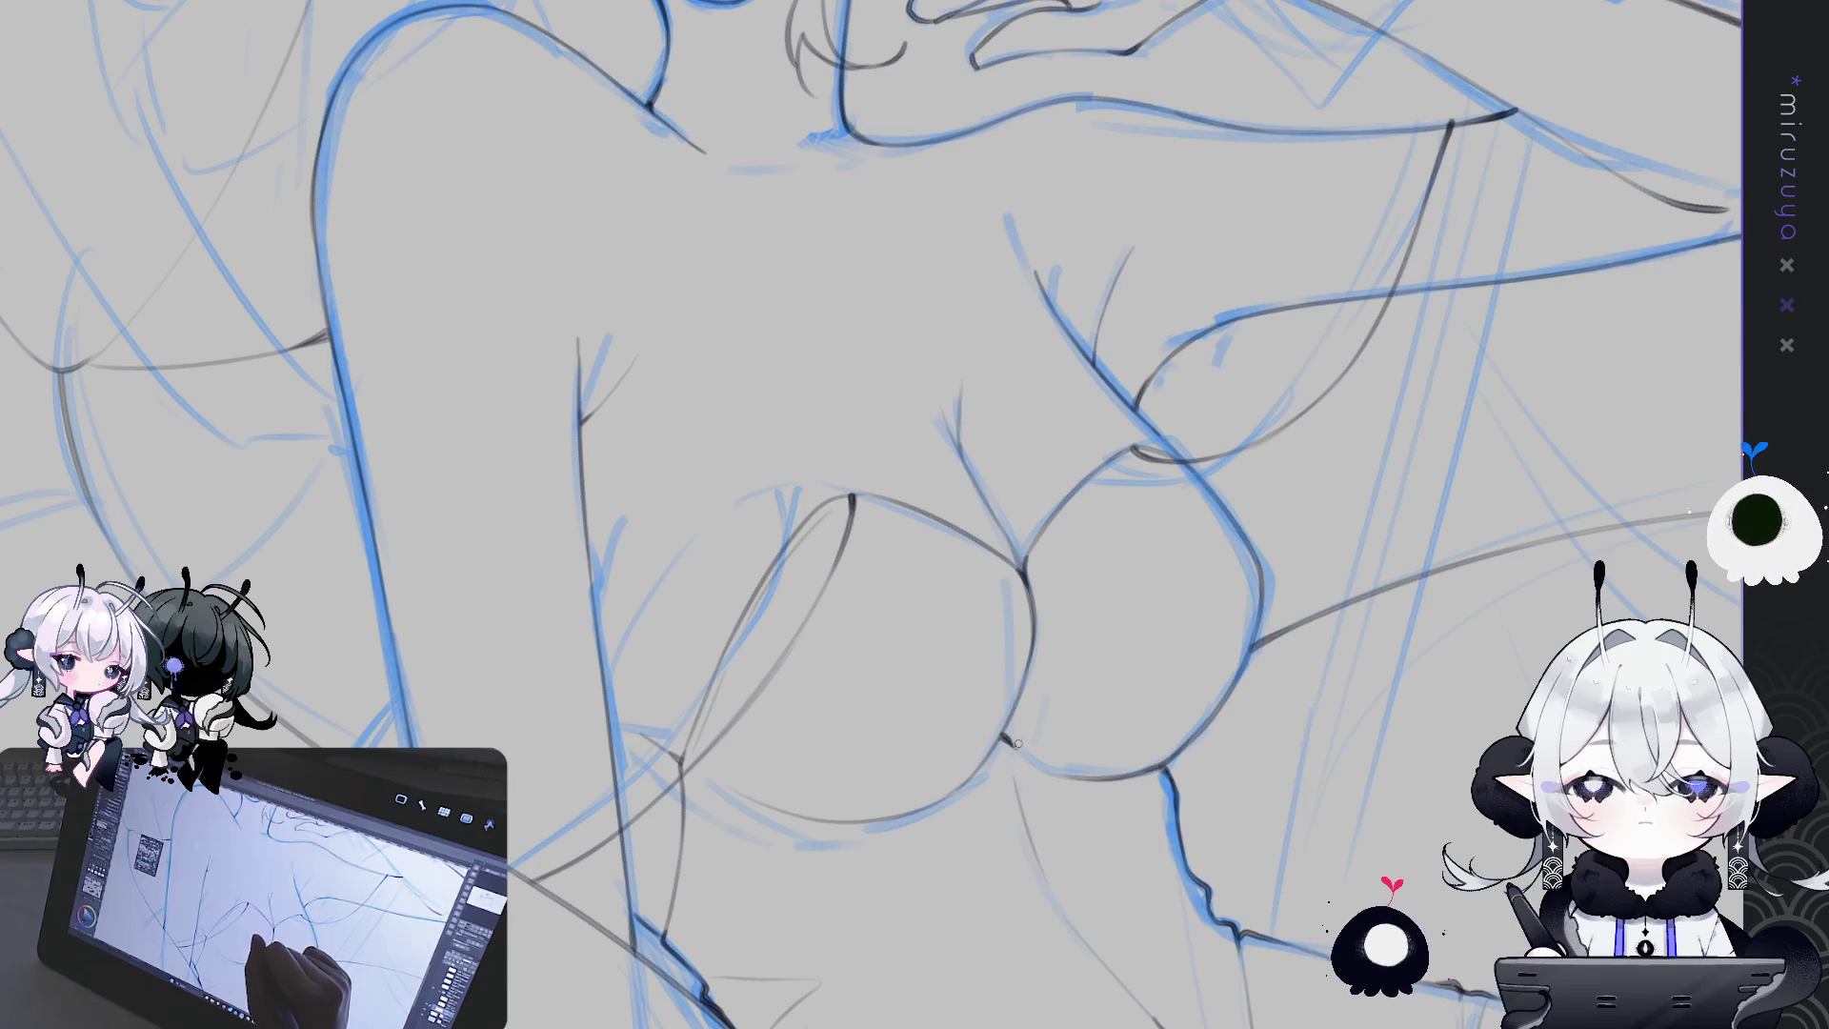
{"action": "left_click_drag", "start_coordinate": [990, 902], "coordinate": [1032, 662]}
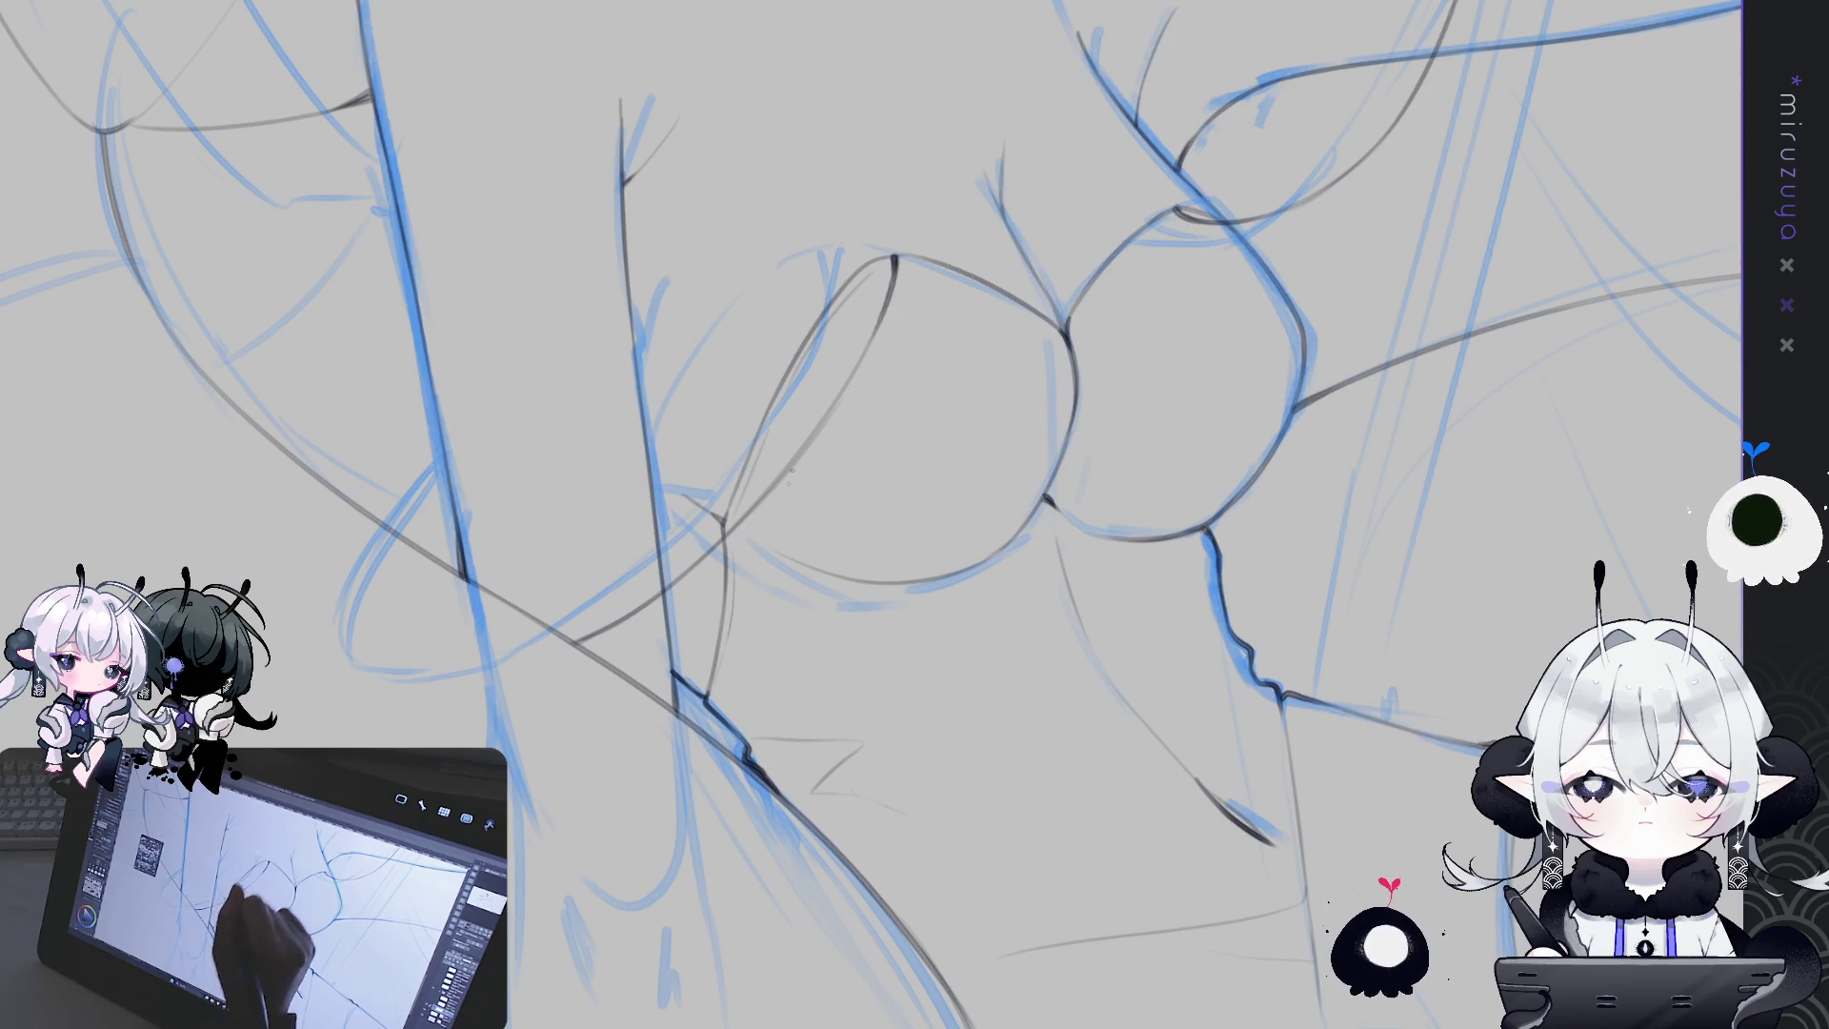
{"action": "left_click_drag", "start_coordinate": [723, 650], "coordinate": [687, 358]}
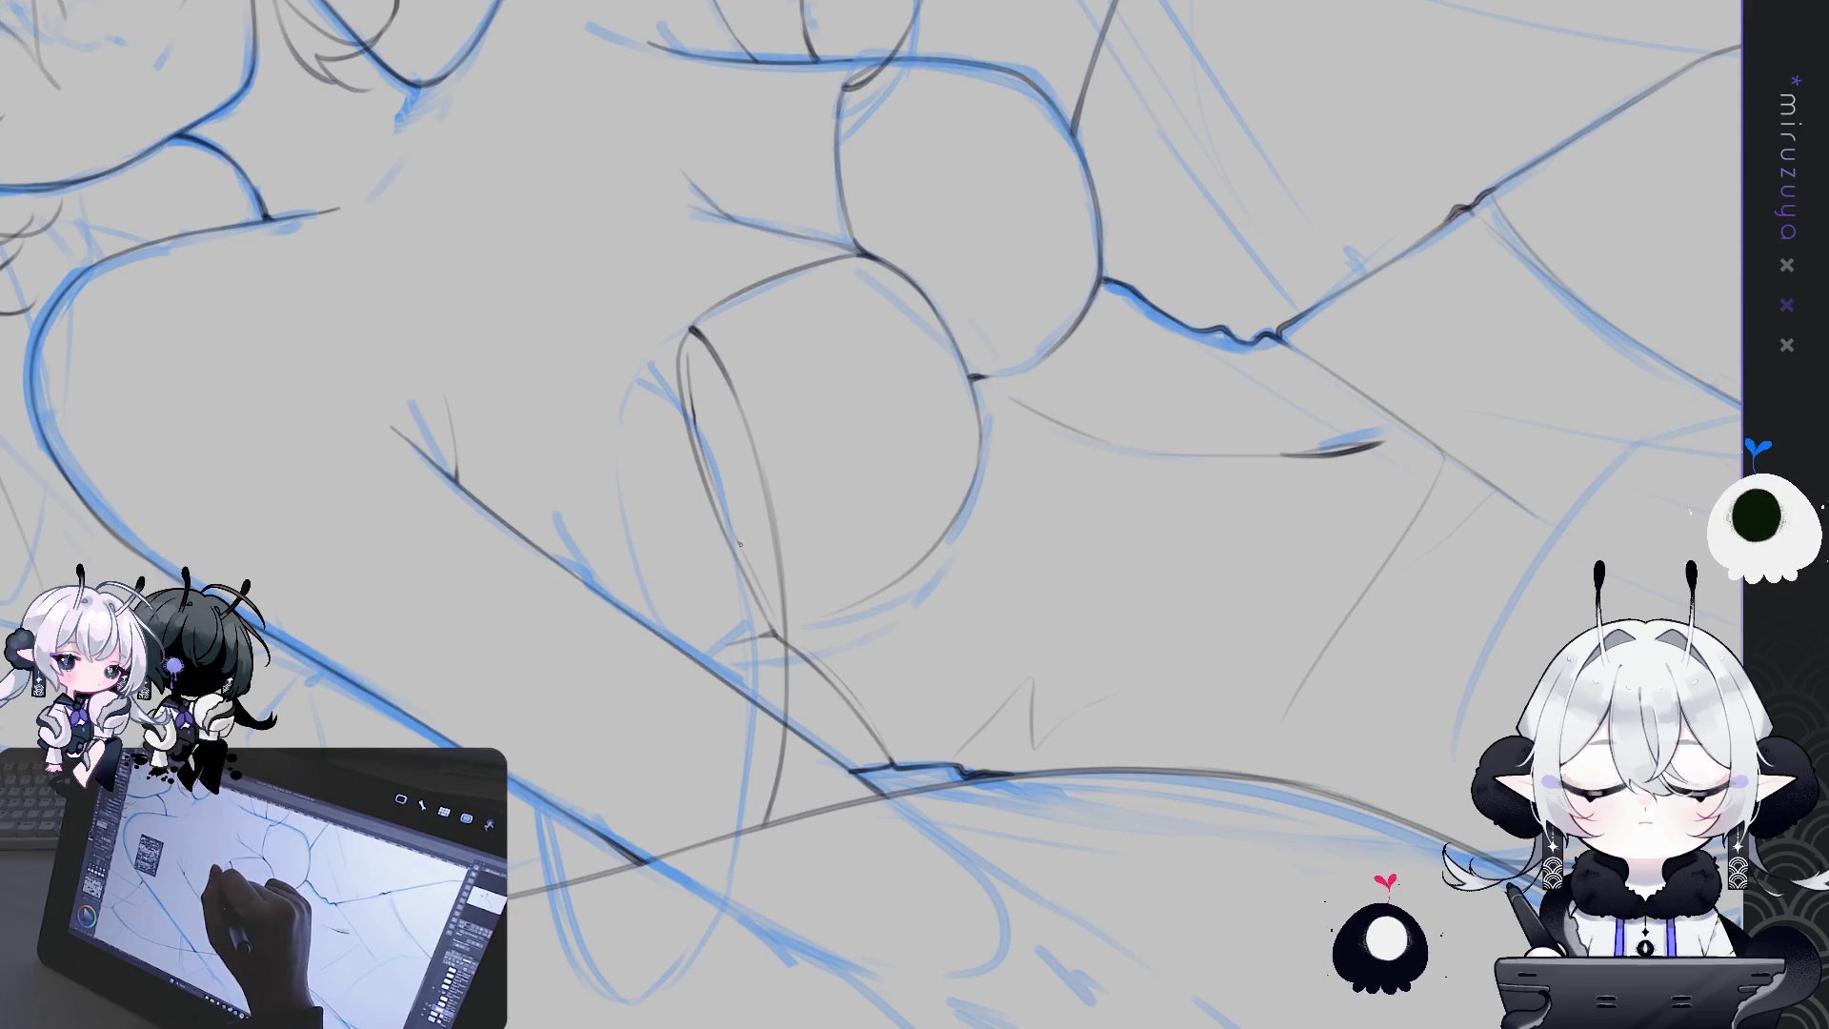
{"action": "left_click_drag", "start_coordinate": [777, 624], "coordinate": [1094, 406]}
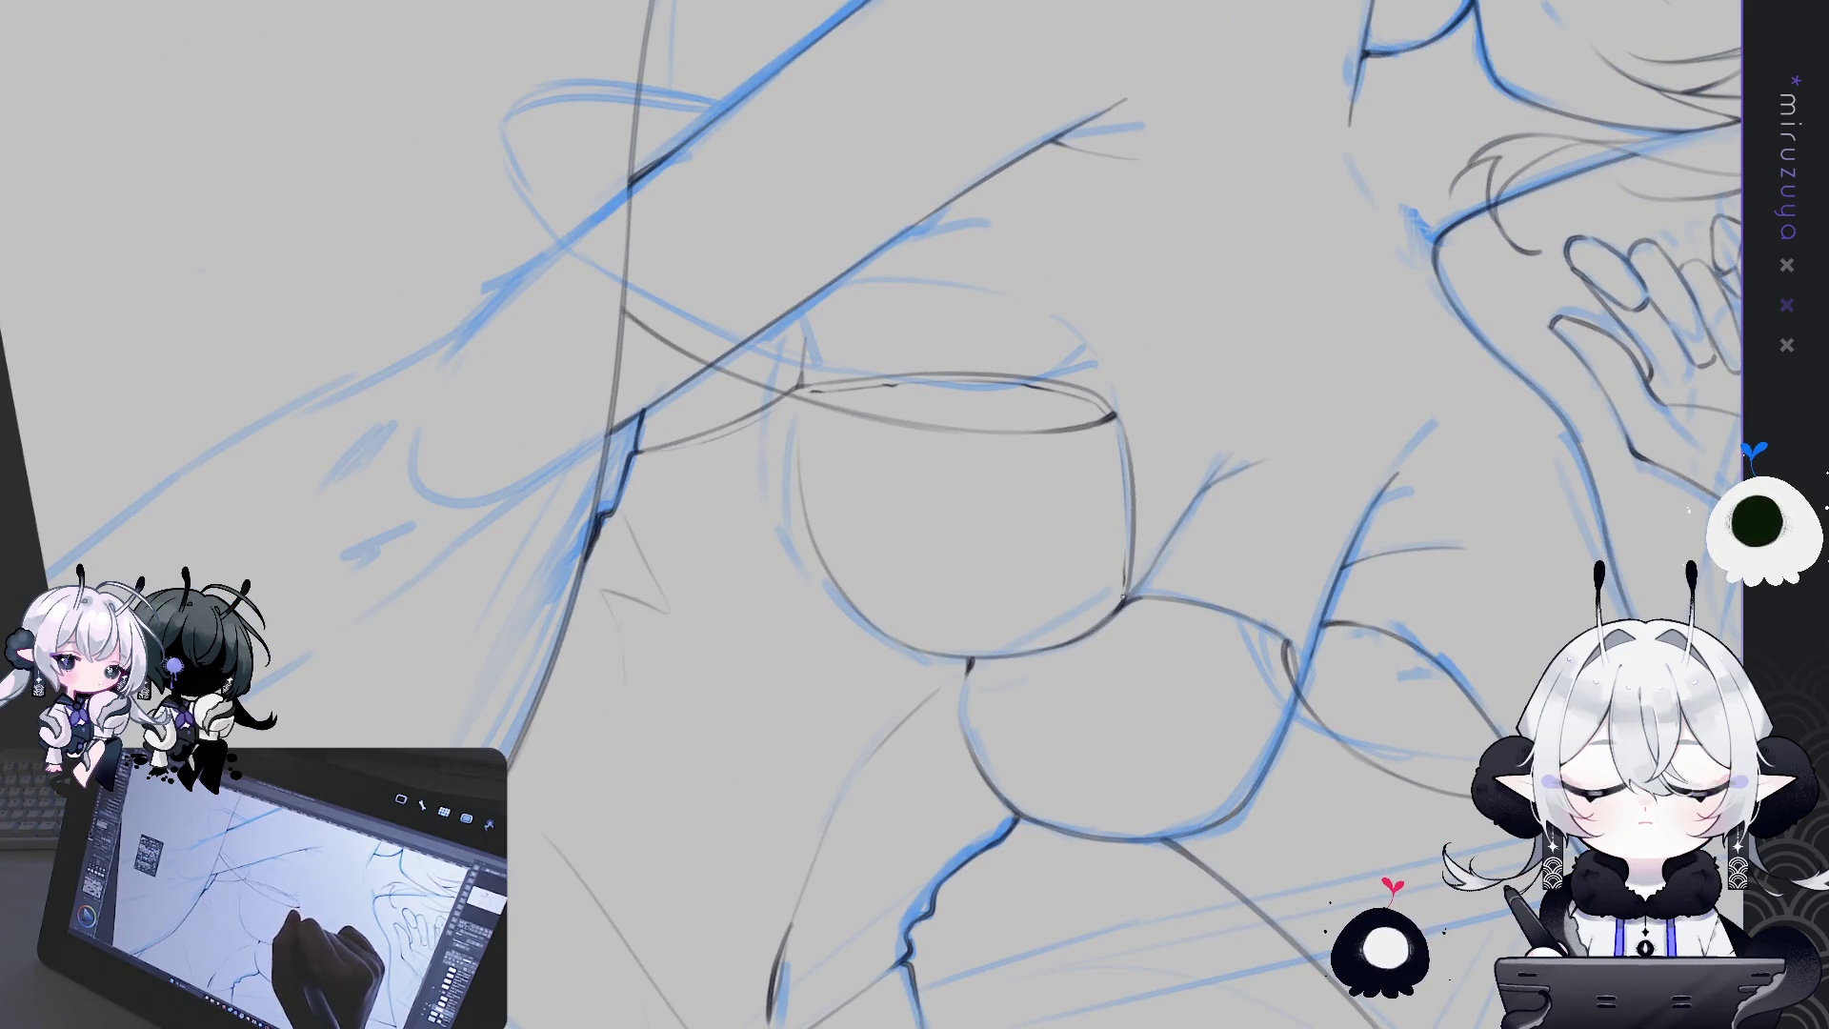
{"action": "left_click_drag", "start_coordinate": [1124, 550], "coordinate": [857, 186]}
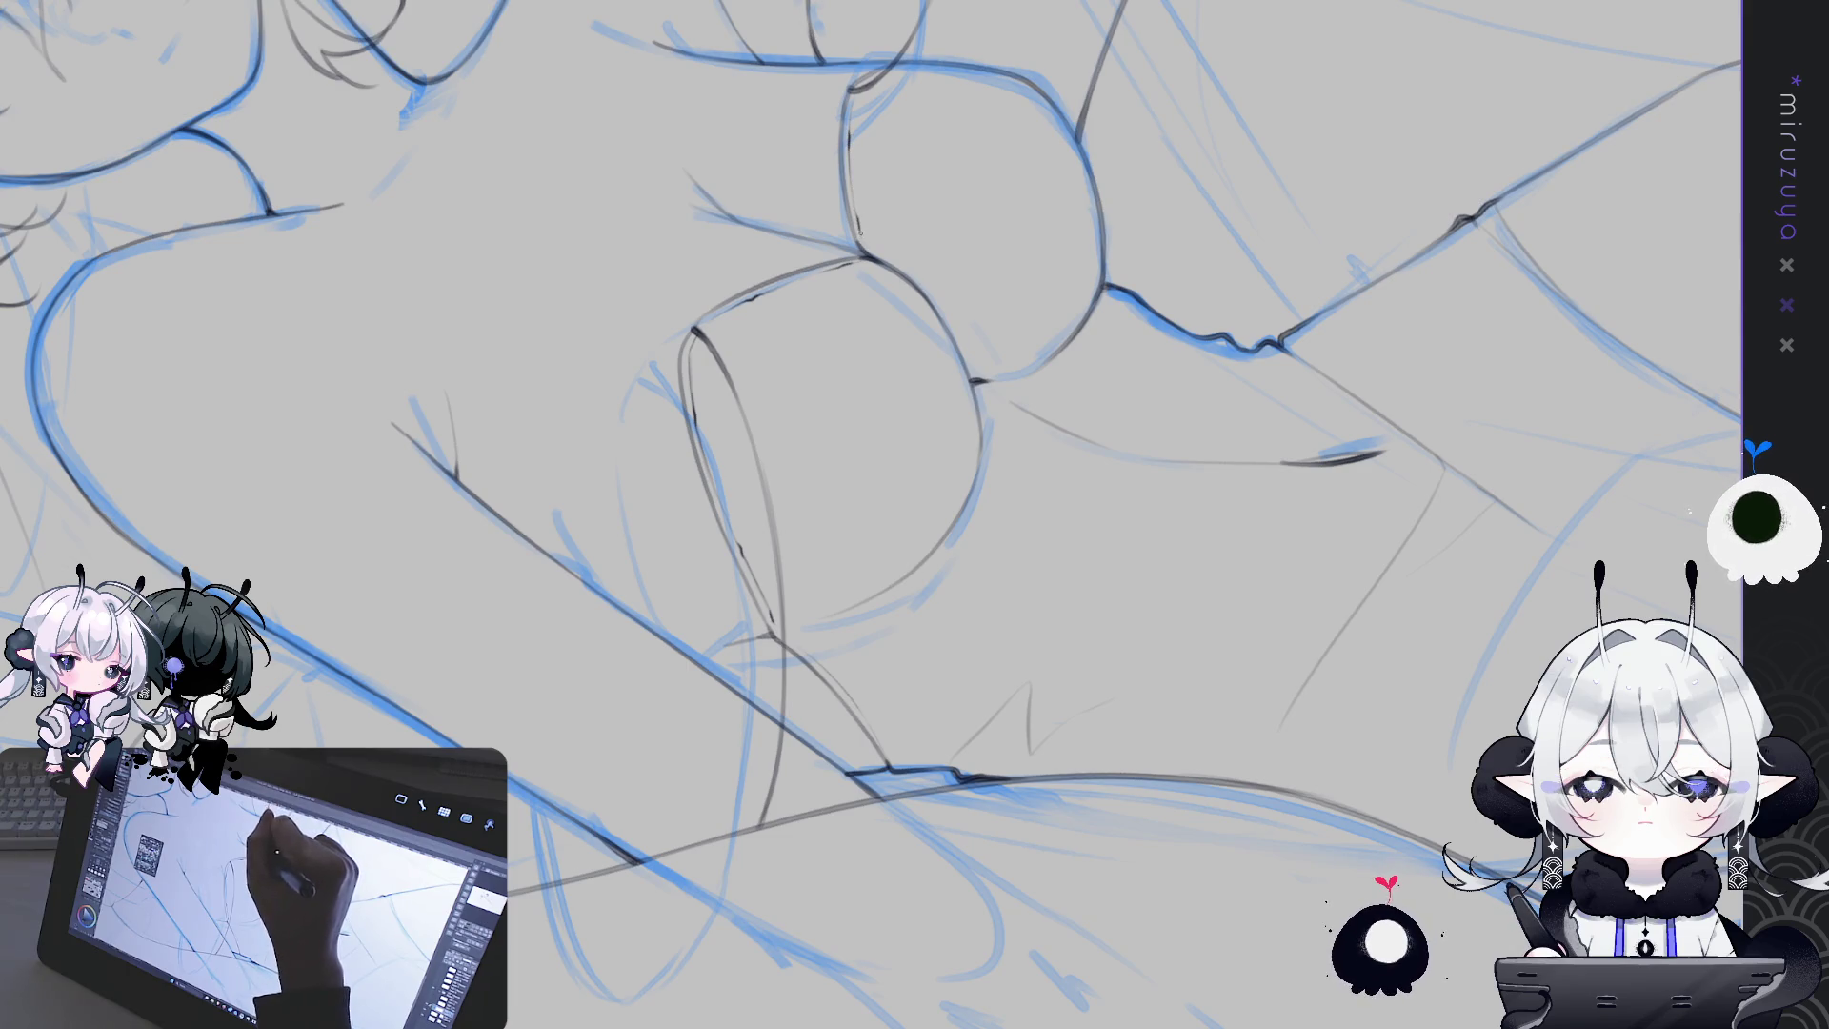
{"action": "left_click_drag", "start_coordinate": [1191, 428], "coordinate": [1332, 637]}
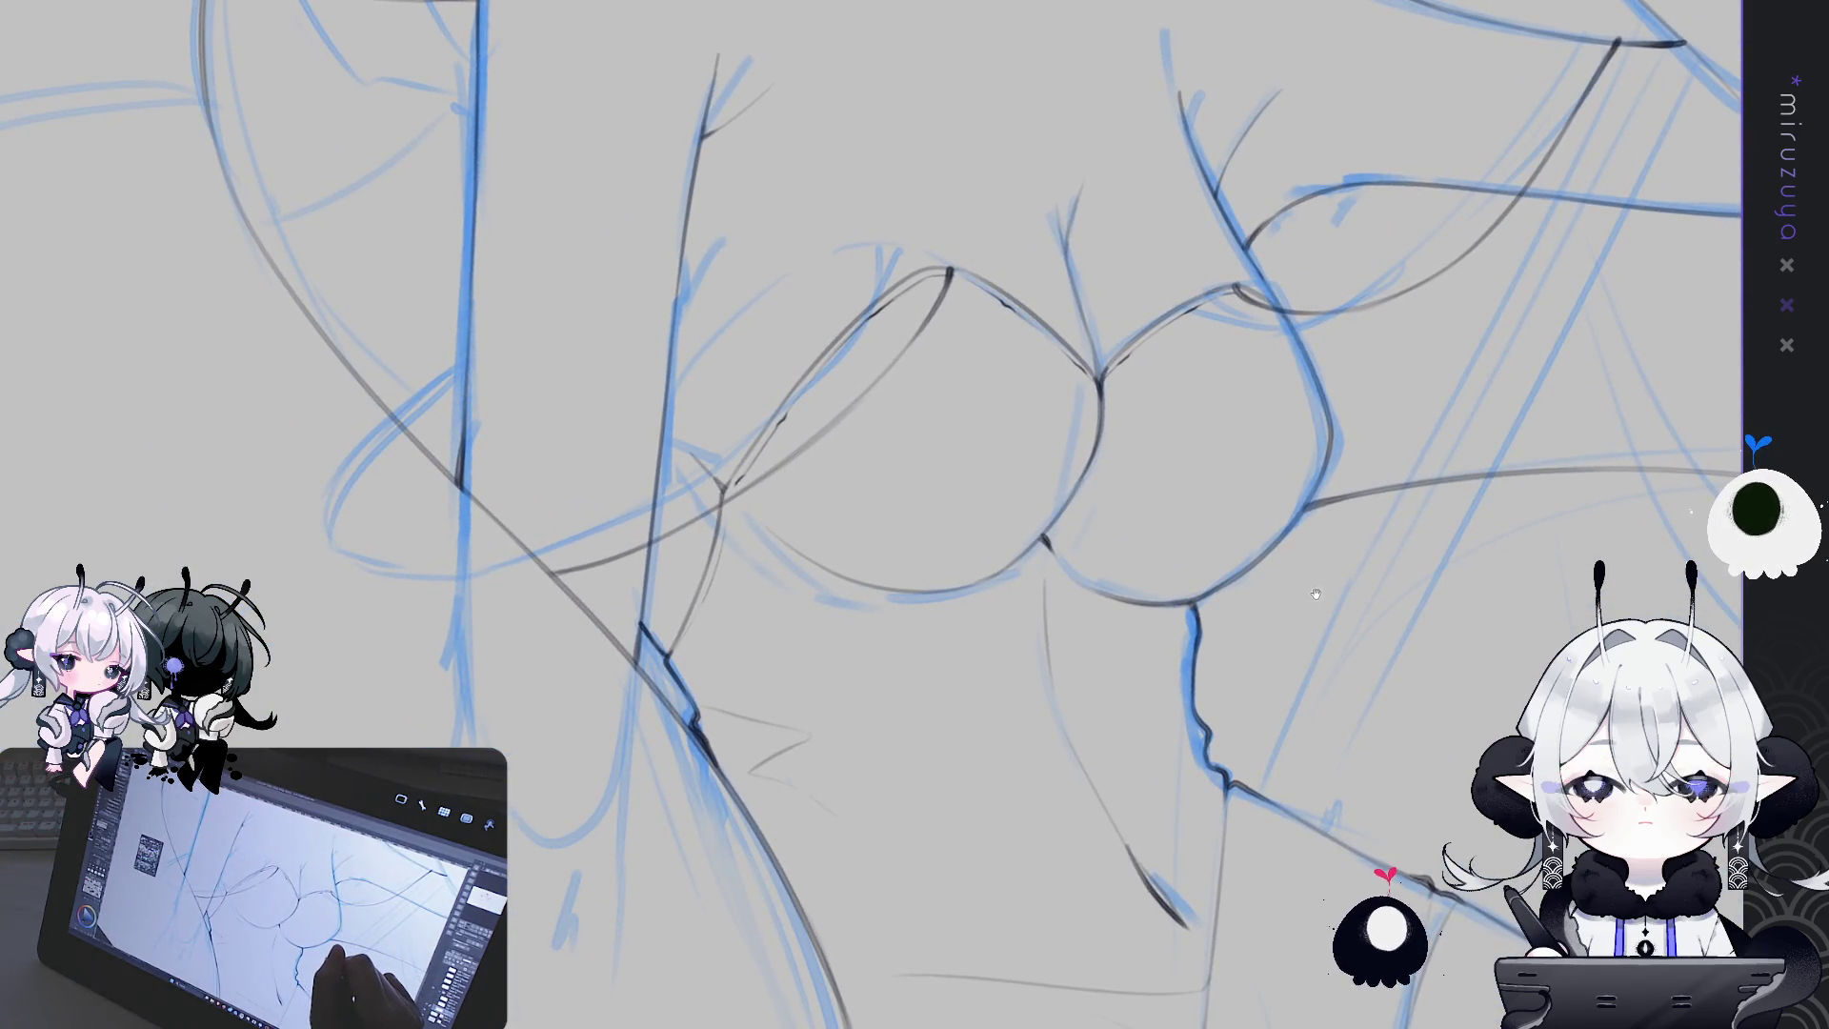
{"action": "left_click_drag", "start_coordinate": [1324, 563], "coordinate": [1245, 415]}
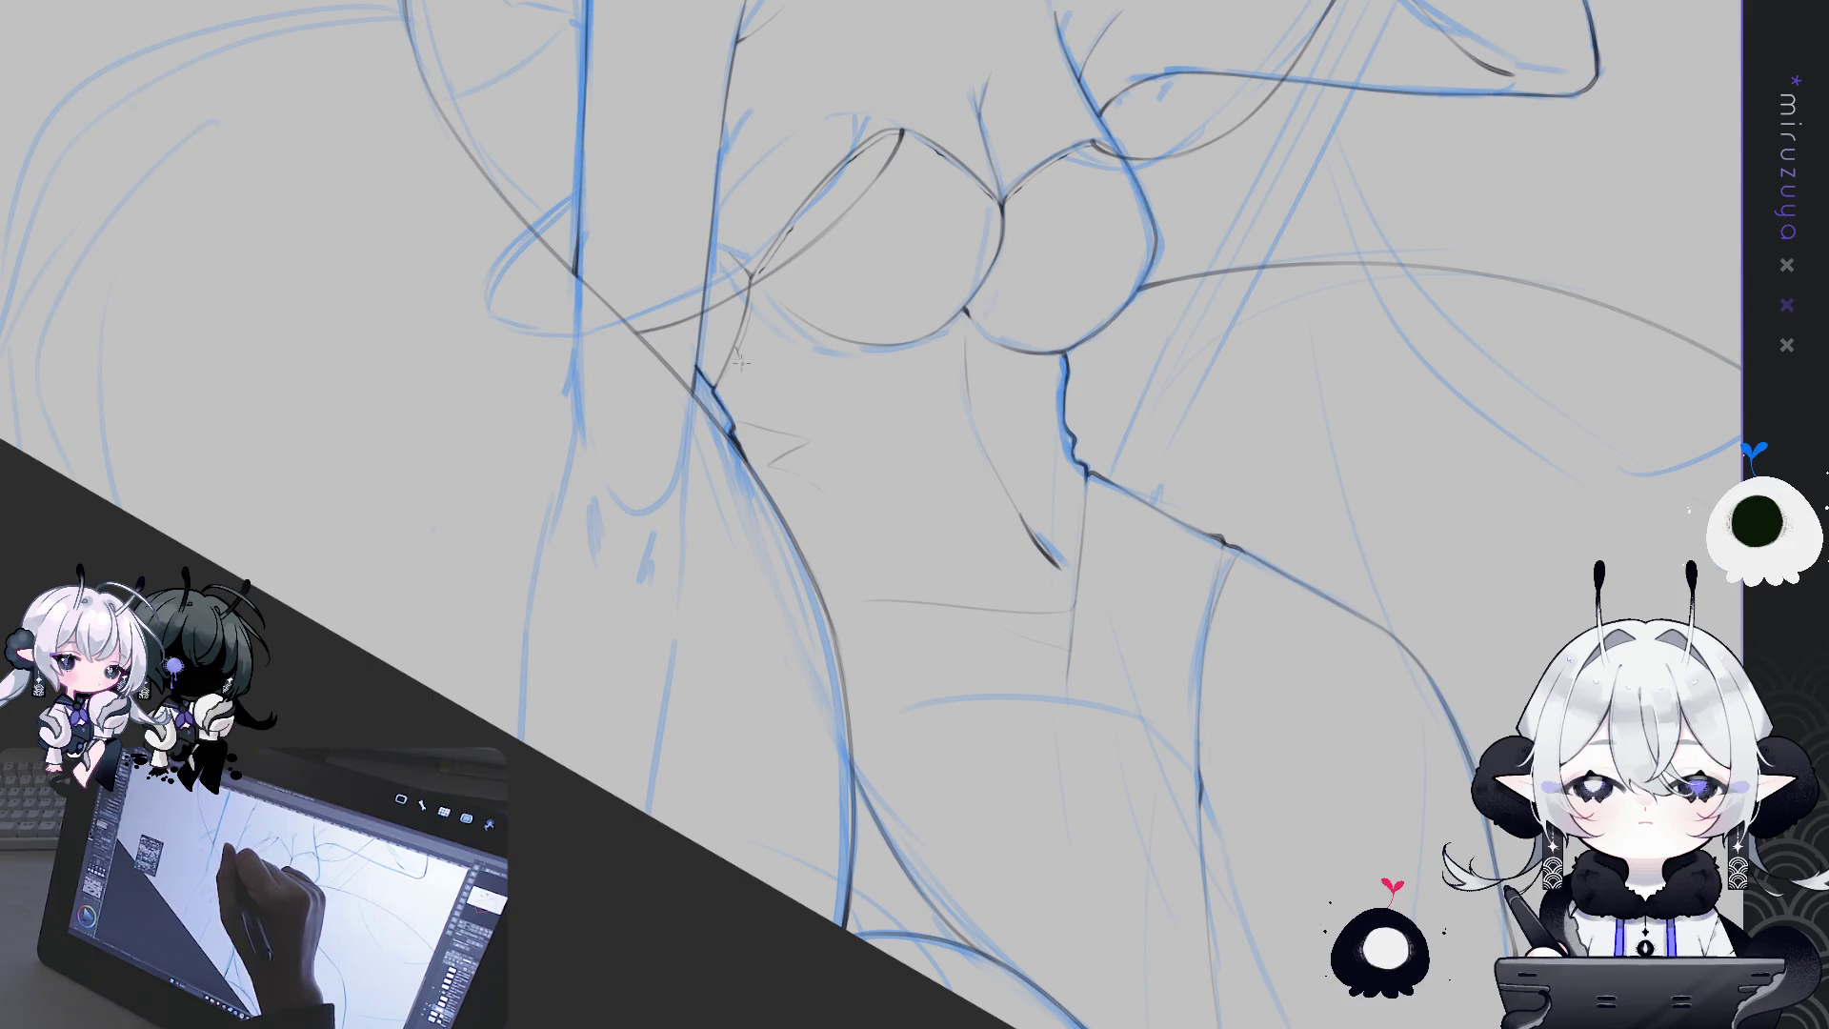
Draw thin grey lines down the chest, torso and lower belly
{"action": "mouse_move", "coordinate": [739, 365]}
{"action": "left_mouse_down"}
{"action": "mouse_move", "coordinate": [770, 466]}
{"action": "mouse_move", "coordinate": [865, 600]}
{"action": "left_mouse_up"}
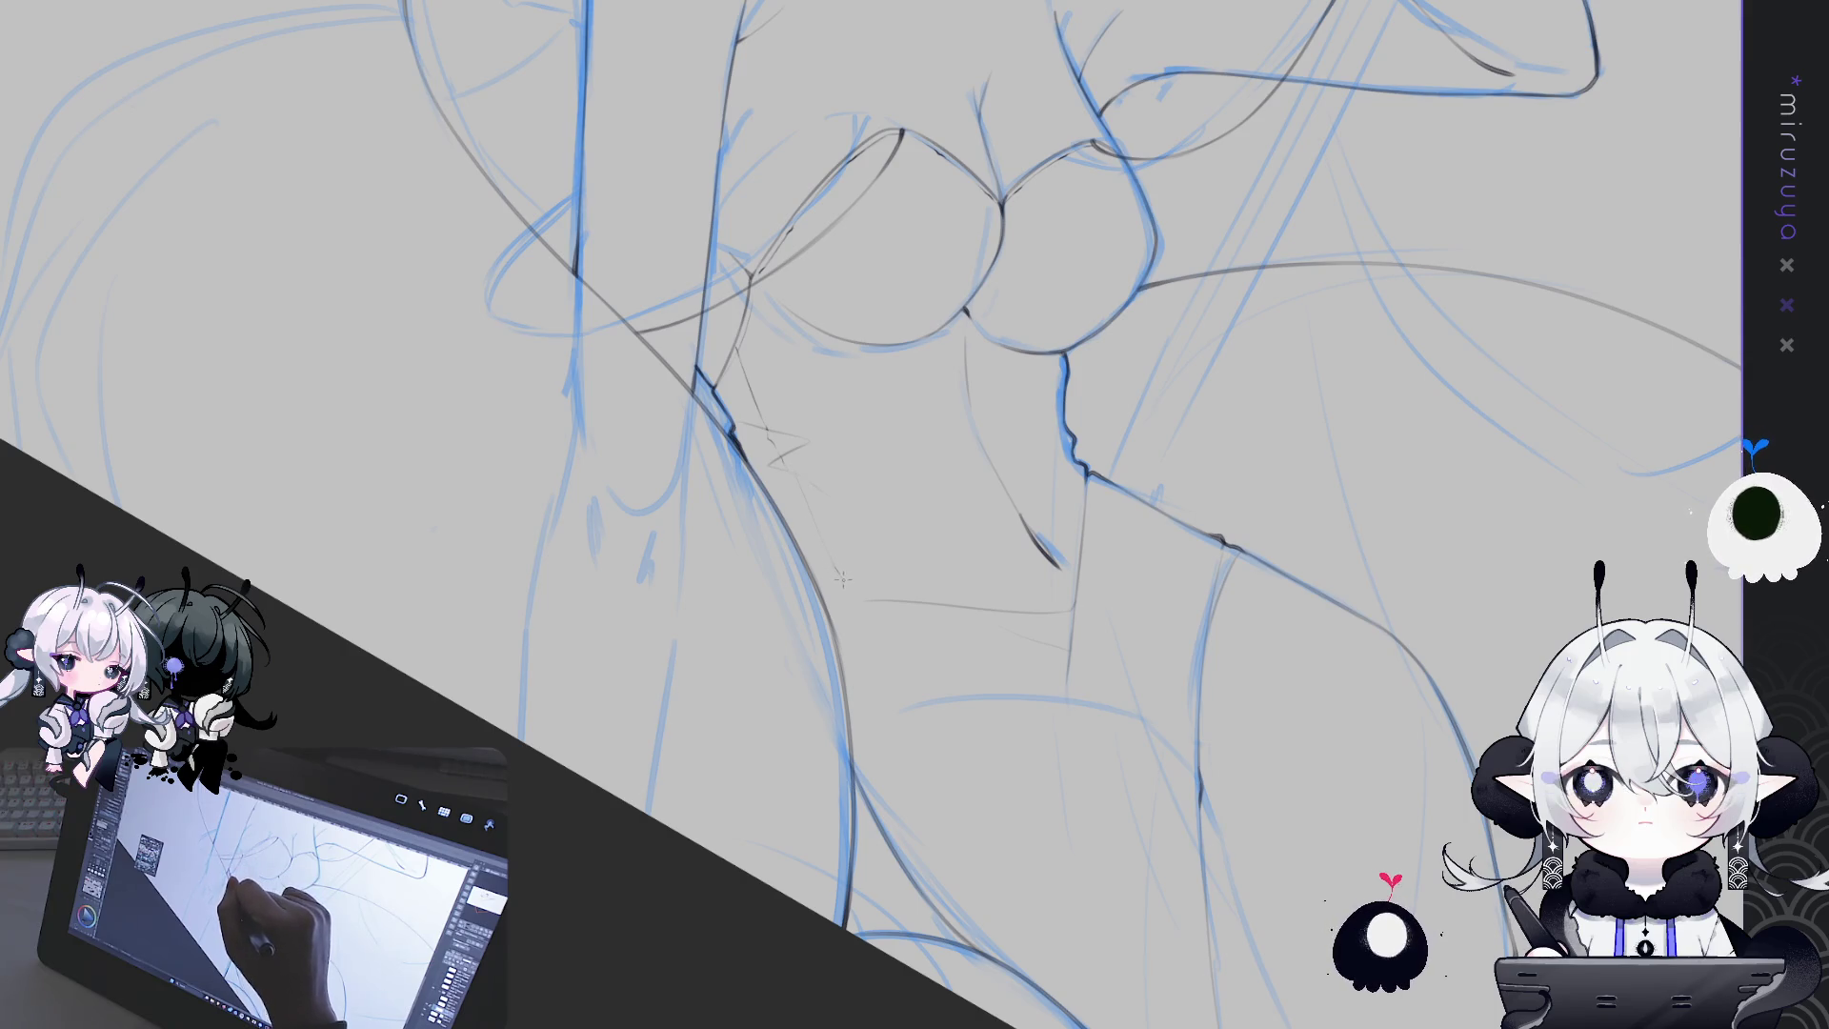
{"action": "left_click_drag", "start_coordinate": [1317, 665], "coordinate": [1246, 573]}
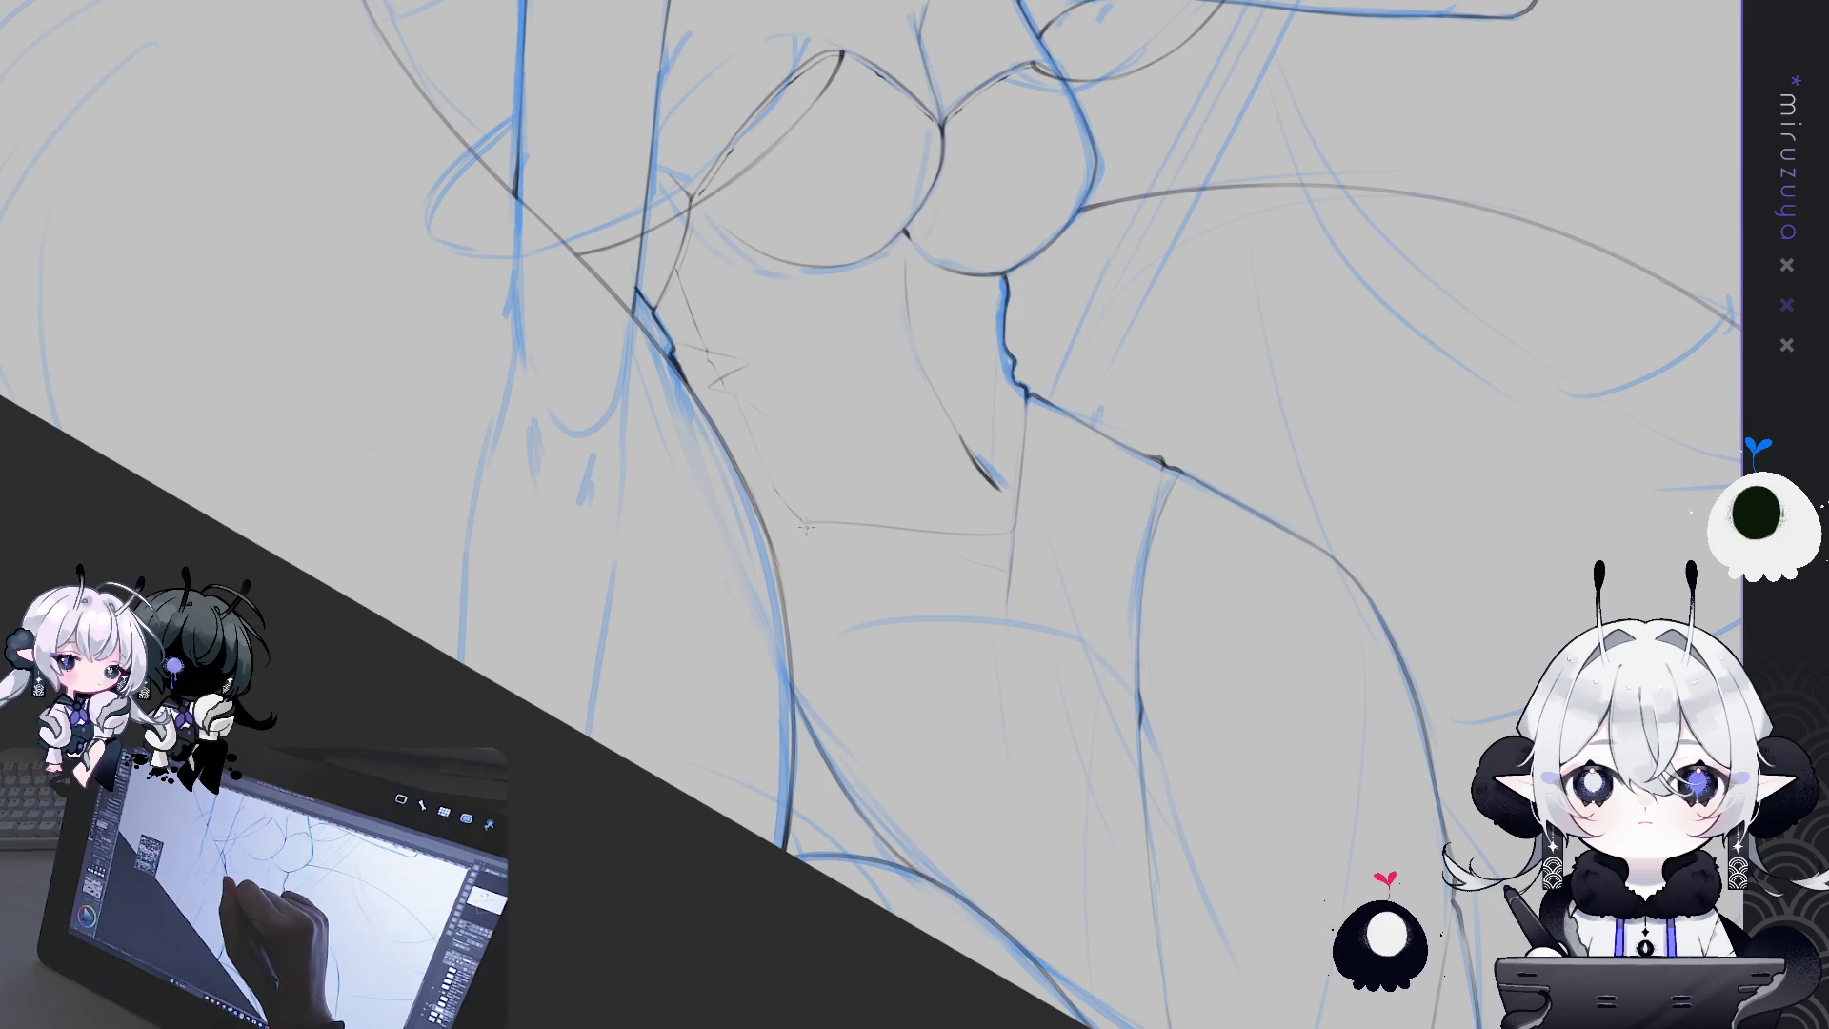
{"action": "left_click_drag", "start_coordinate": [723, 377], "coordinate": [818, 578]}
{"action": "left_click_drag", "start_coordinate": [888, 770], "coordinate": [950, 858]}
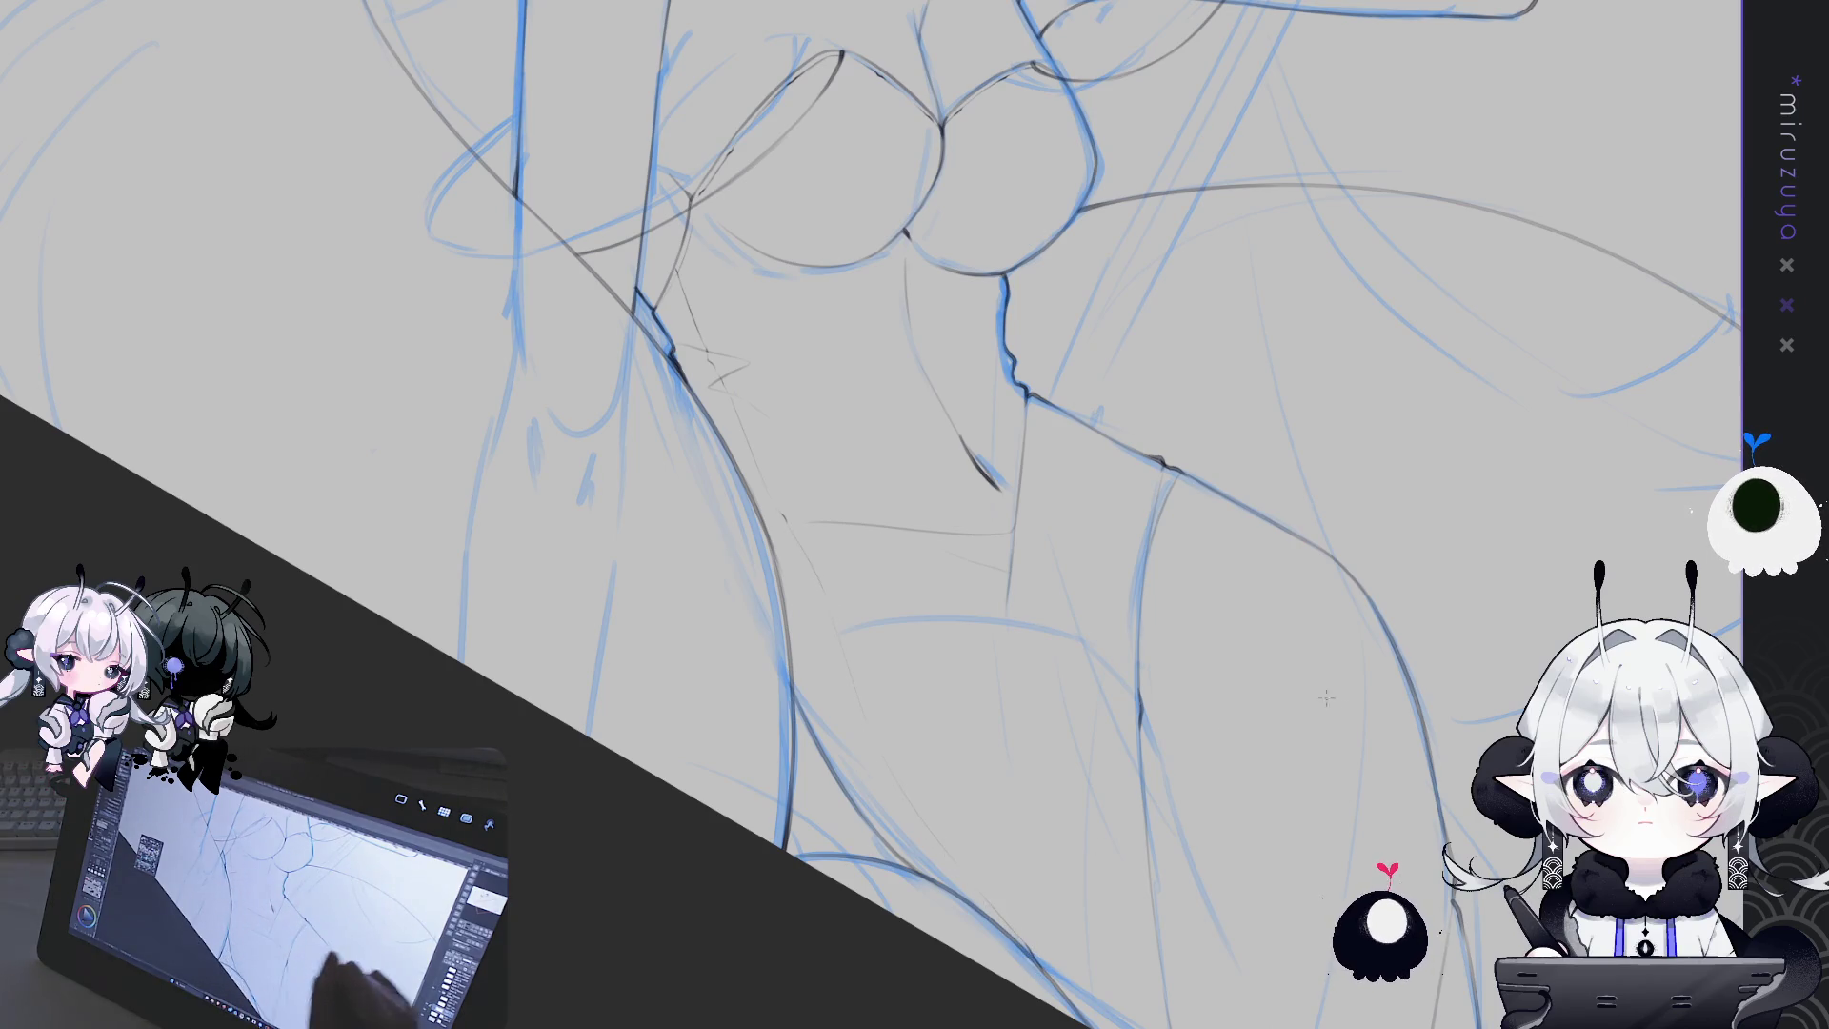
{"action": "left_click_drag", "start_coordinate": [1463, 632], "coordinate": [1441, 551]}
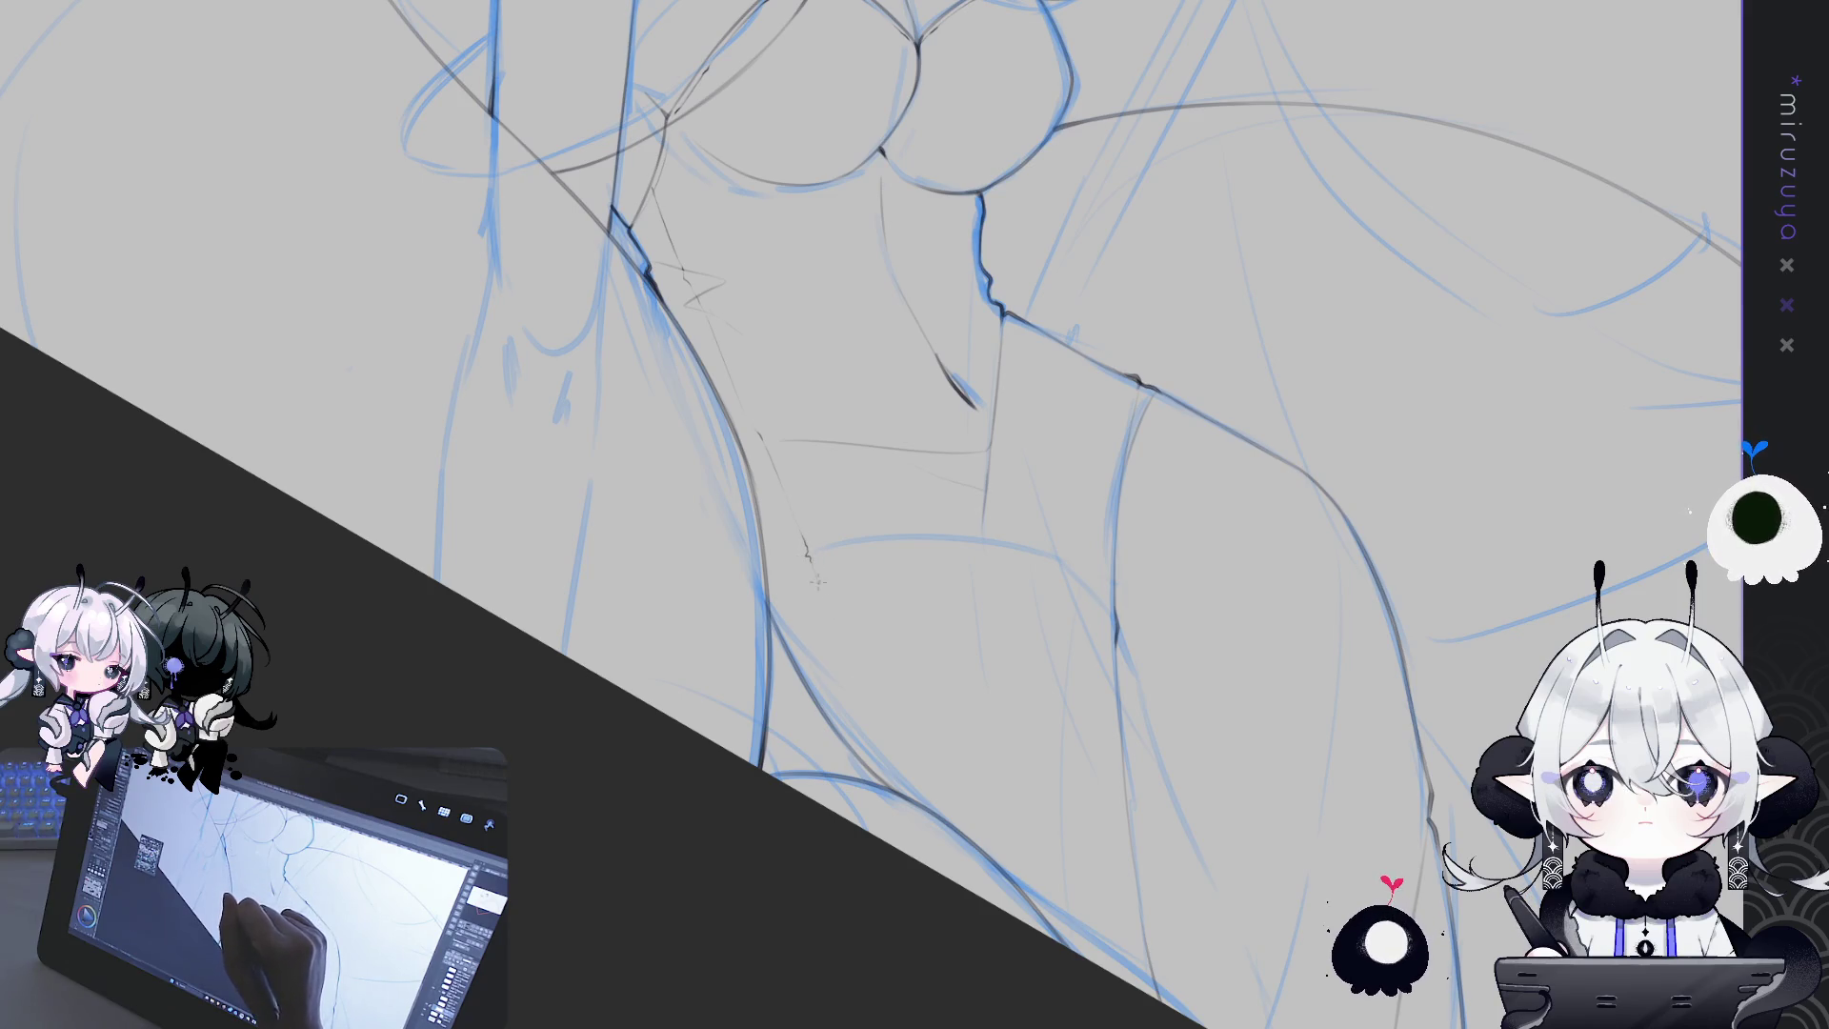
{"action": "left_click_drag", "start_coordinate": [808, 560], "coordinate": [852, 706]}
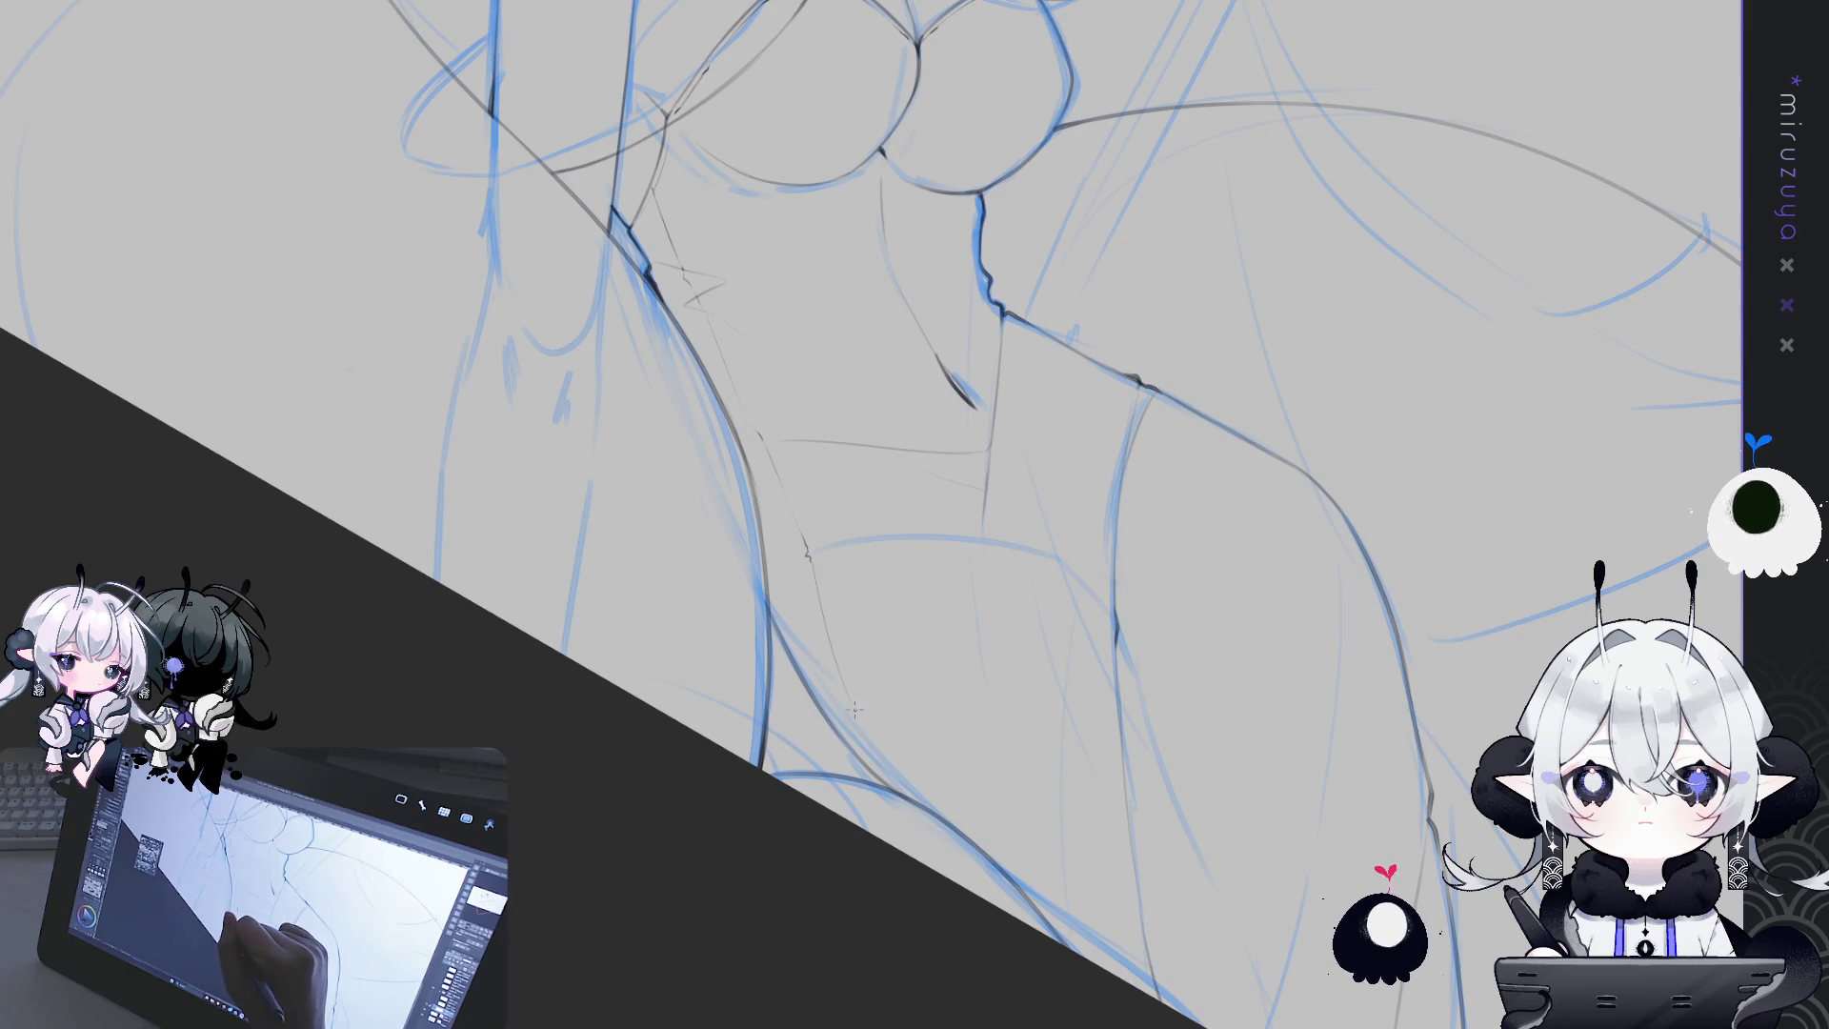
{"action": "left_click_drag", "start_coordinate": [1211, 498], "coordinate": [1054, 710]}
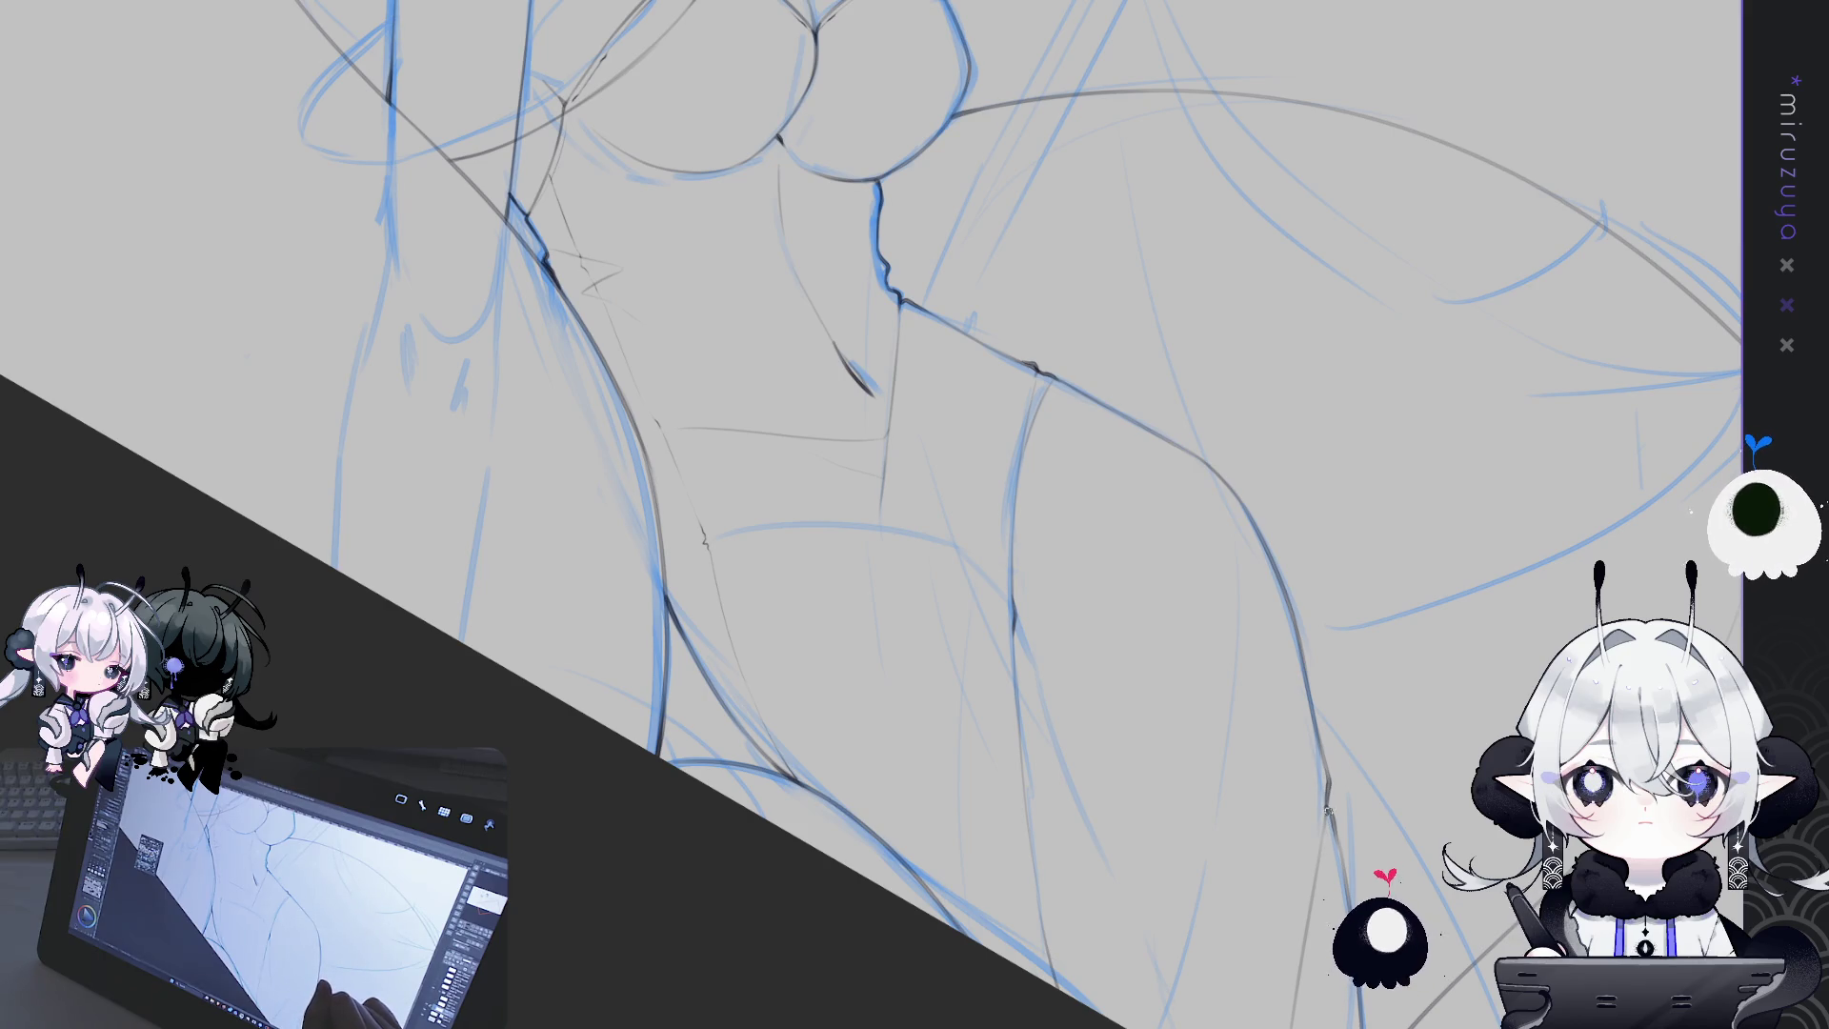
{"action": "left_click_drag", "start_coordinate": [1249, 136], "coordinate": [1230, 659]}
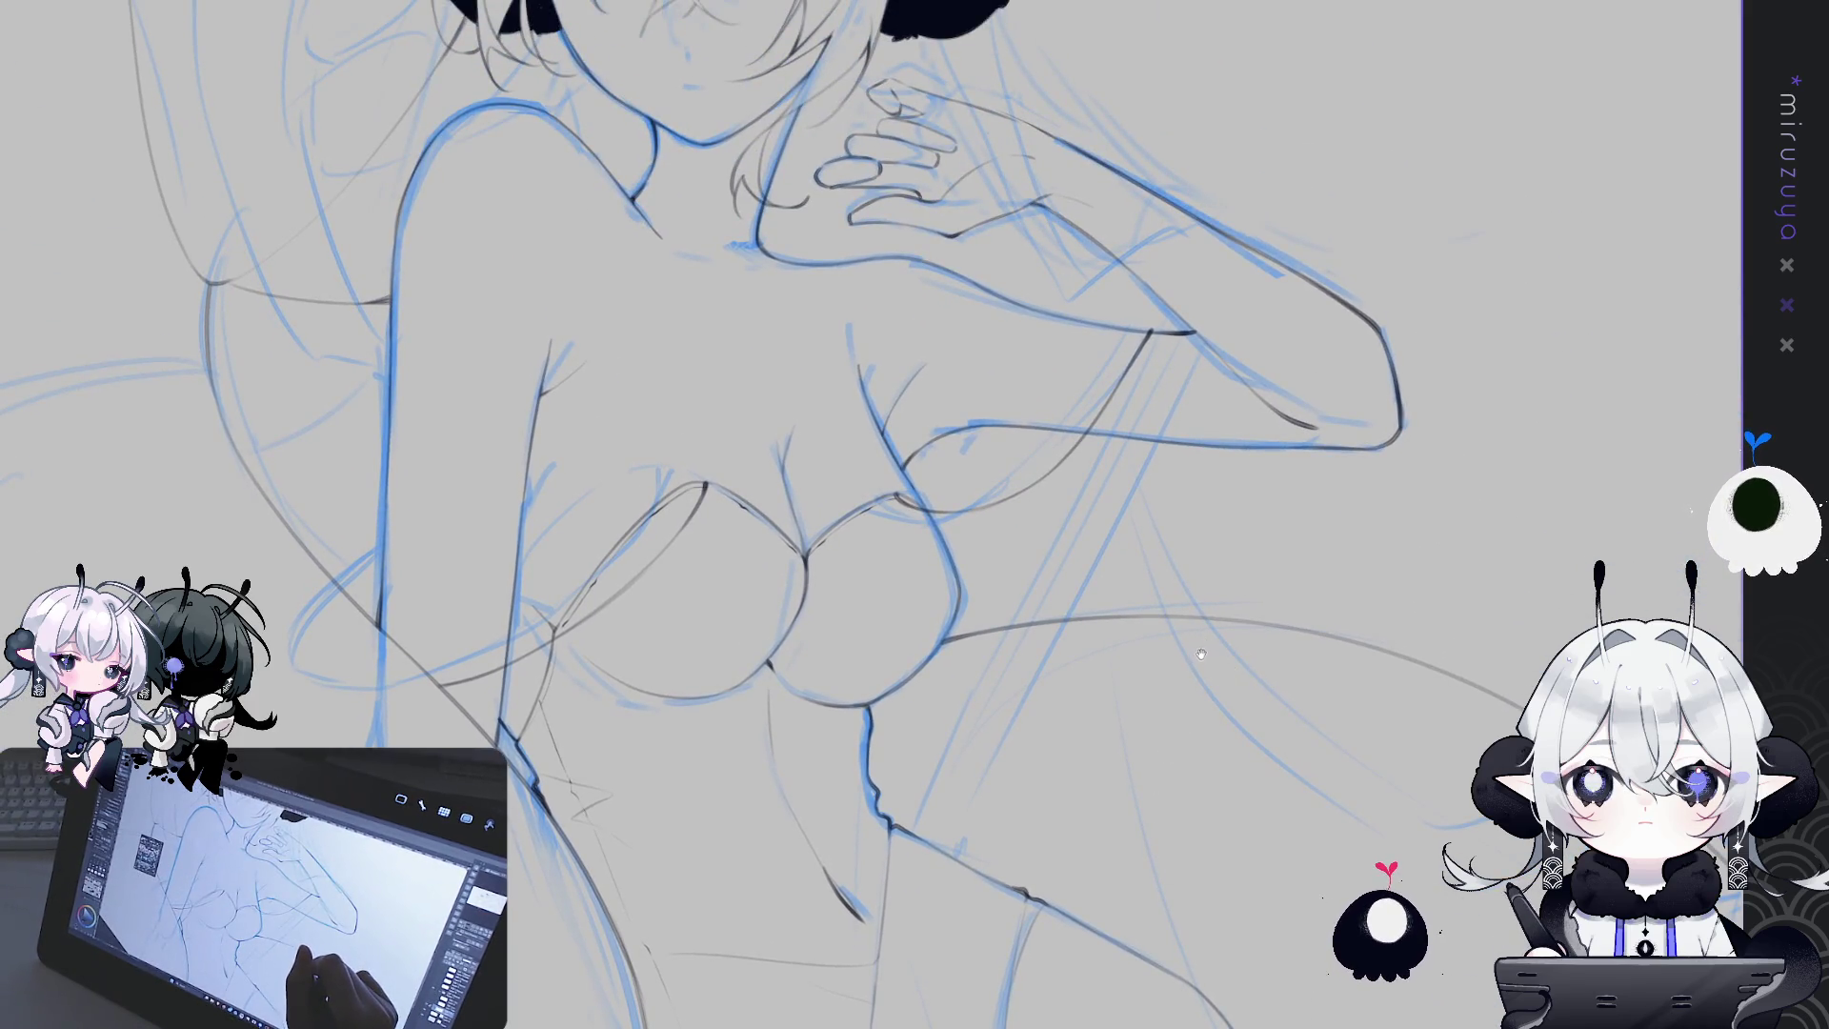
Pan to the face, ears and hand, zoom in, and turn the head nearly upright
{"action": "left_click_drag", "start_coordinate": [1261, 569], "coordinate": [1191, 762]}
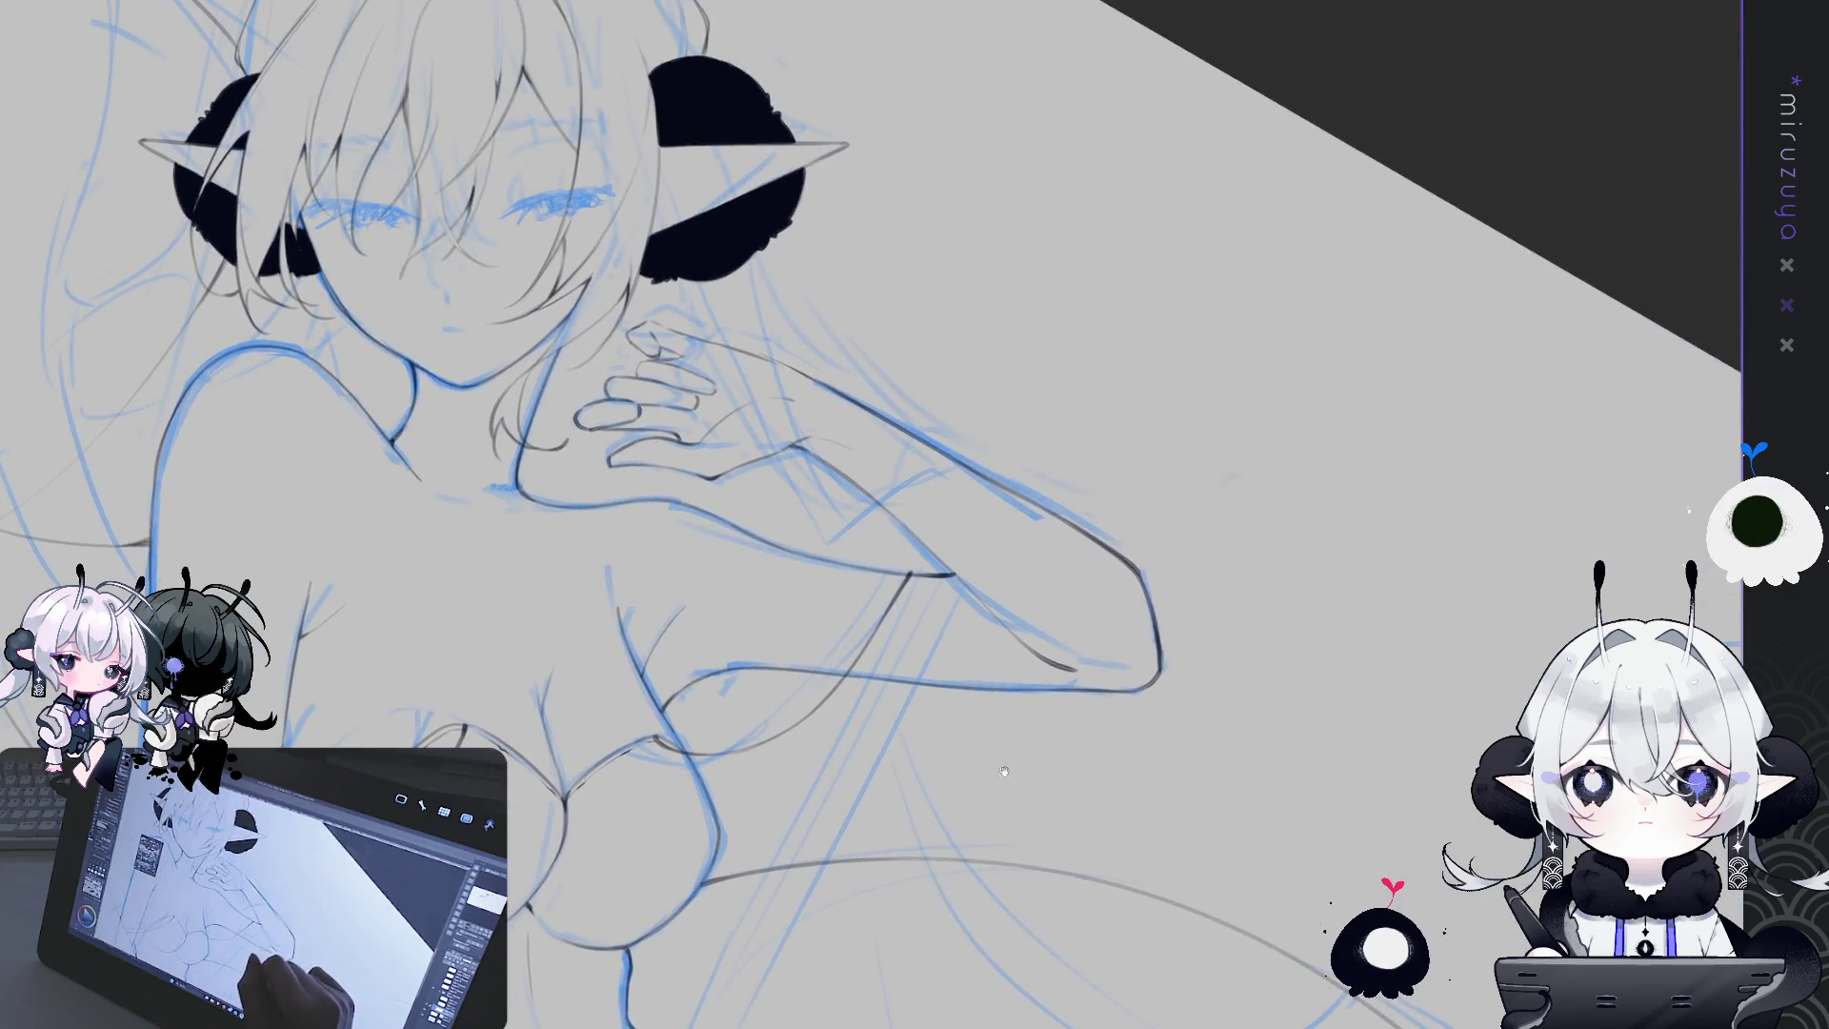
{"action": "scroll", "coordinate": [857, 476], "scroll_direction": "up", "scroll_amount": 3}
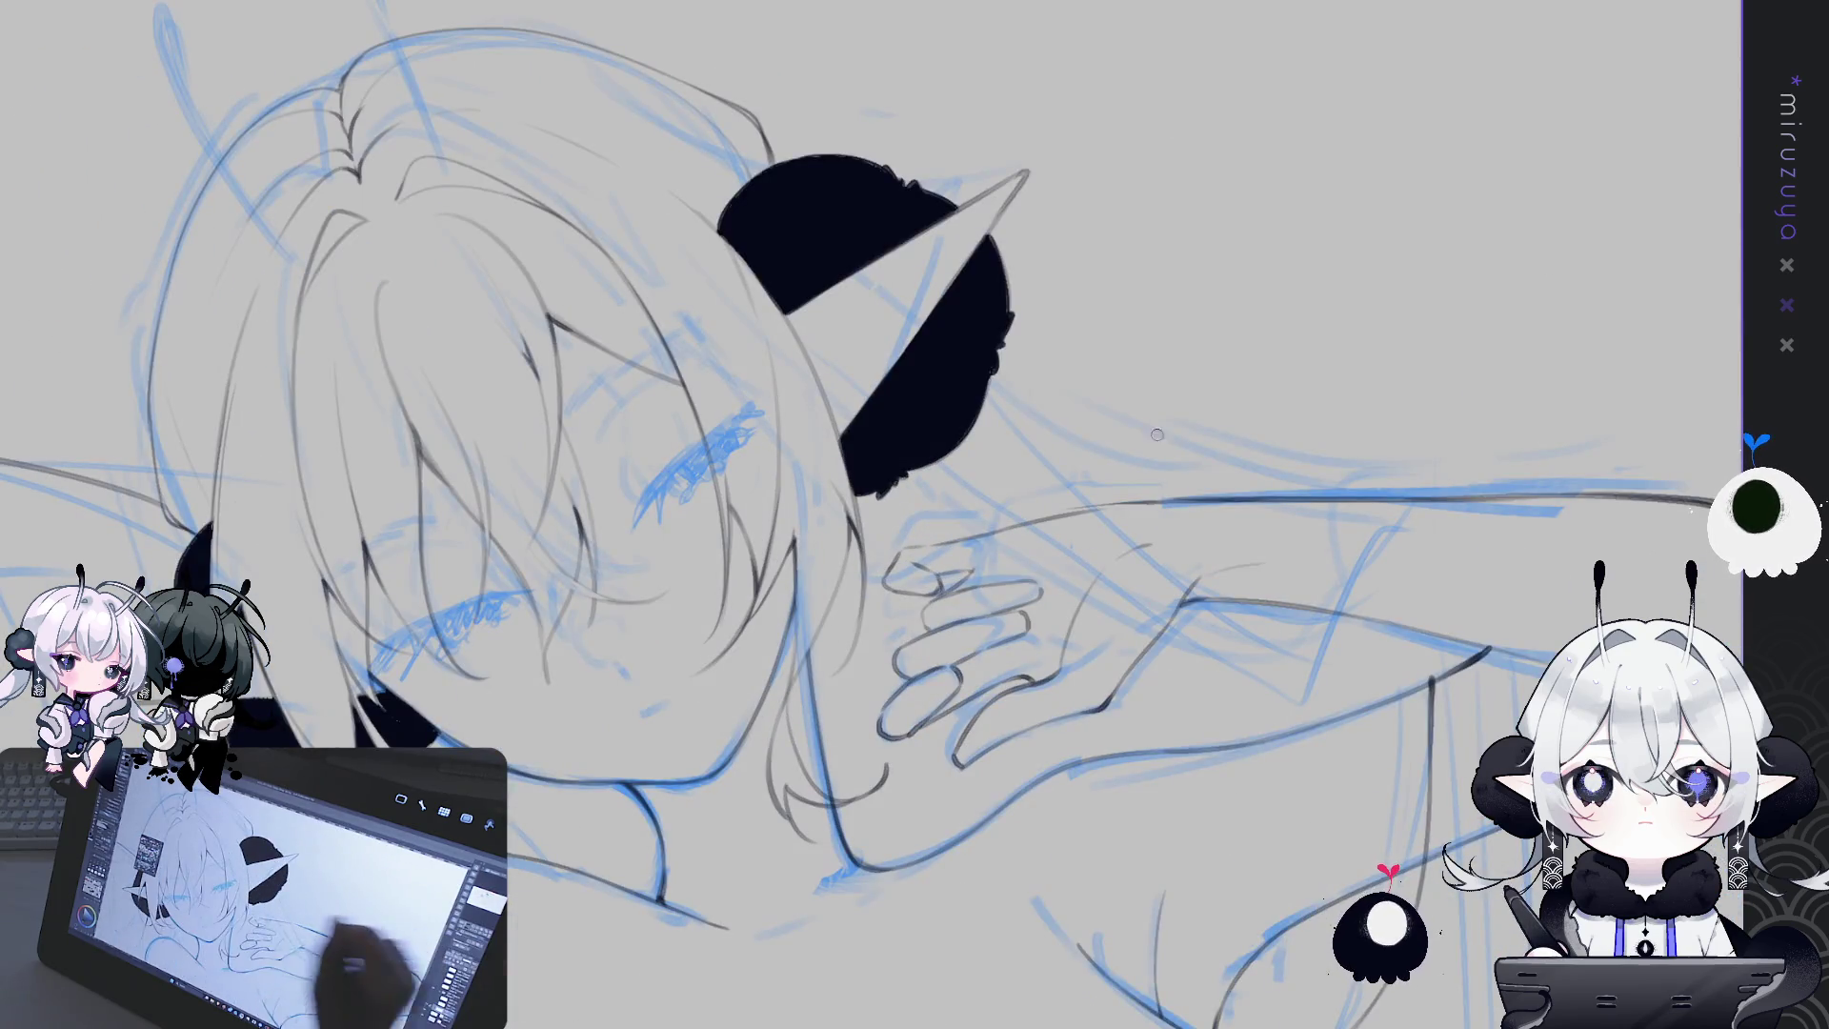
{"action": "left_click_drag", "start_coordinate": [785, 766], "coordinate": [933, 668]}
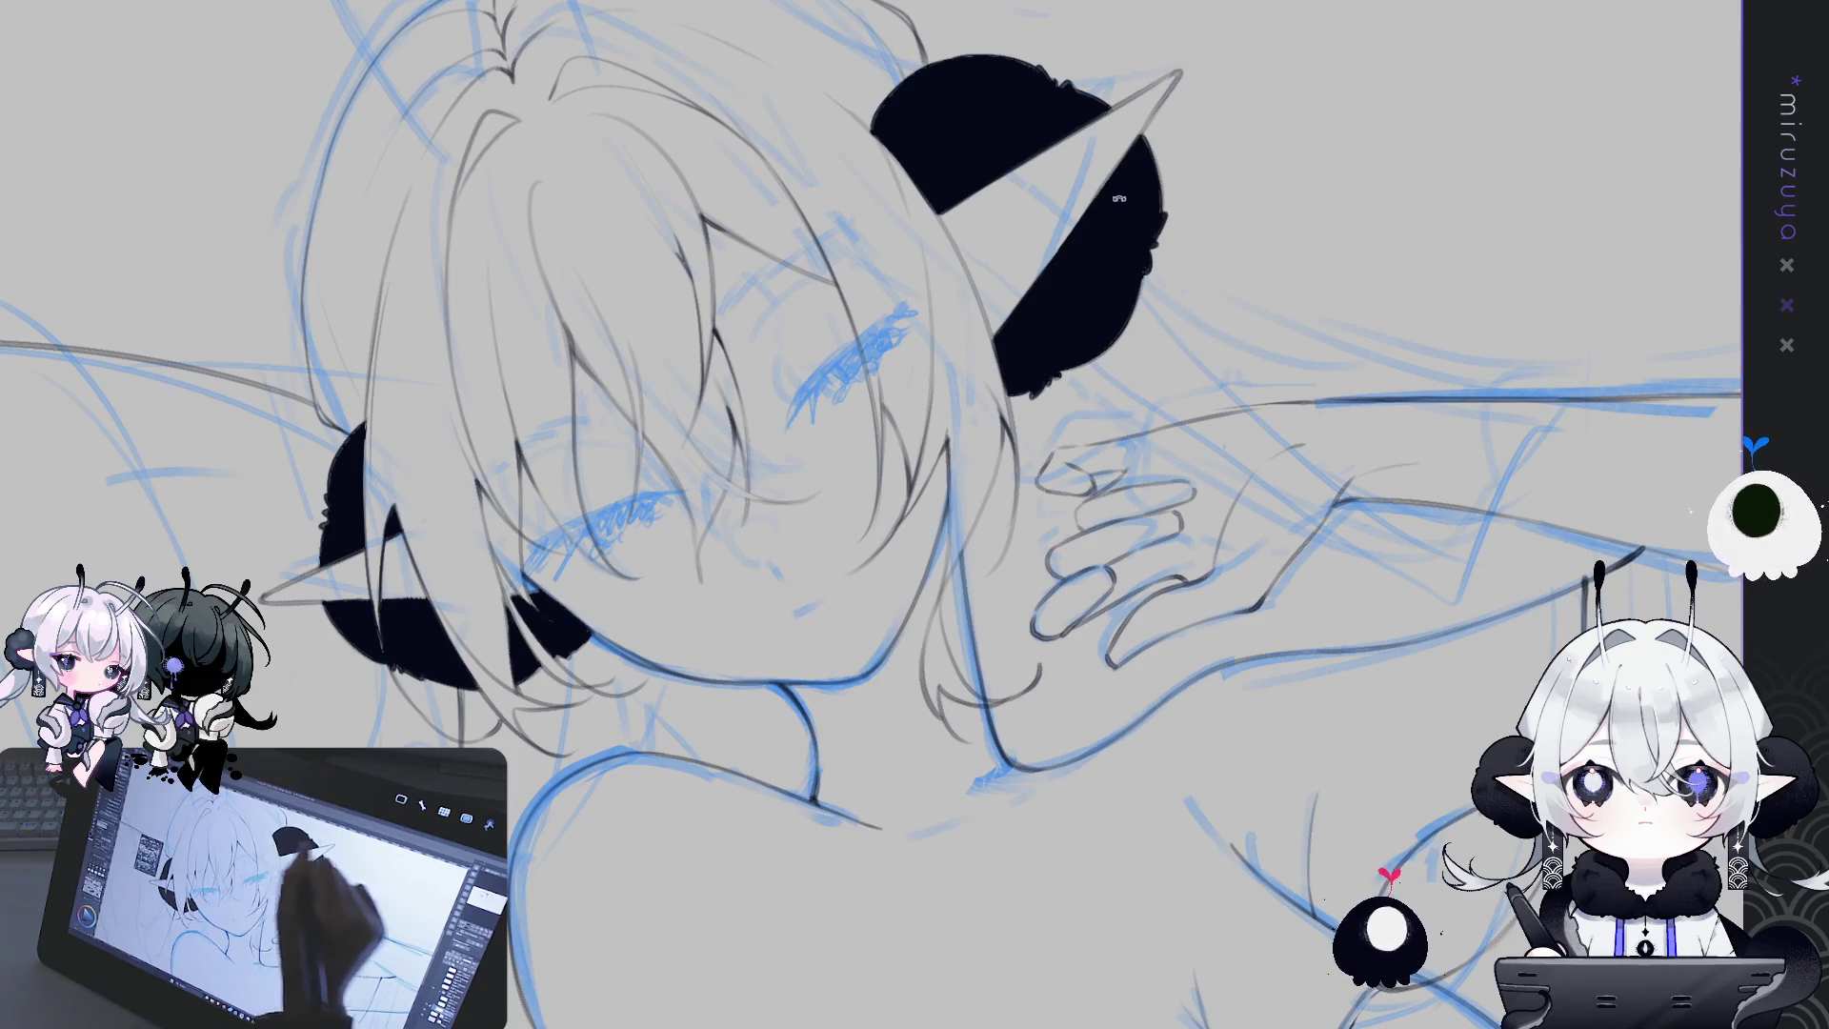
{"action": "left_click_drag", "start_coordinate": [747, 464], "coordinate": [801, 383]}
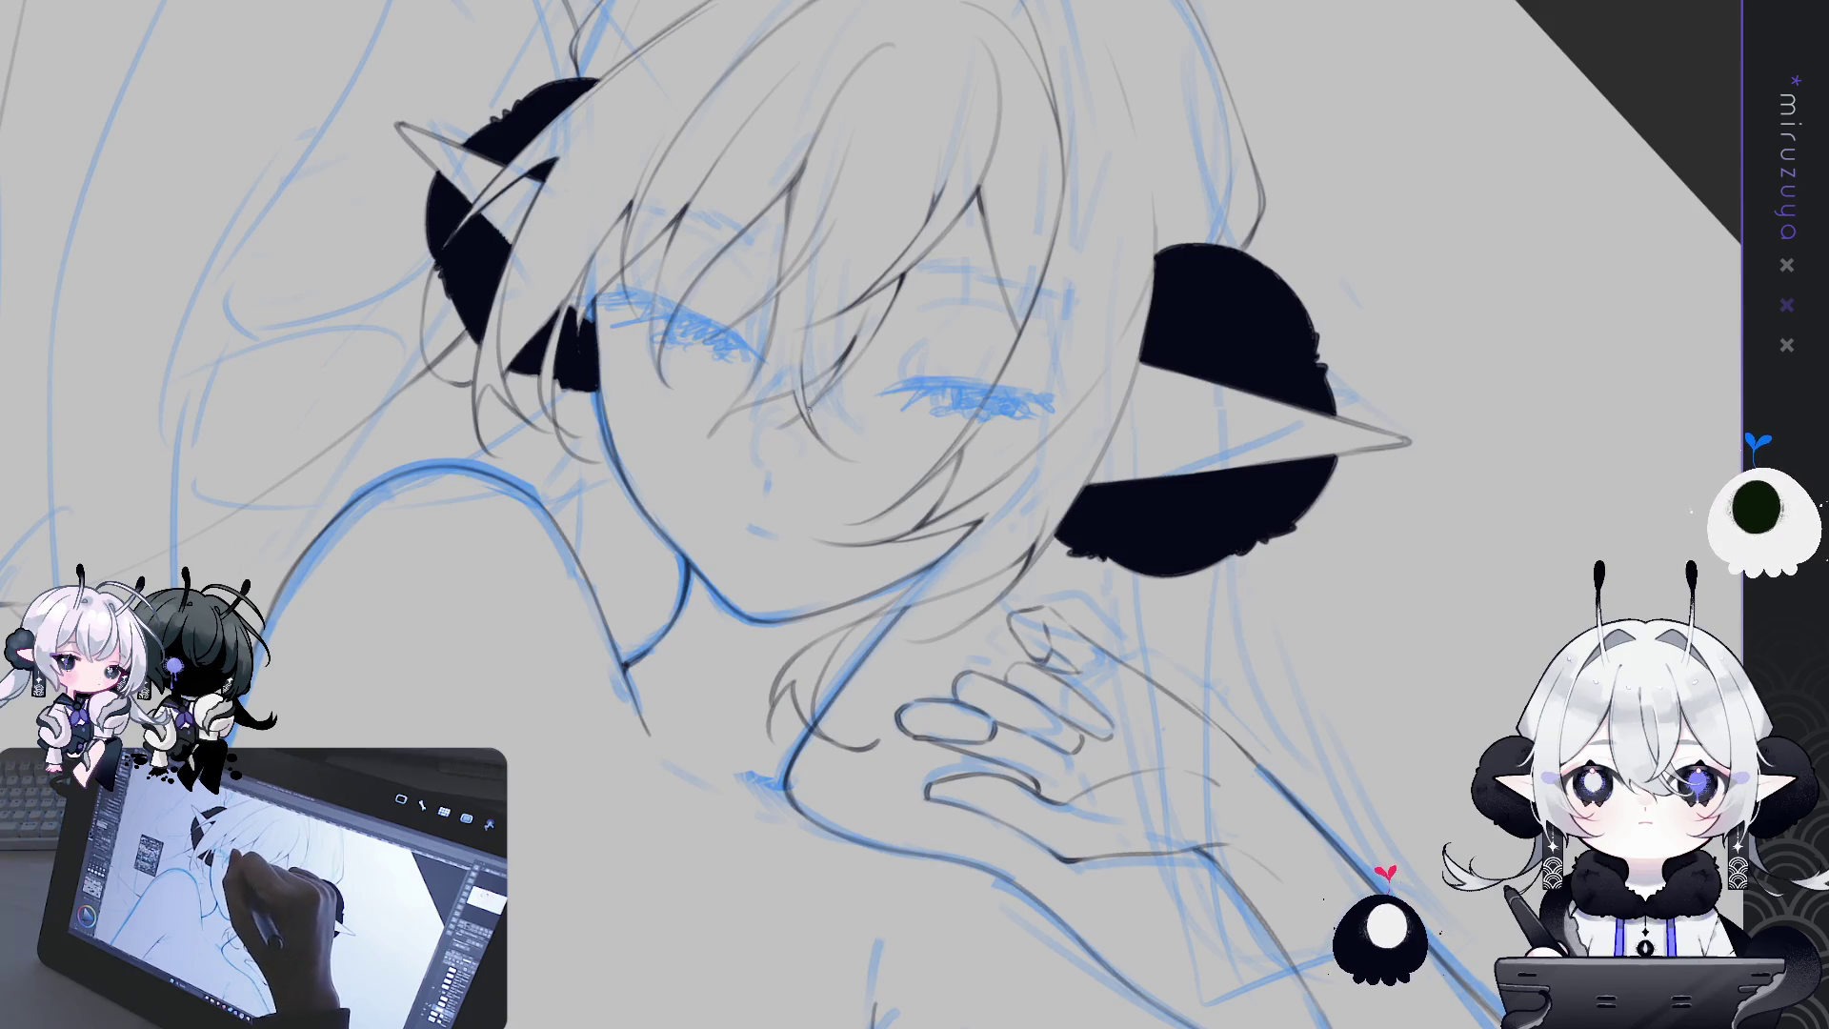
{"action": "left_click_drag", "start_coordinate": [847, 454], "coordinate": [724, 548]}
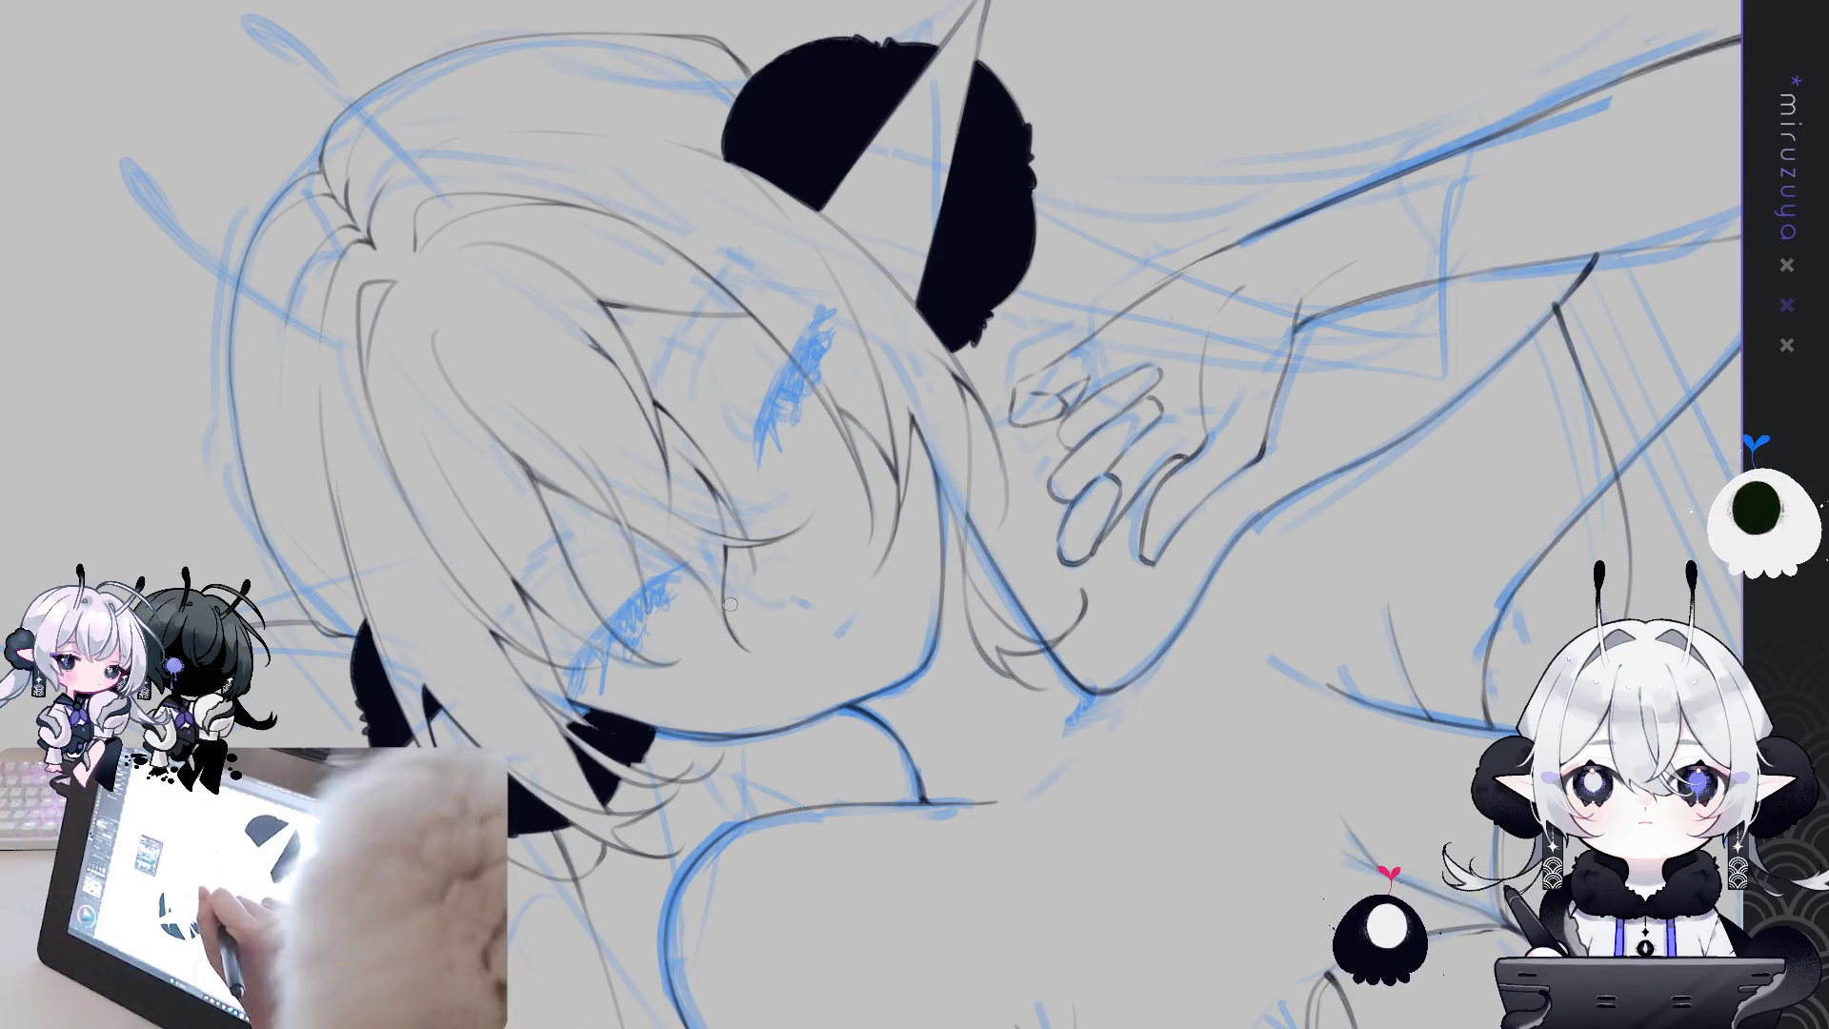
{"action": "left_click_drag", "start_coordinate": [765, 657], "coordinate": [729, 511]}
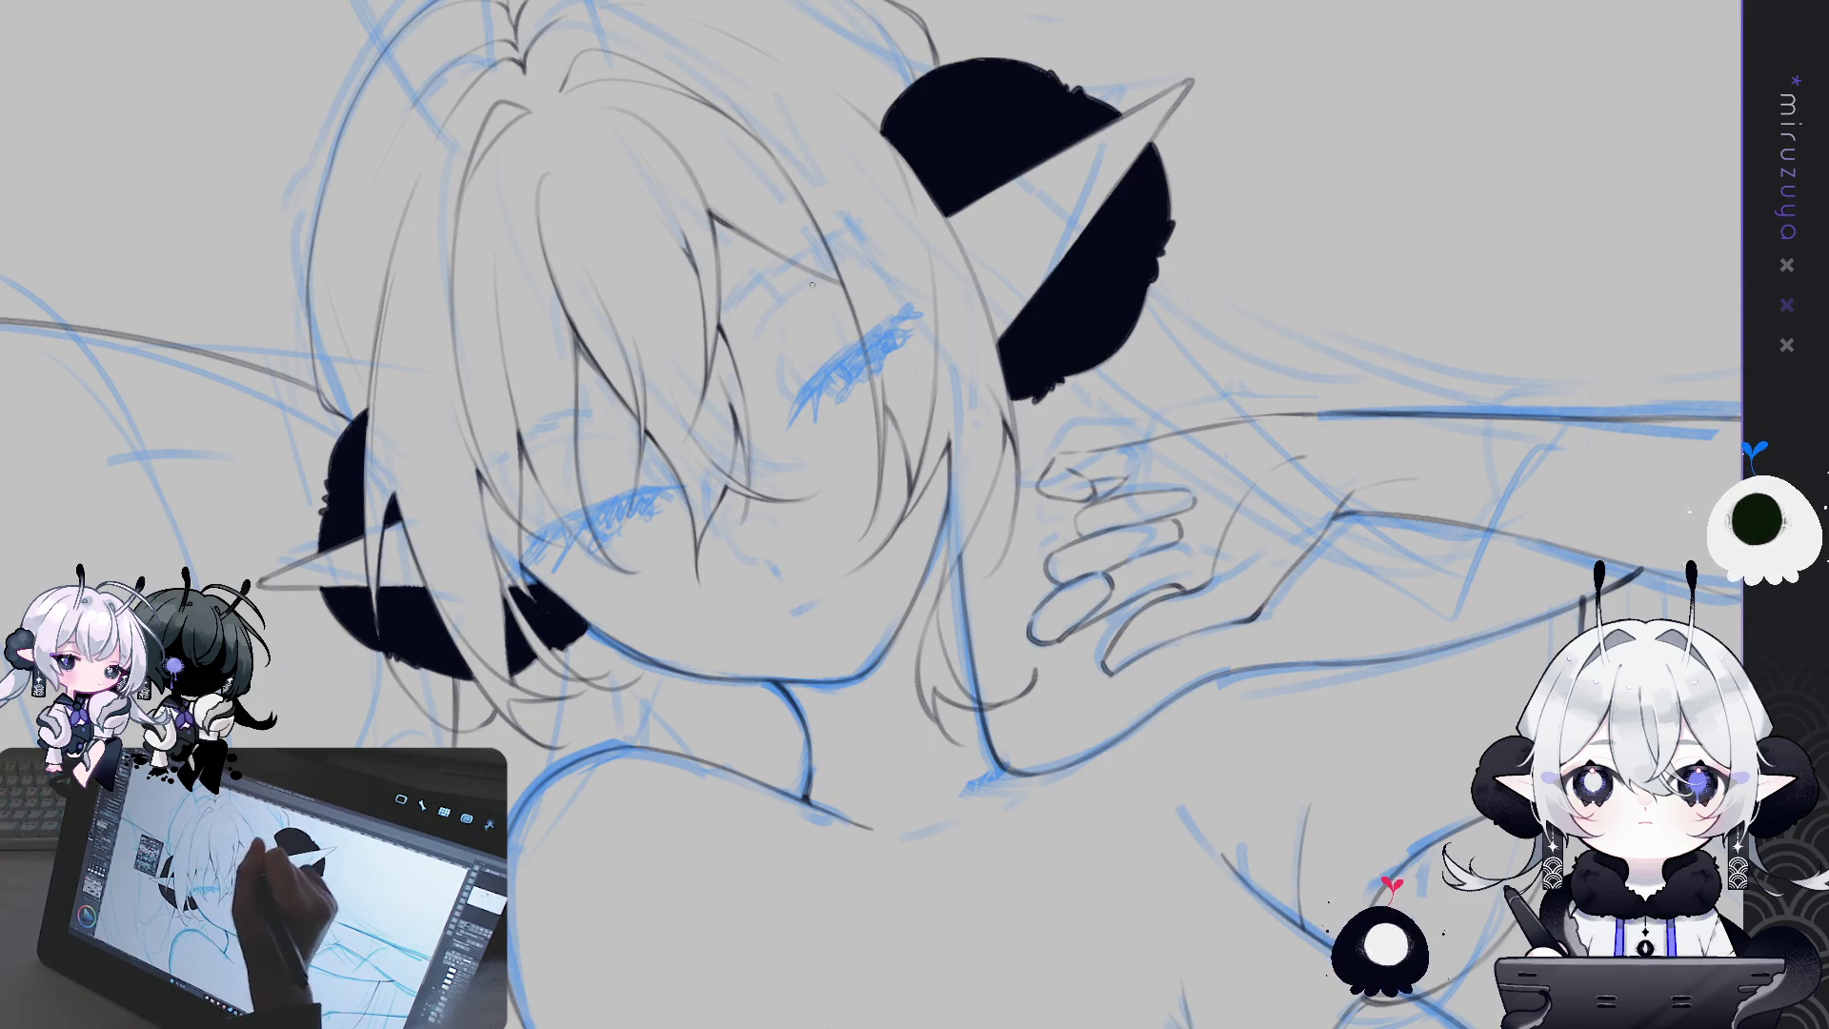
Tilt and pan the view over the face, then reset rotation to upright
{"action": "left_click_drag", "start_coordinate": [844, 273], "coordinate": [990, 299]}
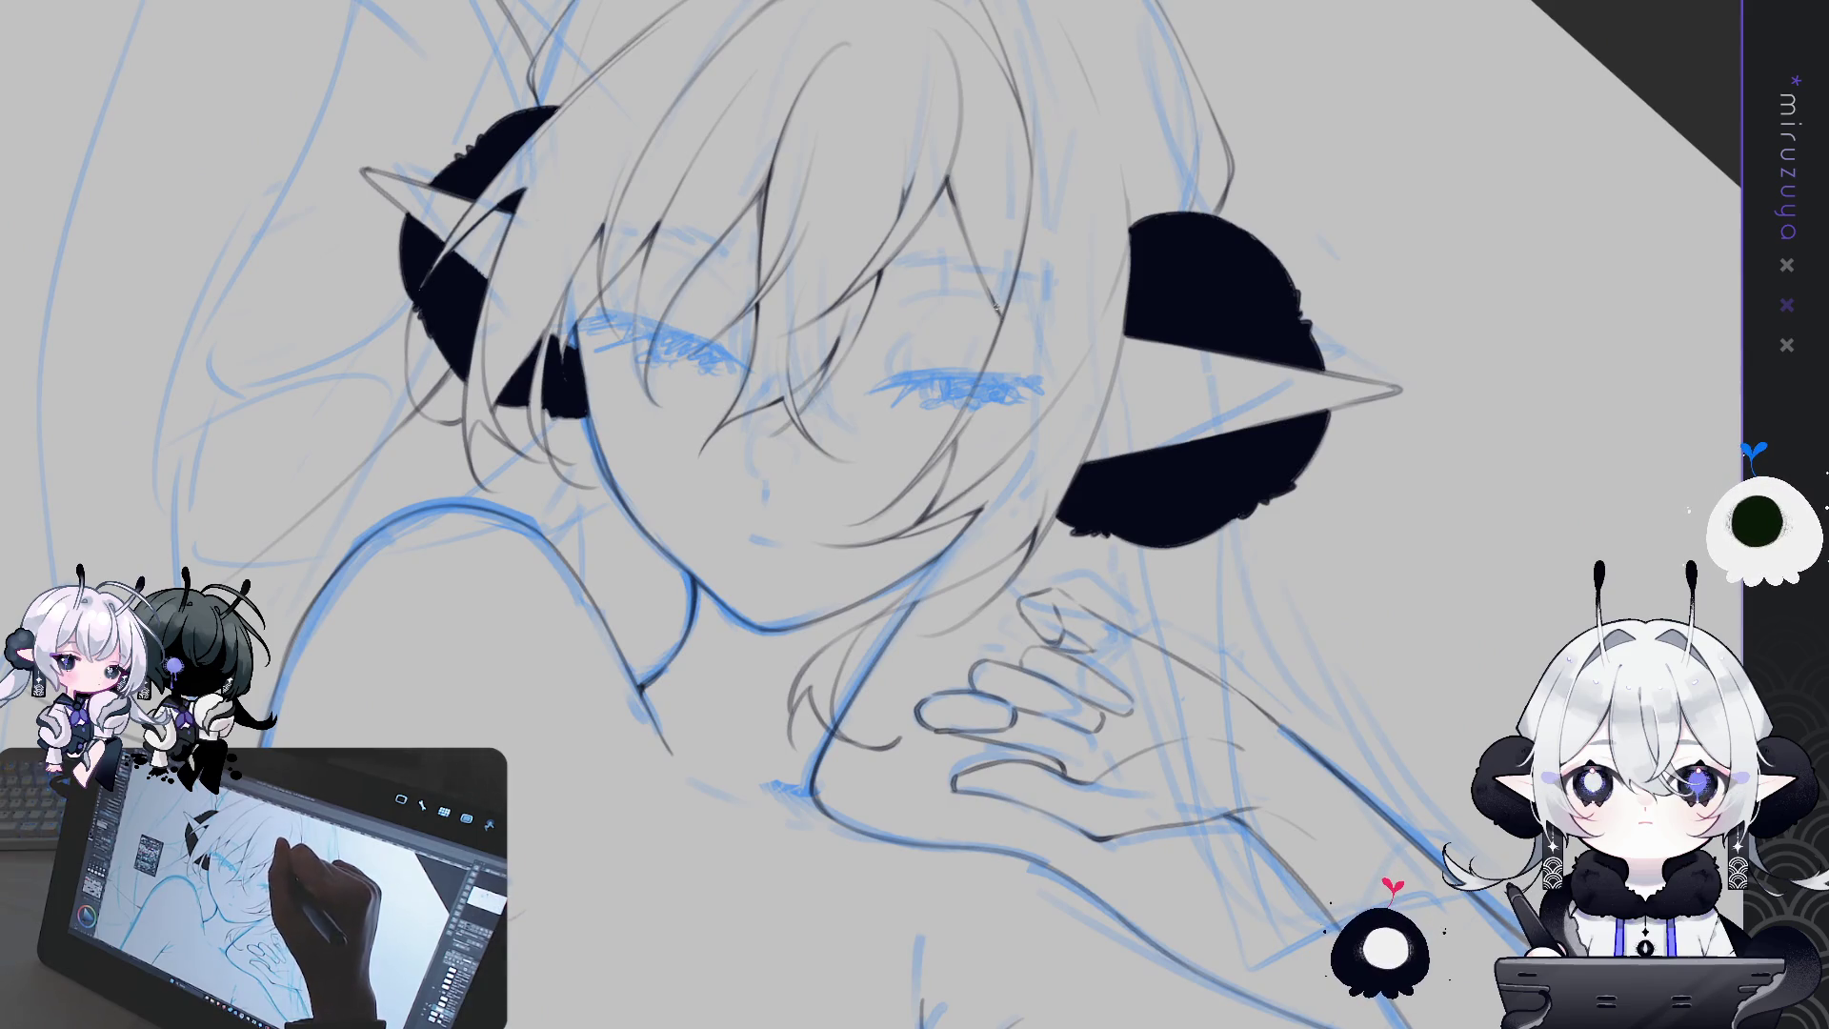
{"action": "left_click_drag", "start_coordinate": [998, 315], "coordinate": [1008, 505]}
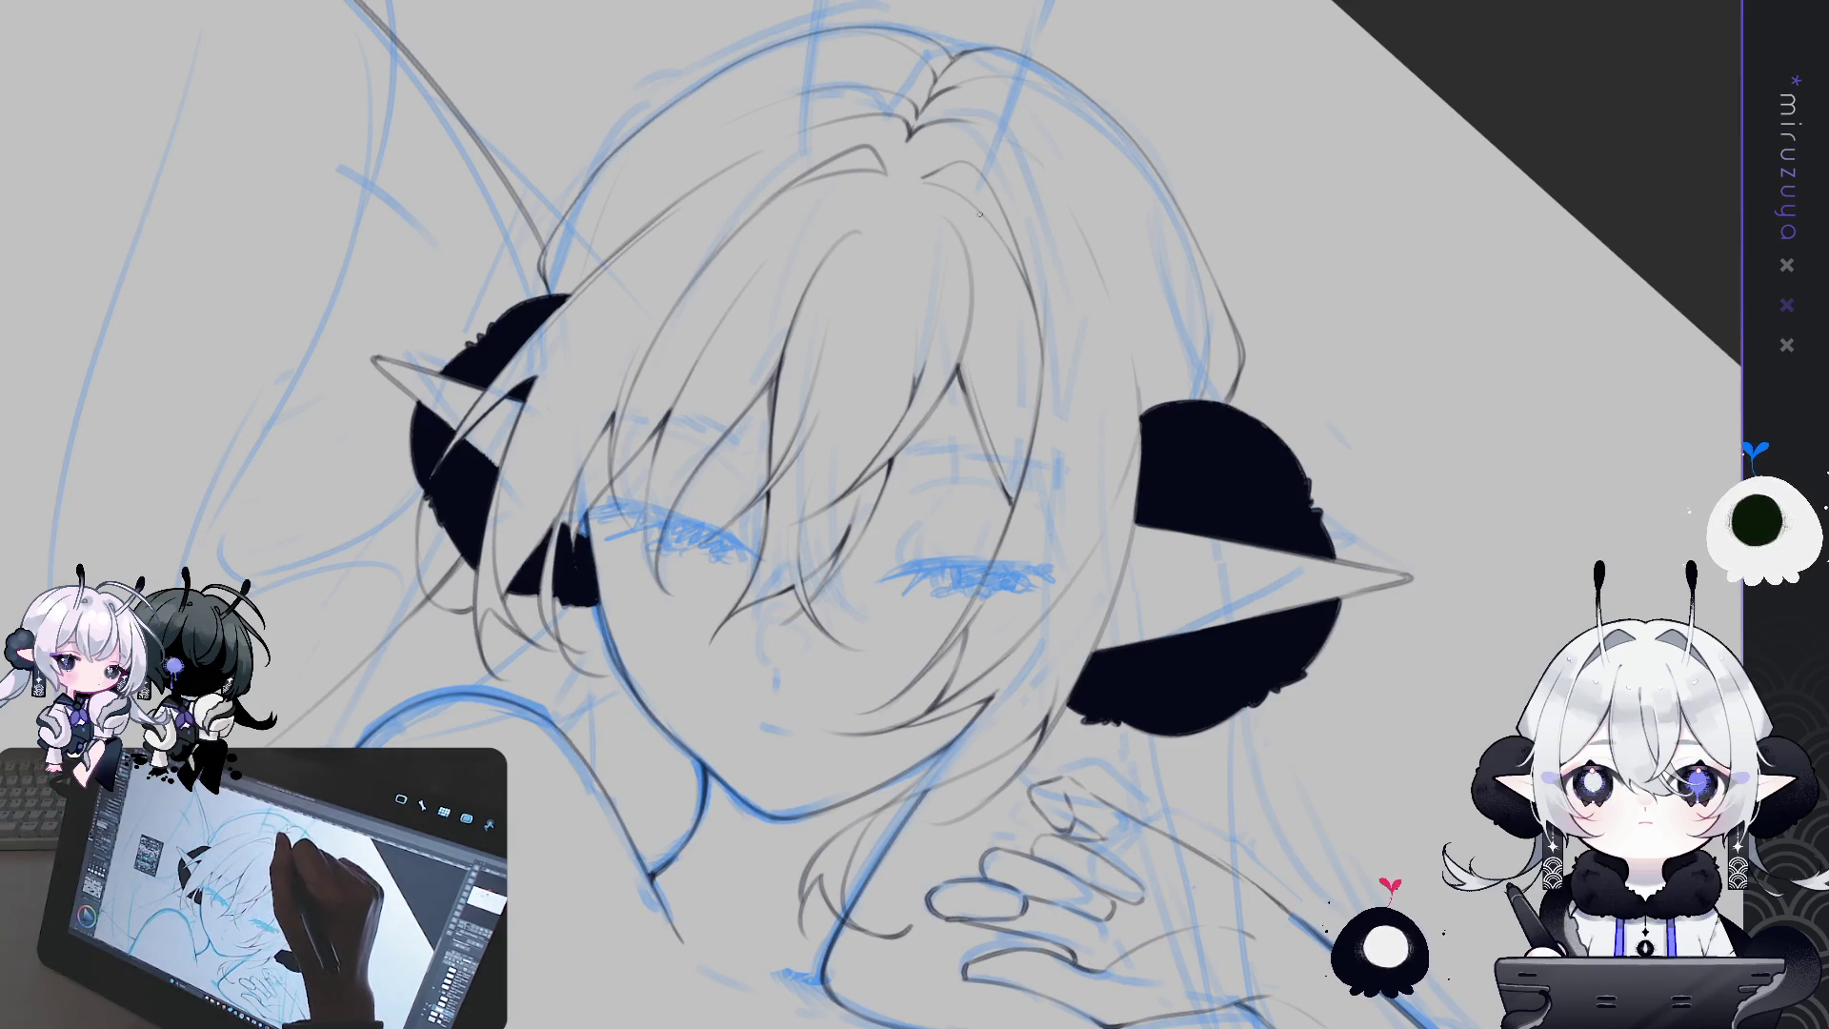
{"action": "left_click_drag", "start_coordinate": [1029, 368], "coordinate": [1069, 654]}
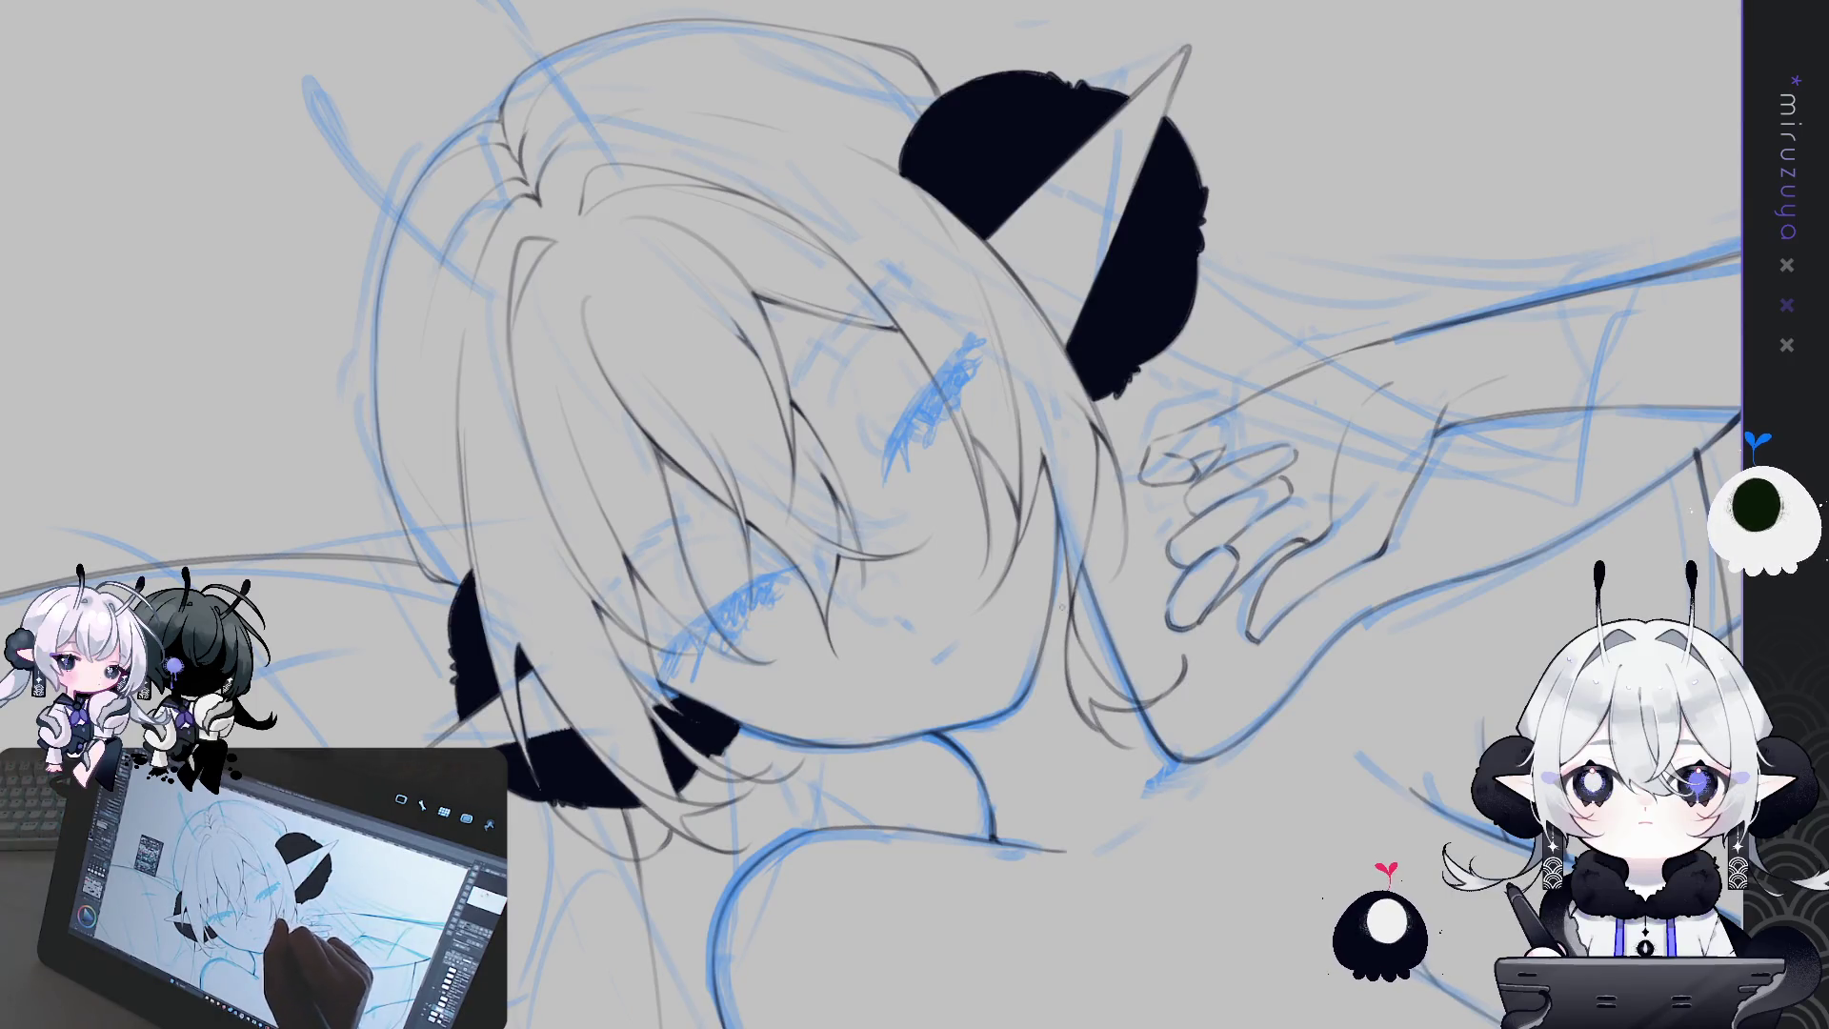
{"action": "key", "text": "ctrl+@"}
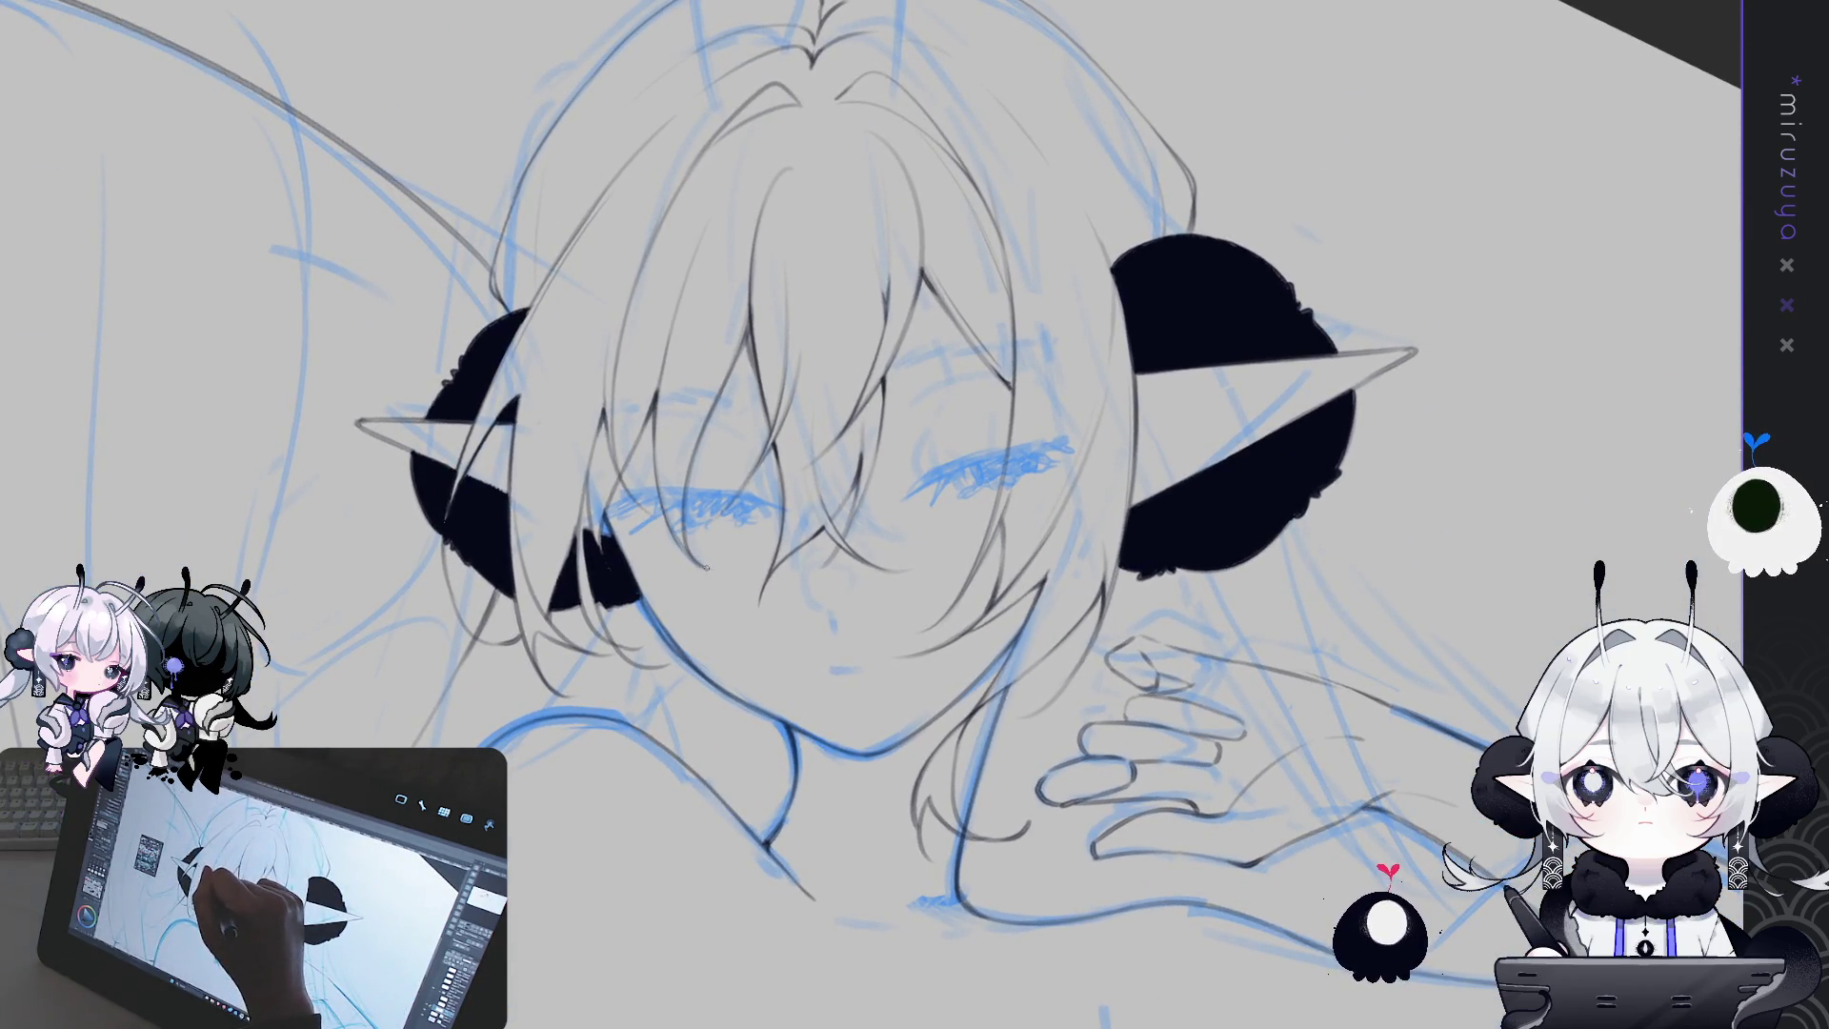
Lay the head sideways and ink the outer contour of the hair
{"action": "key", "text": "minus"}
{"action": "key", "text": "minus"}
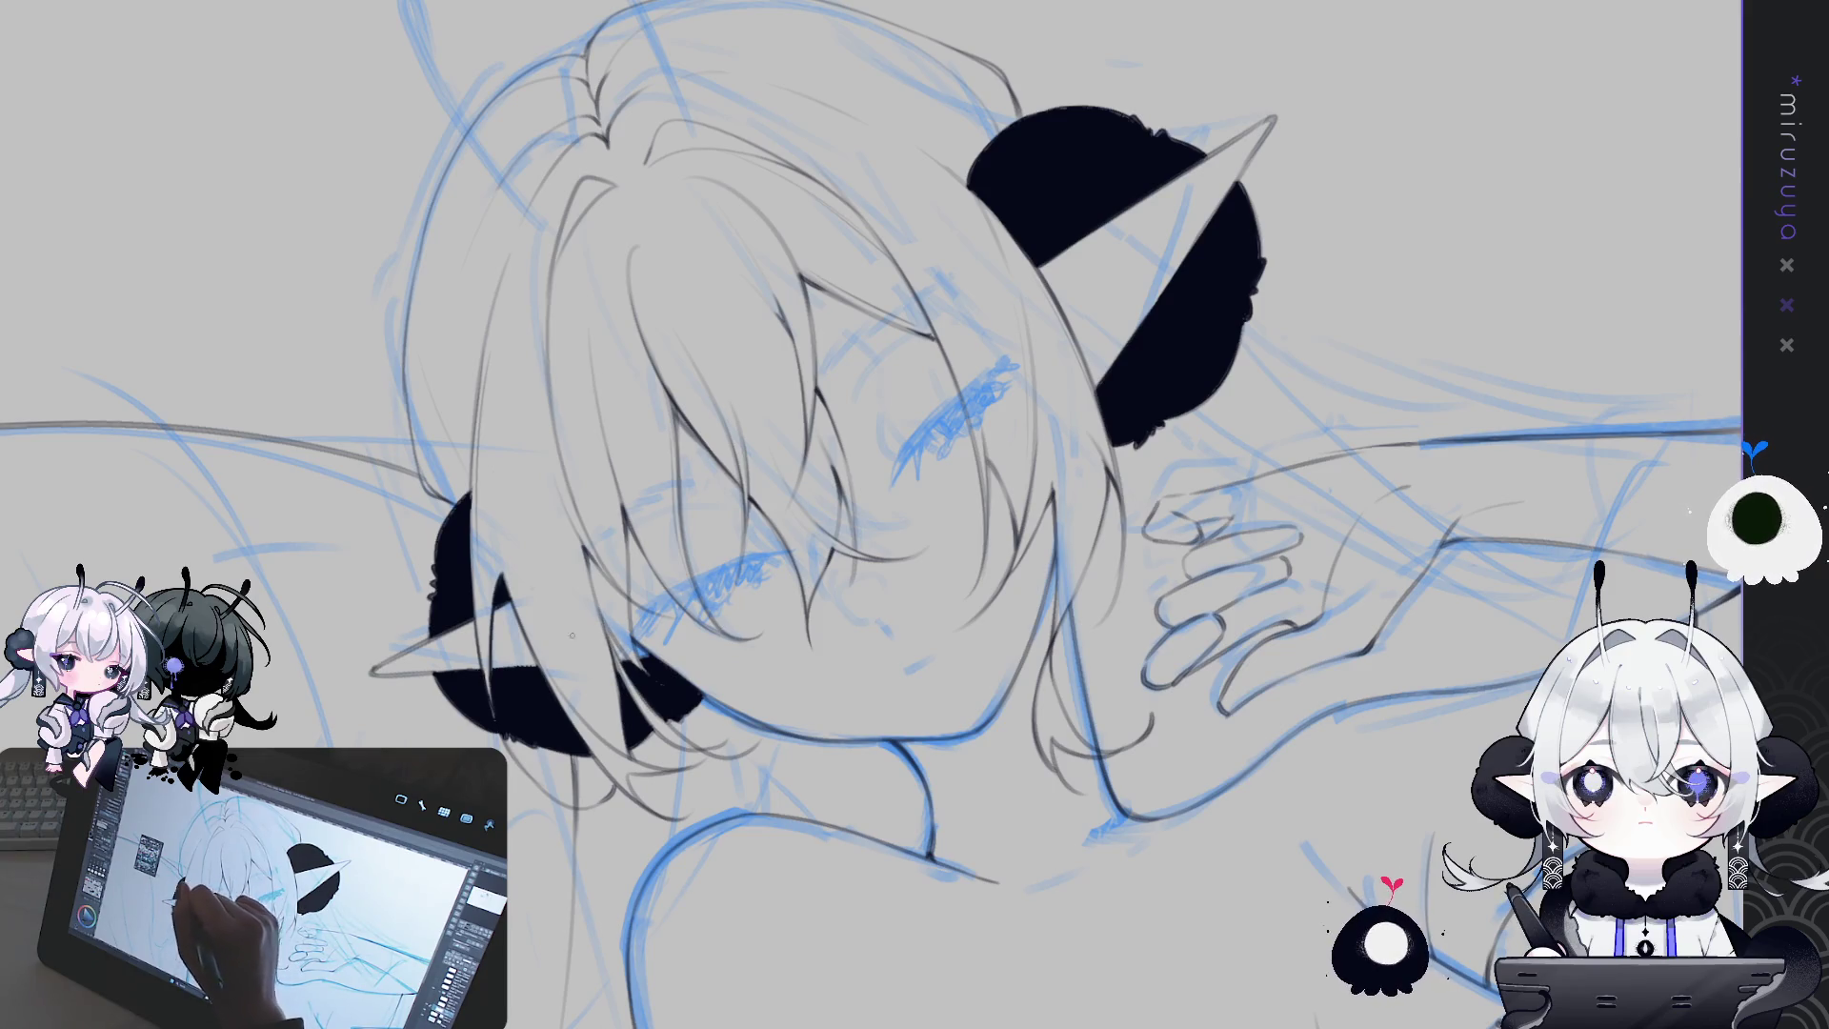
{"action": "mouse_move", "coordinate": [548, 644]}
{"action": "left_mouse_down"}
{"action": "mouse_move", "coordinate": [1216, 155]}
{"action": "mouse_move", "coordinate": [557, 255]}
{"action": "left_mouse_up"}
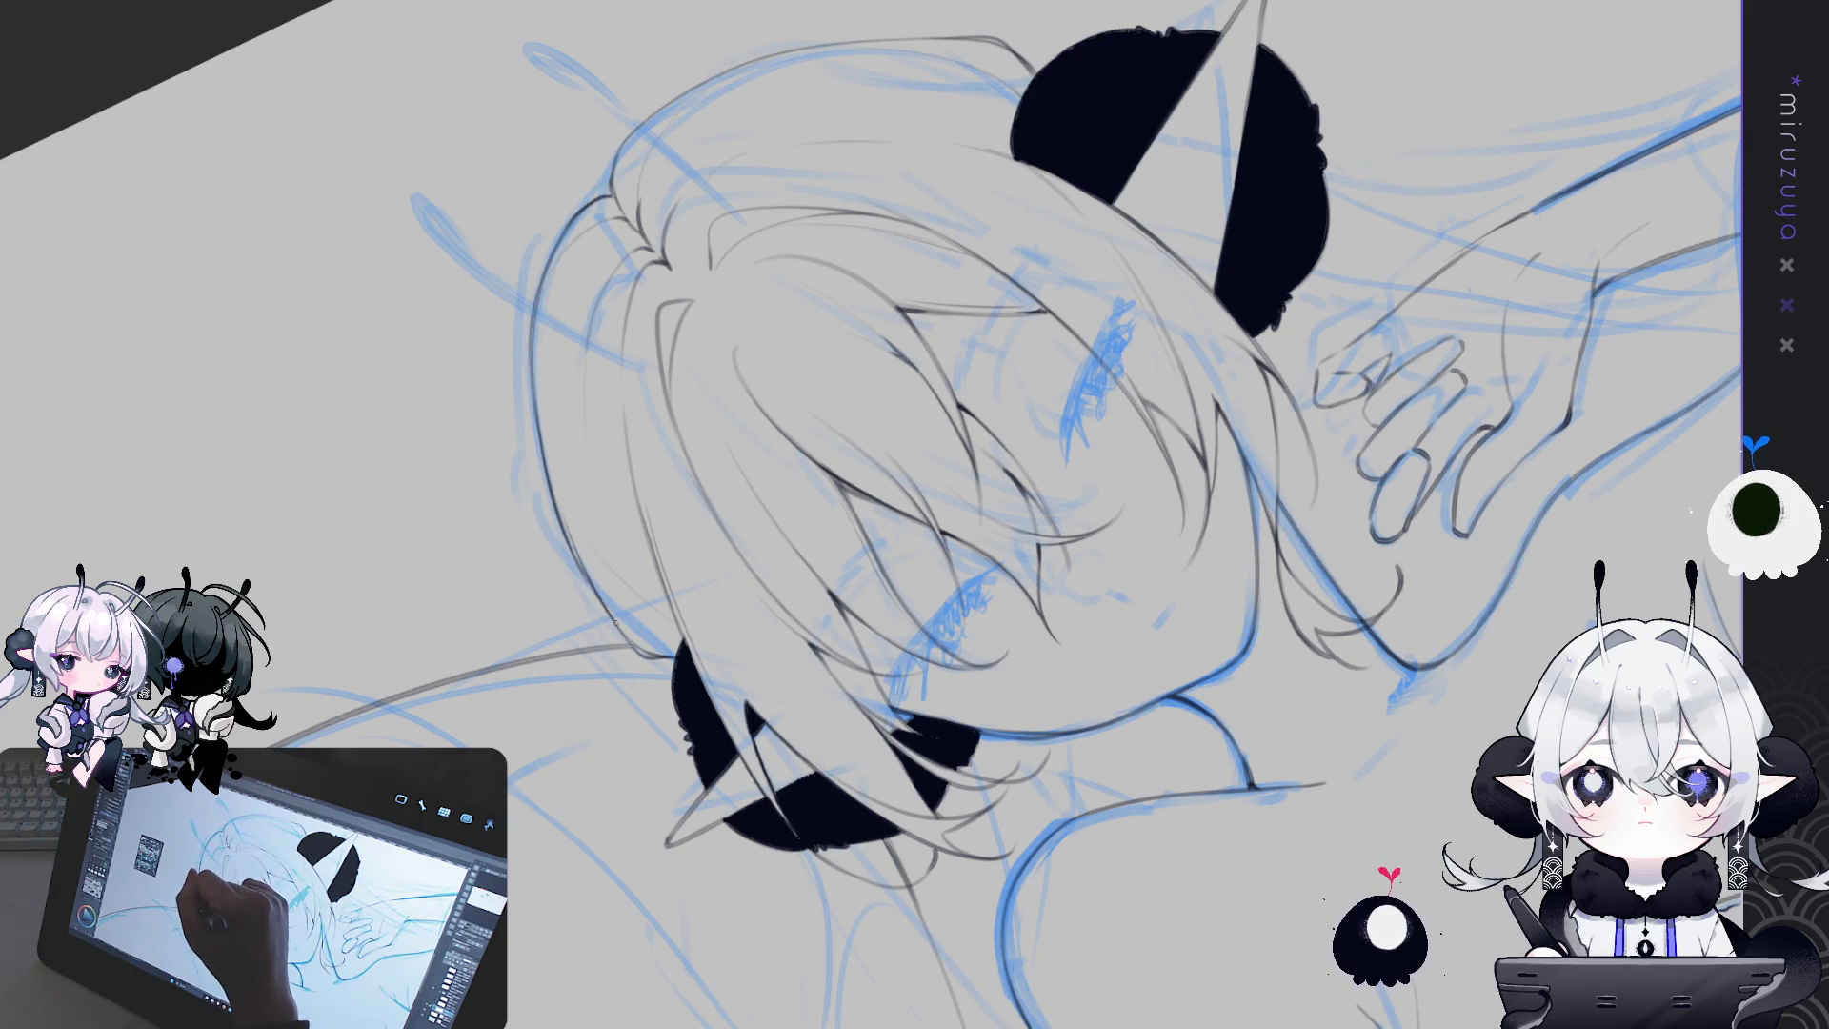
{"action": "left_click_drag", "start_coordinate": [735, 439], "coordinate": [862, 377]}
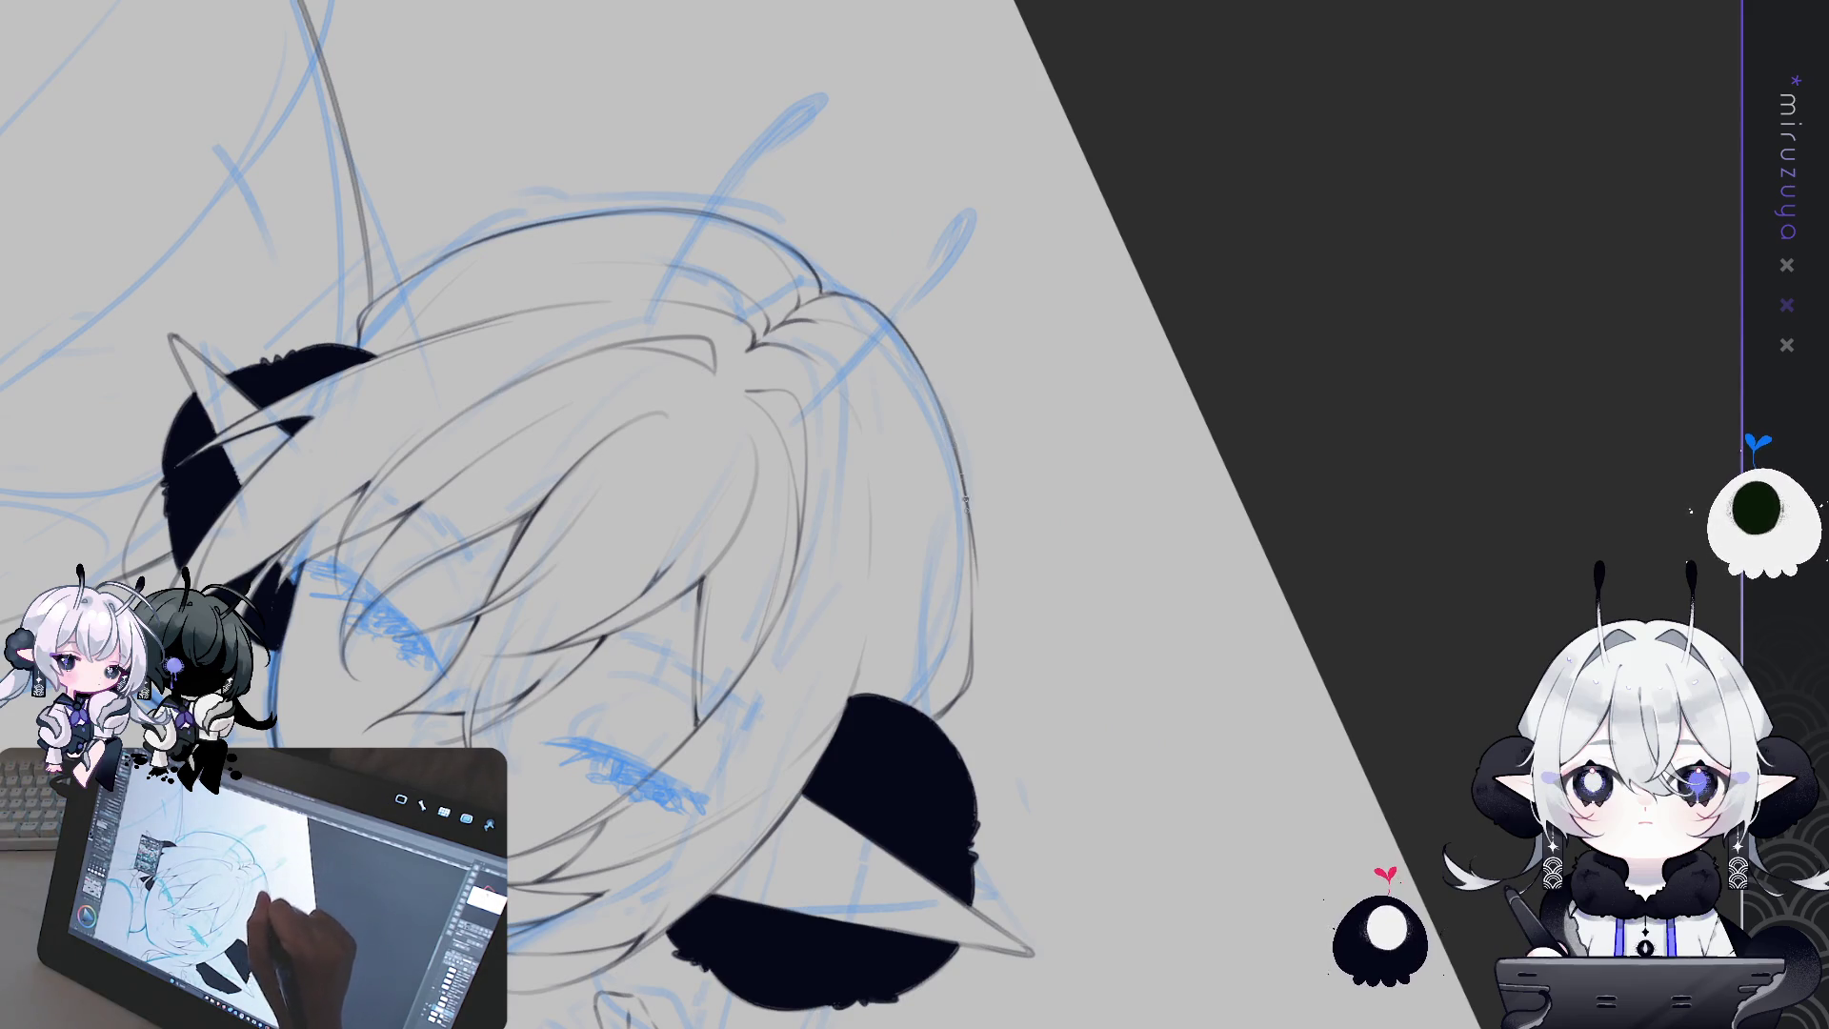
{"action": "mouse_move", "coordinate": [967, 514]}
{"action": "left_mouse_down"}
{"action": "mouse_move", "coordinate": [968, 625]}
{"action": "mouse_move", "coordinate": [801, 468]}
{"action": "left_mouse_up"}
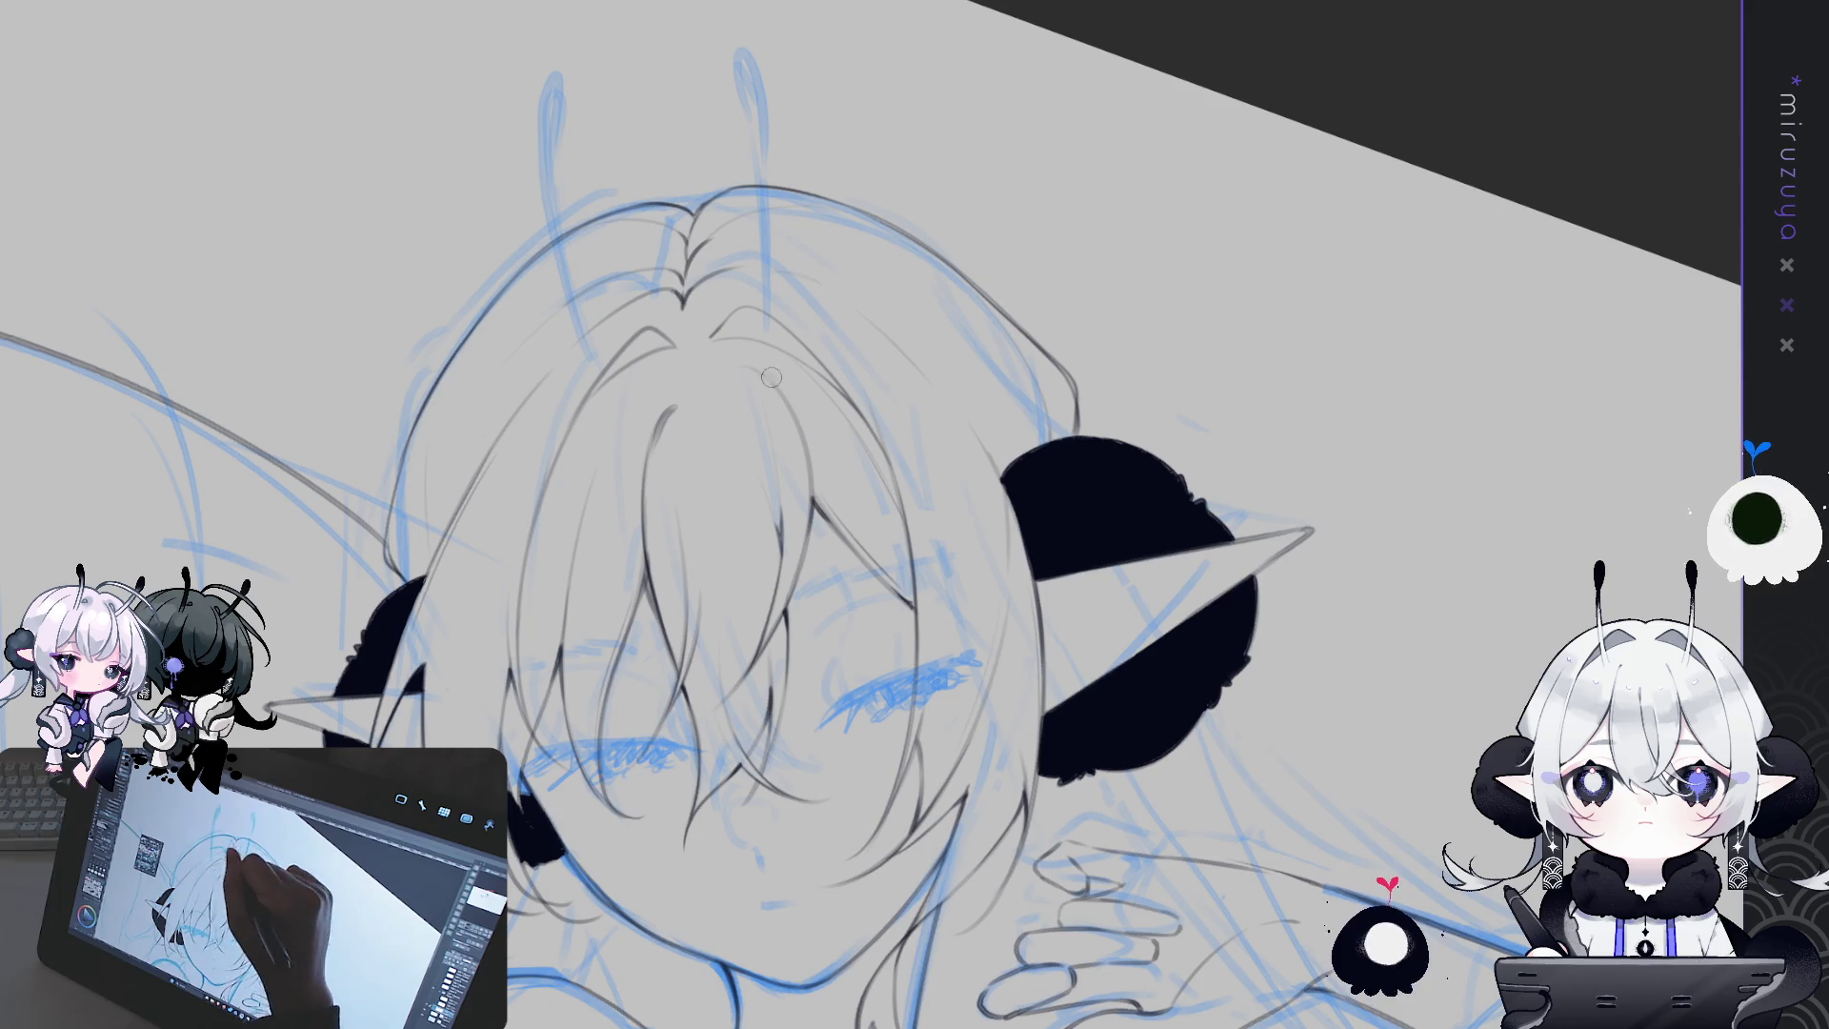
Add a hair strand near the top of the head
{"action": "left_click_drag", "start_coordinate": [740, 367], "coordinate": [788, 408]}
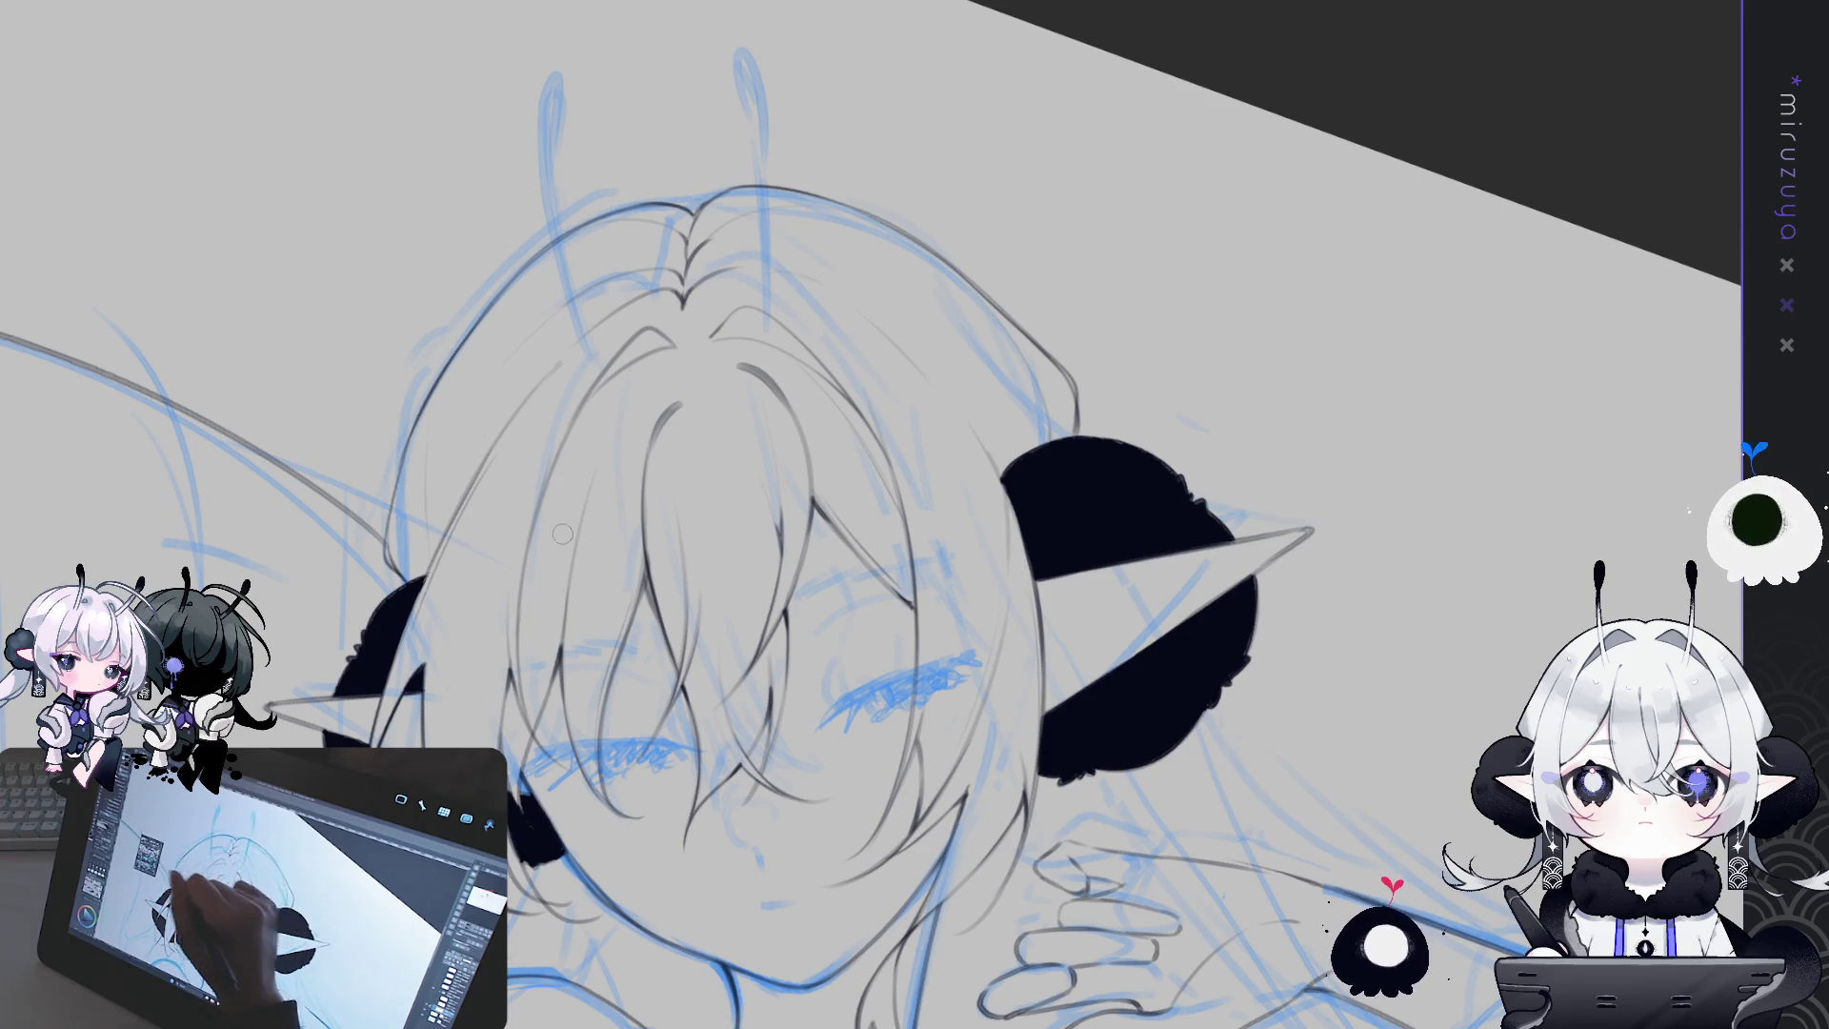
{"action": "scroll", "coordinate": [1123, 450], "scroll_direction": "down", "scroll_amount": 5}
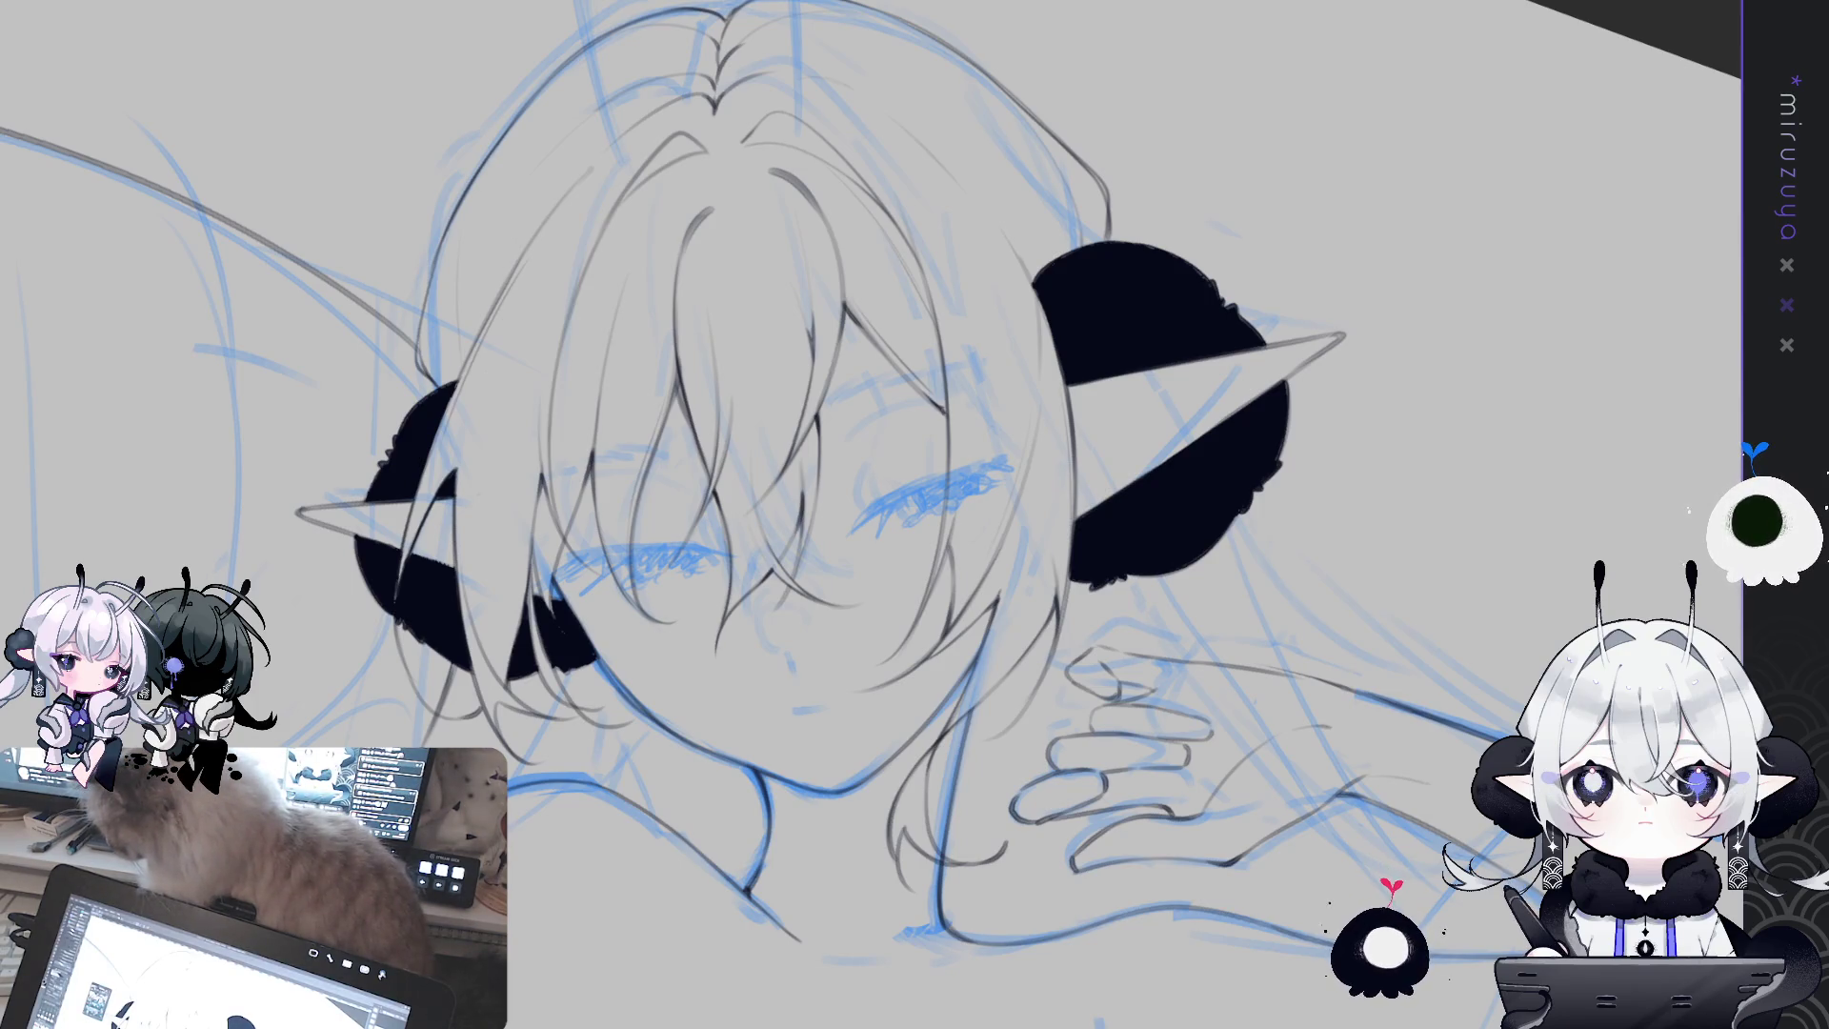
{"action": "mouse_move", "coordinate": [1352, 1019]}
{"action": "left_mouse_down"}
{"action": "mouse_move", "coordinate": [1376, 634]}
{"action": "mouse_move", "coordinate": [848, 621]}
{"action": "left_mouse_up"}
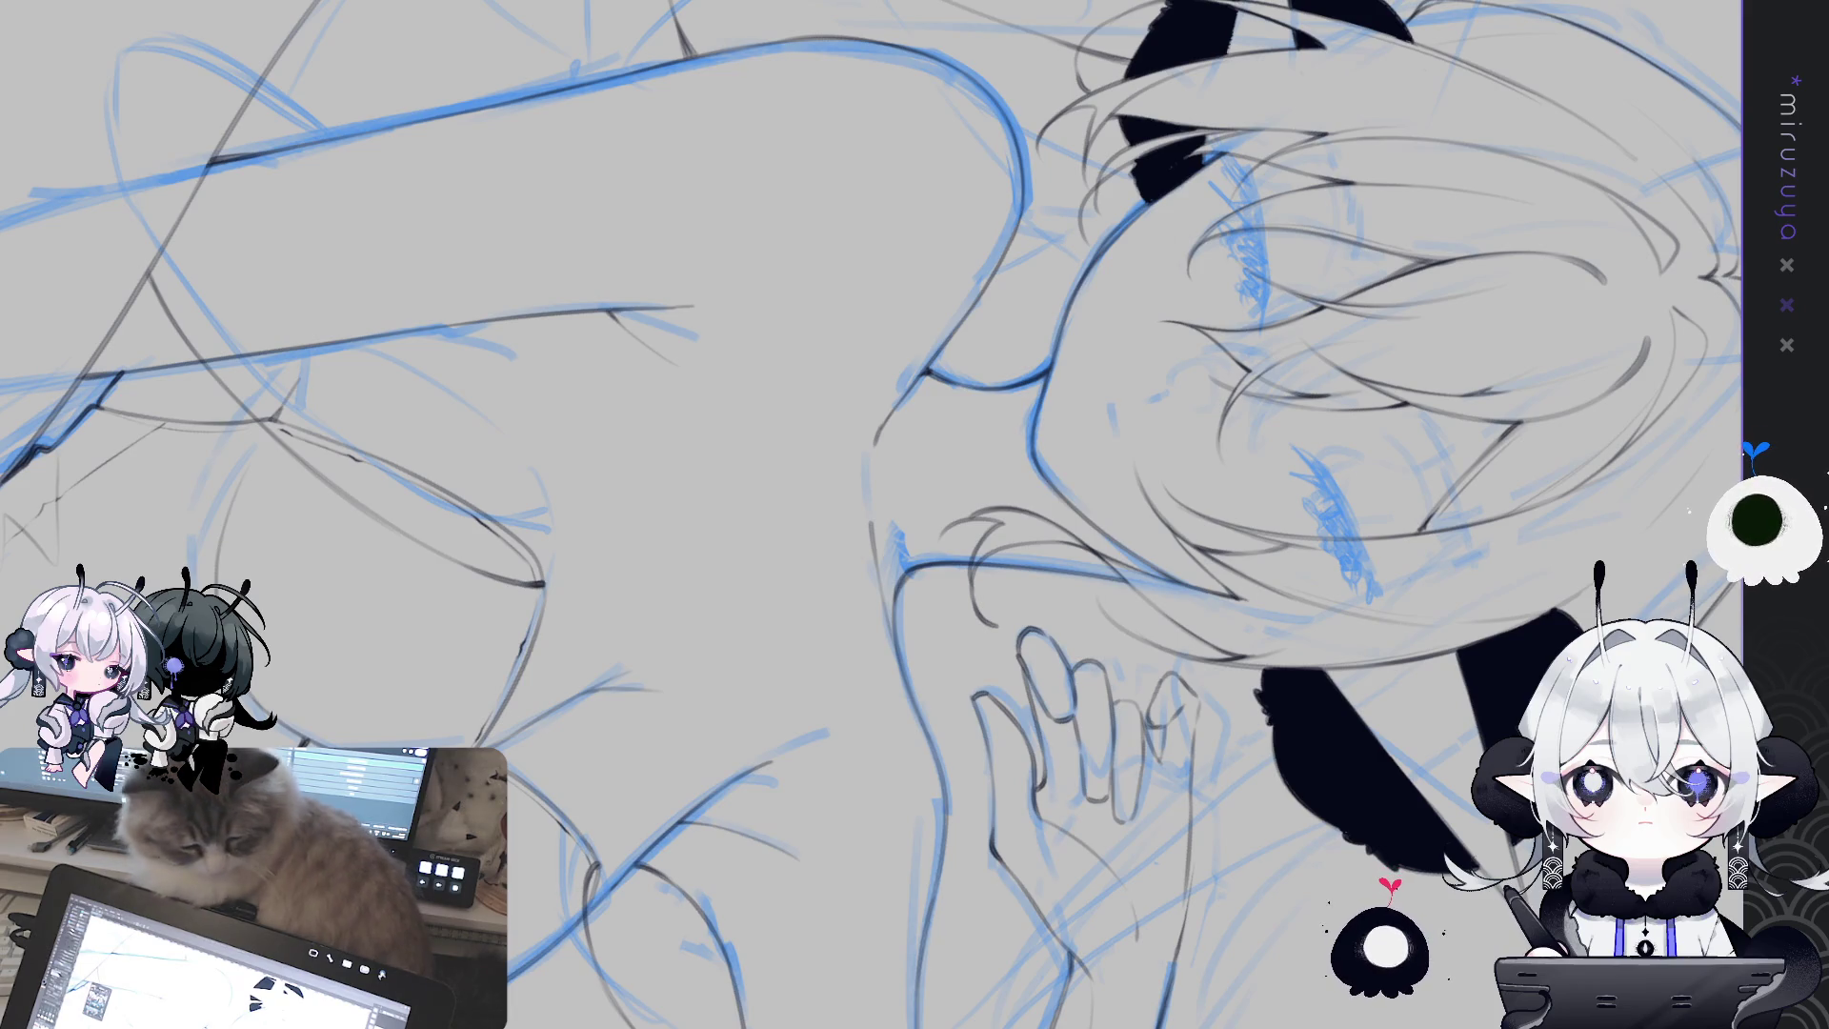
{"action": "scroll", "coordinate": [872, 514], "scroll_direction": "up", "scroll_amount": 1}
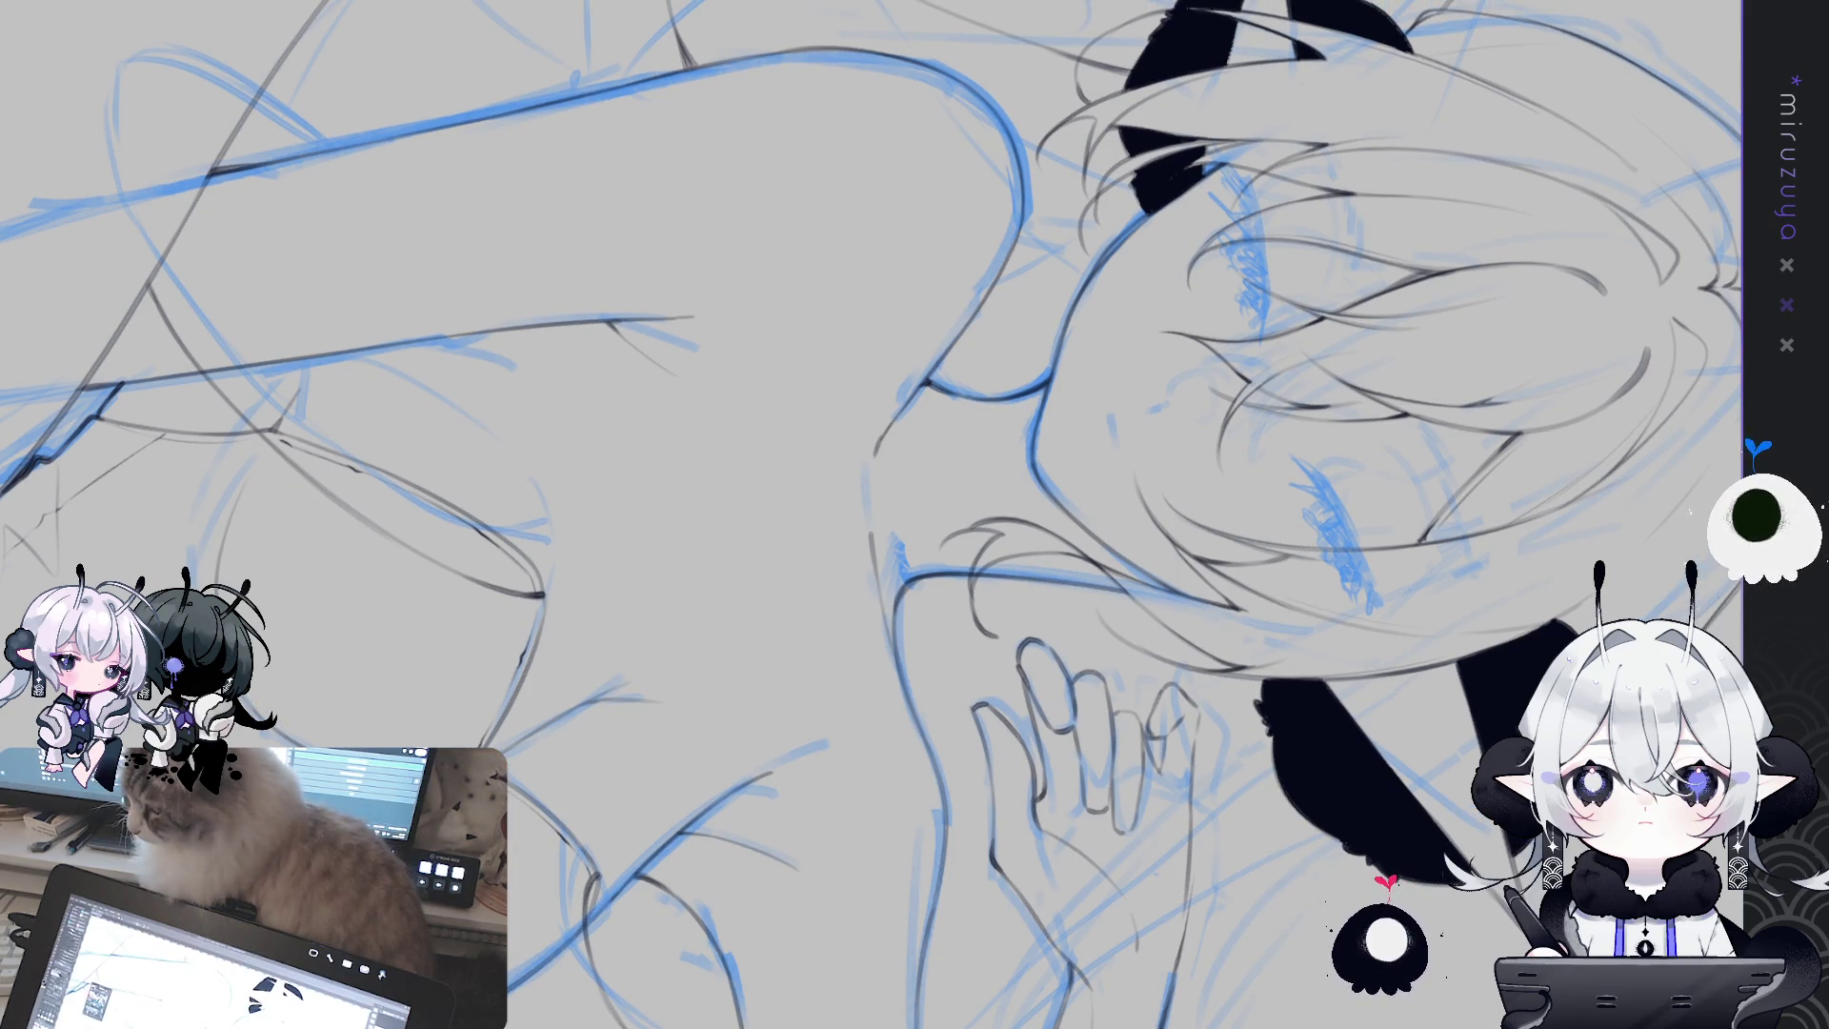
{"action": "left_click_drag", "start_coordinate": [1285, 782], "coordinate": [1305, 865]}
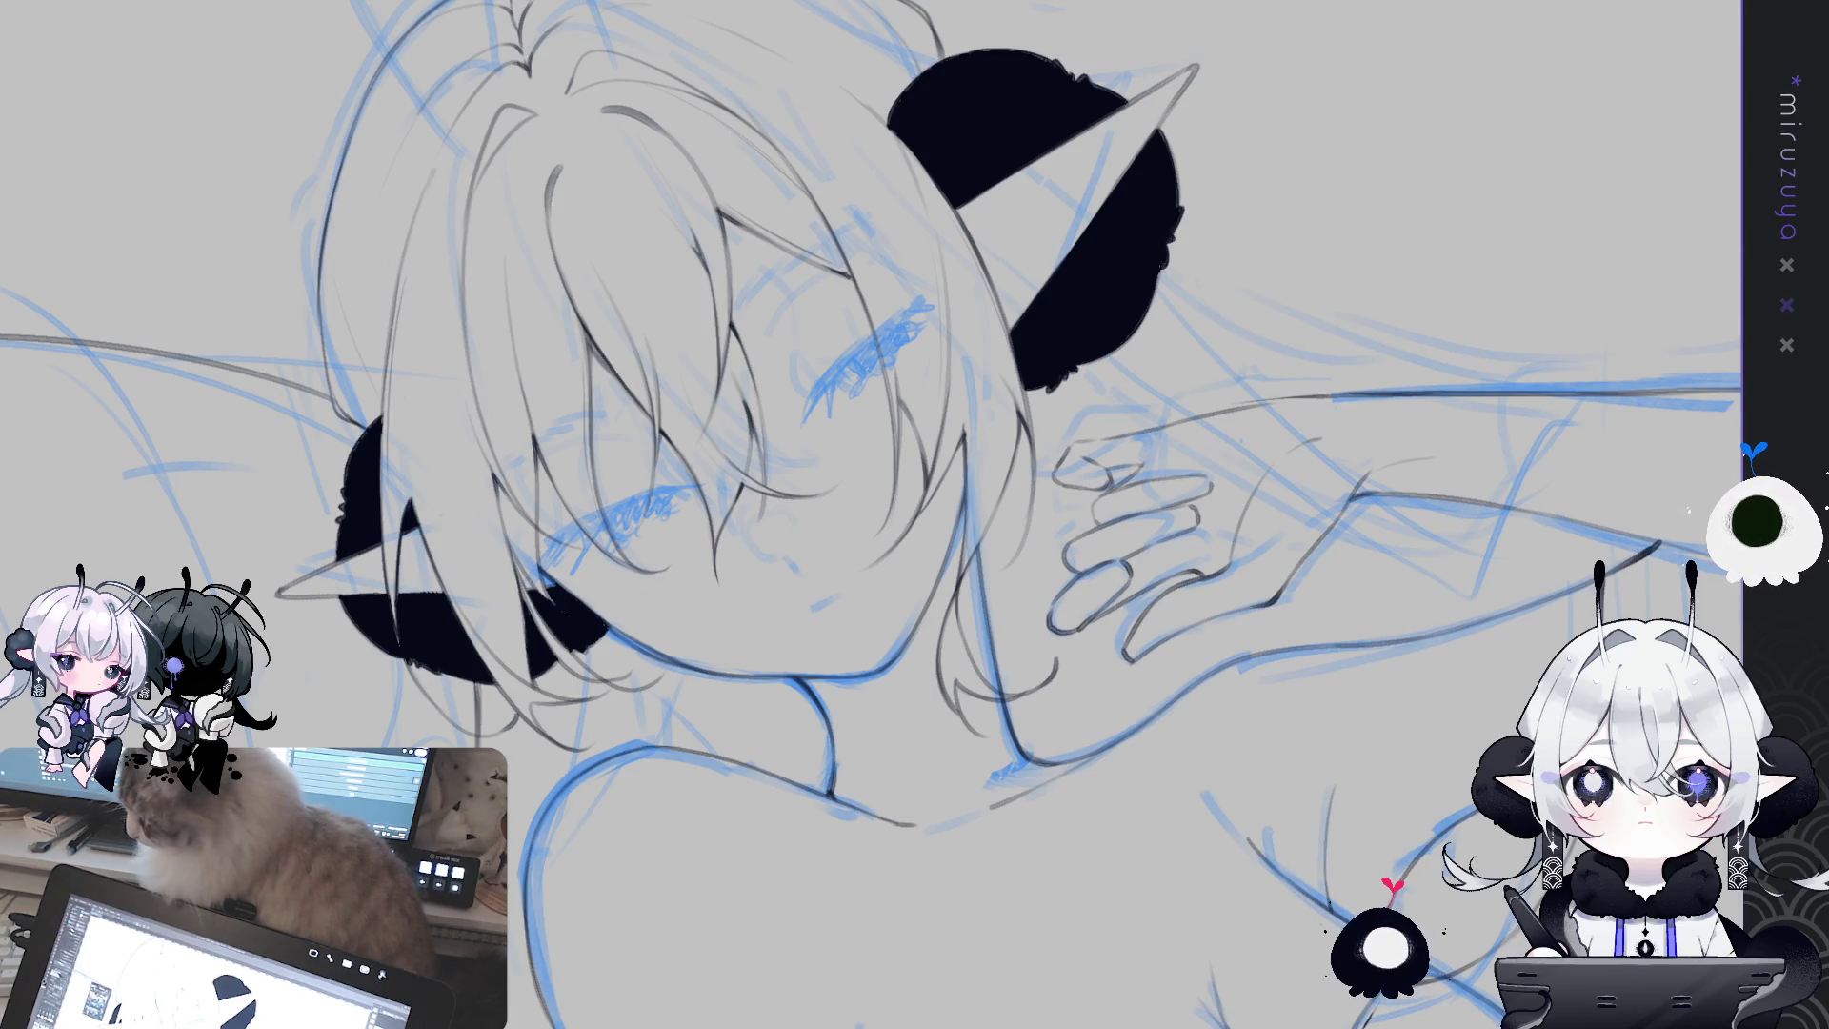
{"action": "left_click_drag", "start_coordinate": [924, 829], "coordinate": [809, 571]}
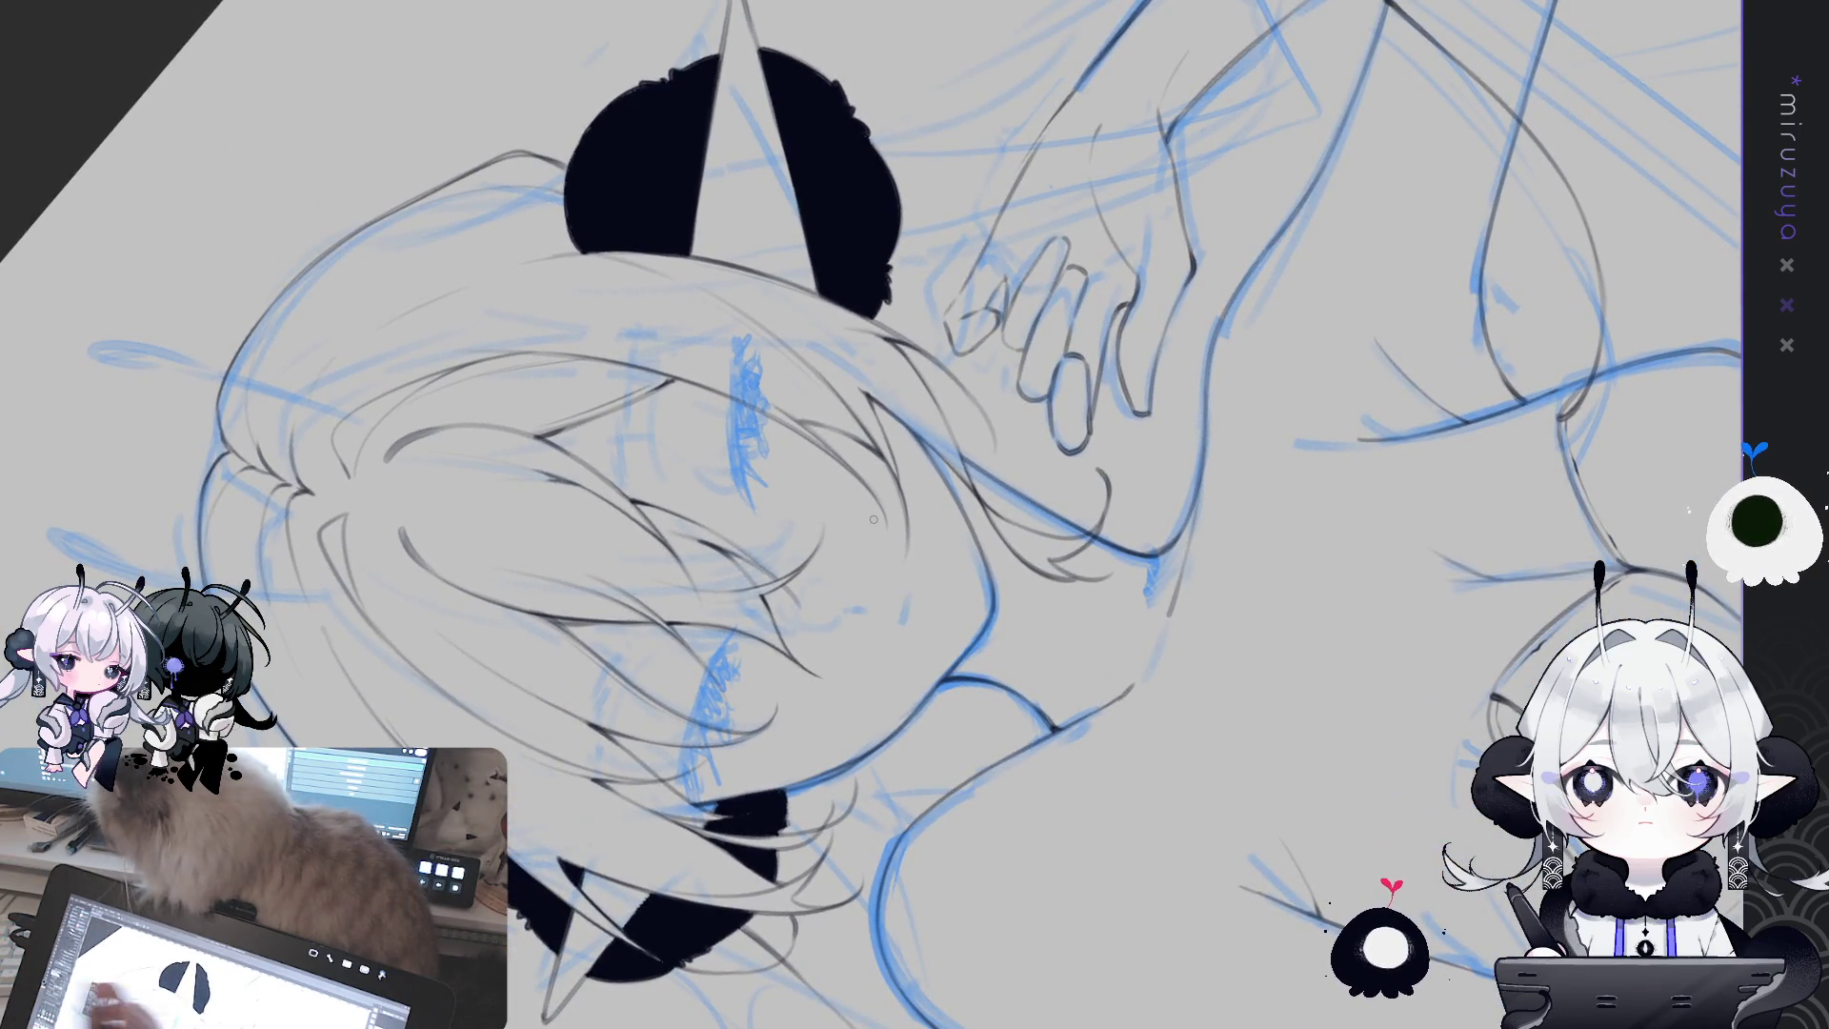
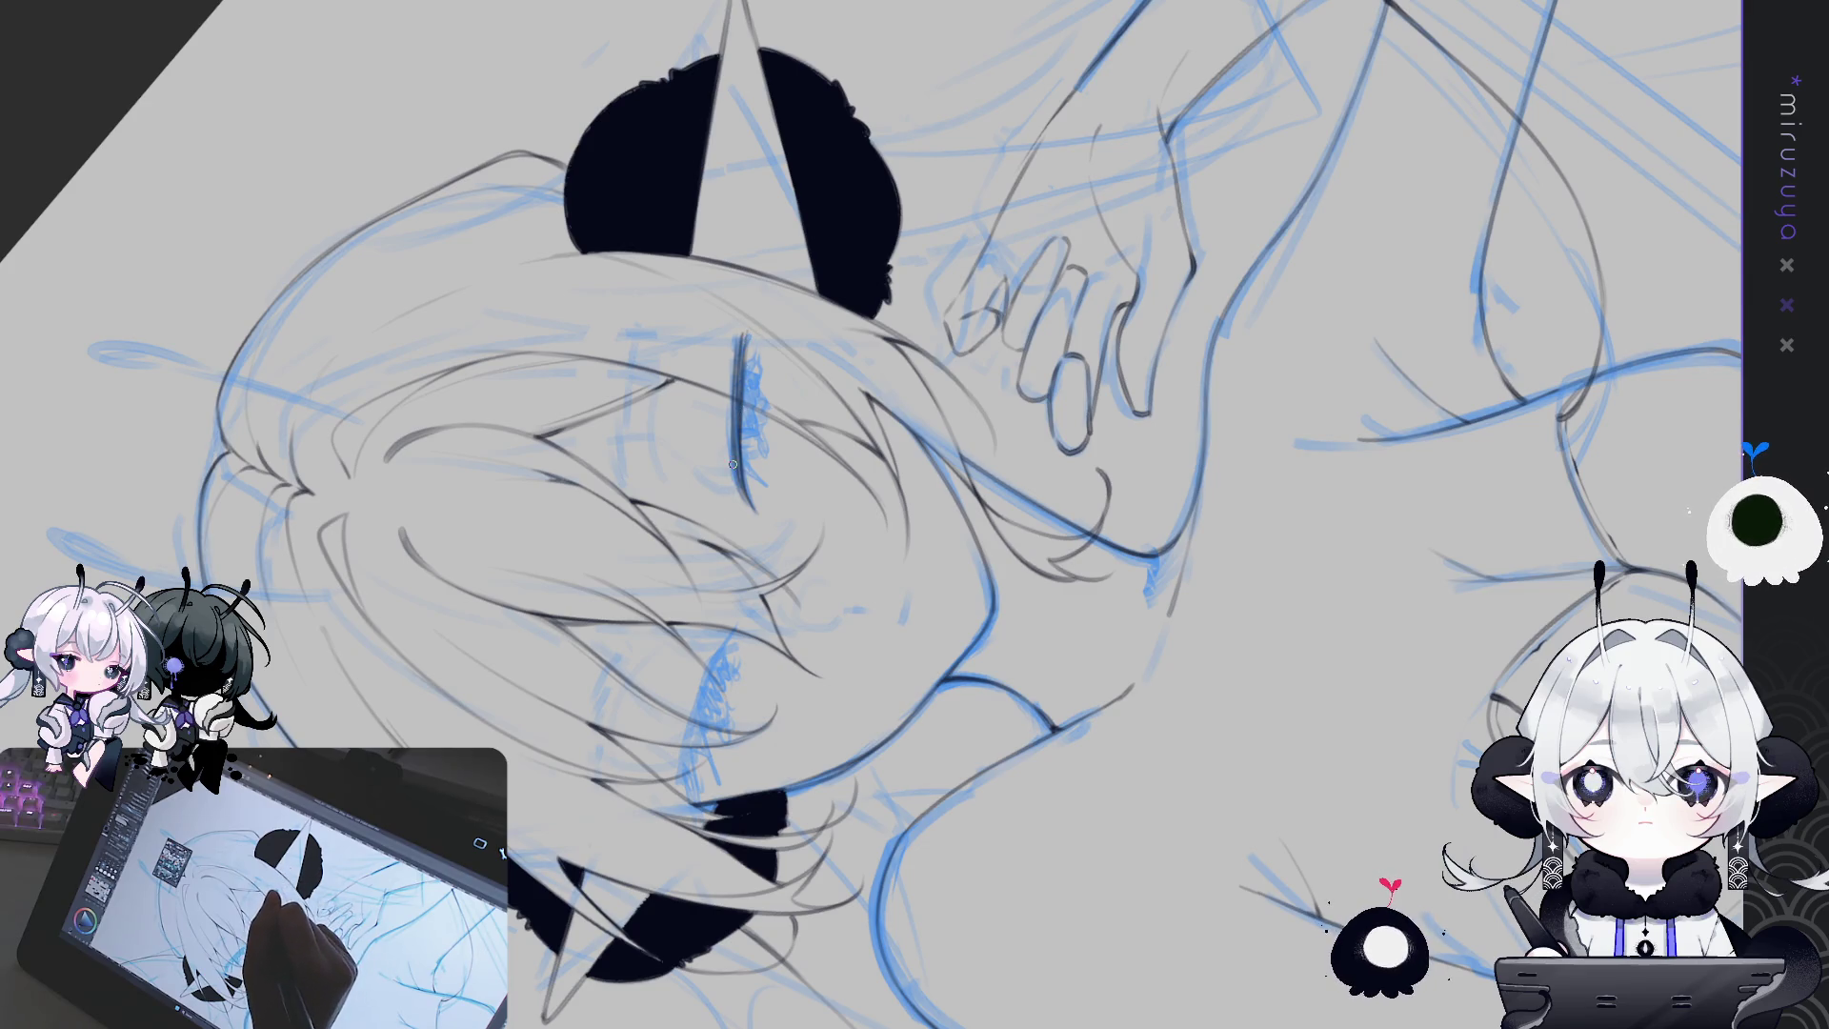
Rotate and enlarge the canvas through several angles while inking the face and eyes
{"action": "left_click_drag", "start_coordinate": [729, 509], "coordinate": [987, 454]}
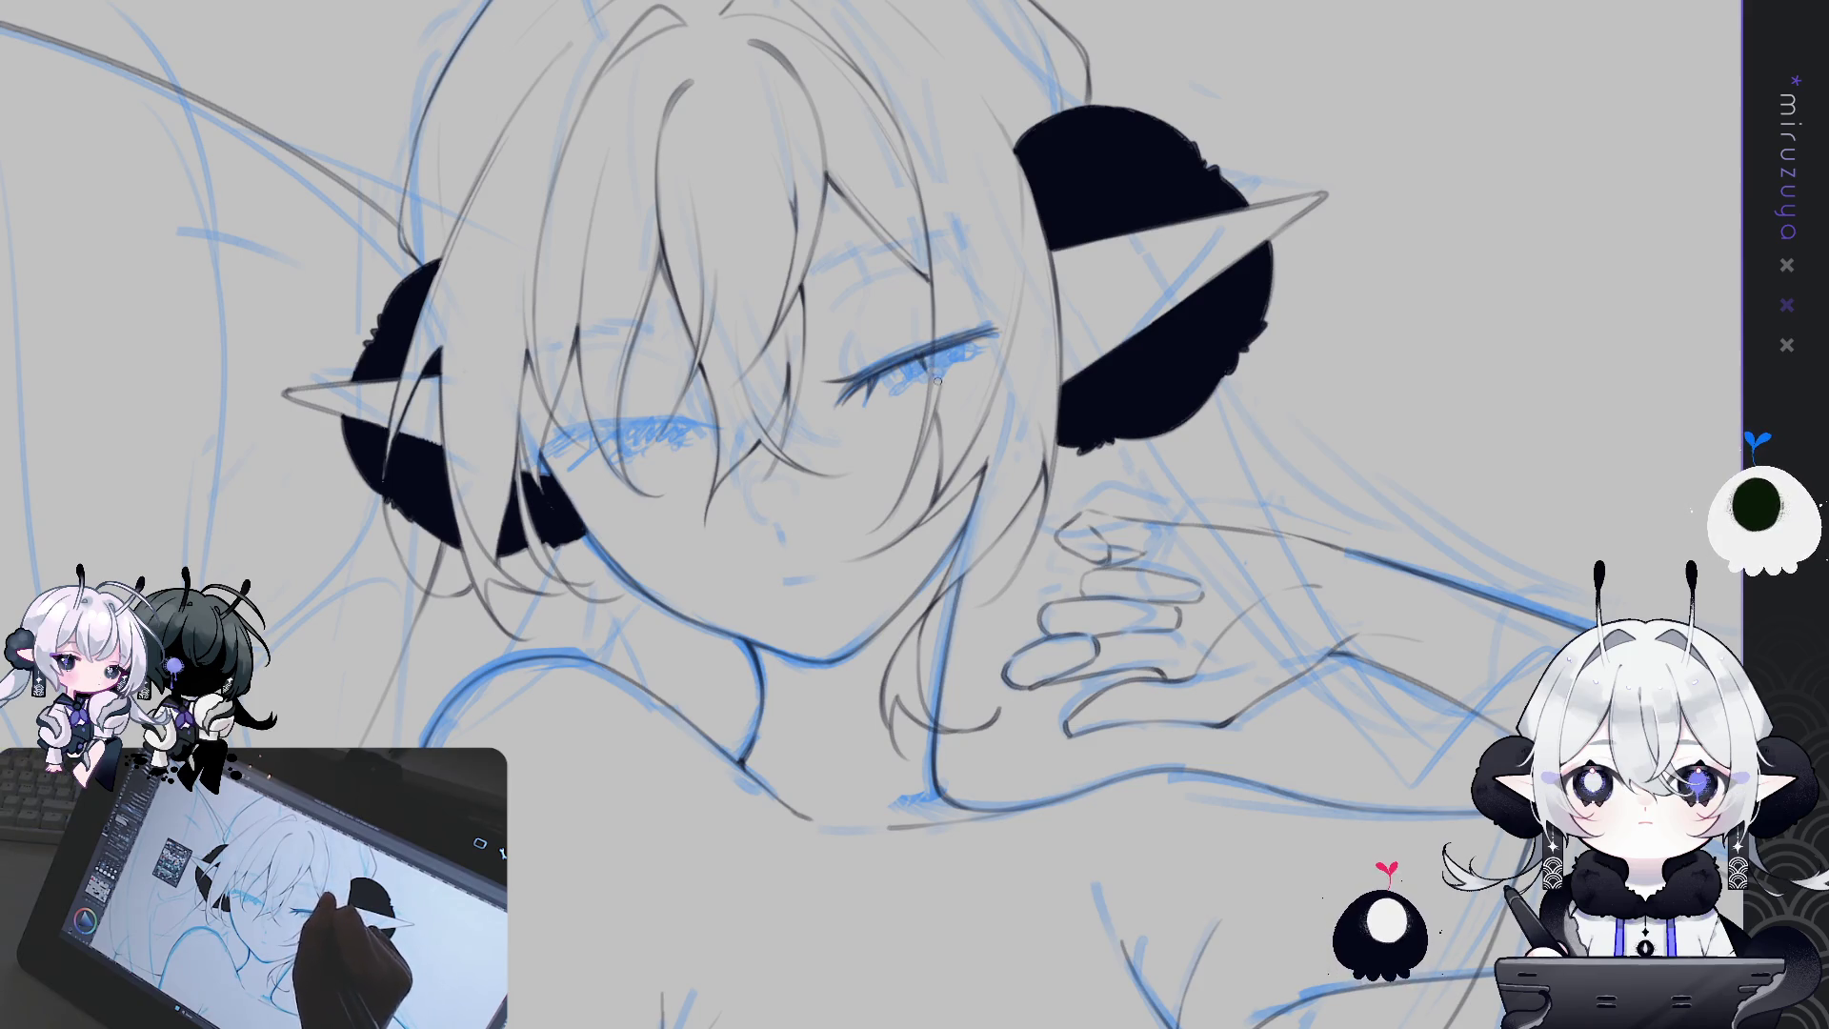
{"action": "left_click_drag", "start_coordinate": [931, 372], "coordinate": [1047, 533]}
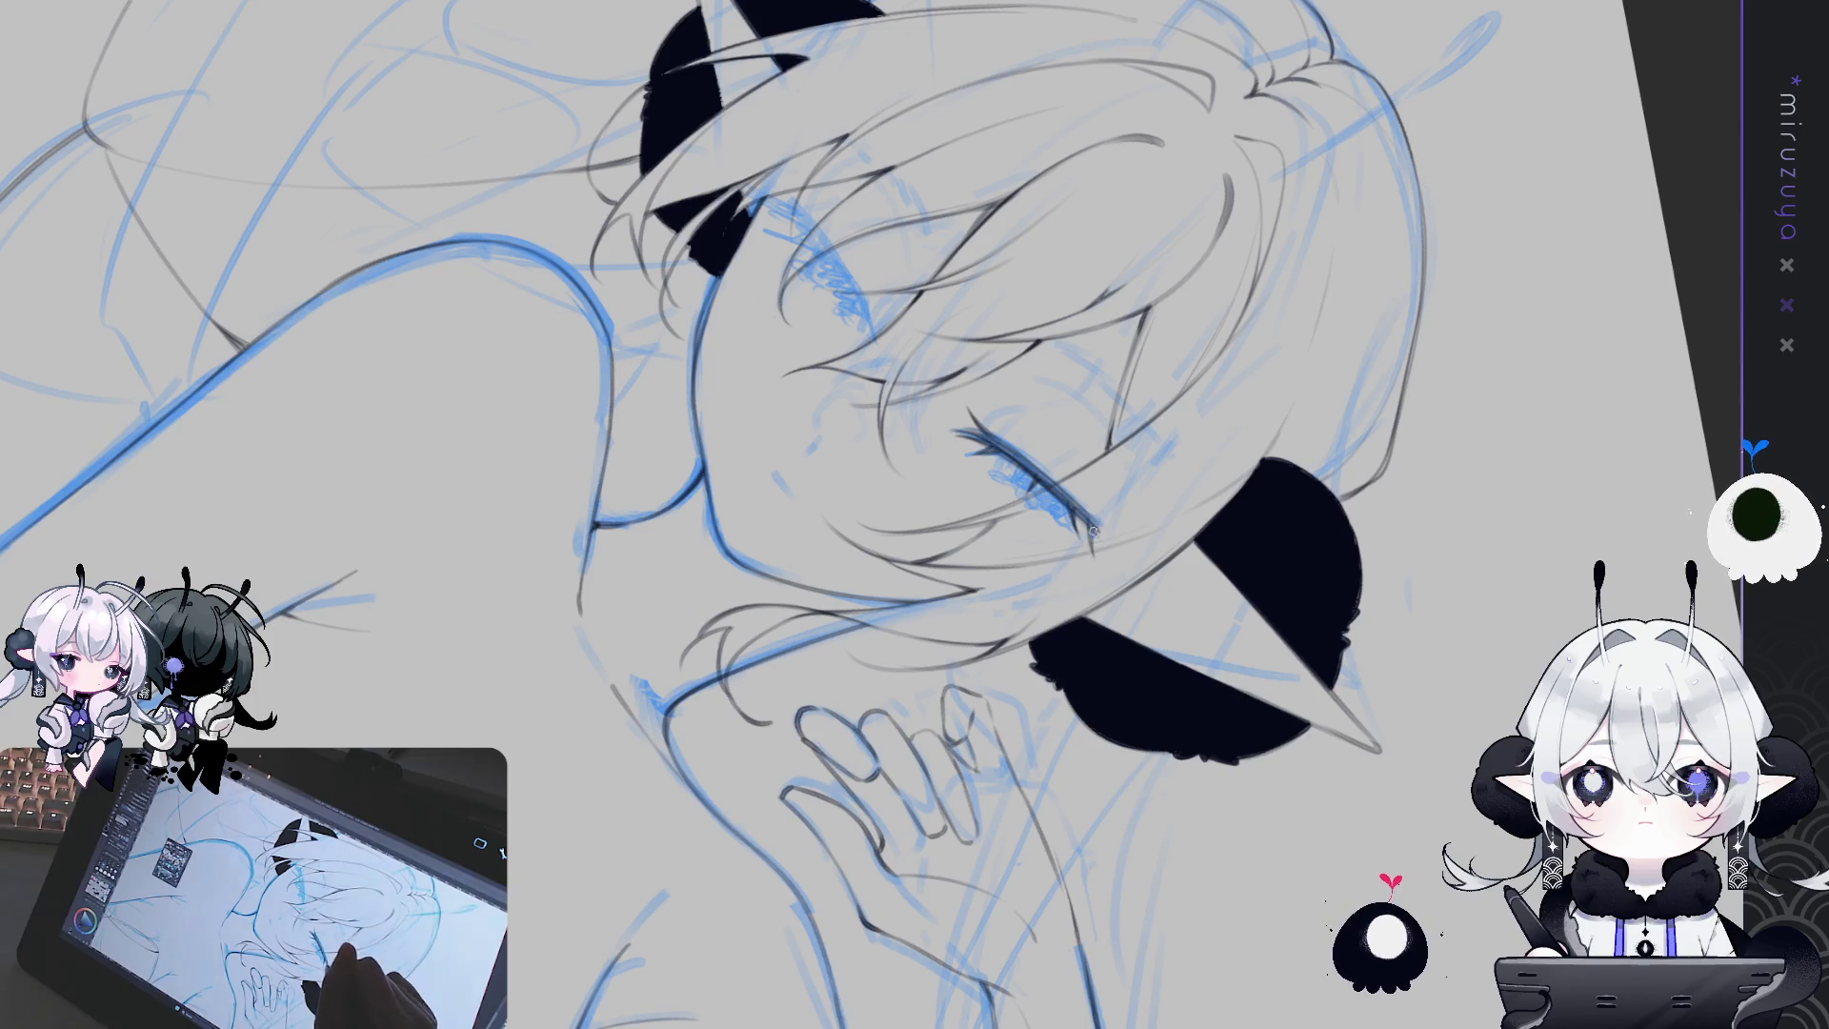
{"action": "left_click_drag", "start_coordinate": [1008, 715], "coordinate": [782, 317]}
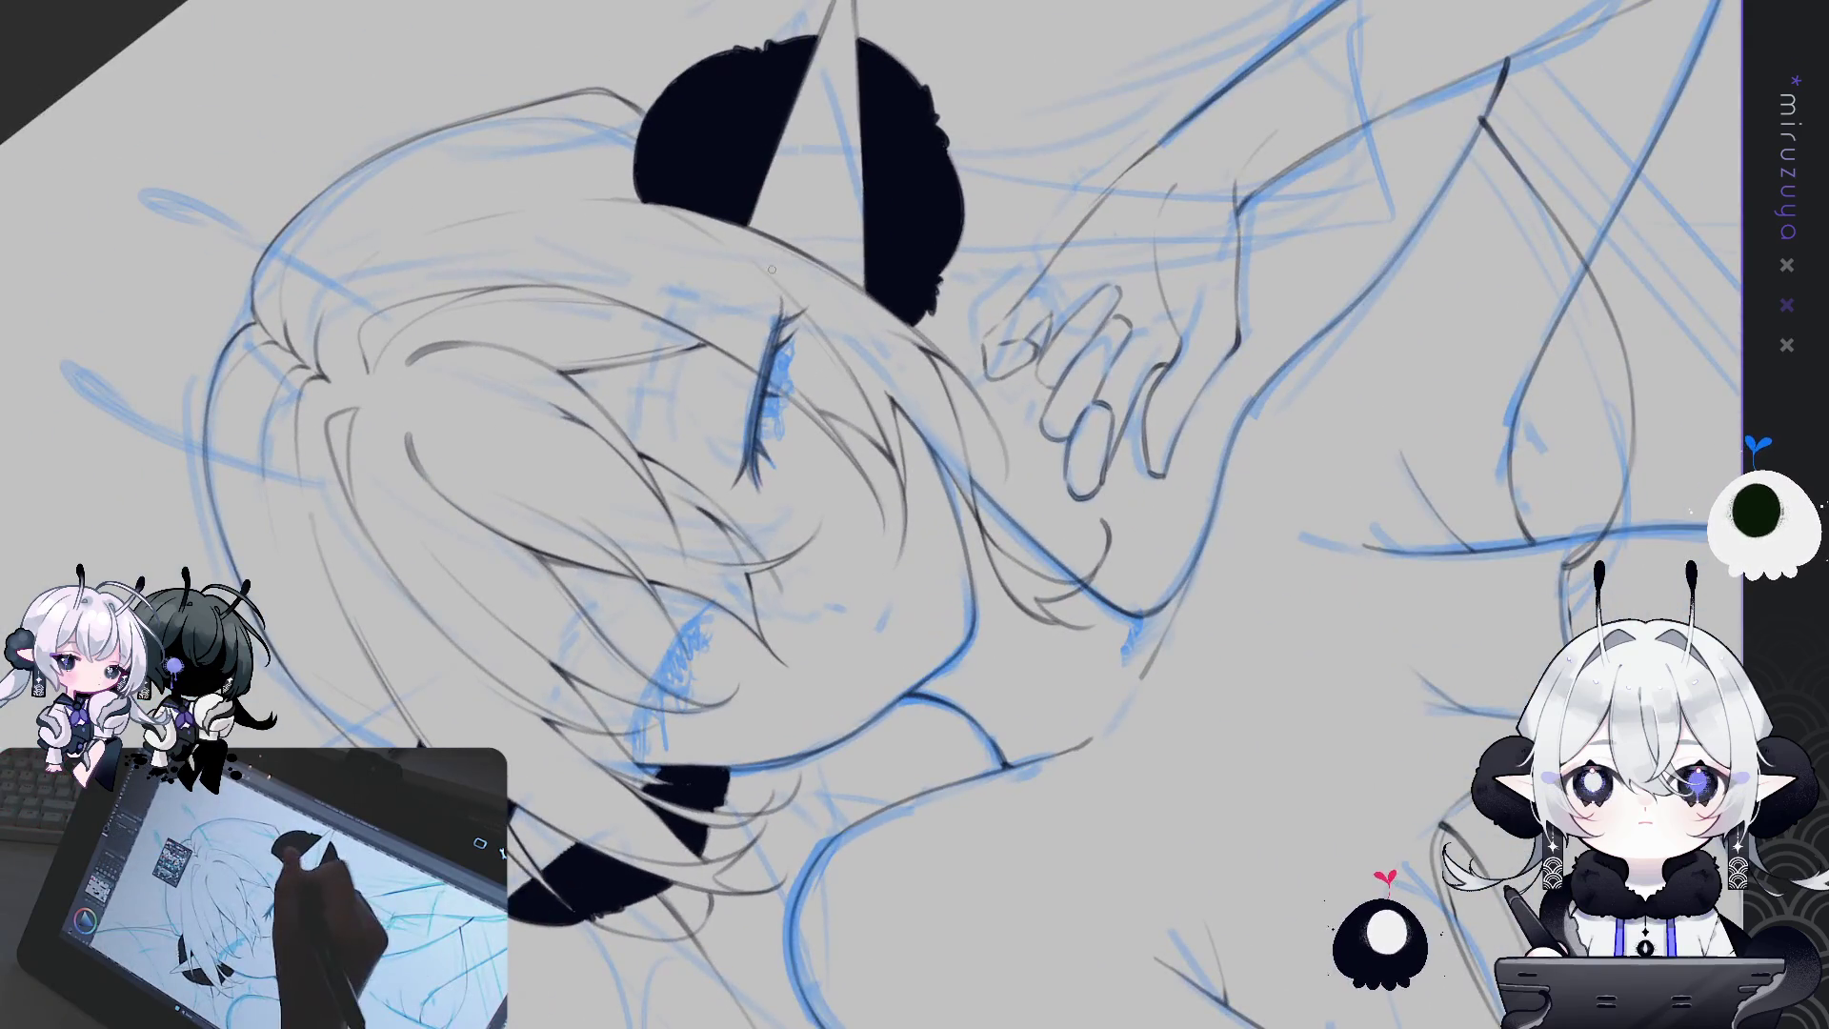
{"action": "mouse_move", "coordinate": [782, 316]}
{"action": "left_mouse_down"}
{"action": "mouse_move", "coordinate": [1102, 653]}
{"action": "mouse_move", "coordinate": [1122, 620]}
{"action": "left_mouse_up"}
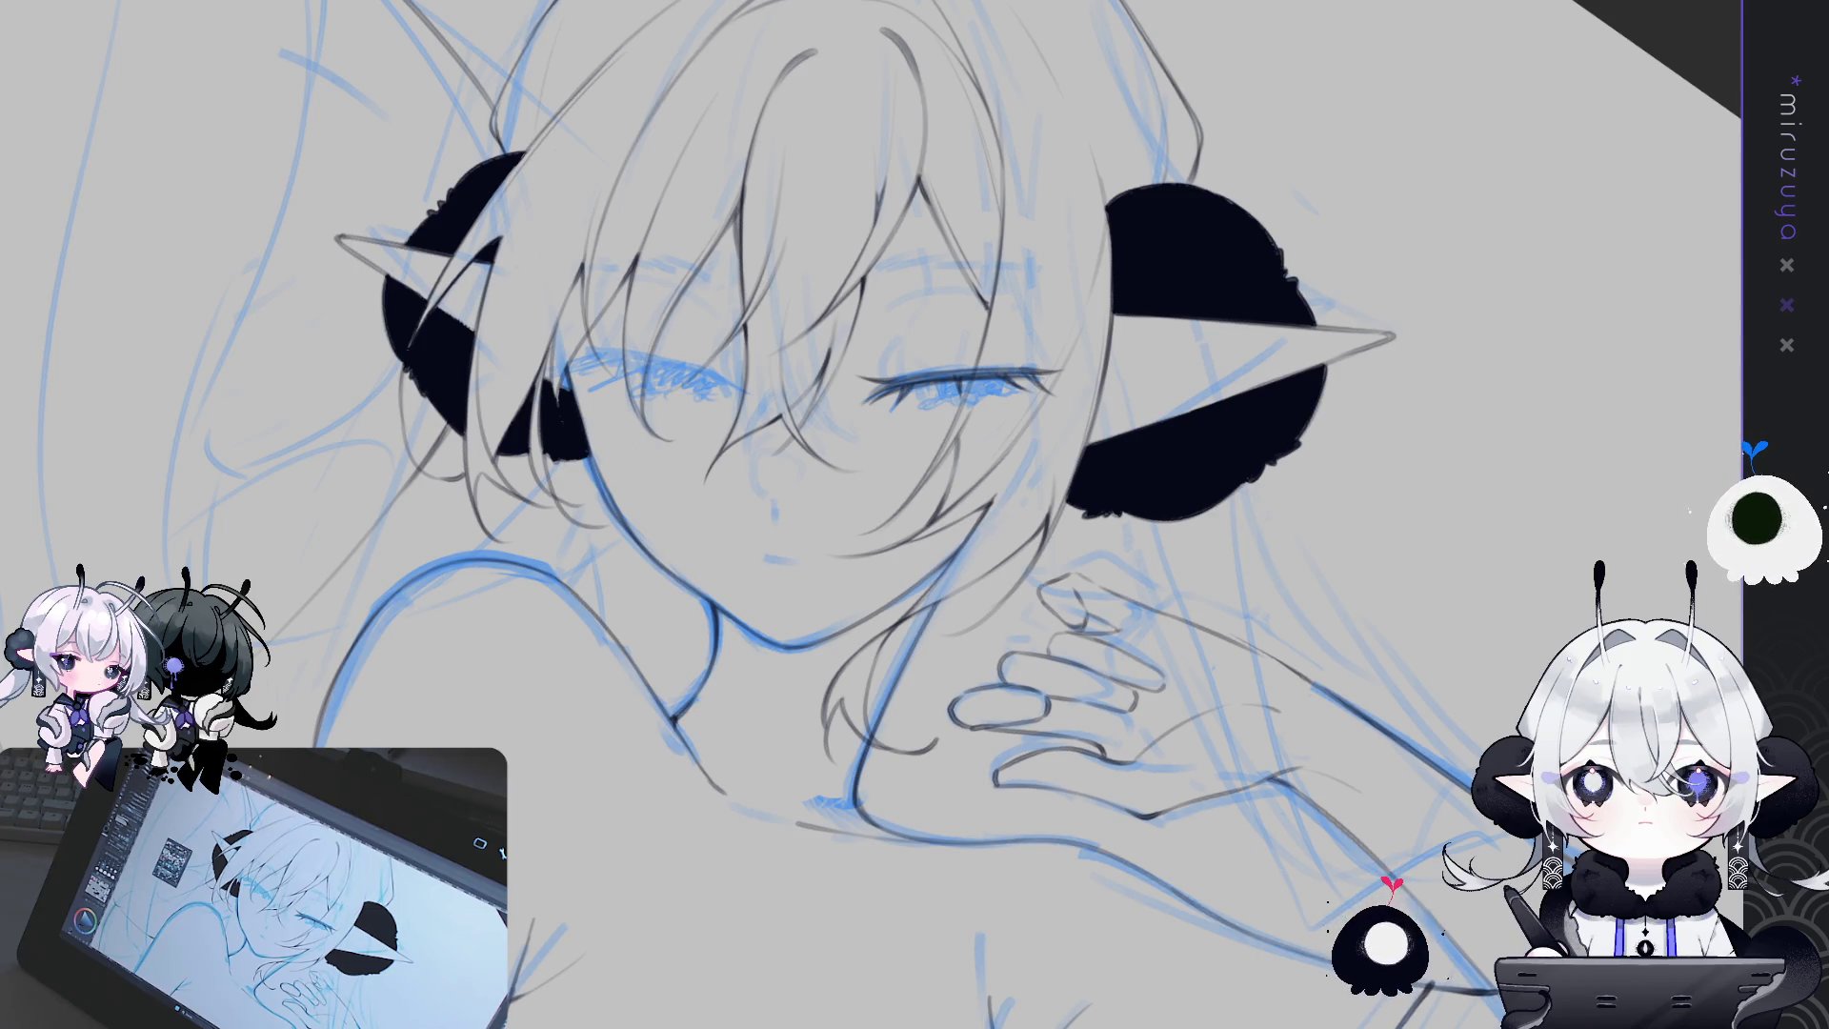
{"action": "left_click_drag", "start_coordinate": [857, 476], "coordinate": [716, 508]}
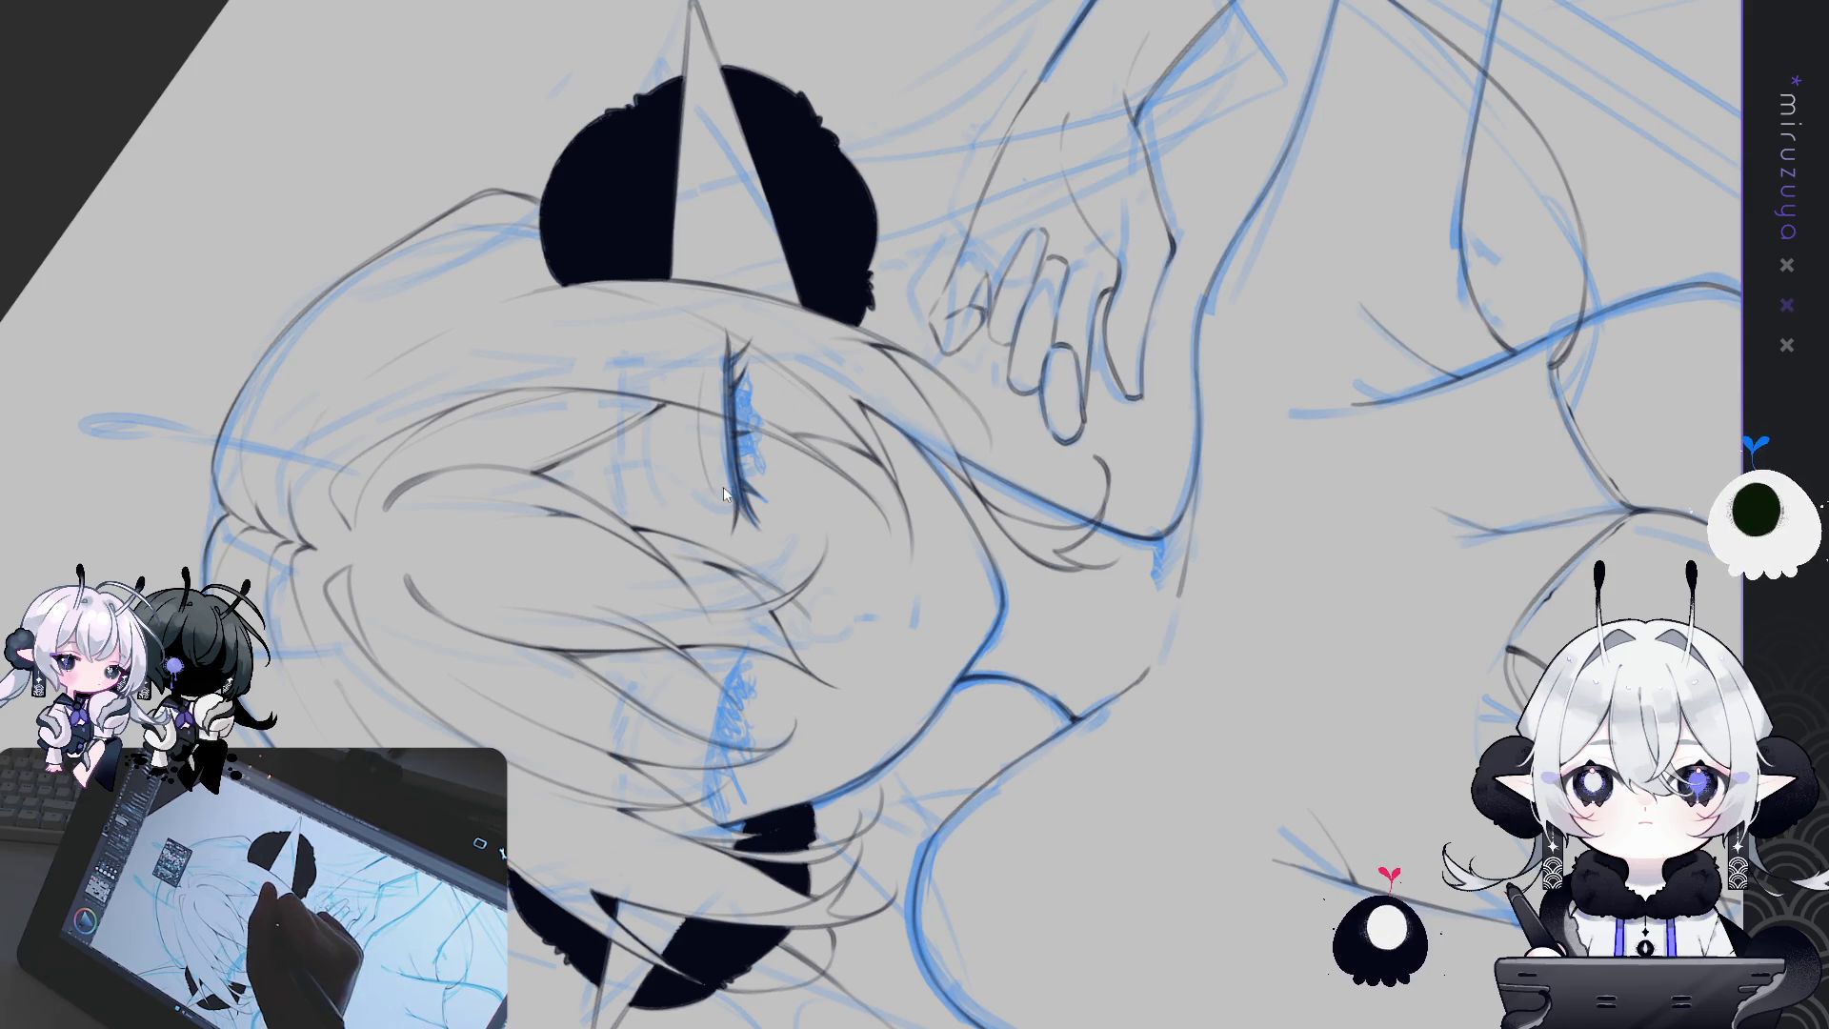
{"action": "mouse_move", "coordinate": [707, 481]}
{"action": "left_mouse_down"}
{"action": "mouse_move", "coordinate": [1144, 619]}
{"action": "mouse_move", "coordinate": [1149, 487]}
{"action": "left_mouse_up"}
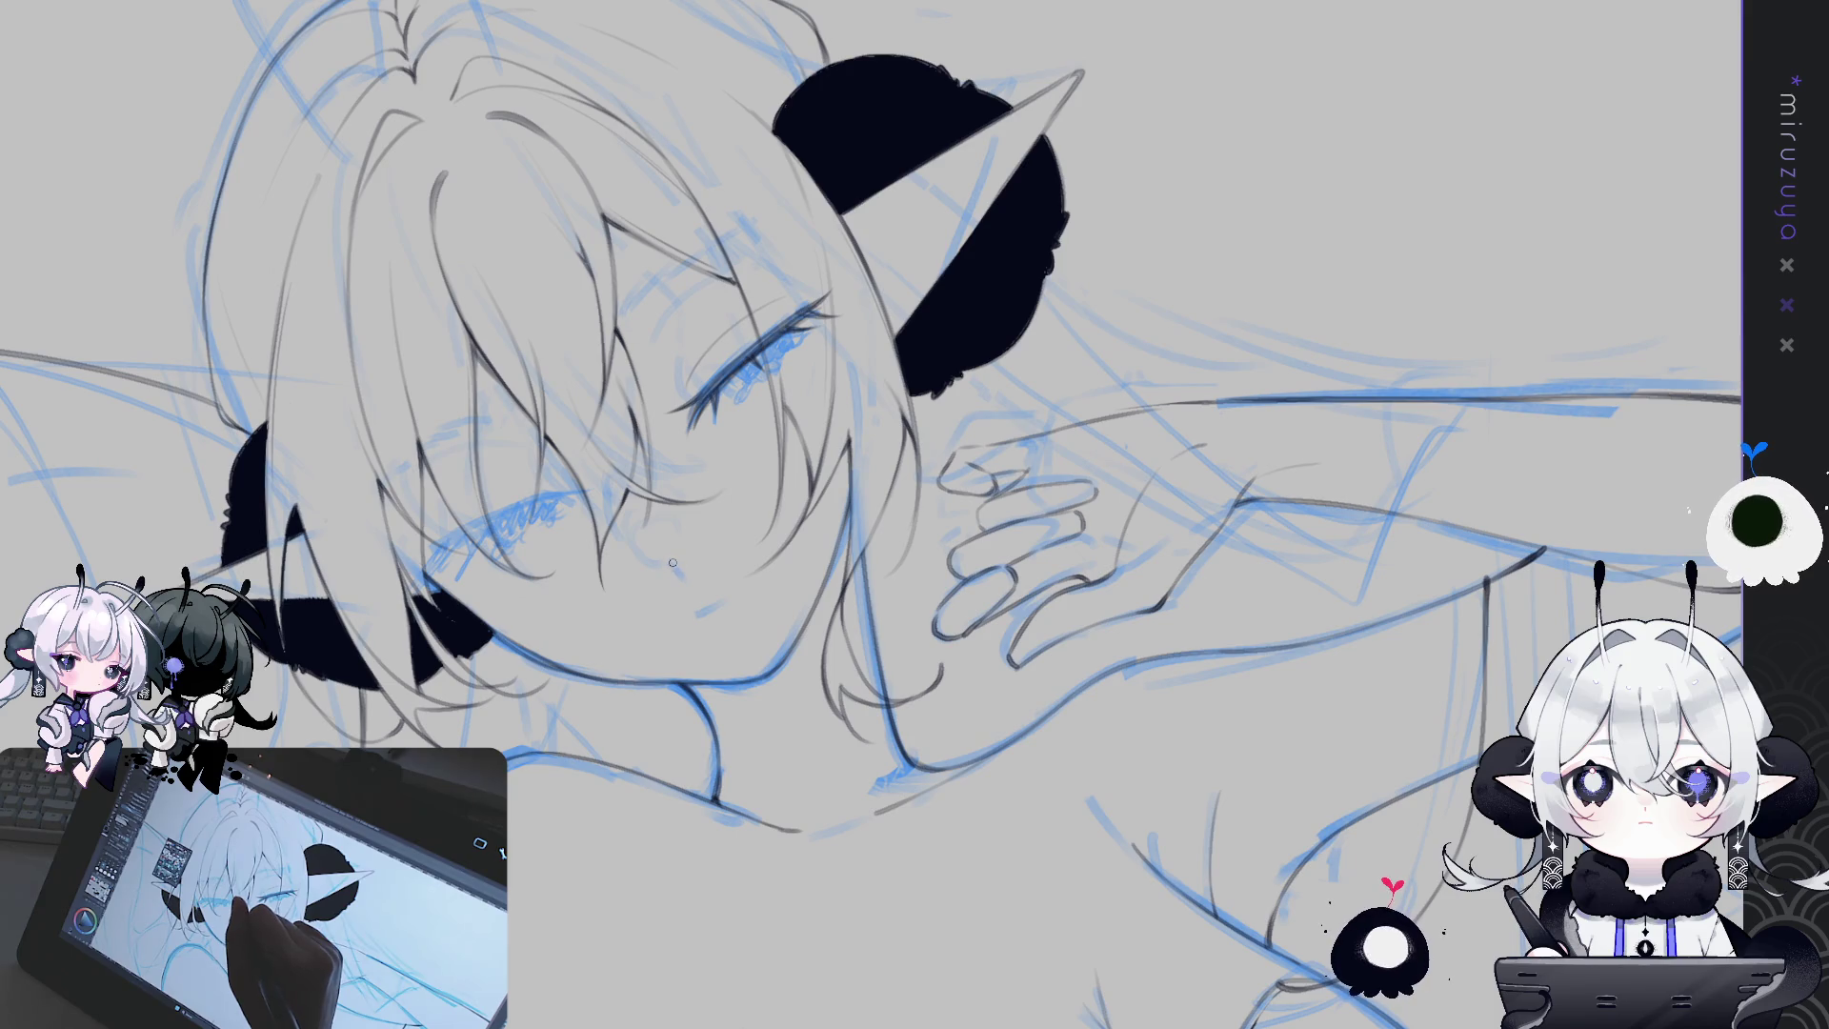
Flip, tilt and straighten the enlarged view to ink lashes on the closed right eye
{"action": "mouse_move", "coordinate": [682, 581]}
{"action": "left_mouse_down"}
{"action": "mouse_move", "coordinate": [922, 938]}
{"action": "mouse_move", "coordinate": [789, 323]}
{"action": "mouse_move", "coordinate": [798, 352]}
{"action": "mouse_move", "coordinate": [1318, 613]}
{"action": "left_mouse_up"}
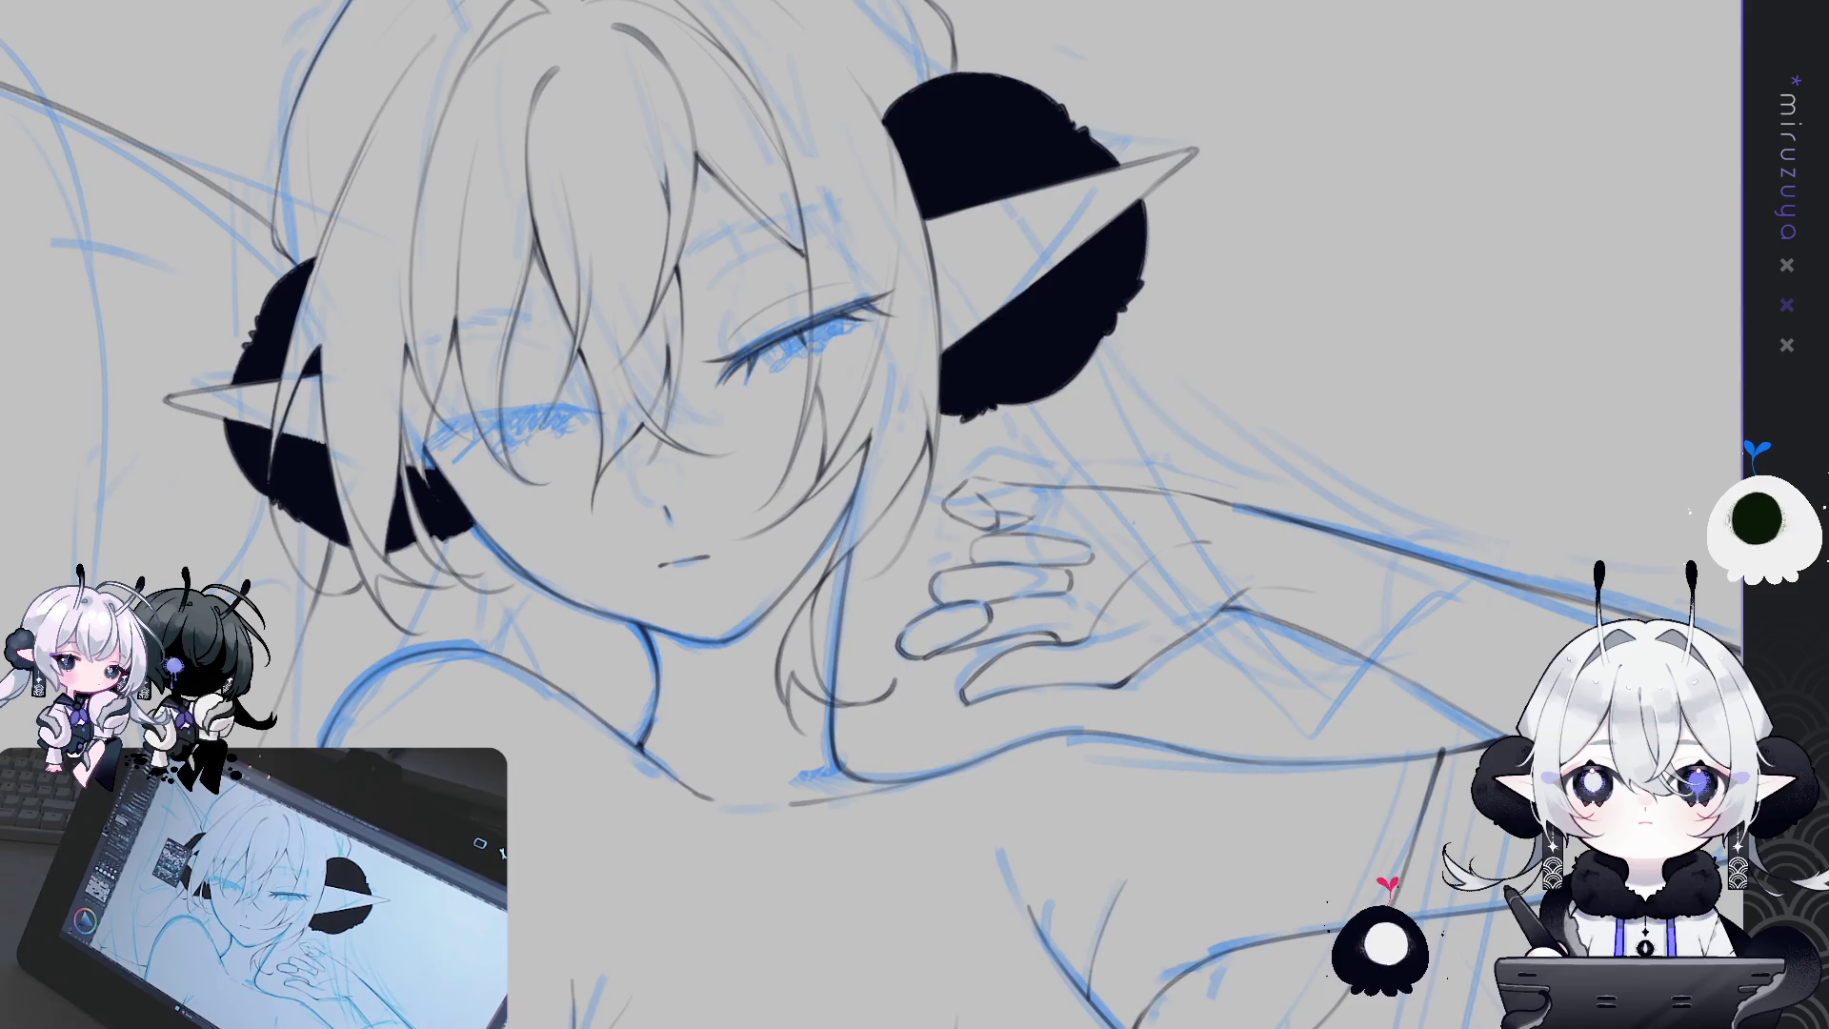
{"action": "key", "text": "minus"}
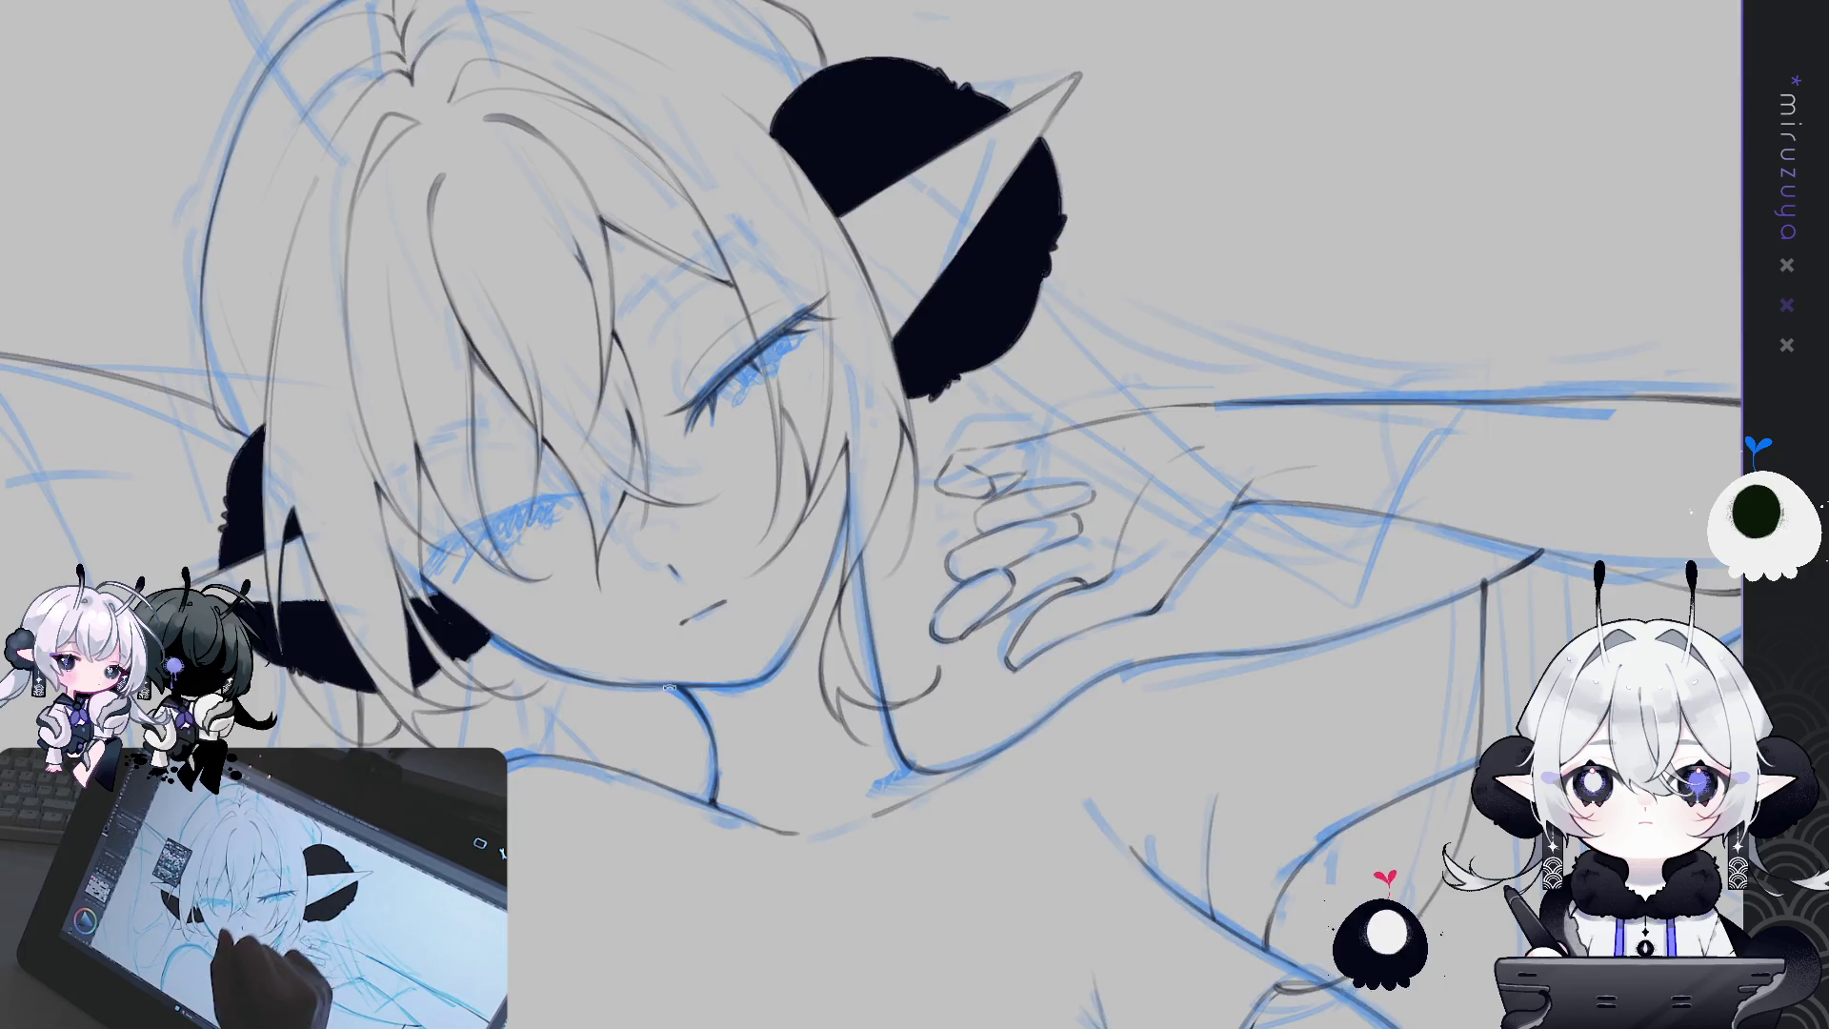
{"action": "left_click_drag", "start_coordinate": [754, 356], "coordinate": [687, 526]}
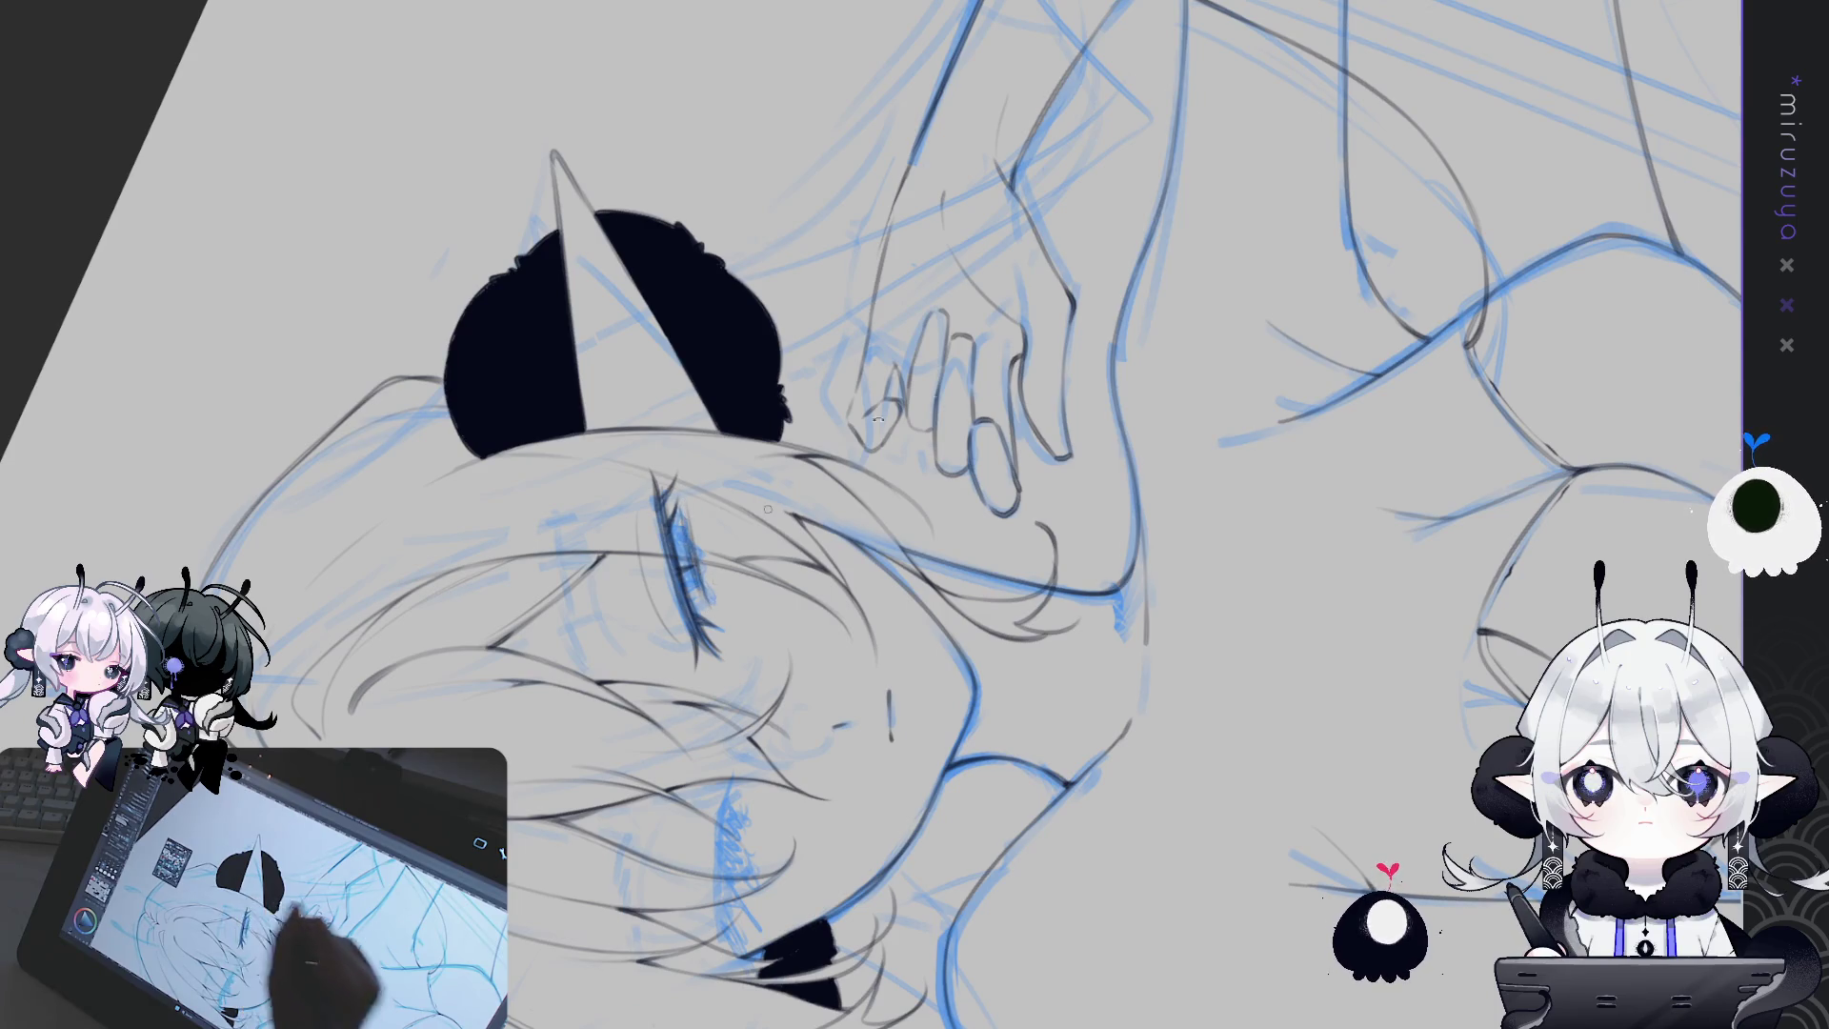
{"action": "left_click_drag", "start_coordinate": [767, 509], "coordinate": [812, 362]}
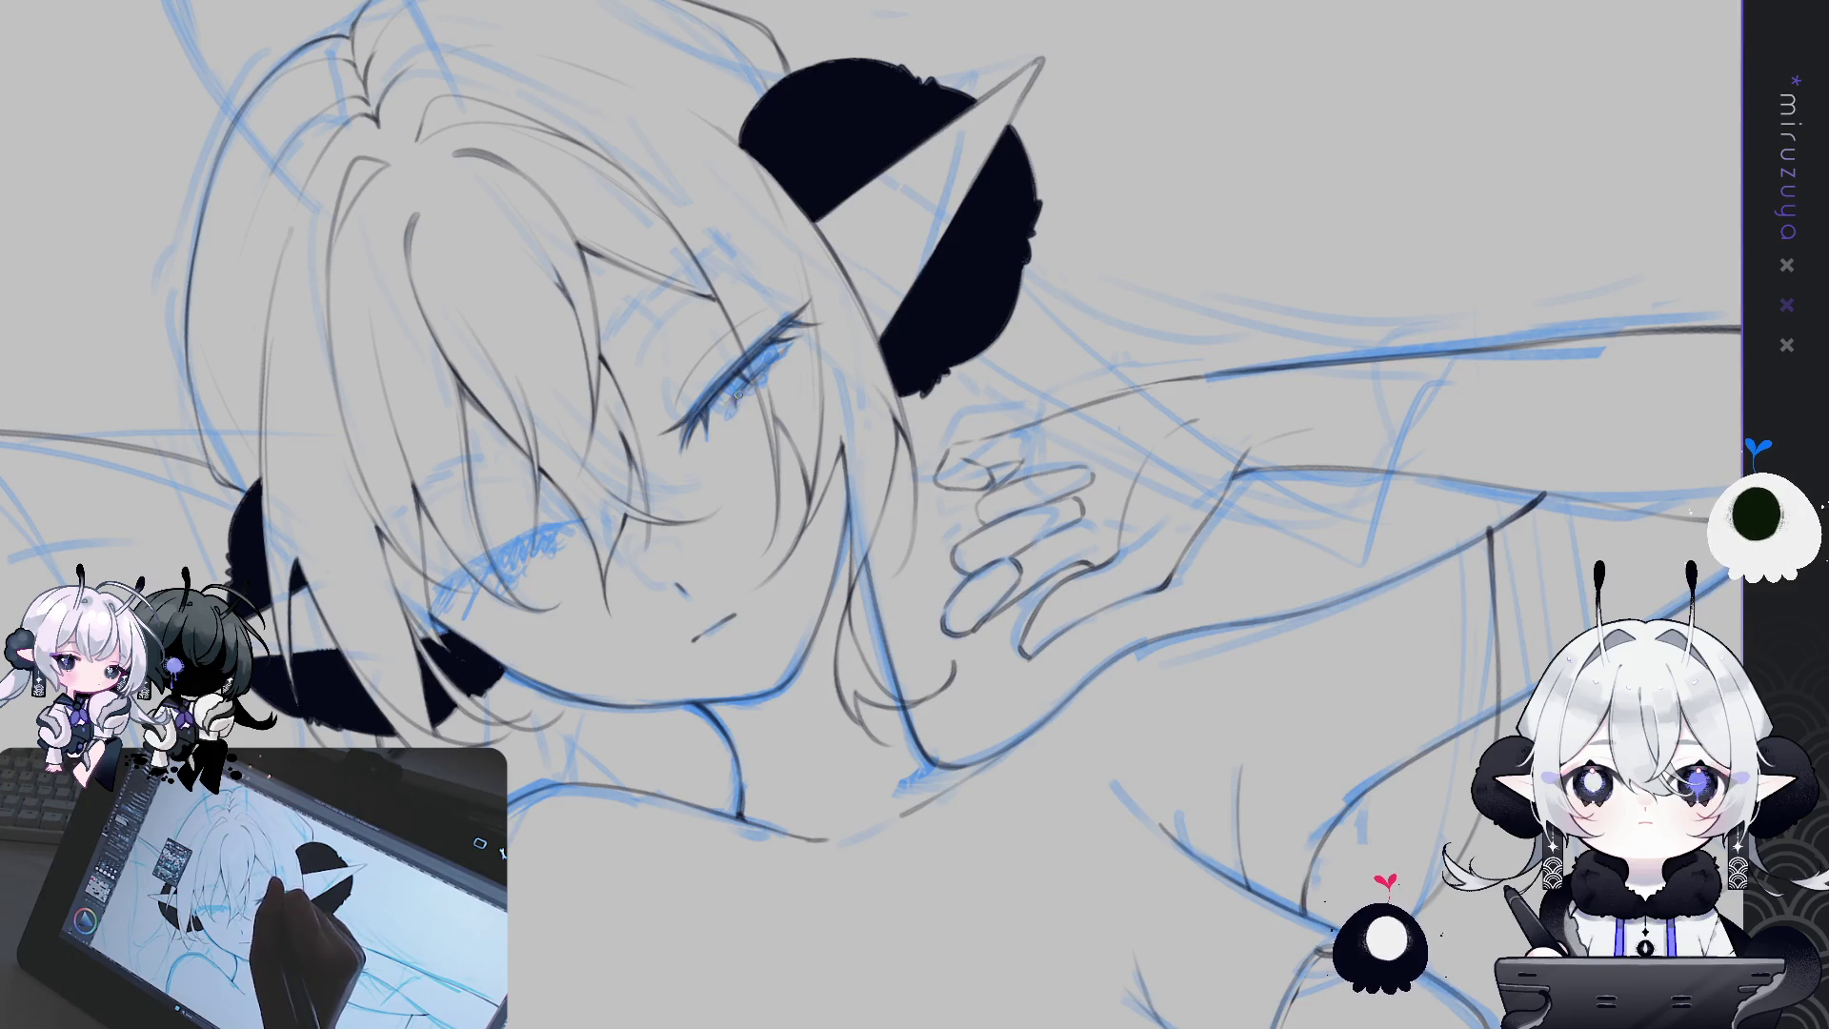
{"action": "left_click_drag", "start_coordinate": [718, 418], "coordinate": [901, 344]}
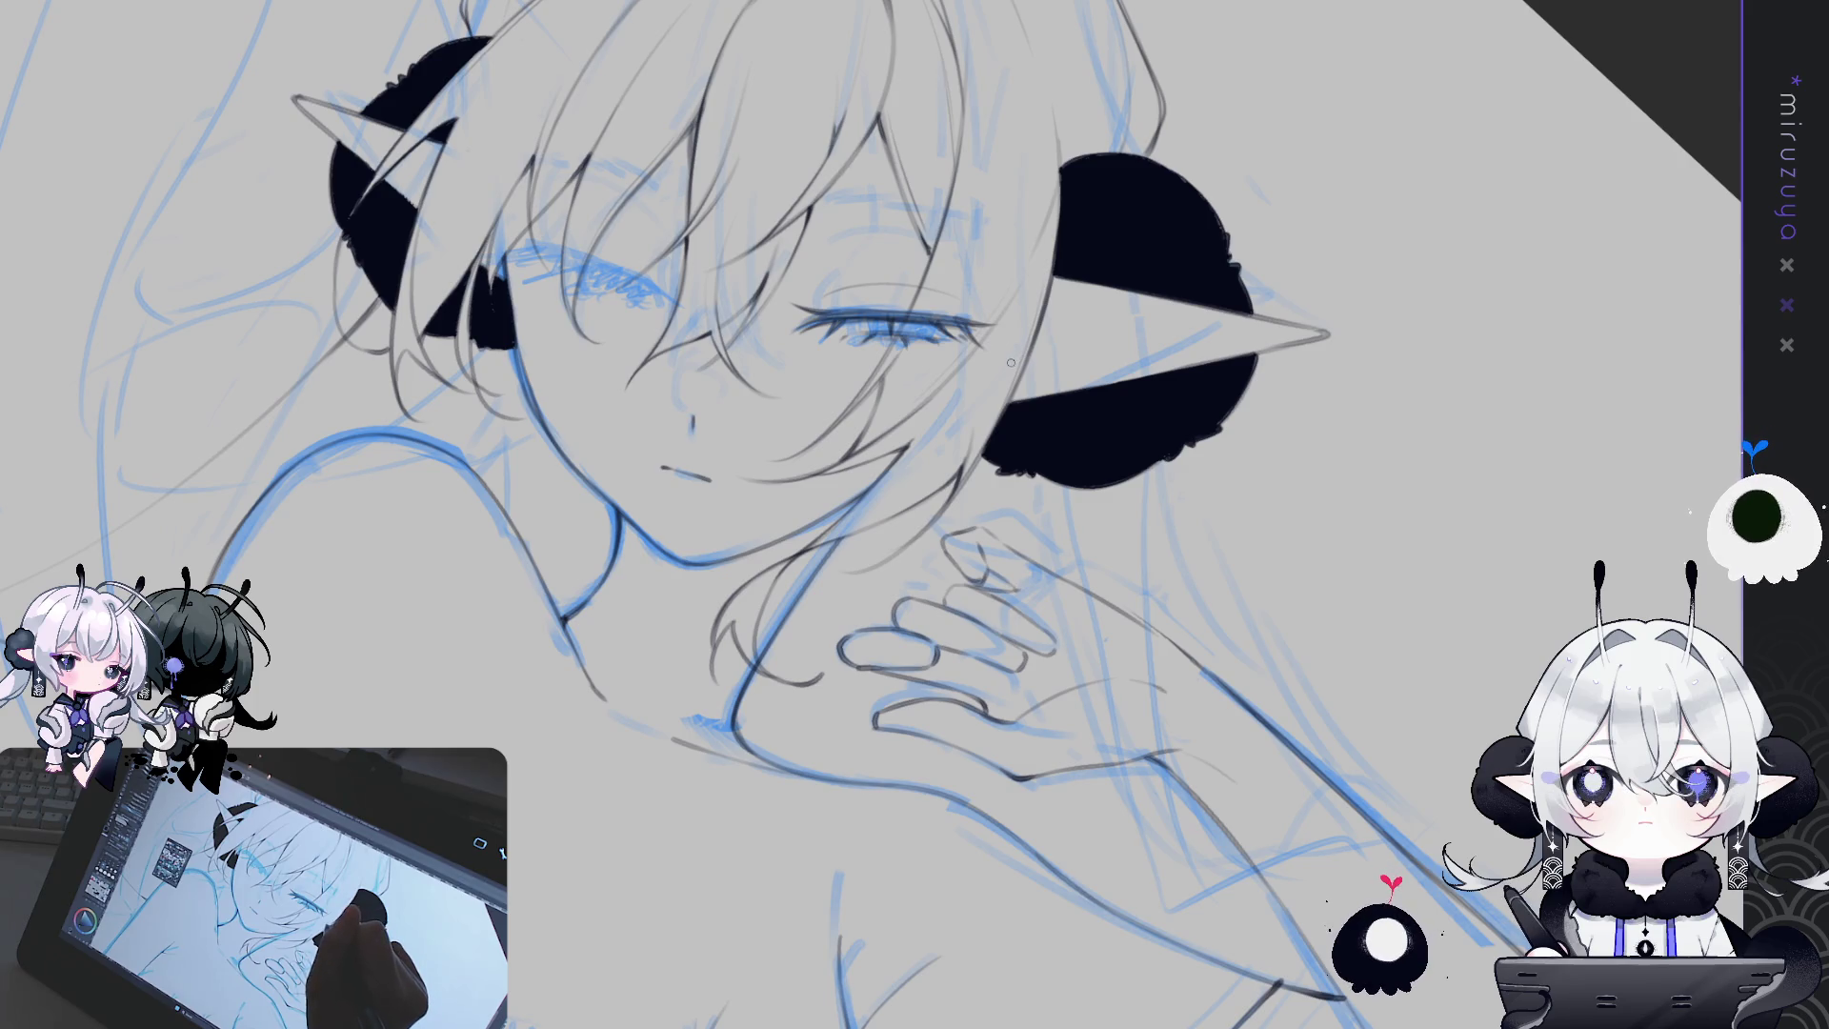
Tilt the face sideways and back upright while inking lash strokes on both closed eyes
{"action": "mouse_move", "coordinate": [1011, 362]}
{"action": "left_mouse_down"}
{"action": "mouse_move", "coordinate": [1212, 381]}
{"action": "mouse_move", "coordinate": [1195, 384]}
{"action": "left_mouse_up"}
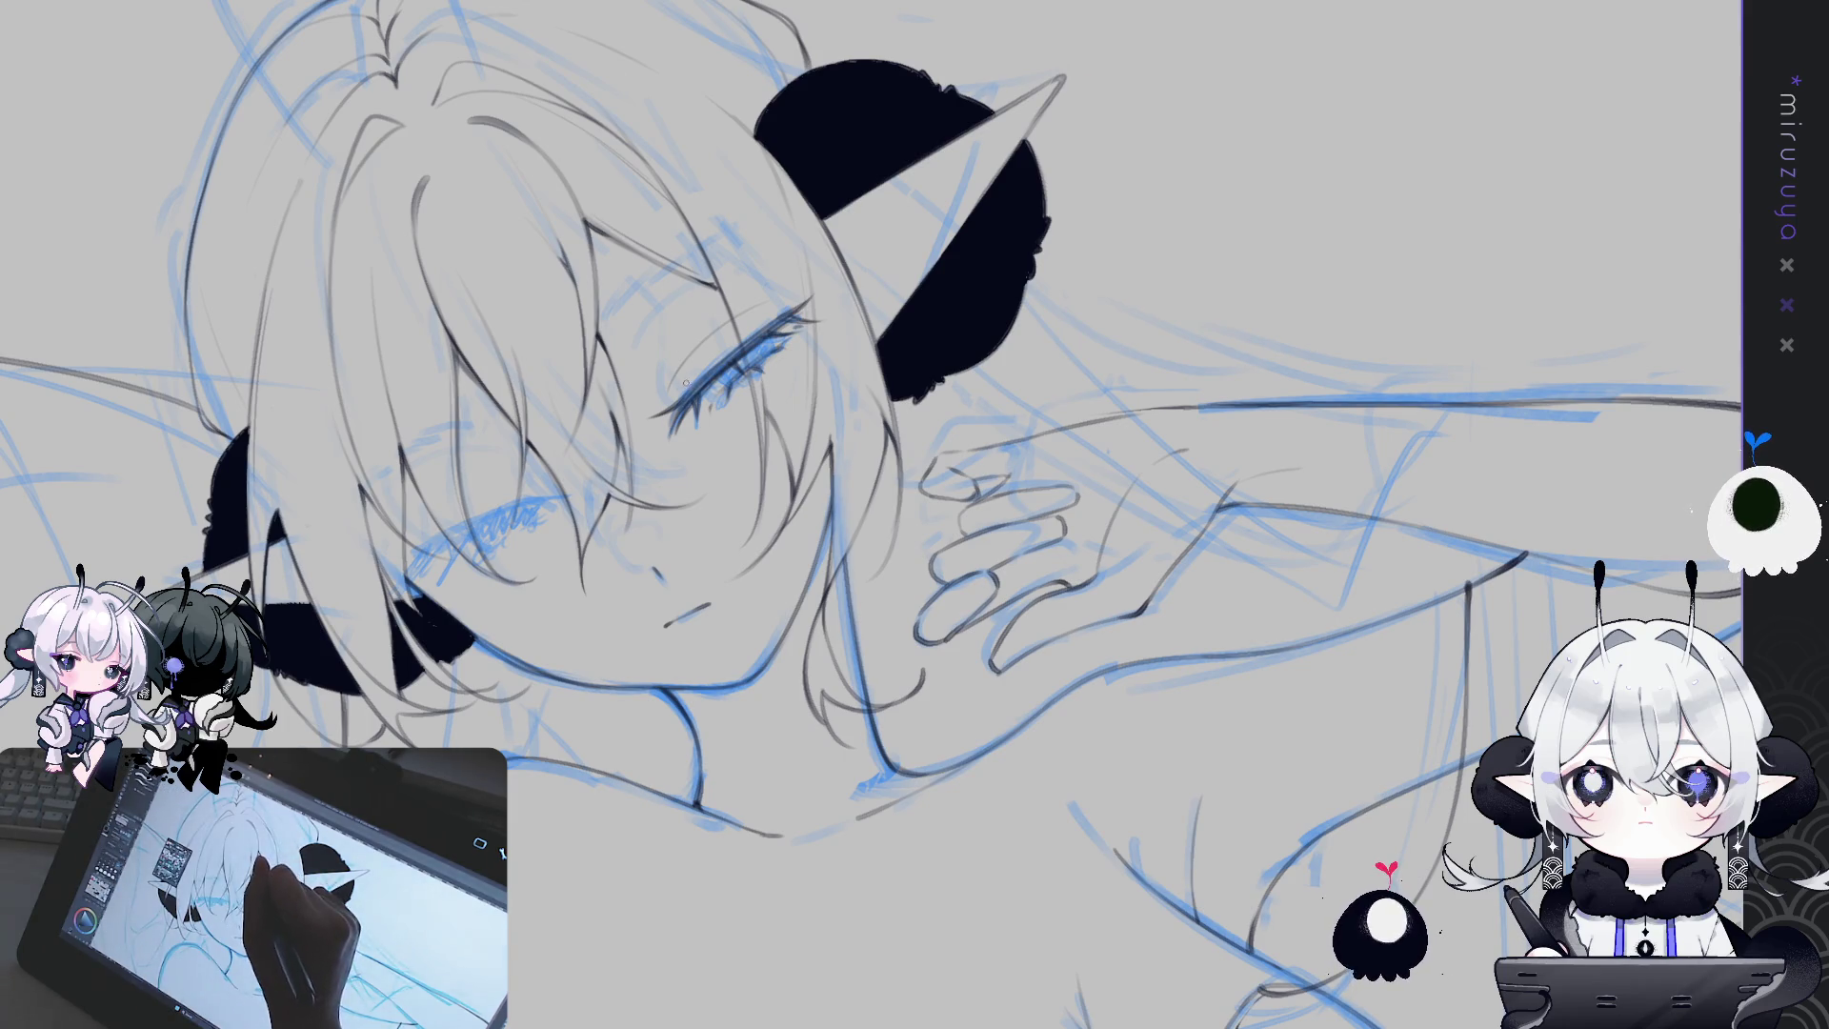
{"action": "left_click_drag", "start_coordinate": [686, 383], "coordinate": [805, 309]}
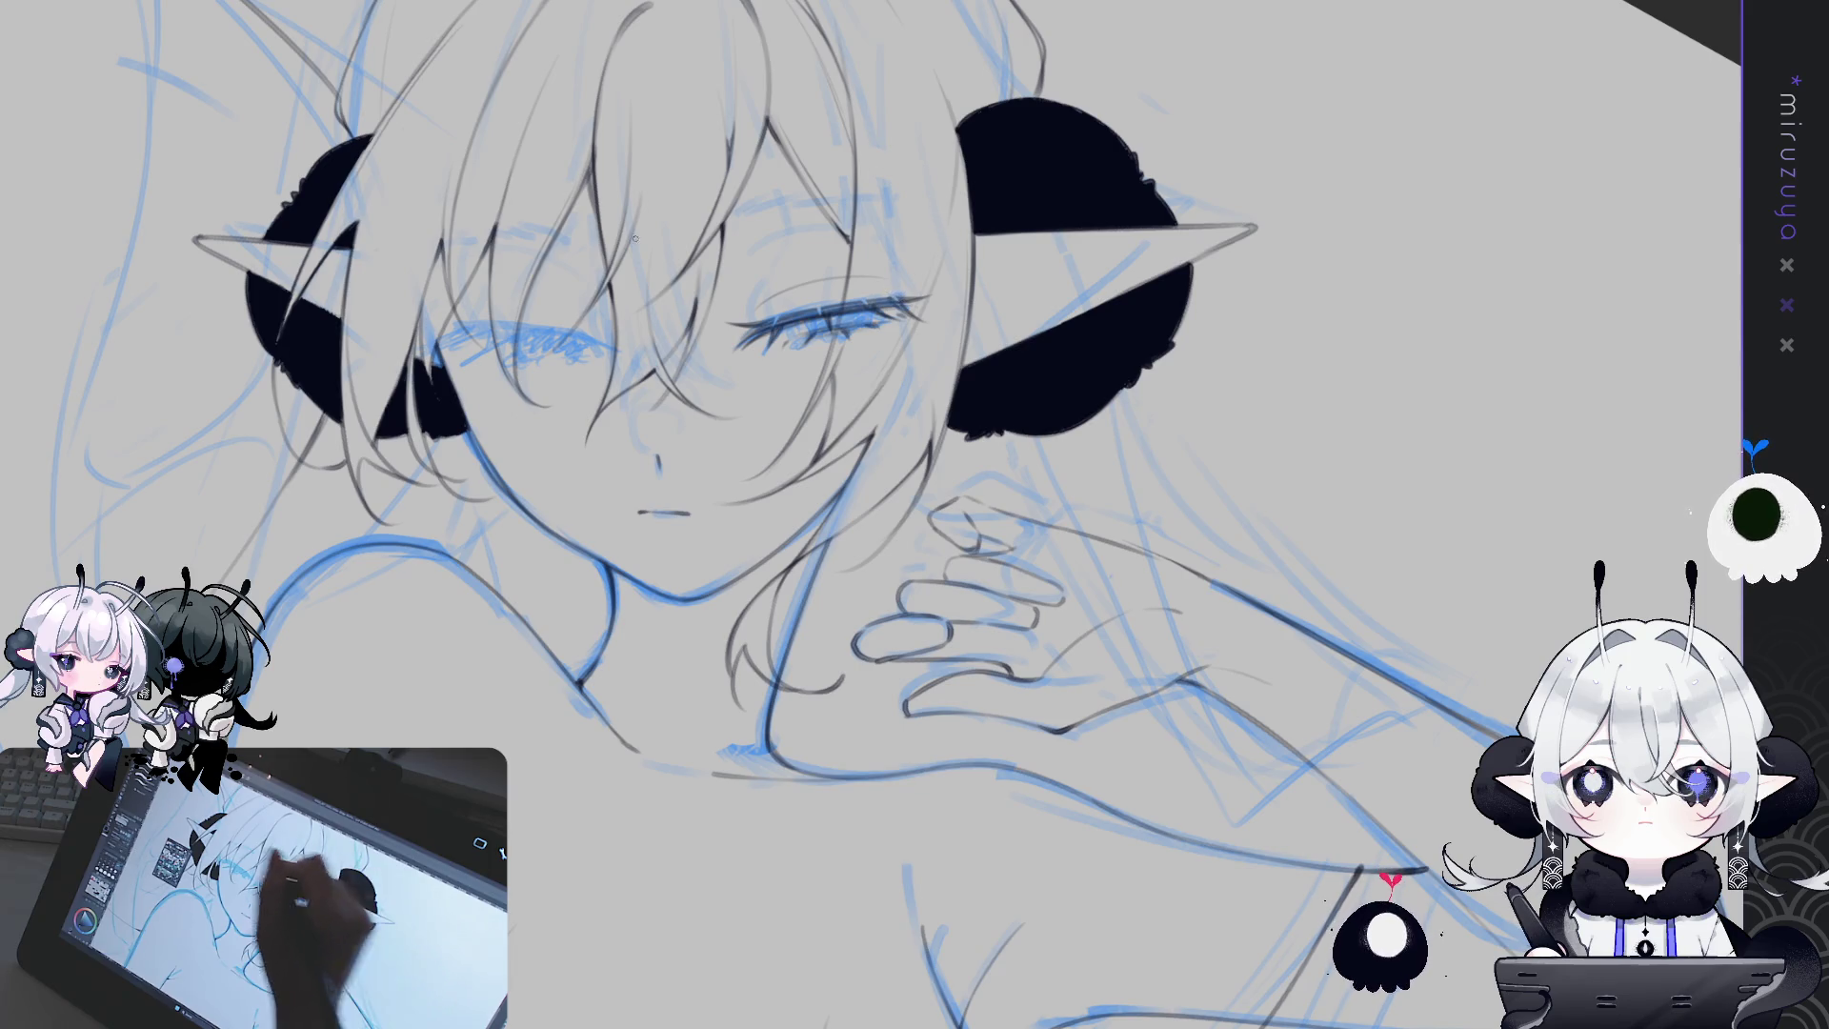
{"action": "left_click_drag", "start_coordinate": [962, 315], "coordinate": [732, 351]}
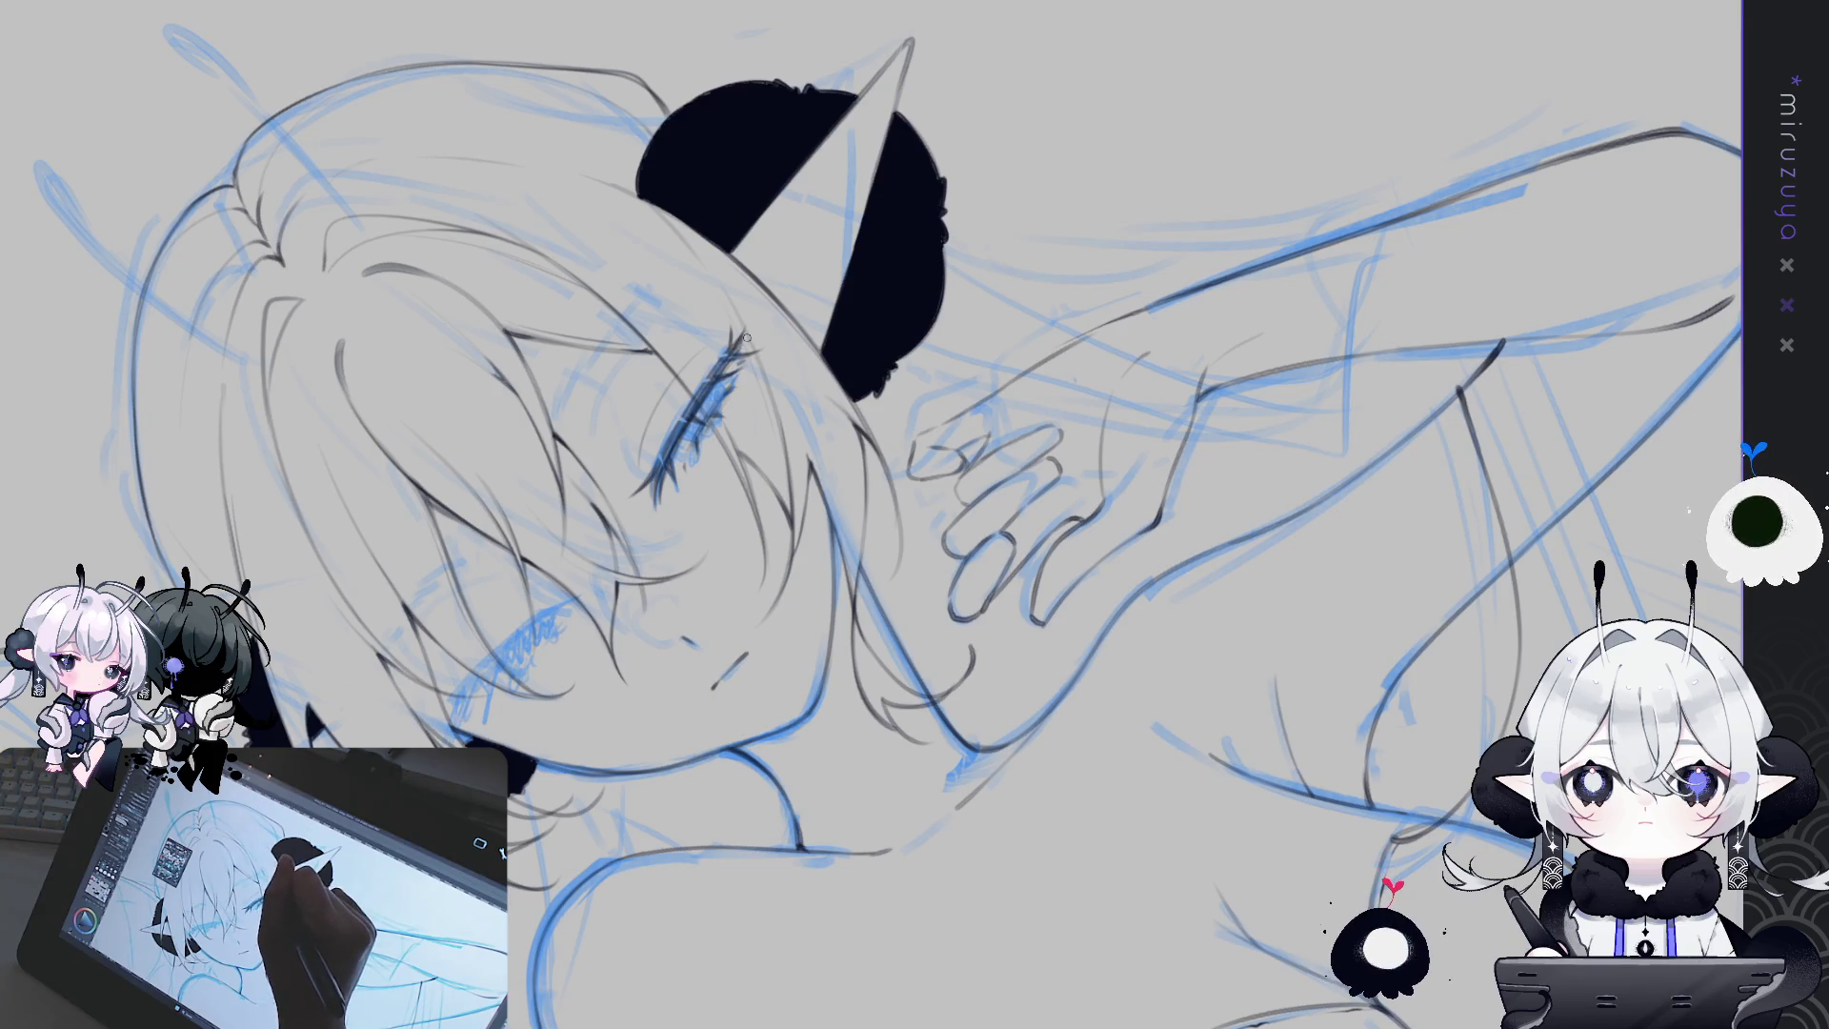
{"action": "left_click_drag", "start_coordinate": [746, 337], "coordinate": [667, 457]}
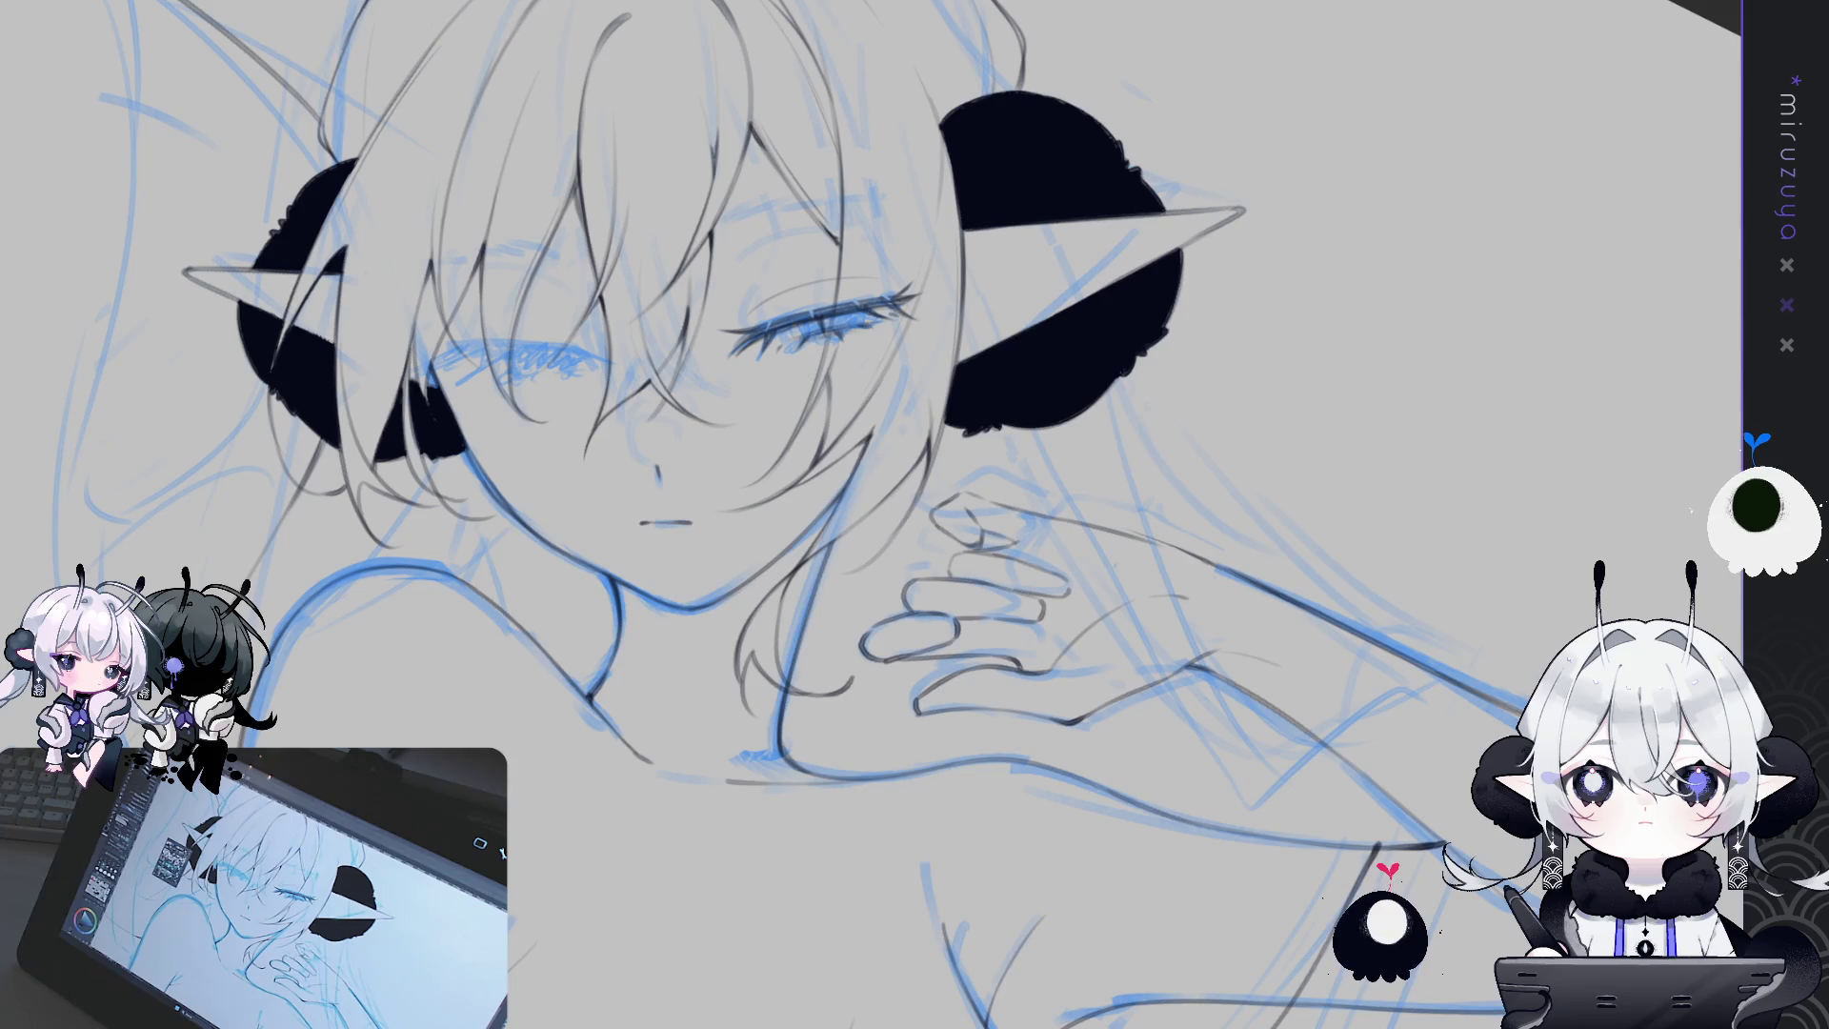
{"action": "mouse_move", "coordinate": [1160, 637]}
{"action": "left_mouse_down"}
{"action": "mouse_move", "coordinate": [1217, 669]}
{"action": "mouse_move", "coordinate": [781, 407]}
{"action": "left_mouse_up"}
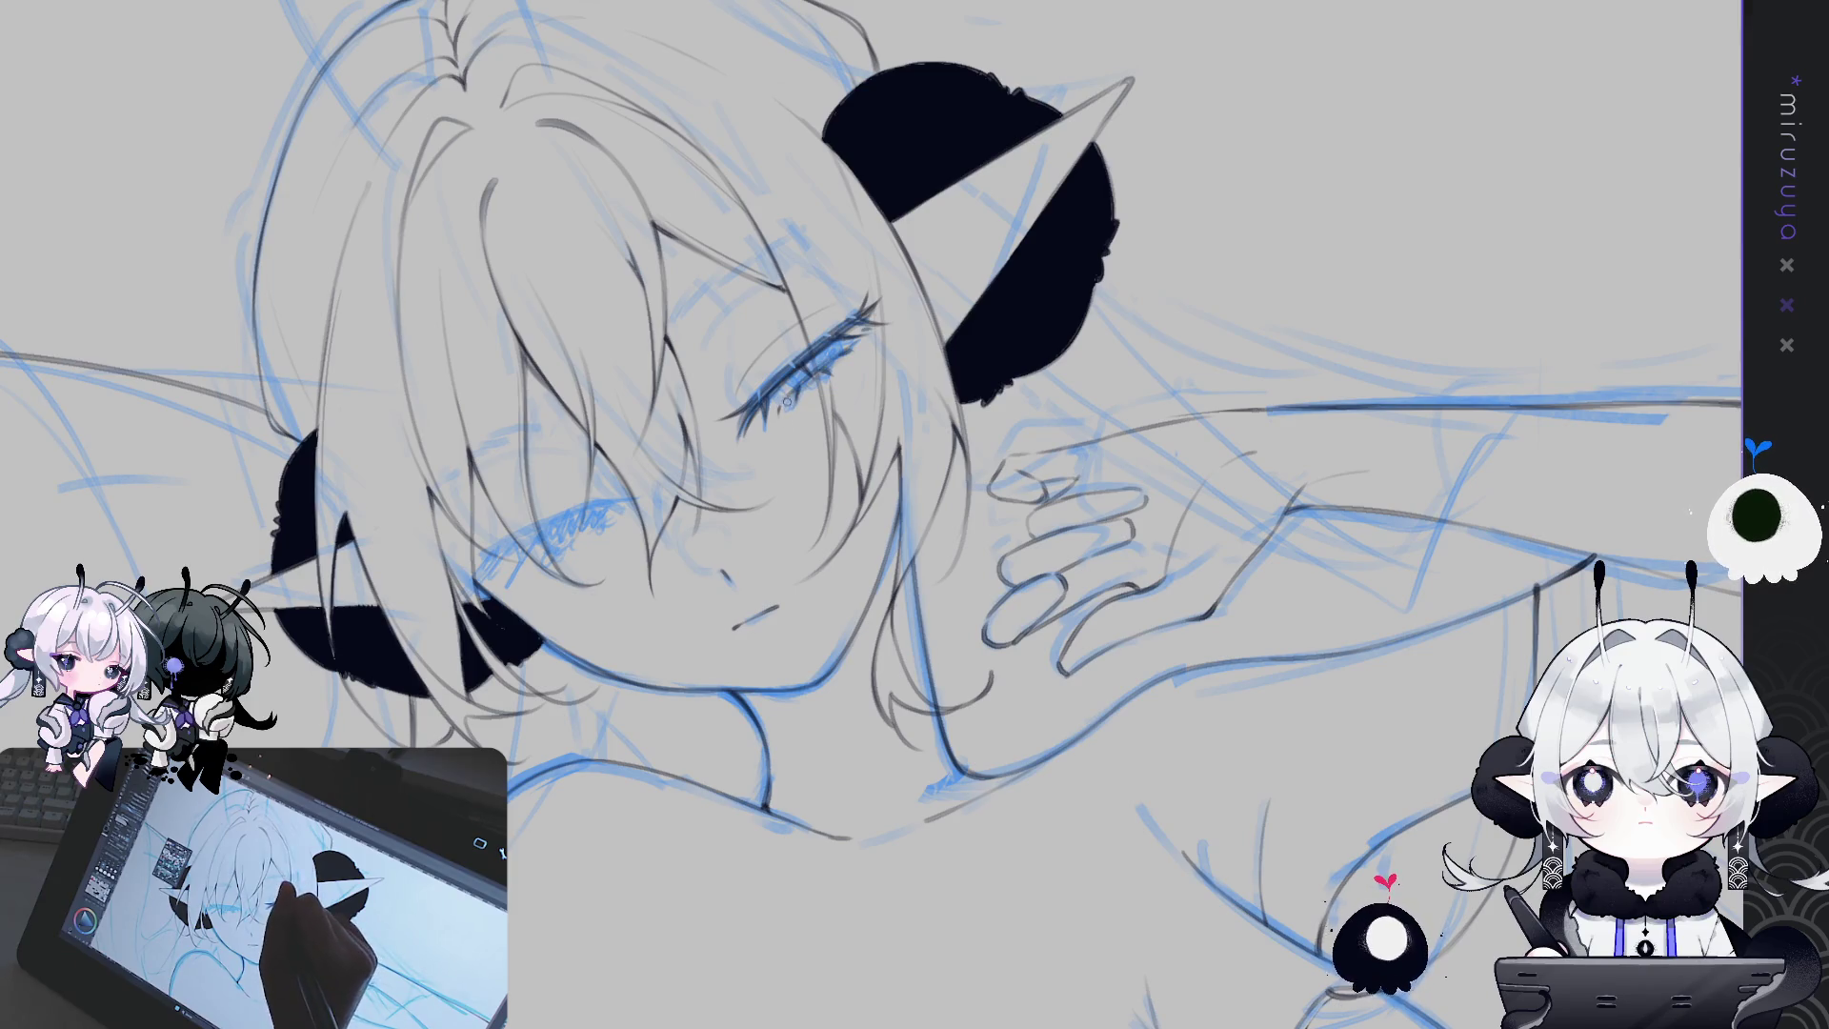
{"action": "key", "text": "ctrl+h"}
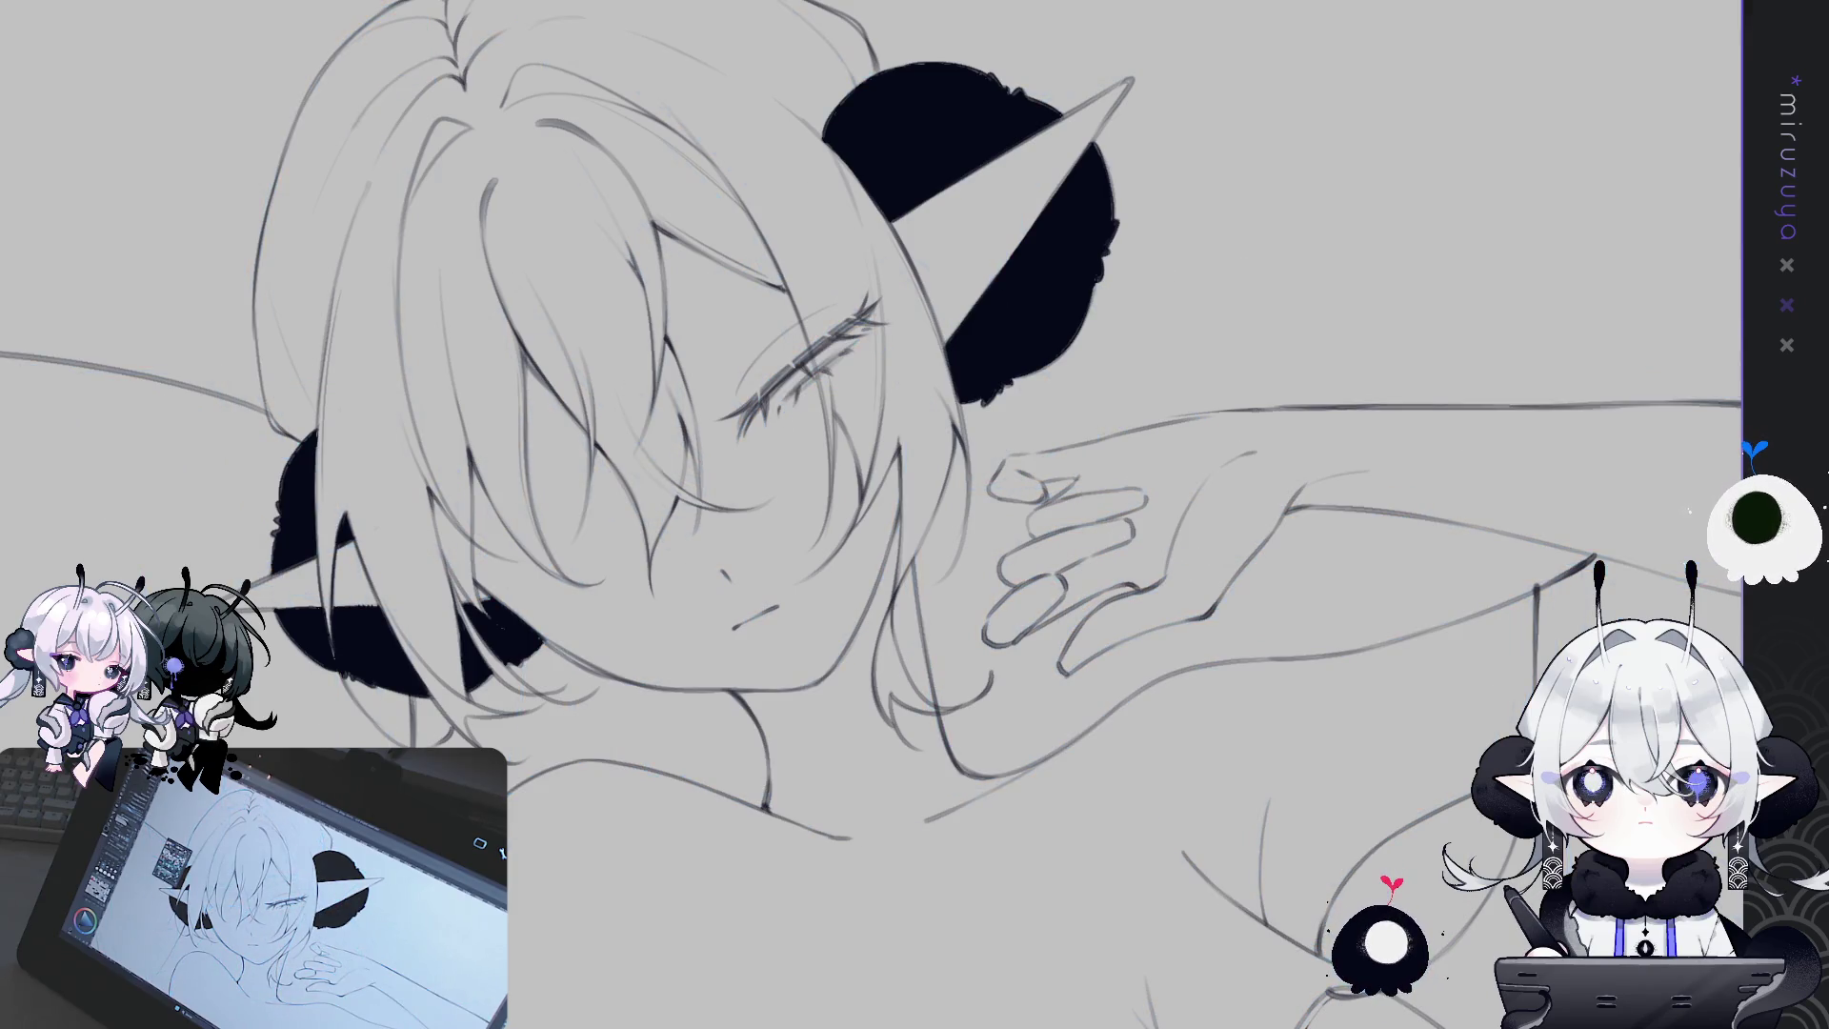
{"action": "key", "text": "ctrl+h"}
{"action": "key", "text": "ctrl+0"}
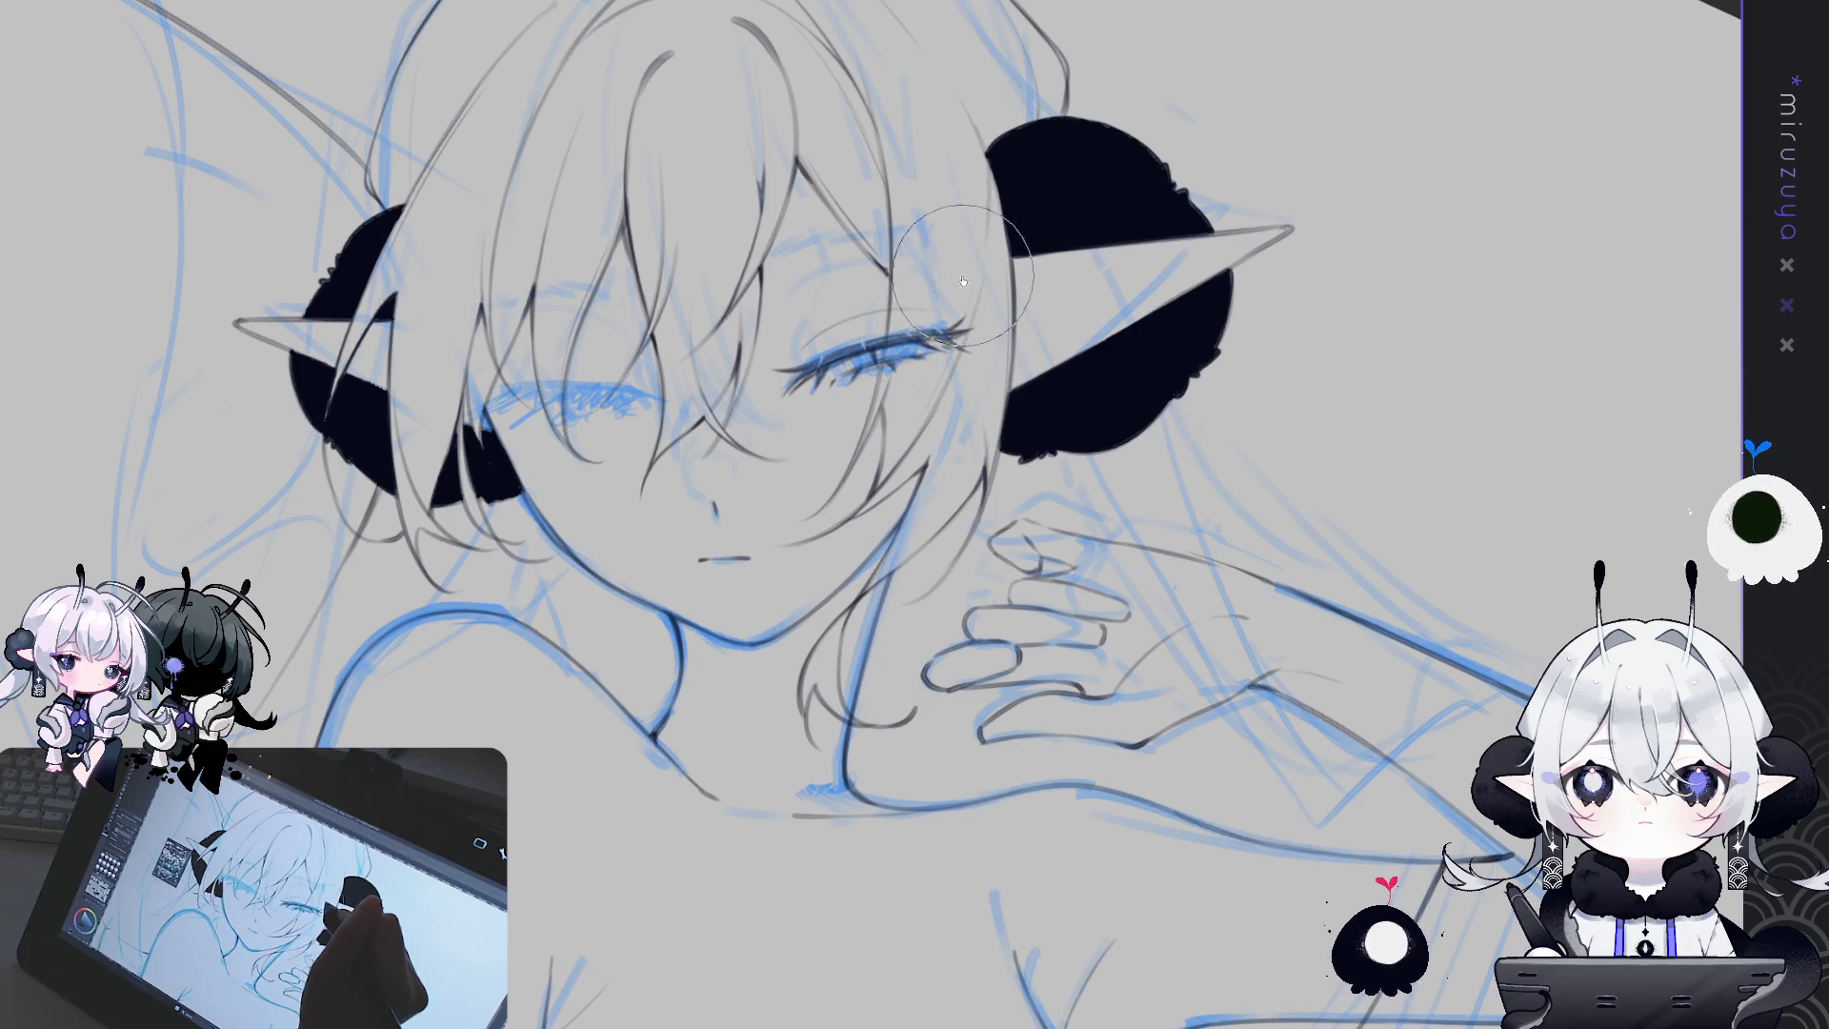
Lasso the right closed eye and transform it slightly left and down, then deselect
{"action": "mouse_move", "coordinate": [848, 429]}
{"action": "left_mouse_down"}
{"action": "mouse_move", "coordinate": [1053, 242]}
{"action": "mouse_move", "coordinate": [848, 428]}
{"action": "left_mouse_up"}
{"action": "key", "text": "ctrl+t"}
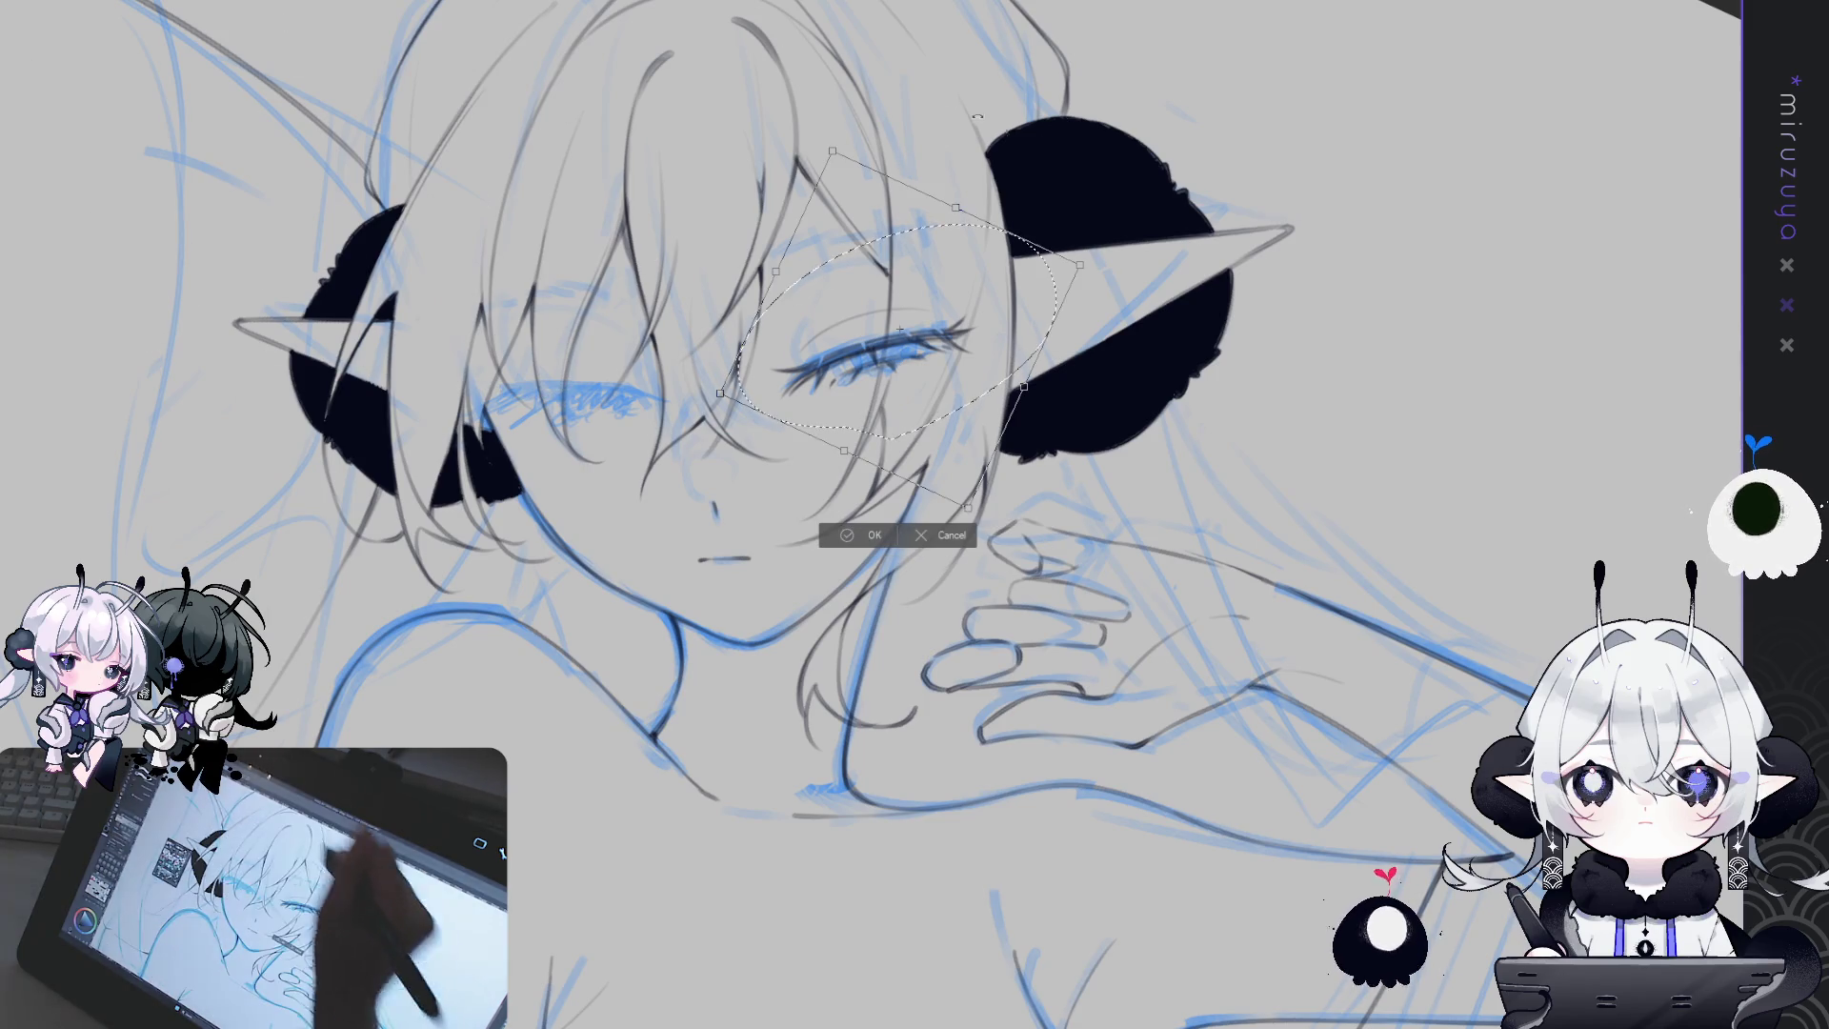
{"action": "left_click_drag", "start_coordinate": [994, 106], "coordinate": [1087, 175]}
{"action": "left_click_drag", "start_coordinate": [869, 412], "coordinate": [865, 414]}
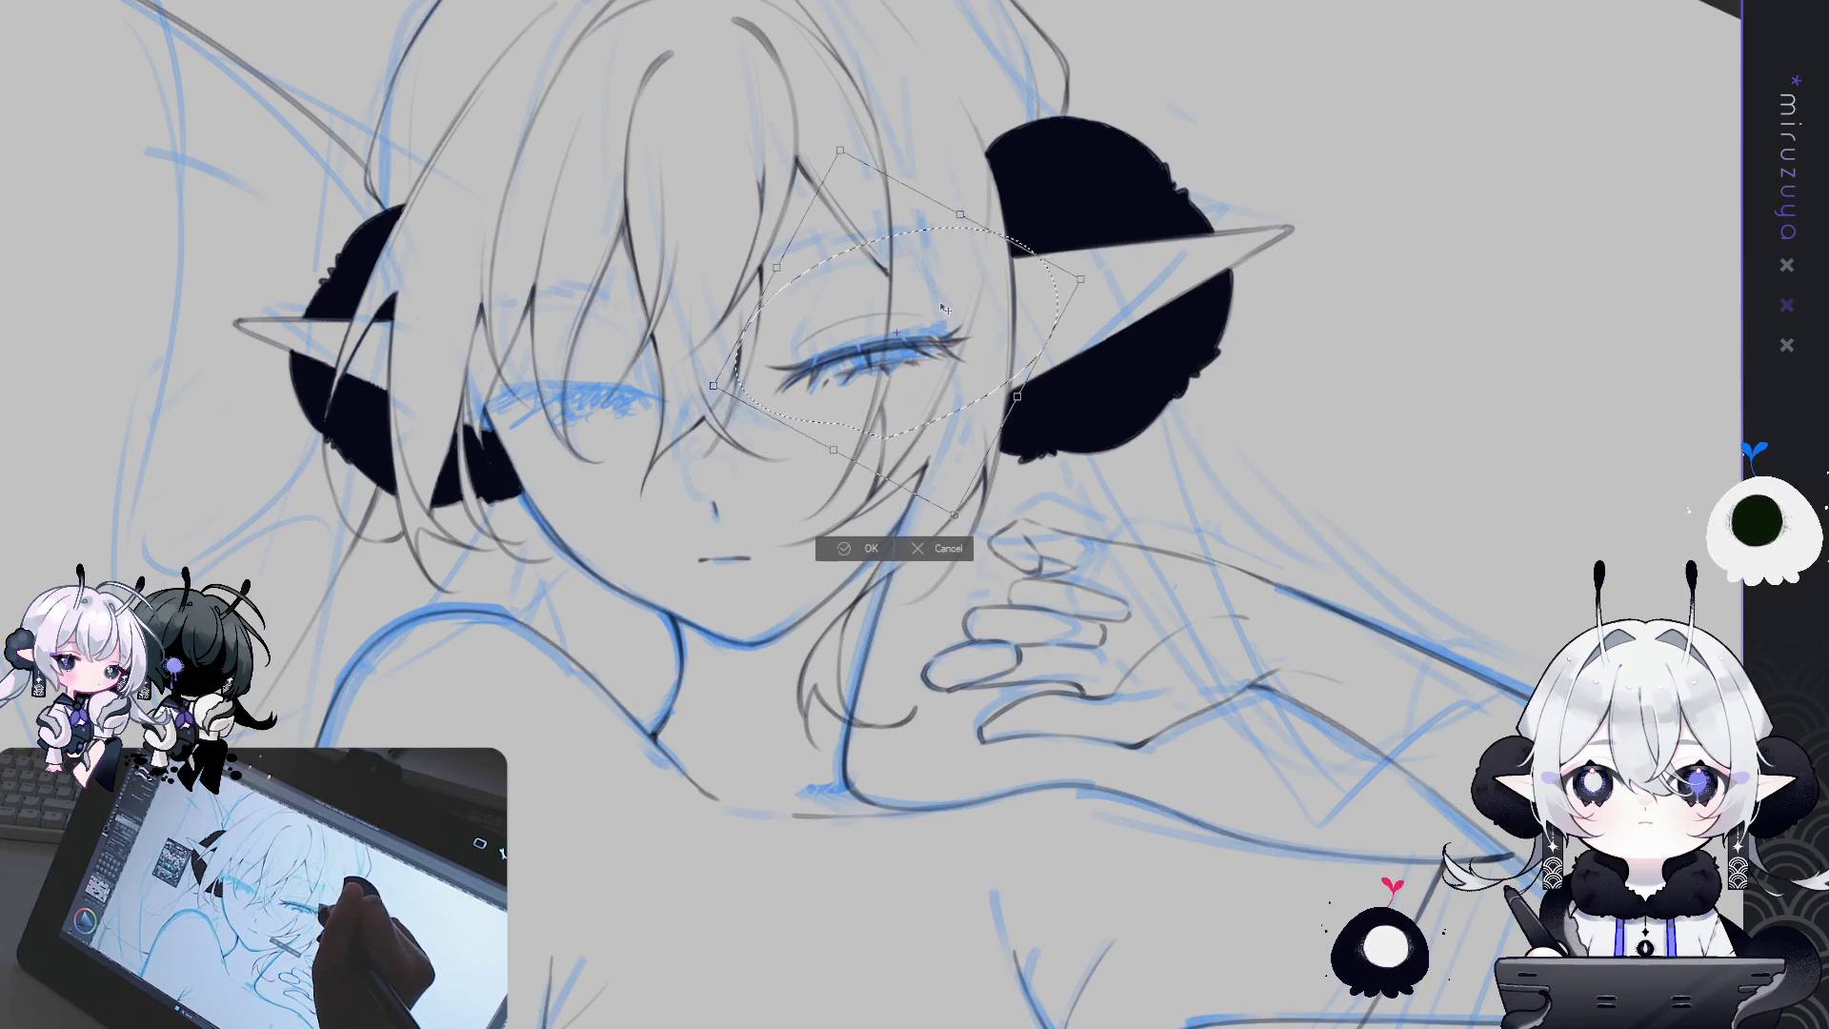
{"action": "key", "text": "Return"}
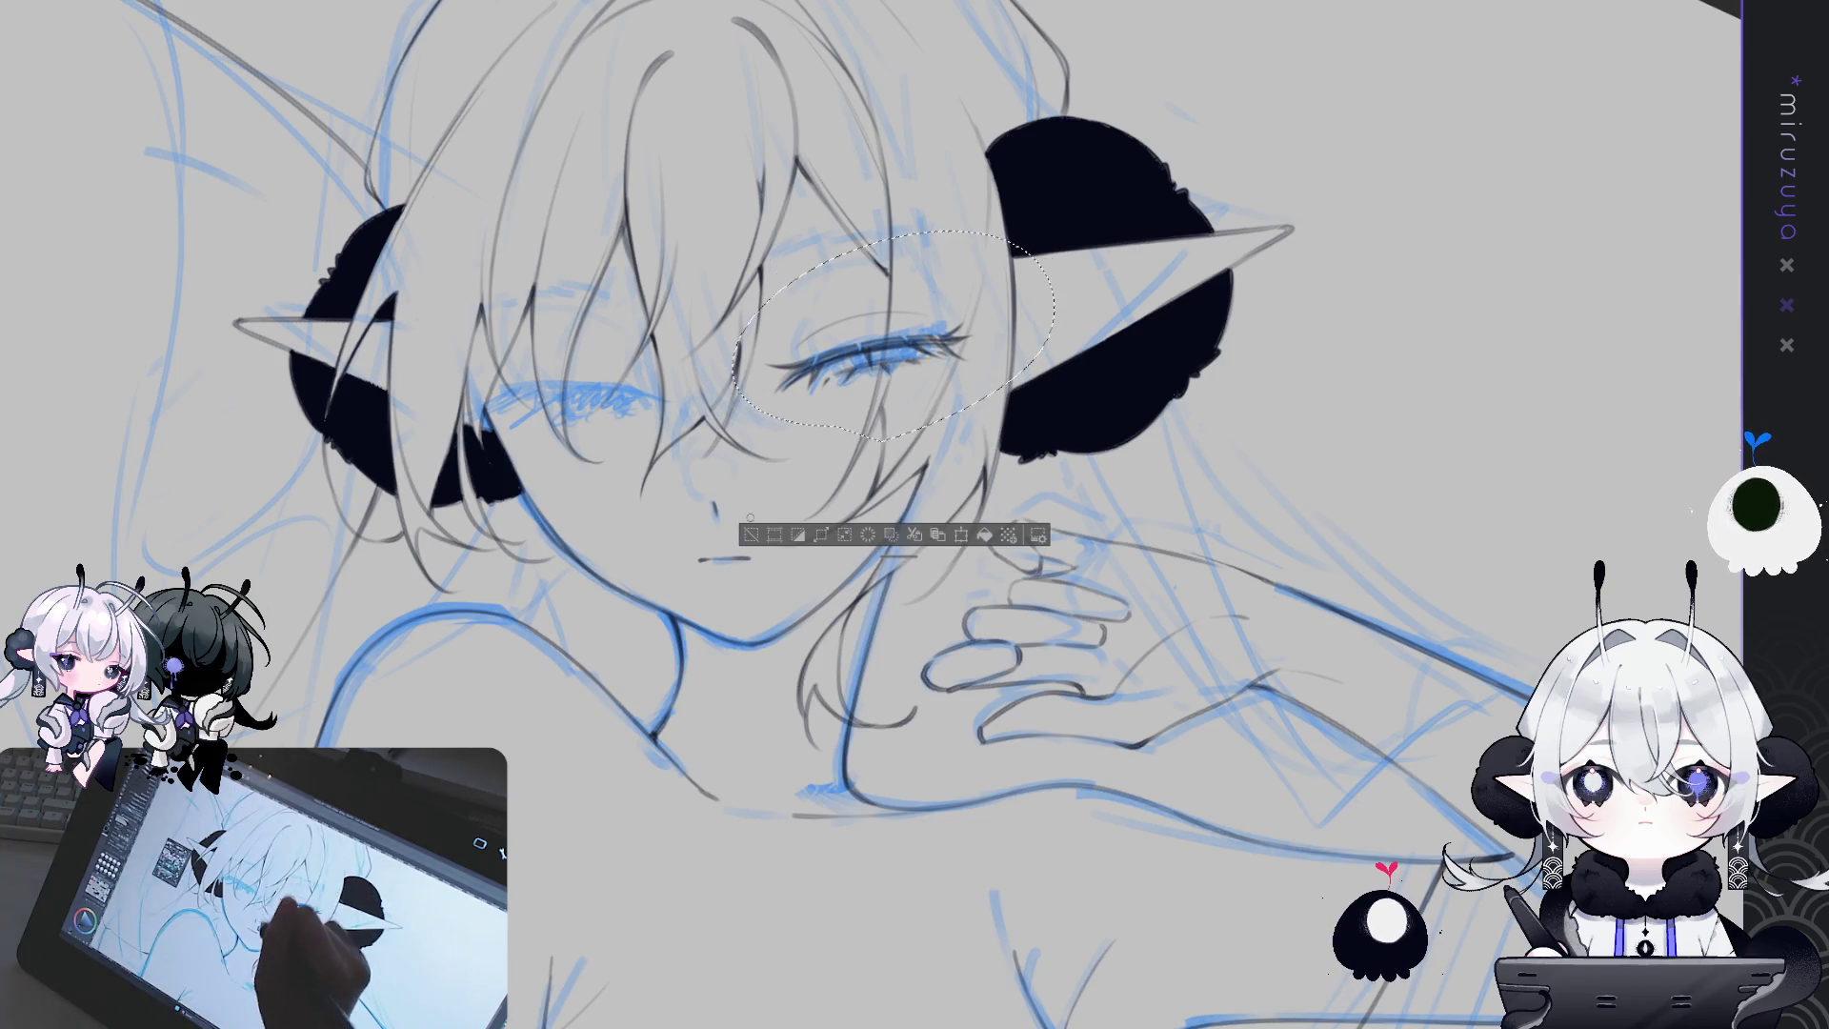
{"action": "key", "text": "ctrl+d"}
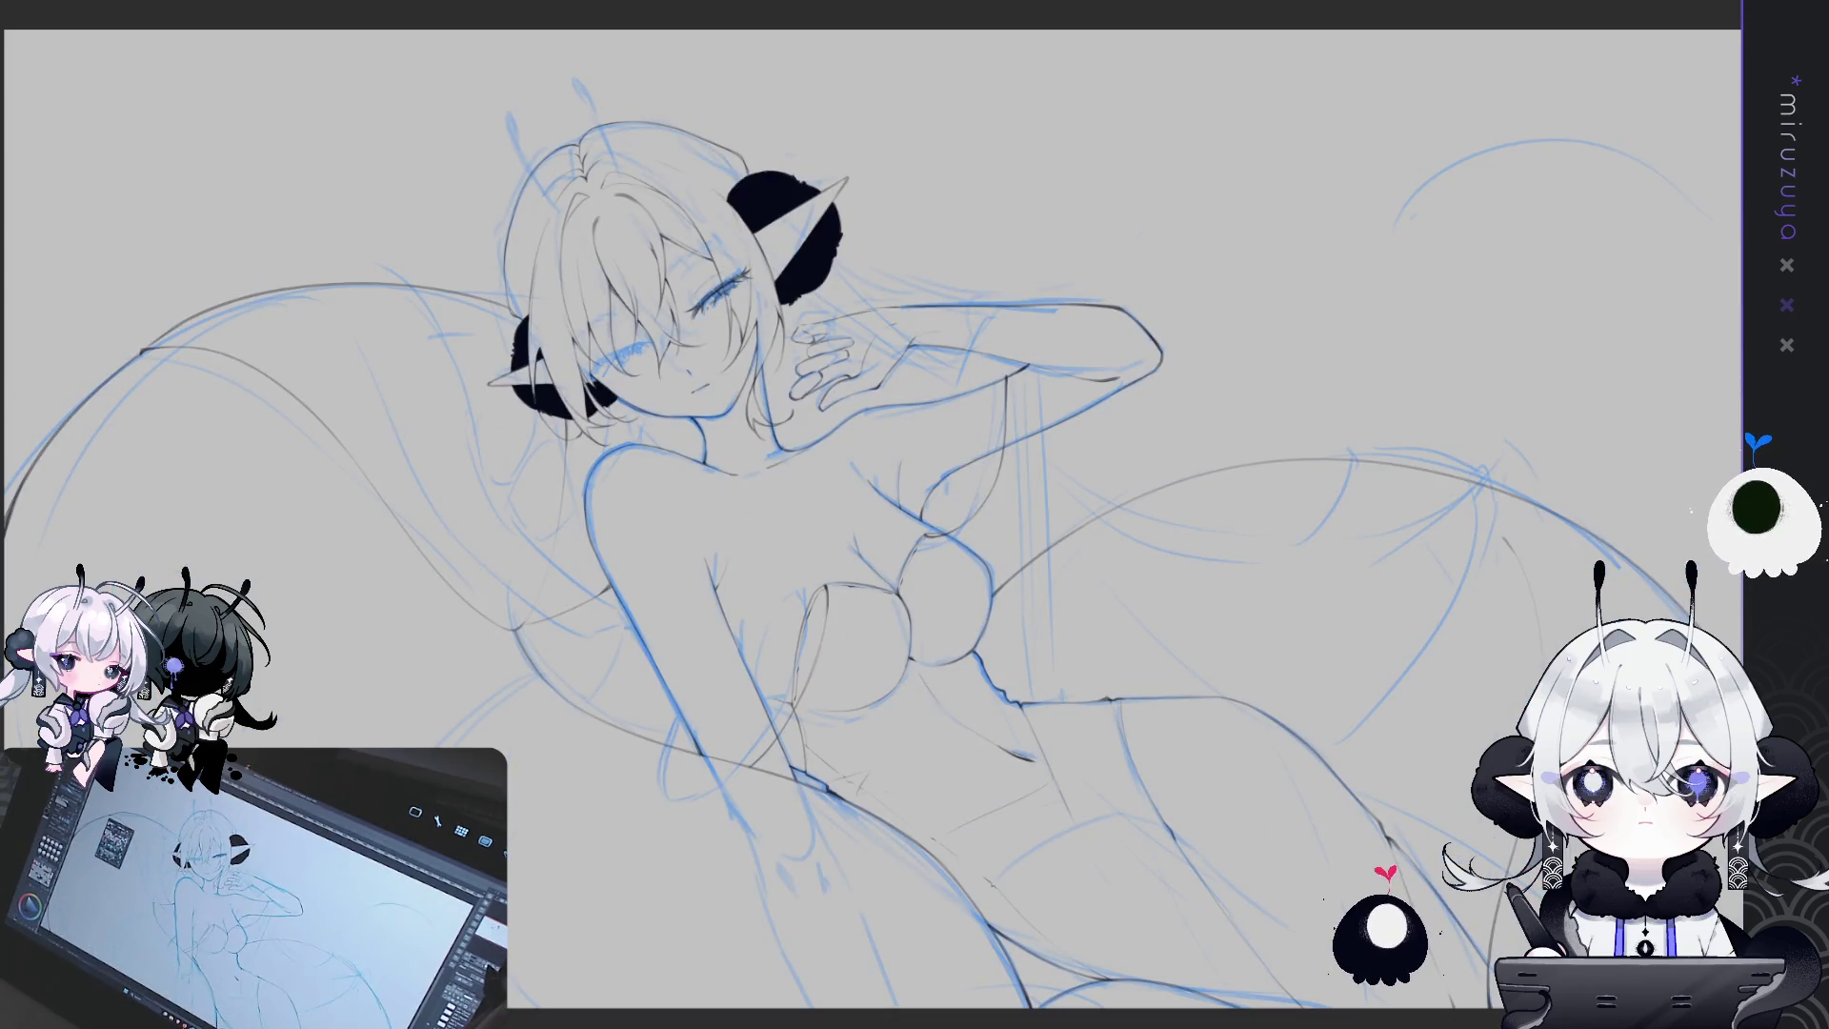
{"action": "scroll", "coordinate": [888, 524], "scroll_direction": "up", "scroll_amount": 2}
{"action": "scroll", "coordinate": [888, 523], "scroll_direction": "up", "scroll_amount": 2}
{"action": "left_click_drag", "start_coordinate": [888, 524], "coordinate": [1107, 838]}
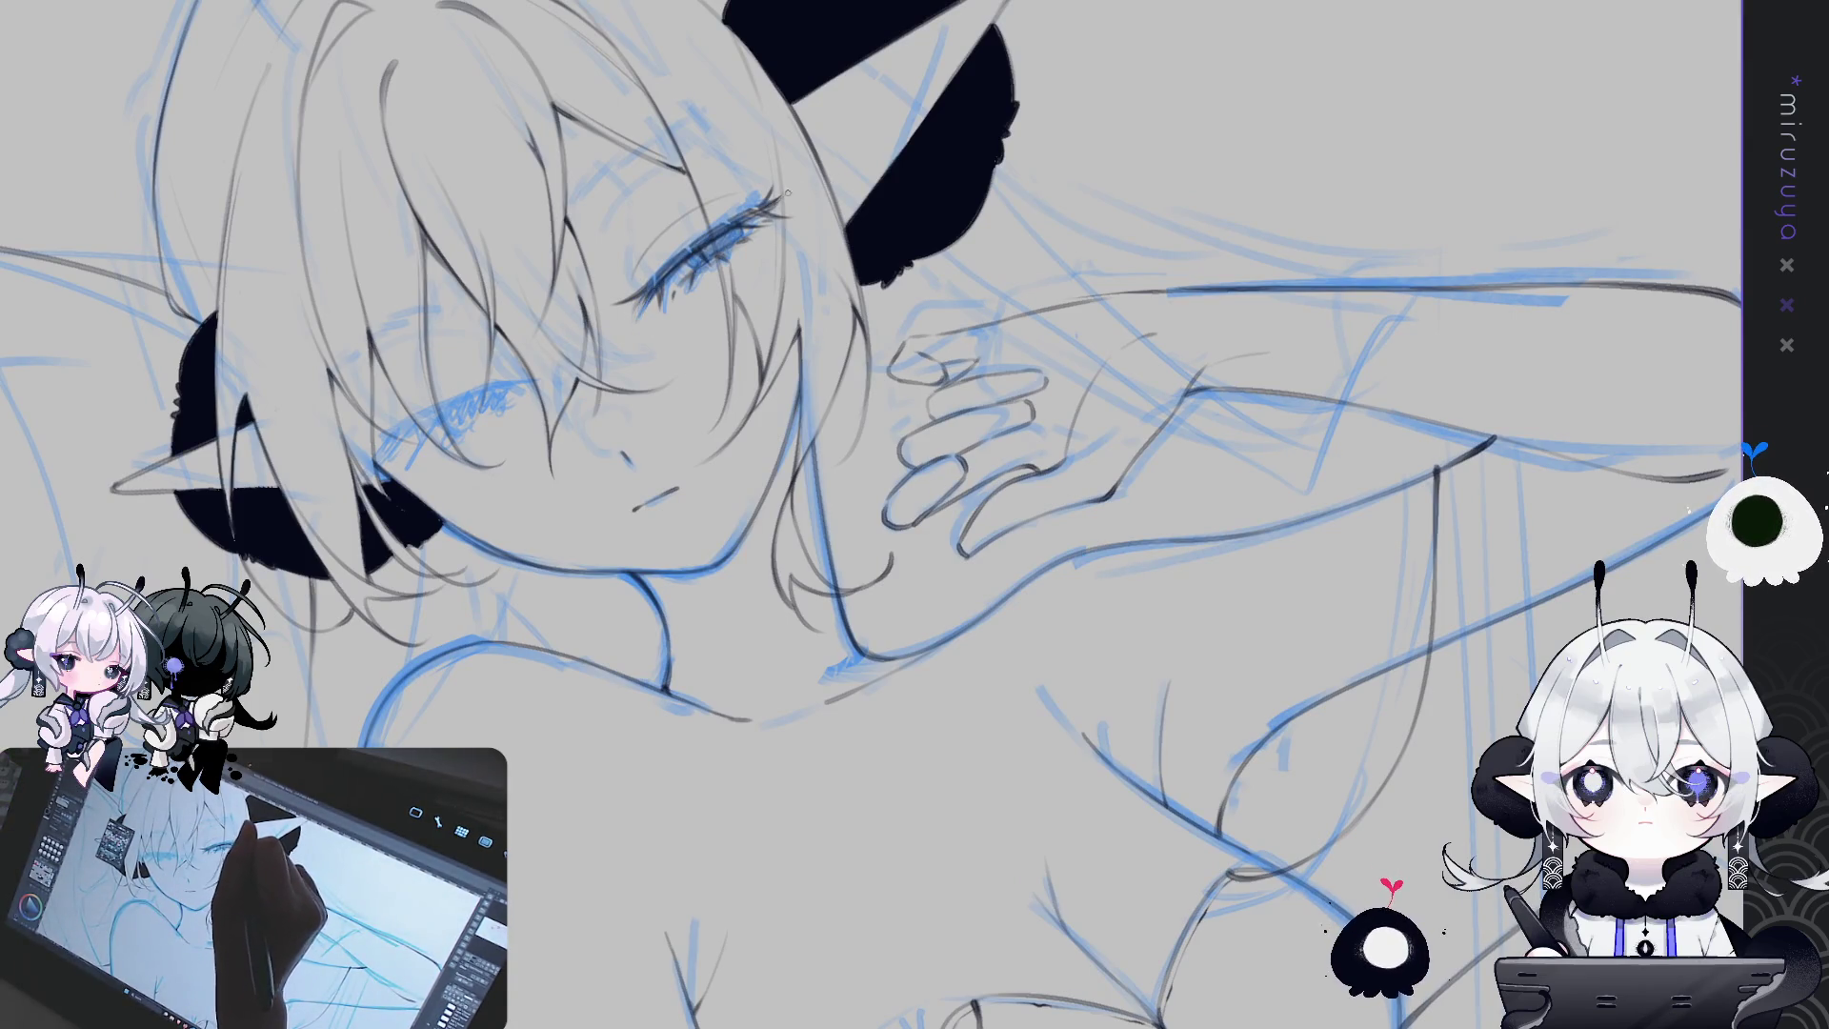
{"action": "mouse_move", "coordinate": [795, 254]}
{"action": "left_mouse_down"}
{"action": "mouse_move", "coordinate": [923, 202]}
{"action": "mouse_move", "coordinate": [1026, 125]}
{"action": "mouse_move", "coordinate": [882, 366]}
{"action": "mouse_move", "coordinate": [965, 299]}
{"action": "left_mouse_up"}
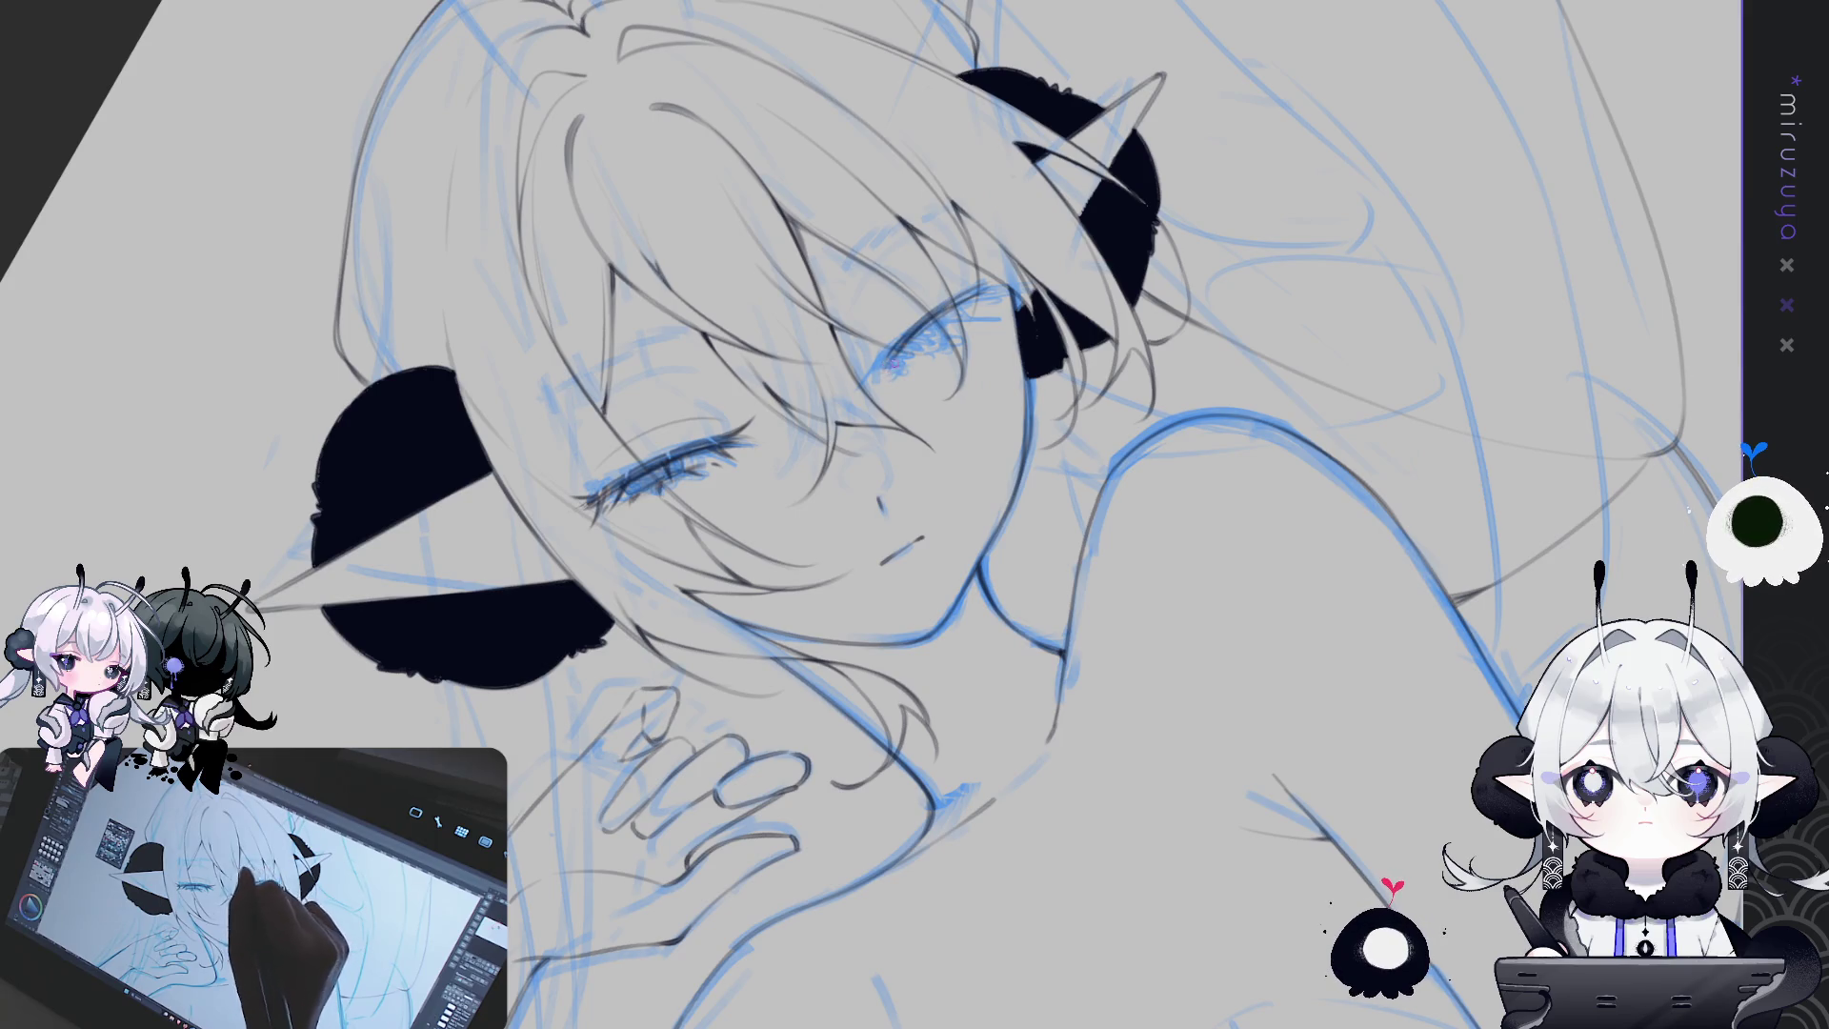
Rotate and pan the canvas while inking the face, lashes, hair strands, neck and fingers
{"action": "left_click_drag", "start_coordinate": [1018, 273], "coordinate": [823, 502]}
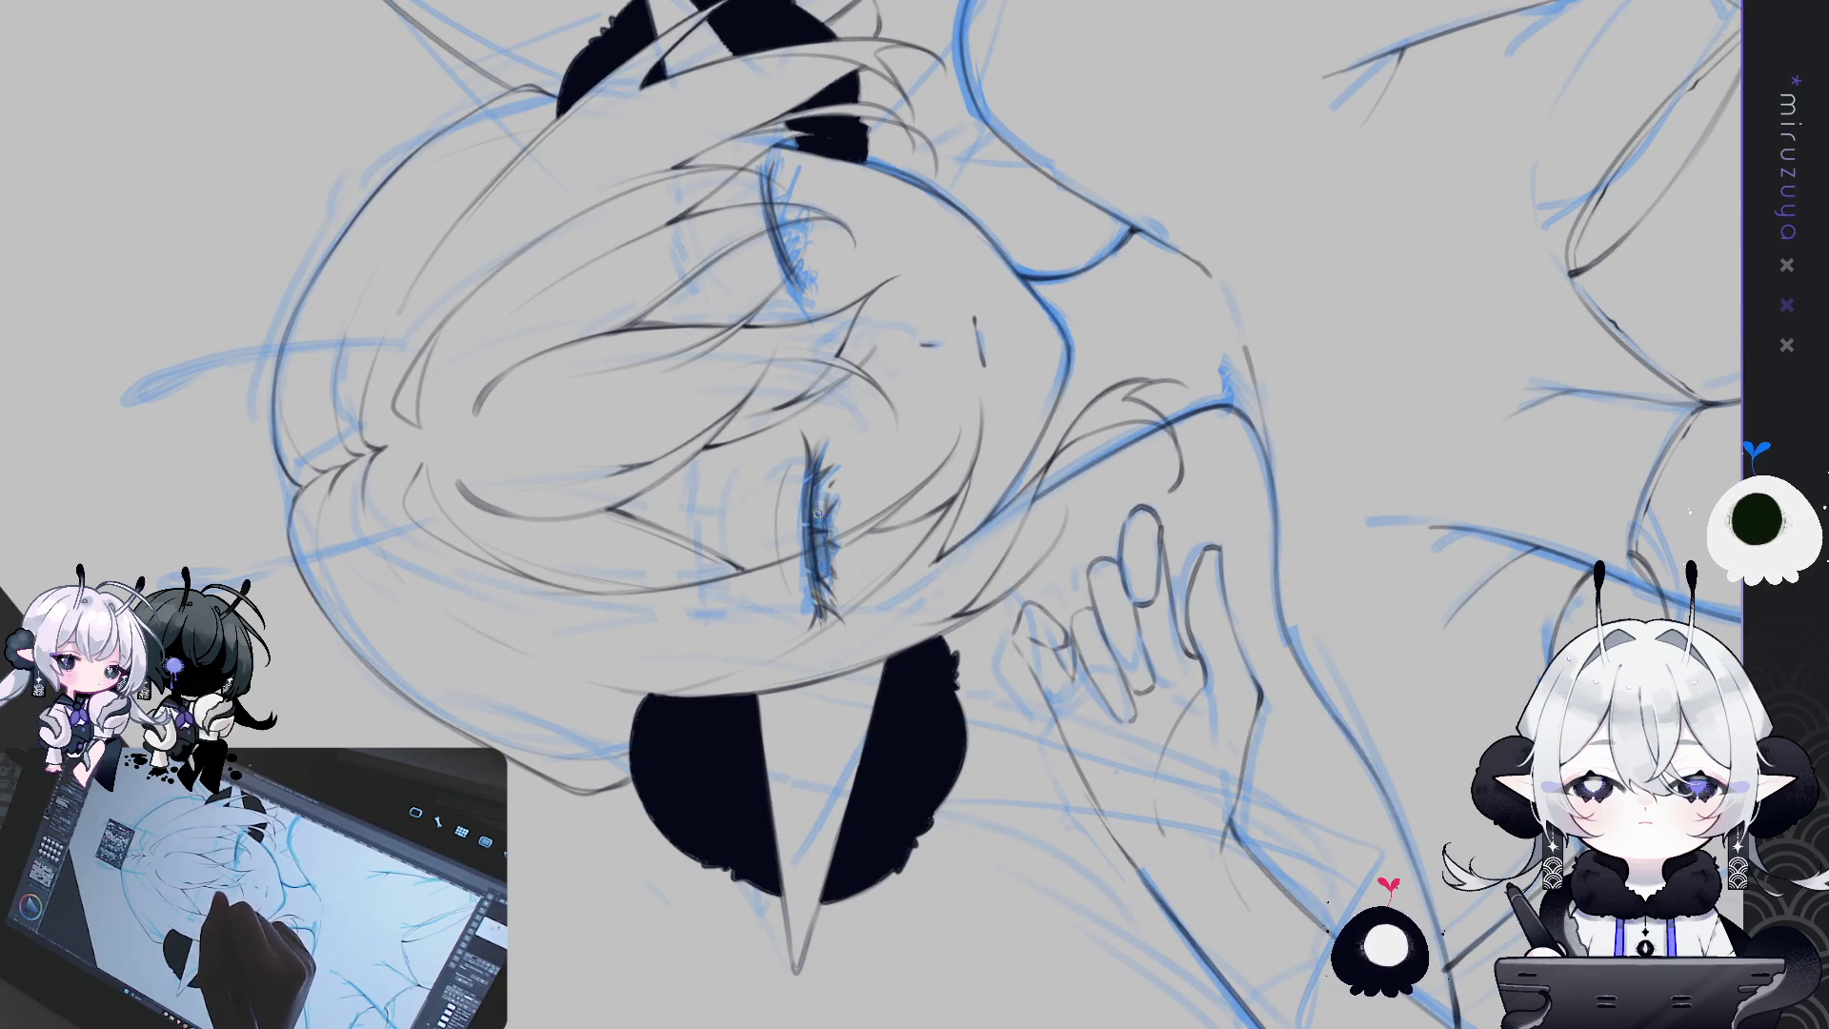
{"action": "left_click_drag", "start_coordinate": [826, 458], "coordinate": [825, 610]}
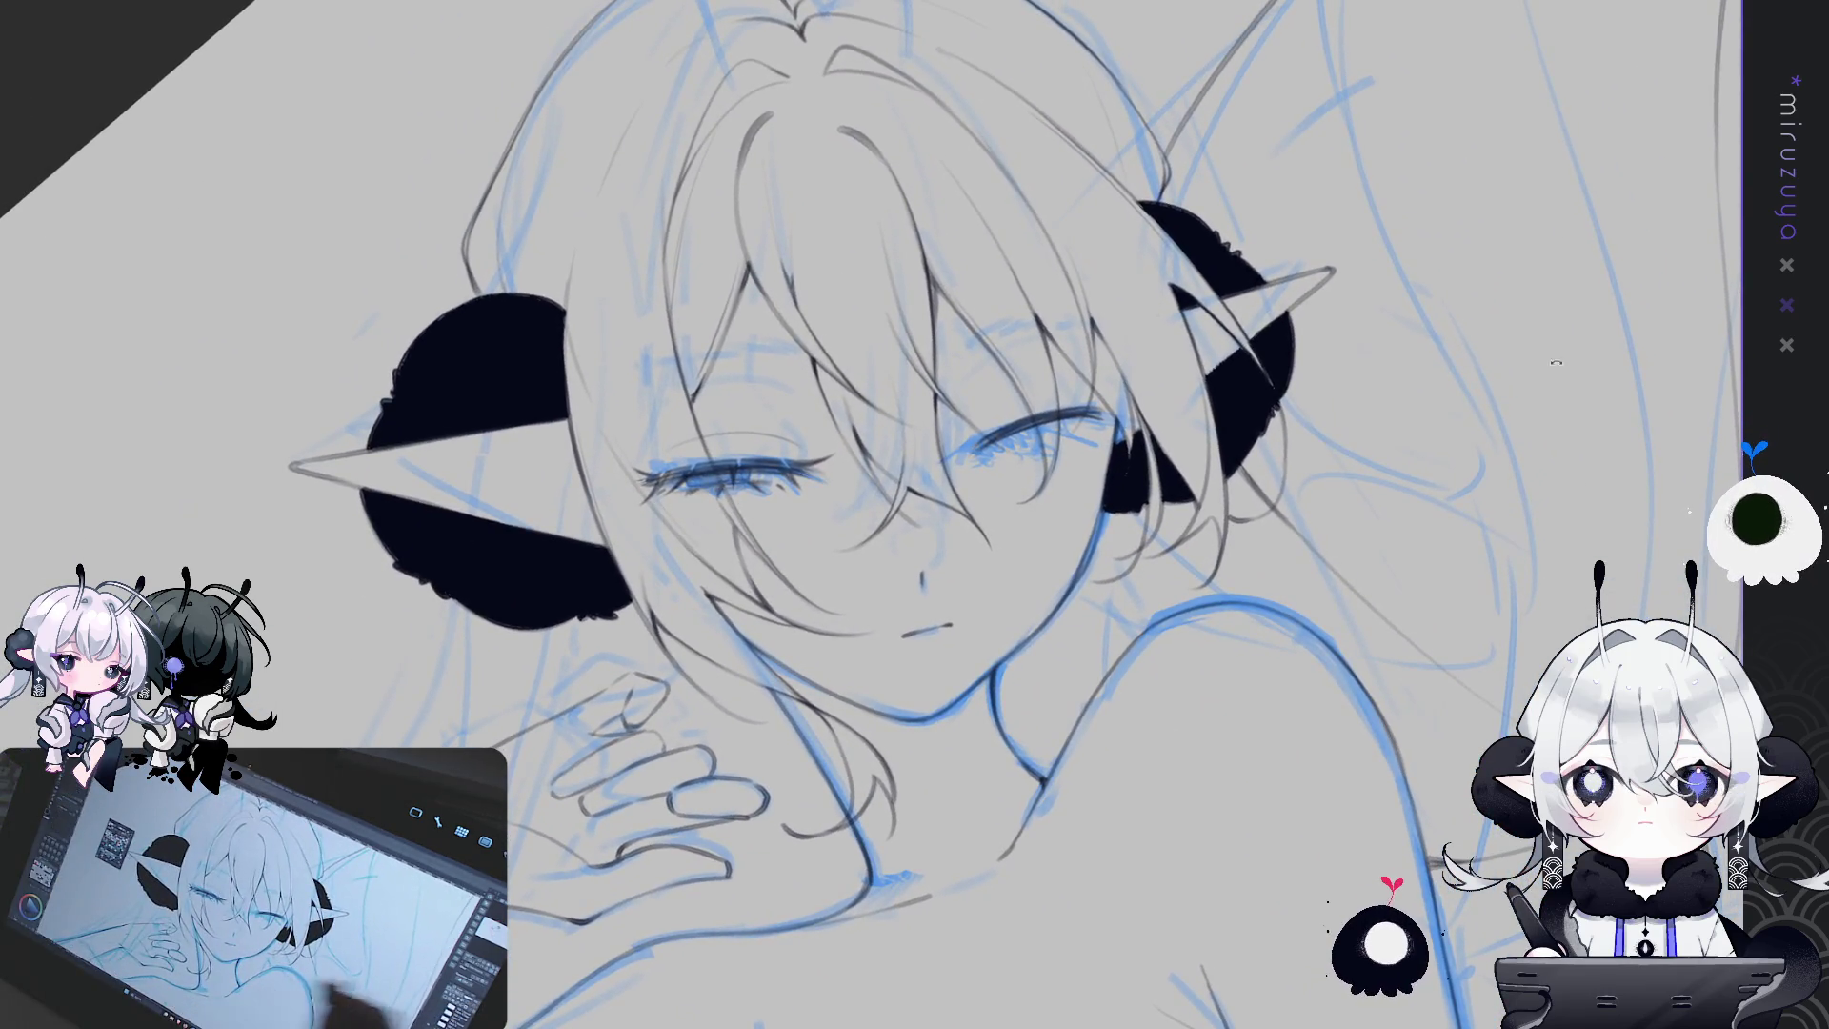
{"action": "left_click_drag", "start_coordinate": [1162, 719], "coordinate": [1286, 585]}
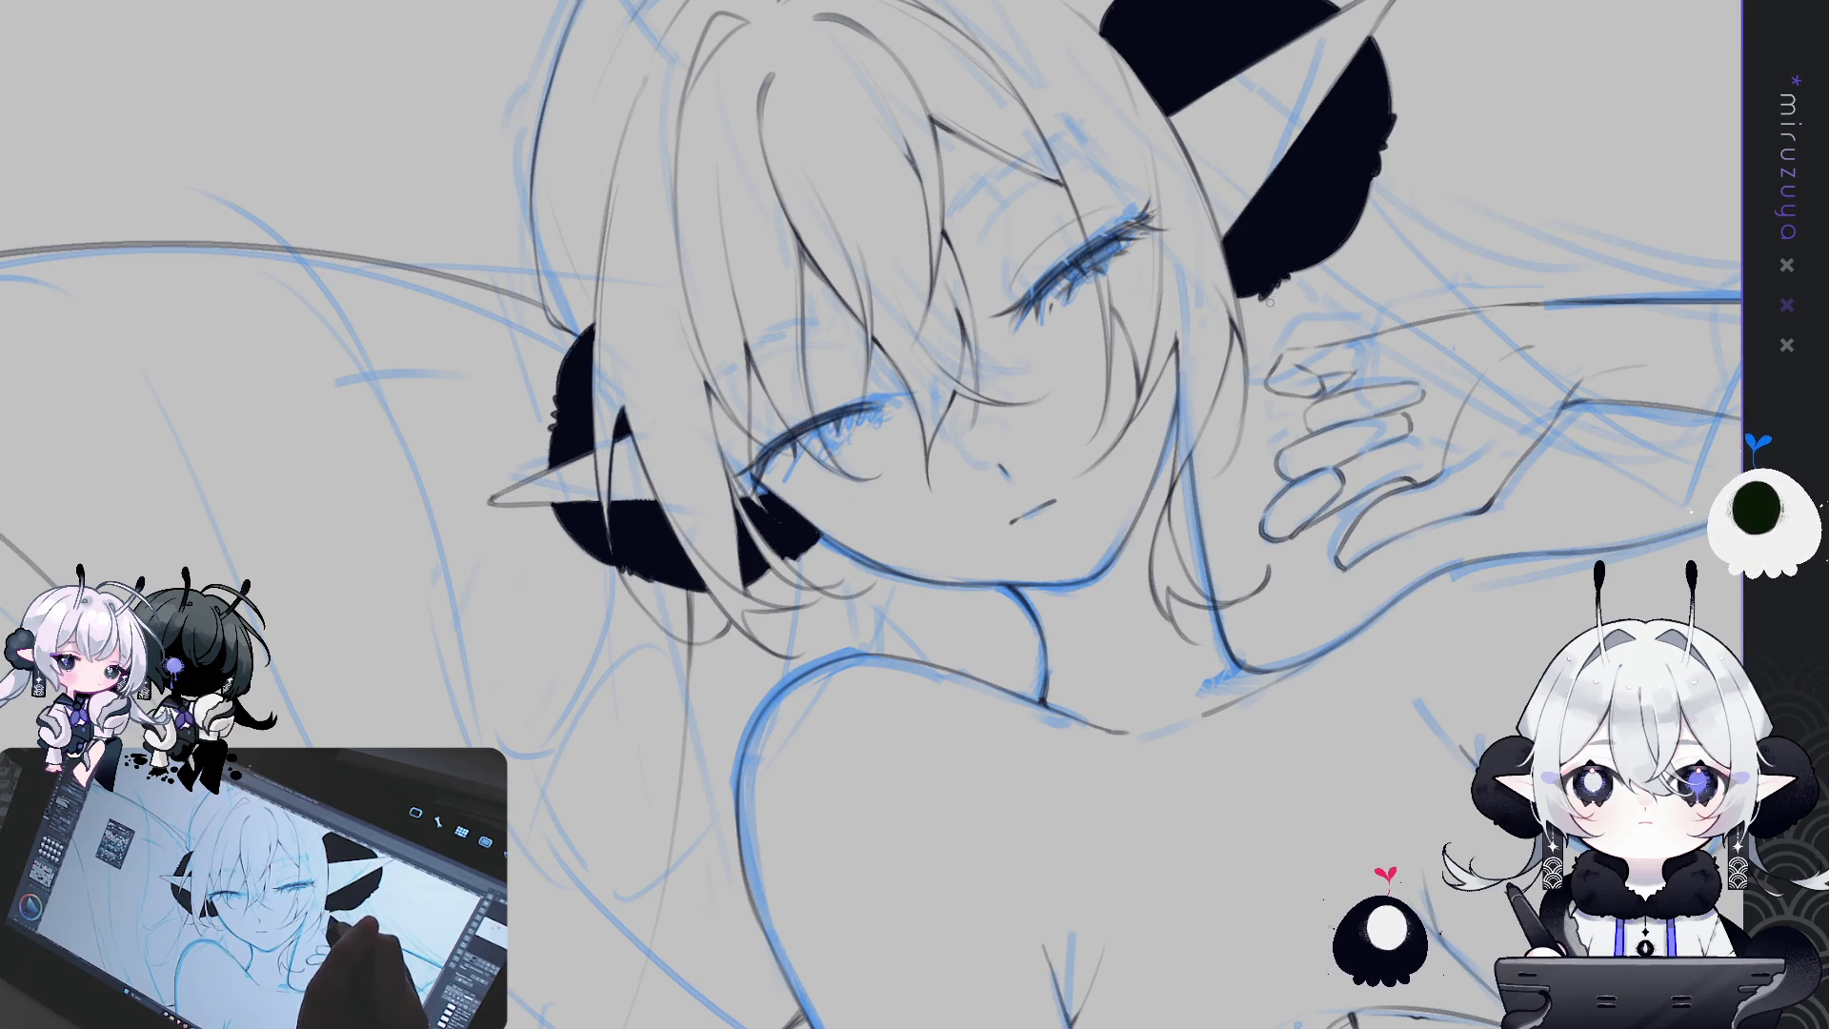
{"action": "left_click_drag", "start_coordinate": [752, 819], "coordinate": [780, 508]}
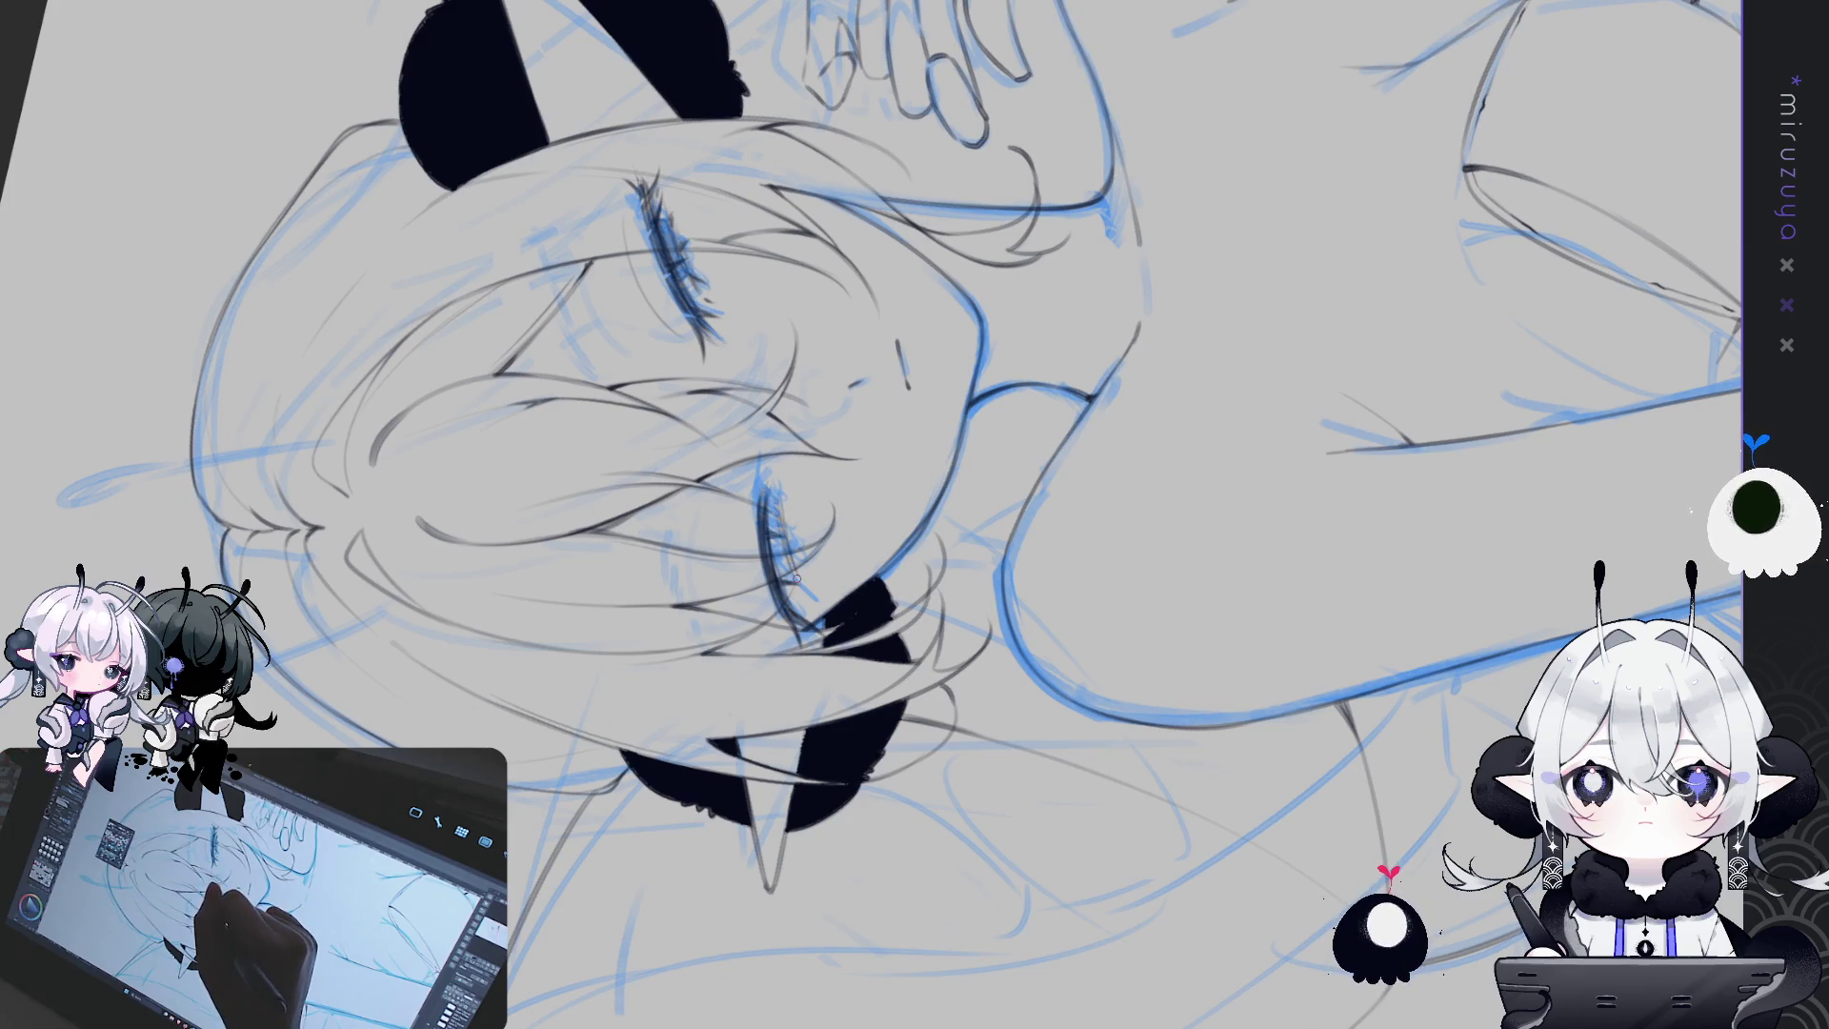
{"action": "scroll", "coordinate": [806, 603], "scroll_direction": "down", "scroll_amount": 5}
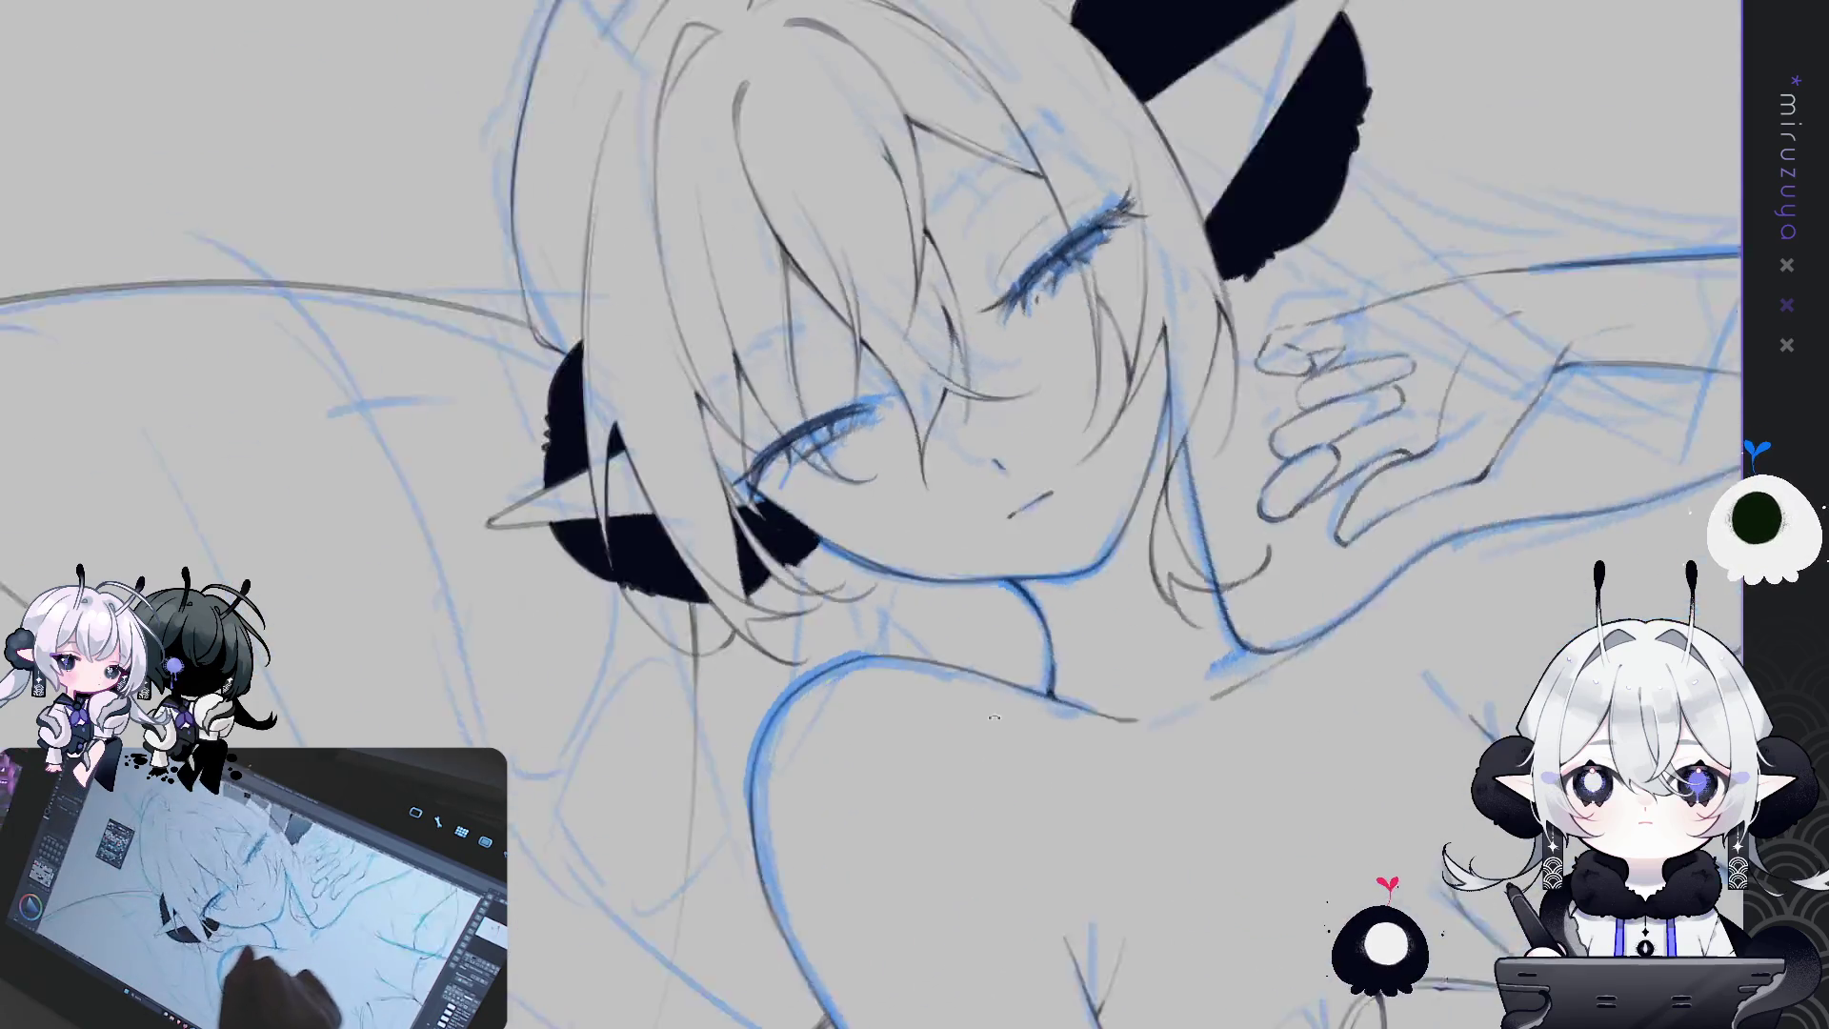
Tilt, turn and zoom the view around the face, then reset it upright
{"action": "scroll", "coordinate": [1224, 524], "scroll_direction": "up", "scroll_amount": 5}
{"action": "key", "text": "minus"}
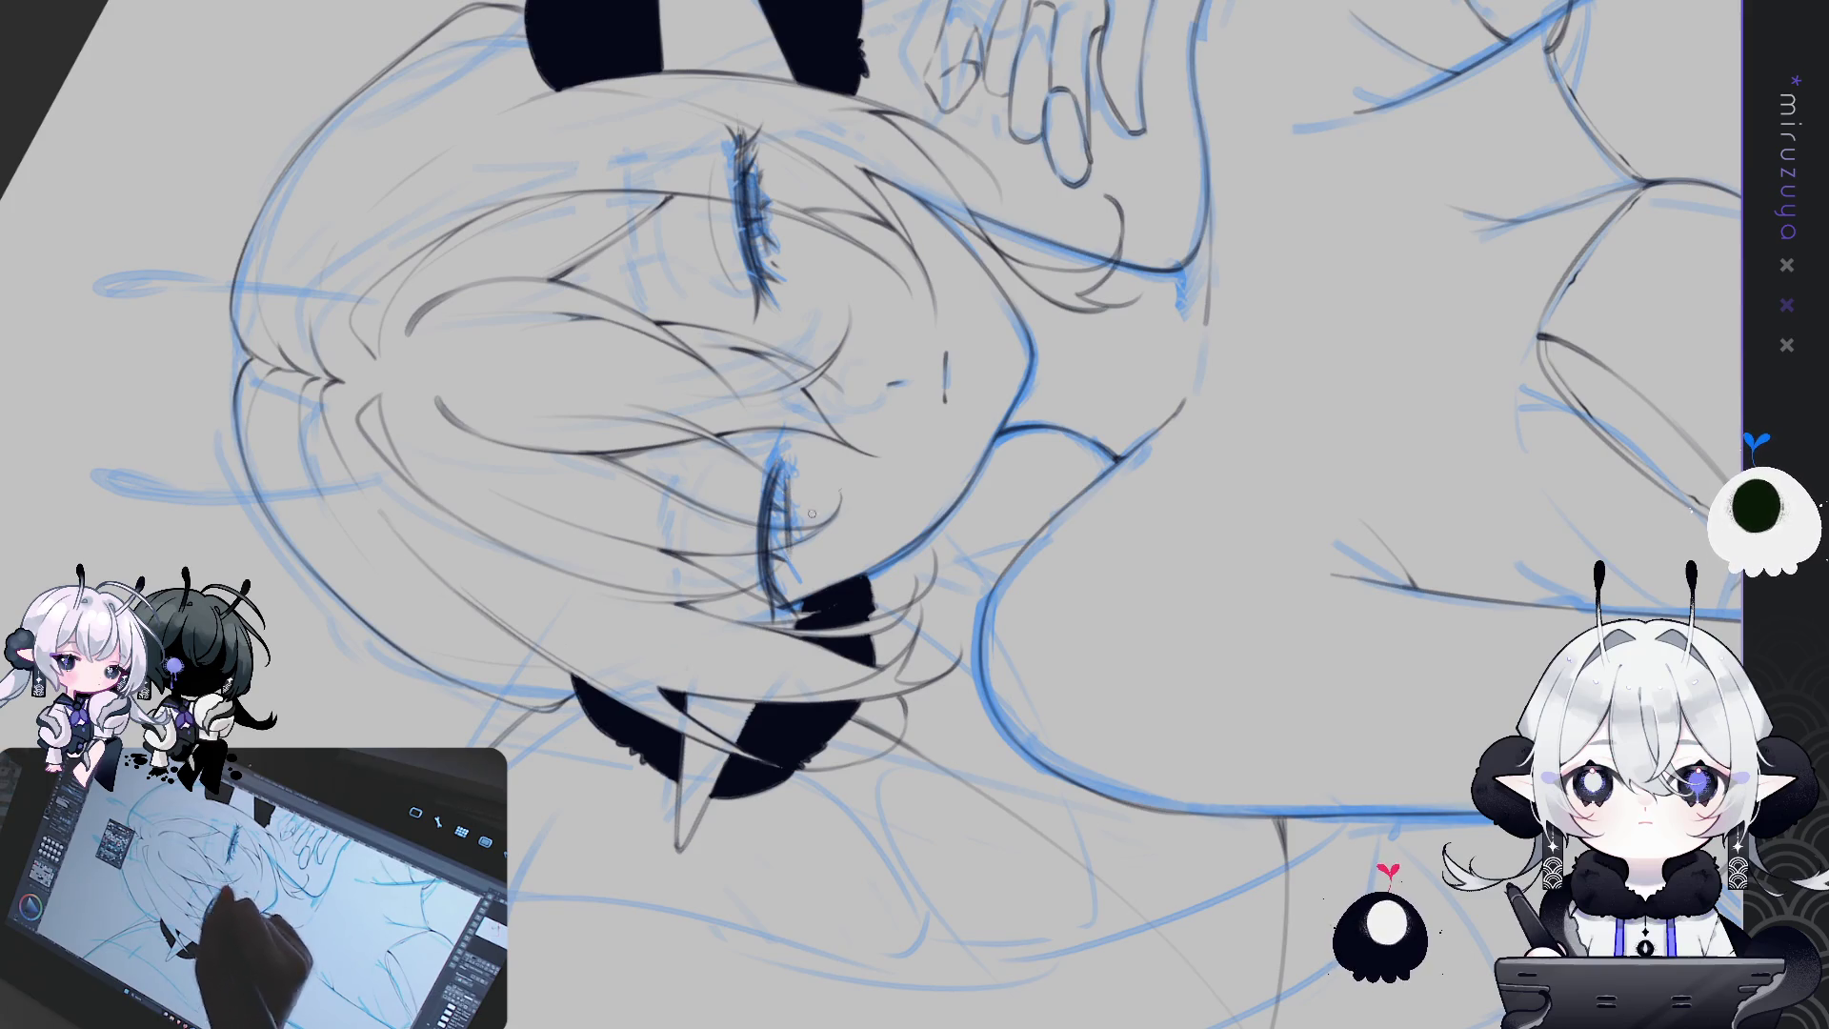
{"action": "key", "text": "ctrl+@"}
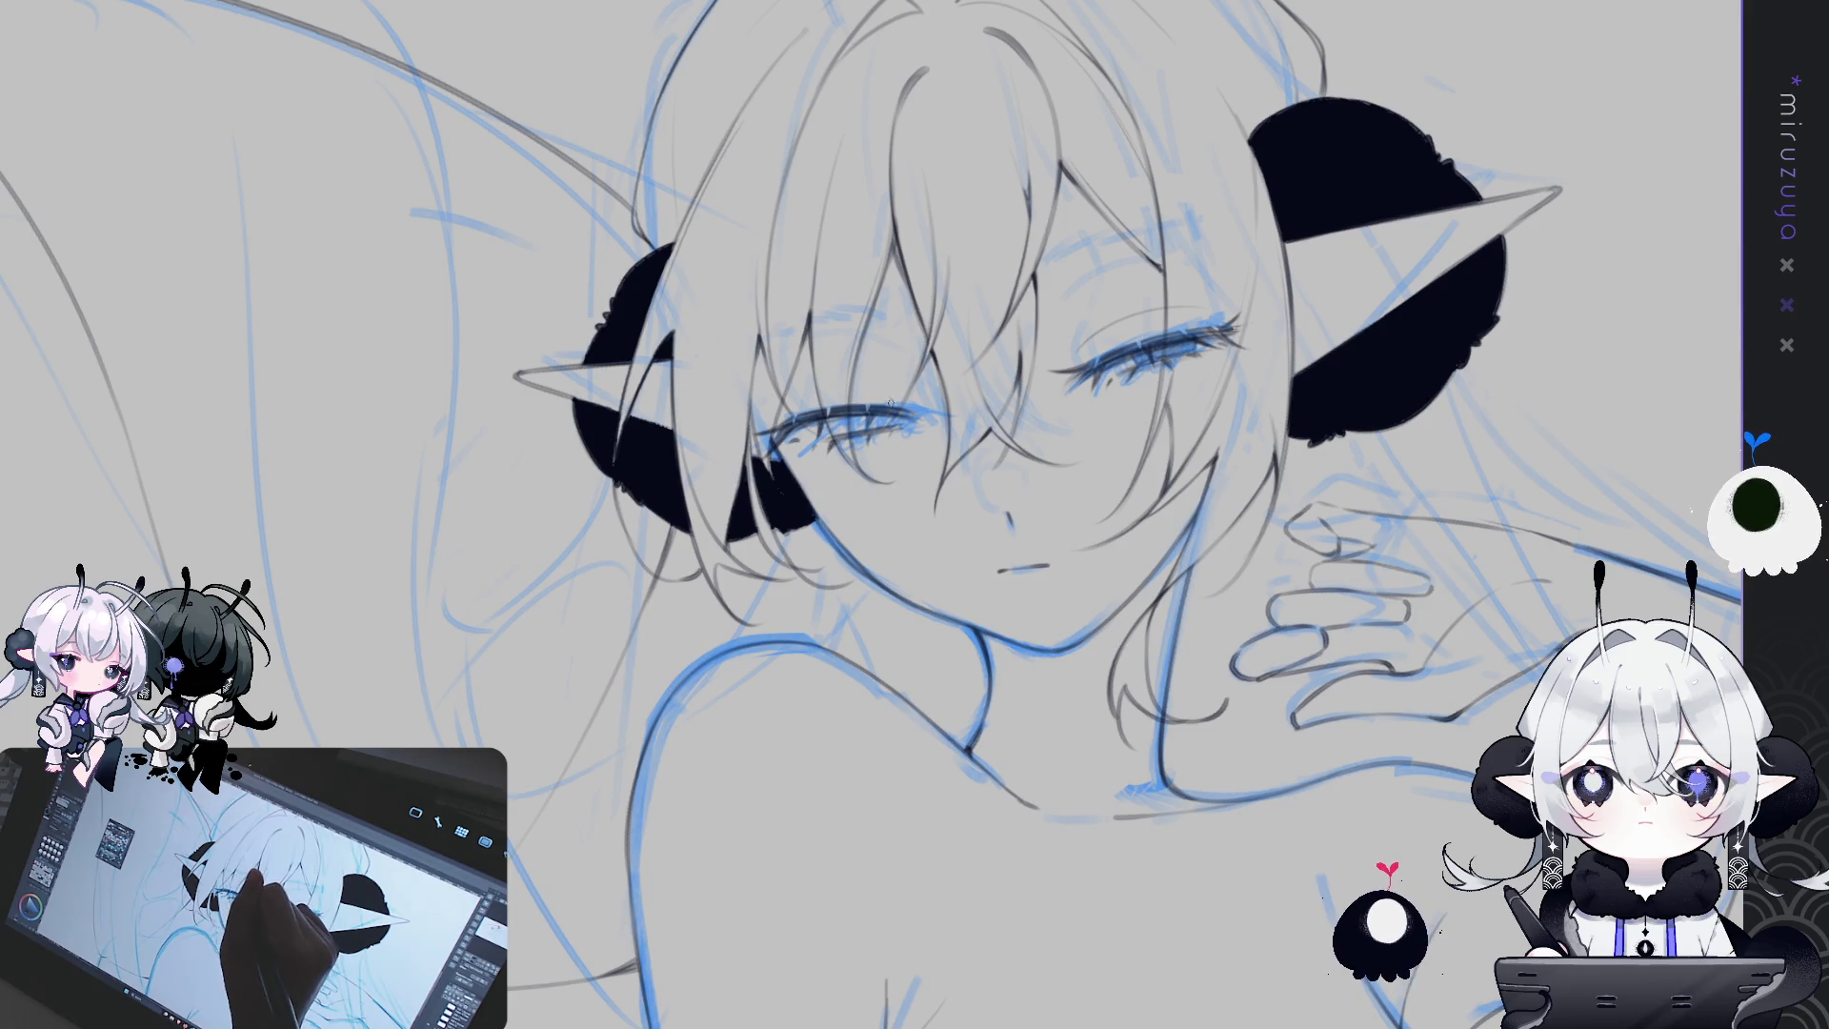
{"action": "mouse_move", "coordinate": [896, 405]}
{"action": "left_mouse_down"}
{"action": "mouse_move", "coordinate": [1190, 778]}
{"action": "mouse_move", "coordinate": [836, 442]}
{"action": "left_mouse_up"}
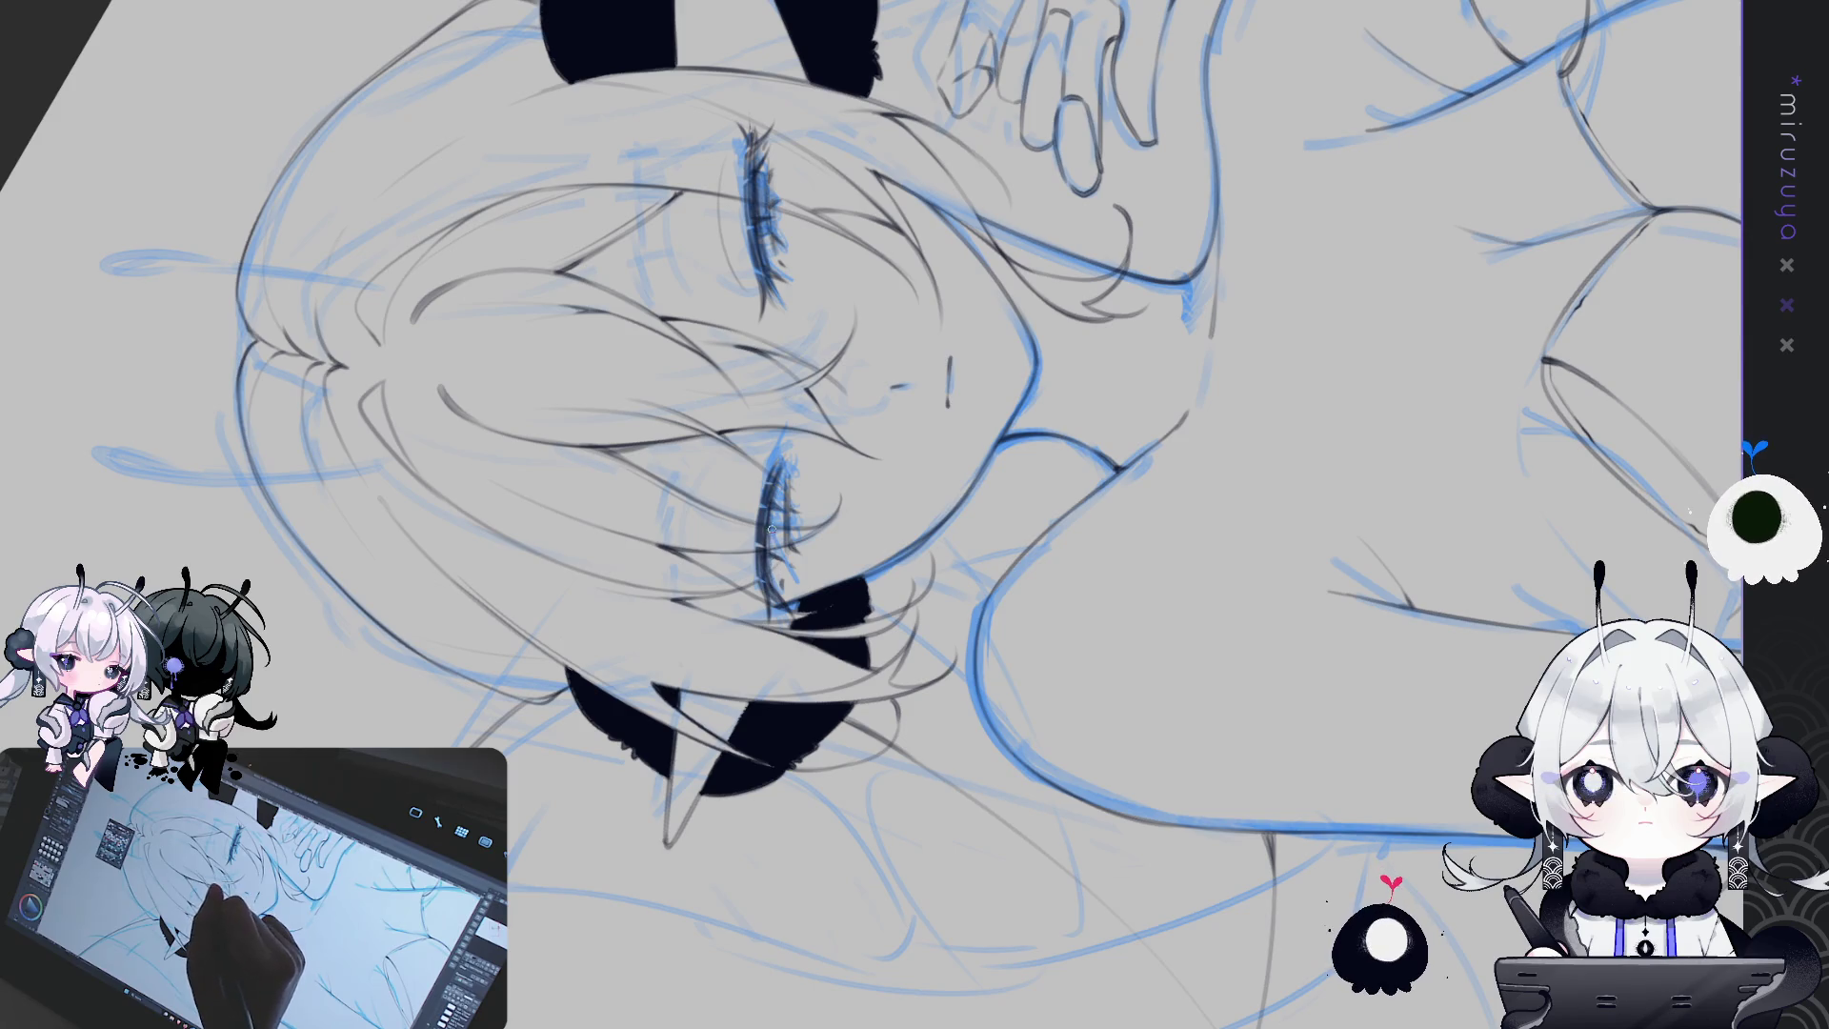
{"action": "left_click_drag", "start_coordinate": [779, 572], "coordinate": [841, 434]}
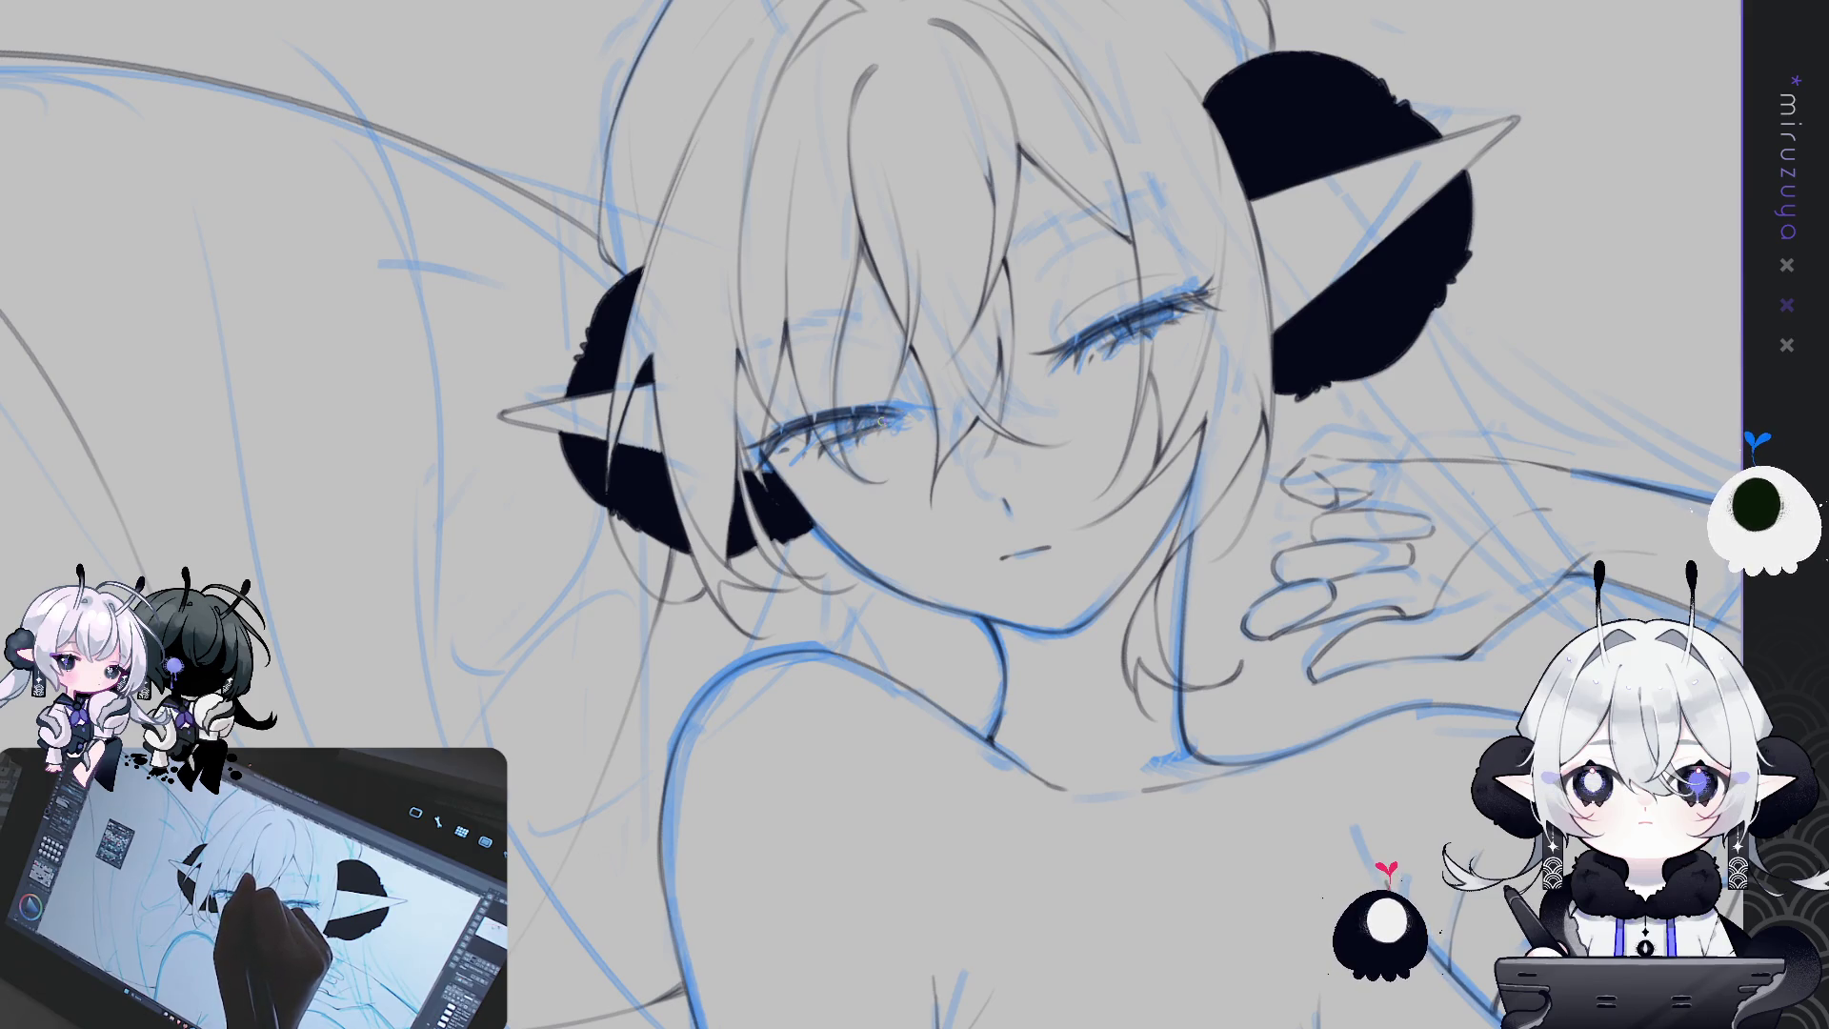
{"action": "left_click_drag", "start_coordinate": [872, 421], "coordinate": [833, 549]}
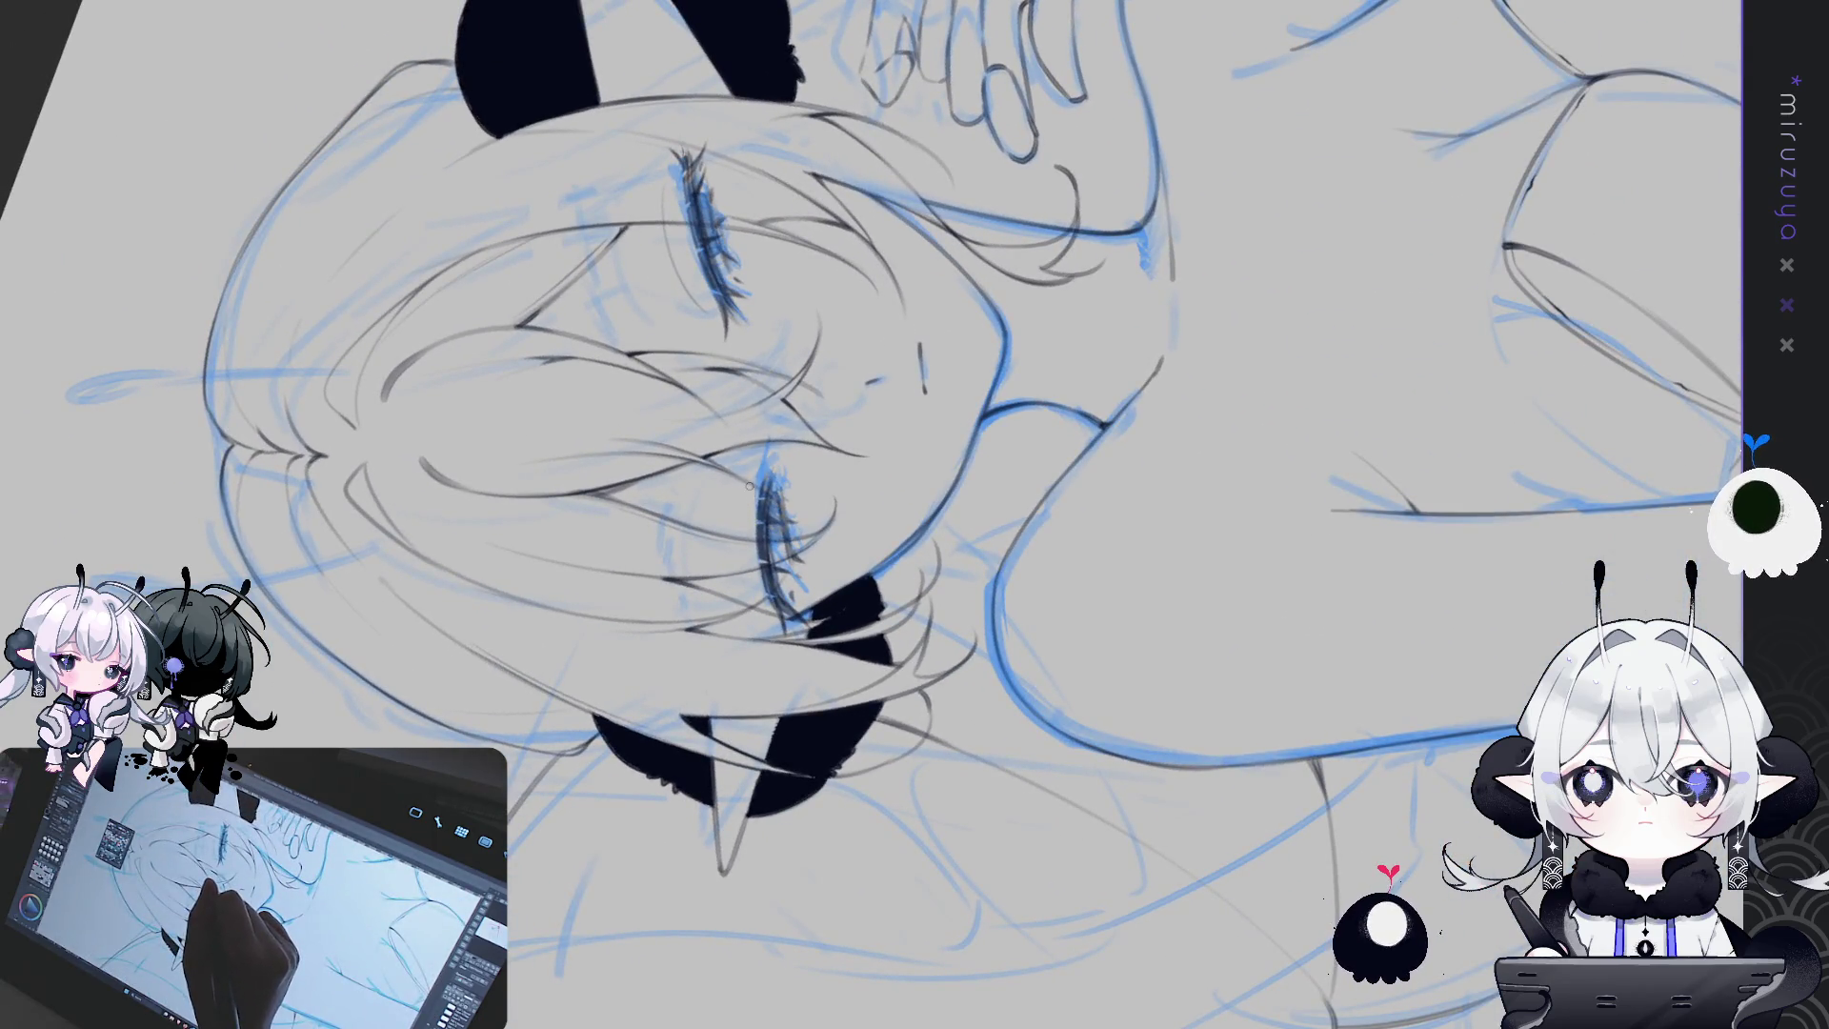
{"action": "key", "text": "ctrl+0"}
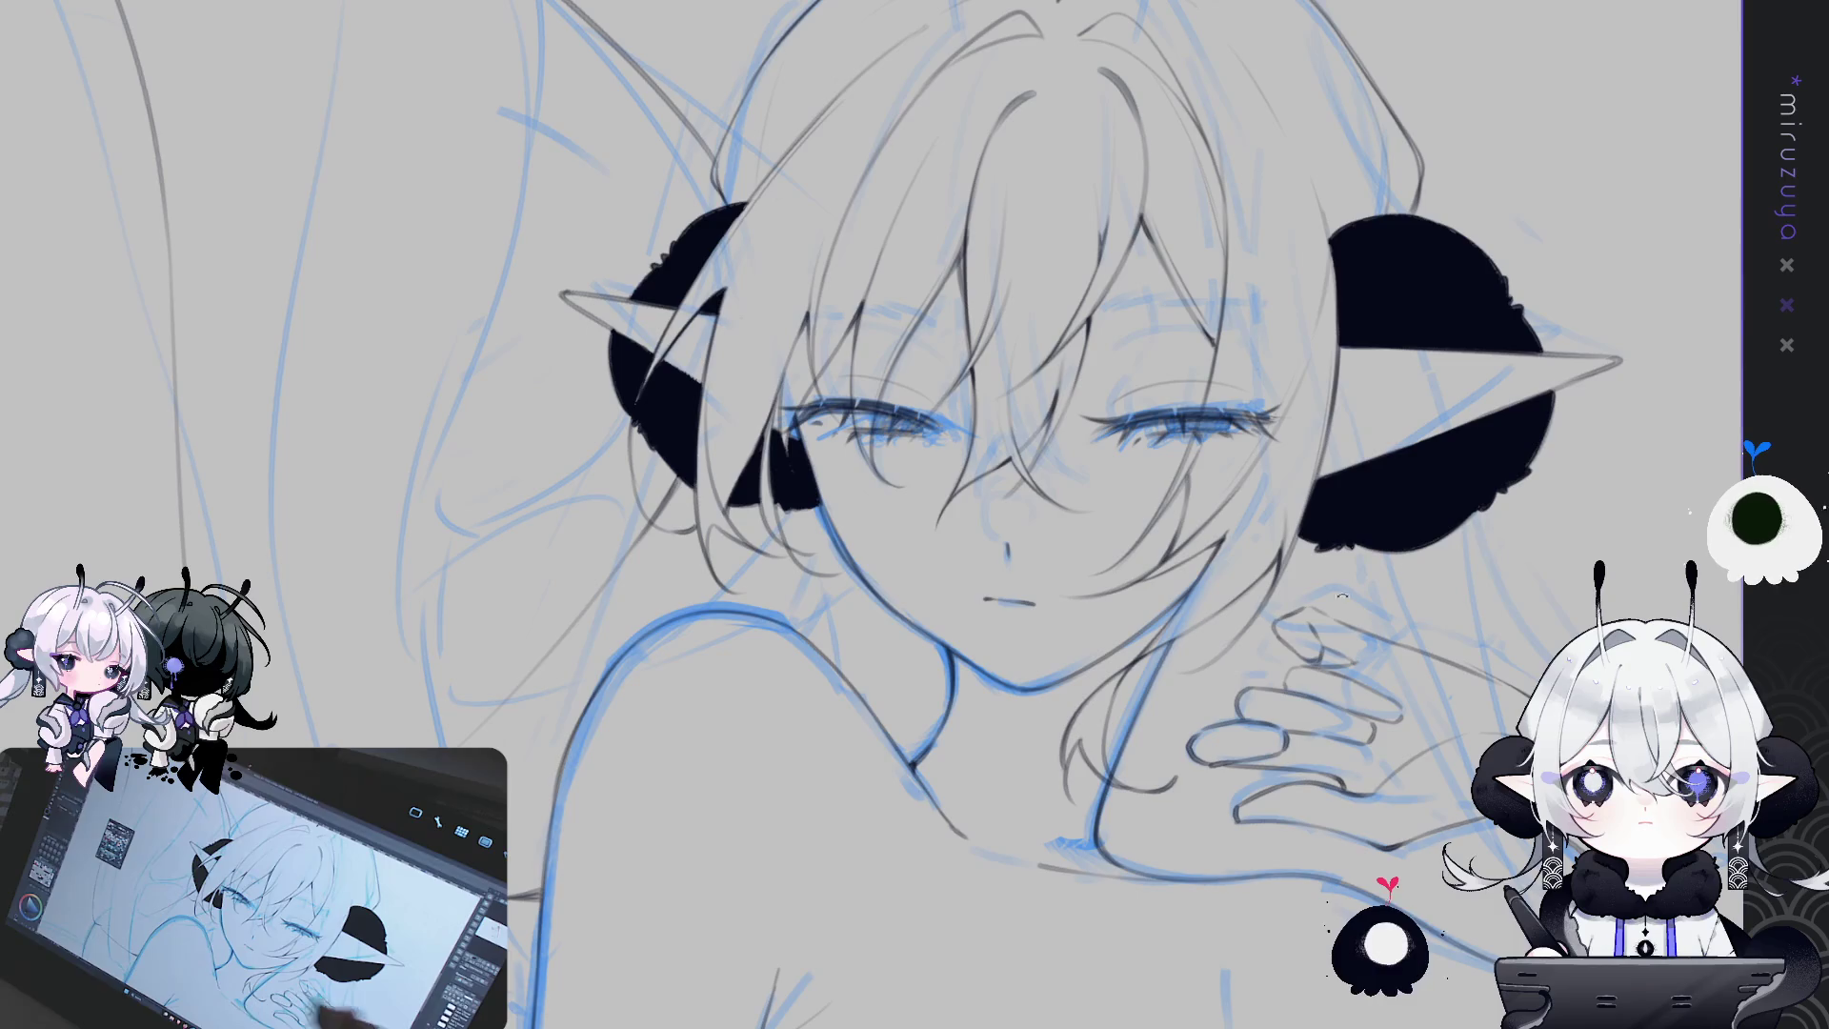
{"action": "key", "text": "ctrl+plus"}
Mirror the canvas view horizontally with H, tilt it slightly, and toggle the flip again
{"action": "key", "text": "h"}
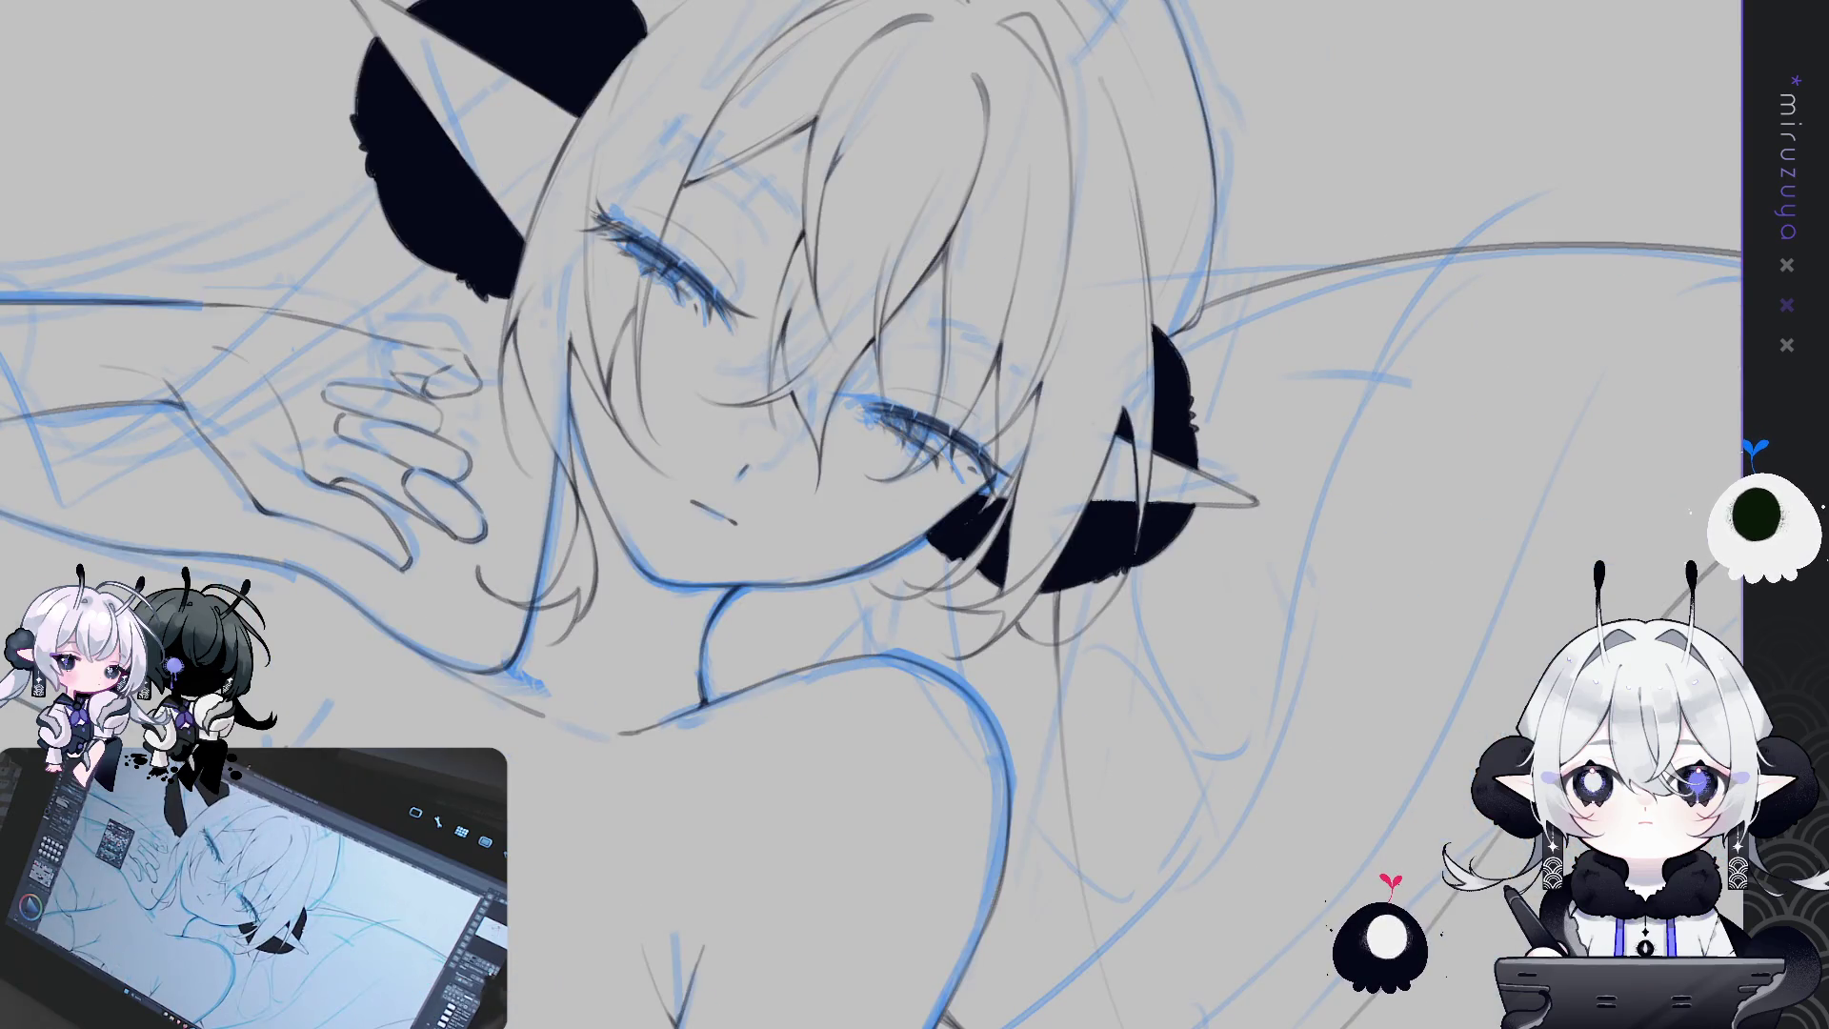
{"action": "key", "text": "minus"}
{"action": "key", "text": "h"}
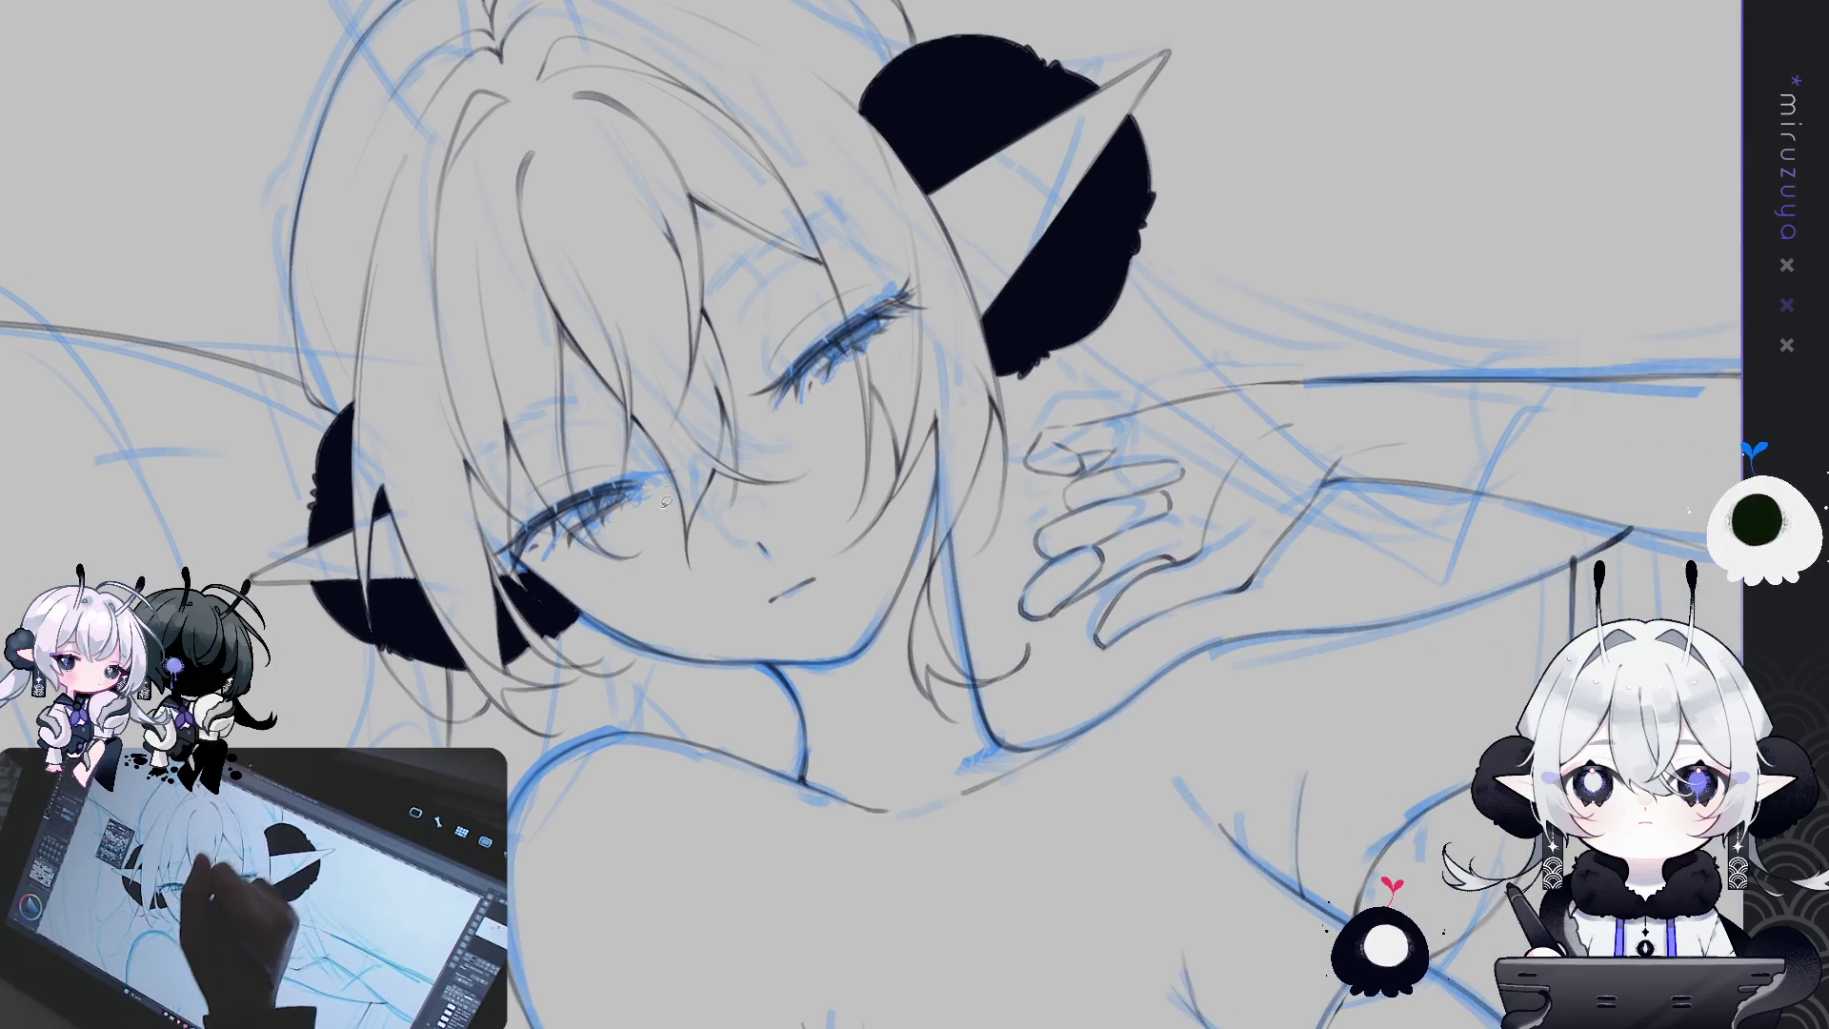
Nudge the lassoed right eye slightly left and down with Ctrl+T, then hide the blue sketch
{"action": "left_click_drag", "start_coordinate": [696, 455], "coordinate": [672, 459]}
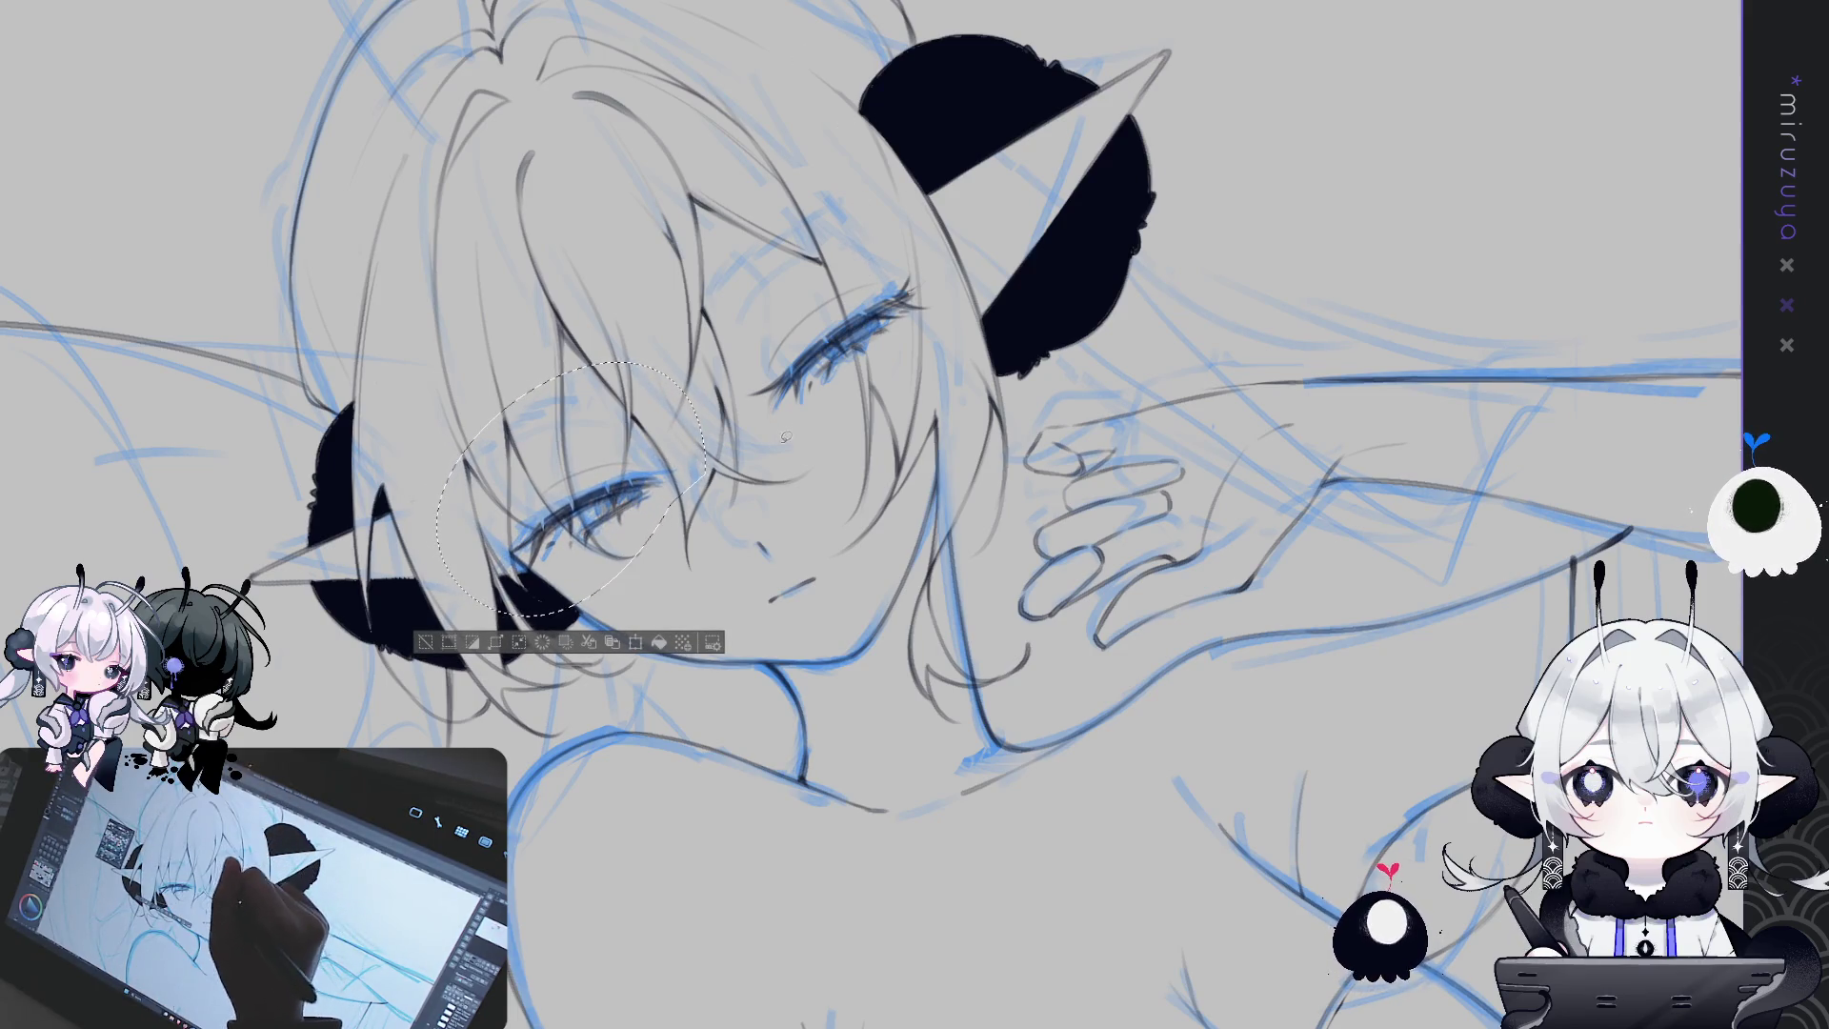
{"action": "left_click_drag", "start_coordinate": [975, 278], "coordinate": [738, 400]}
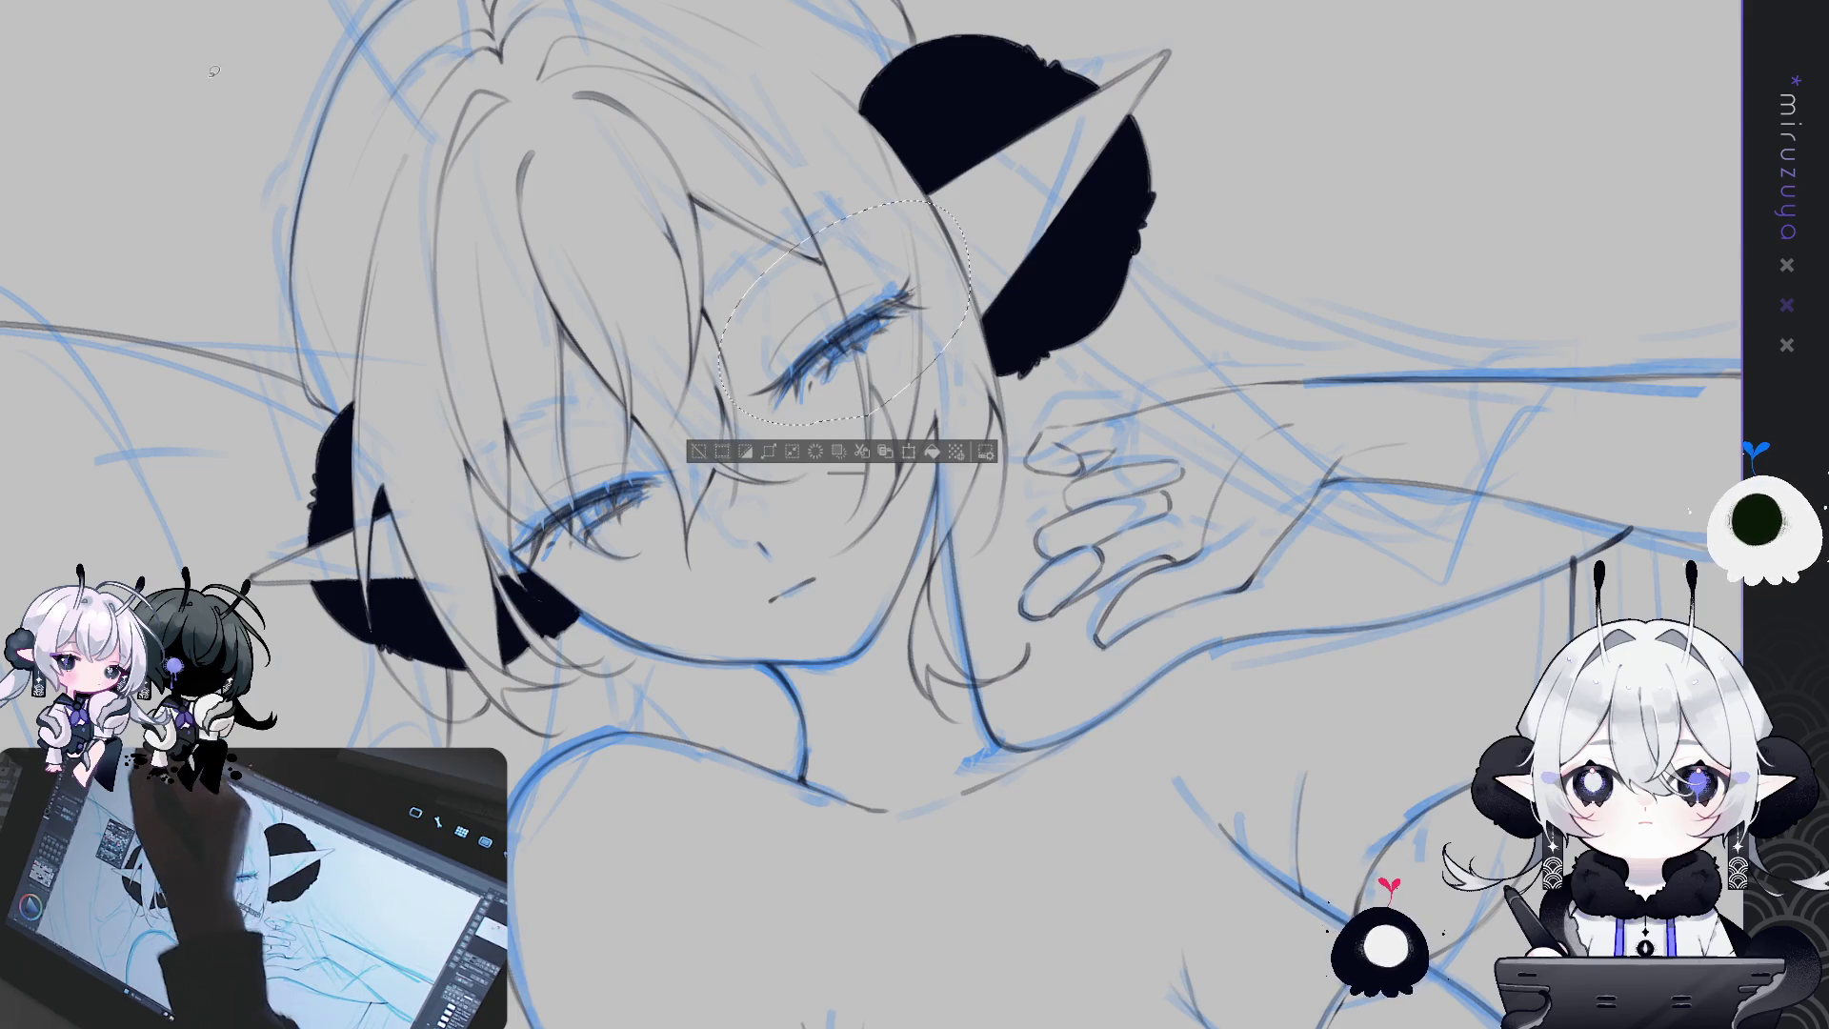
{"action": "key", "text": "ctrl+t"}
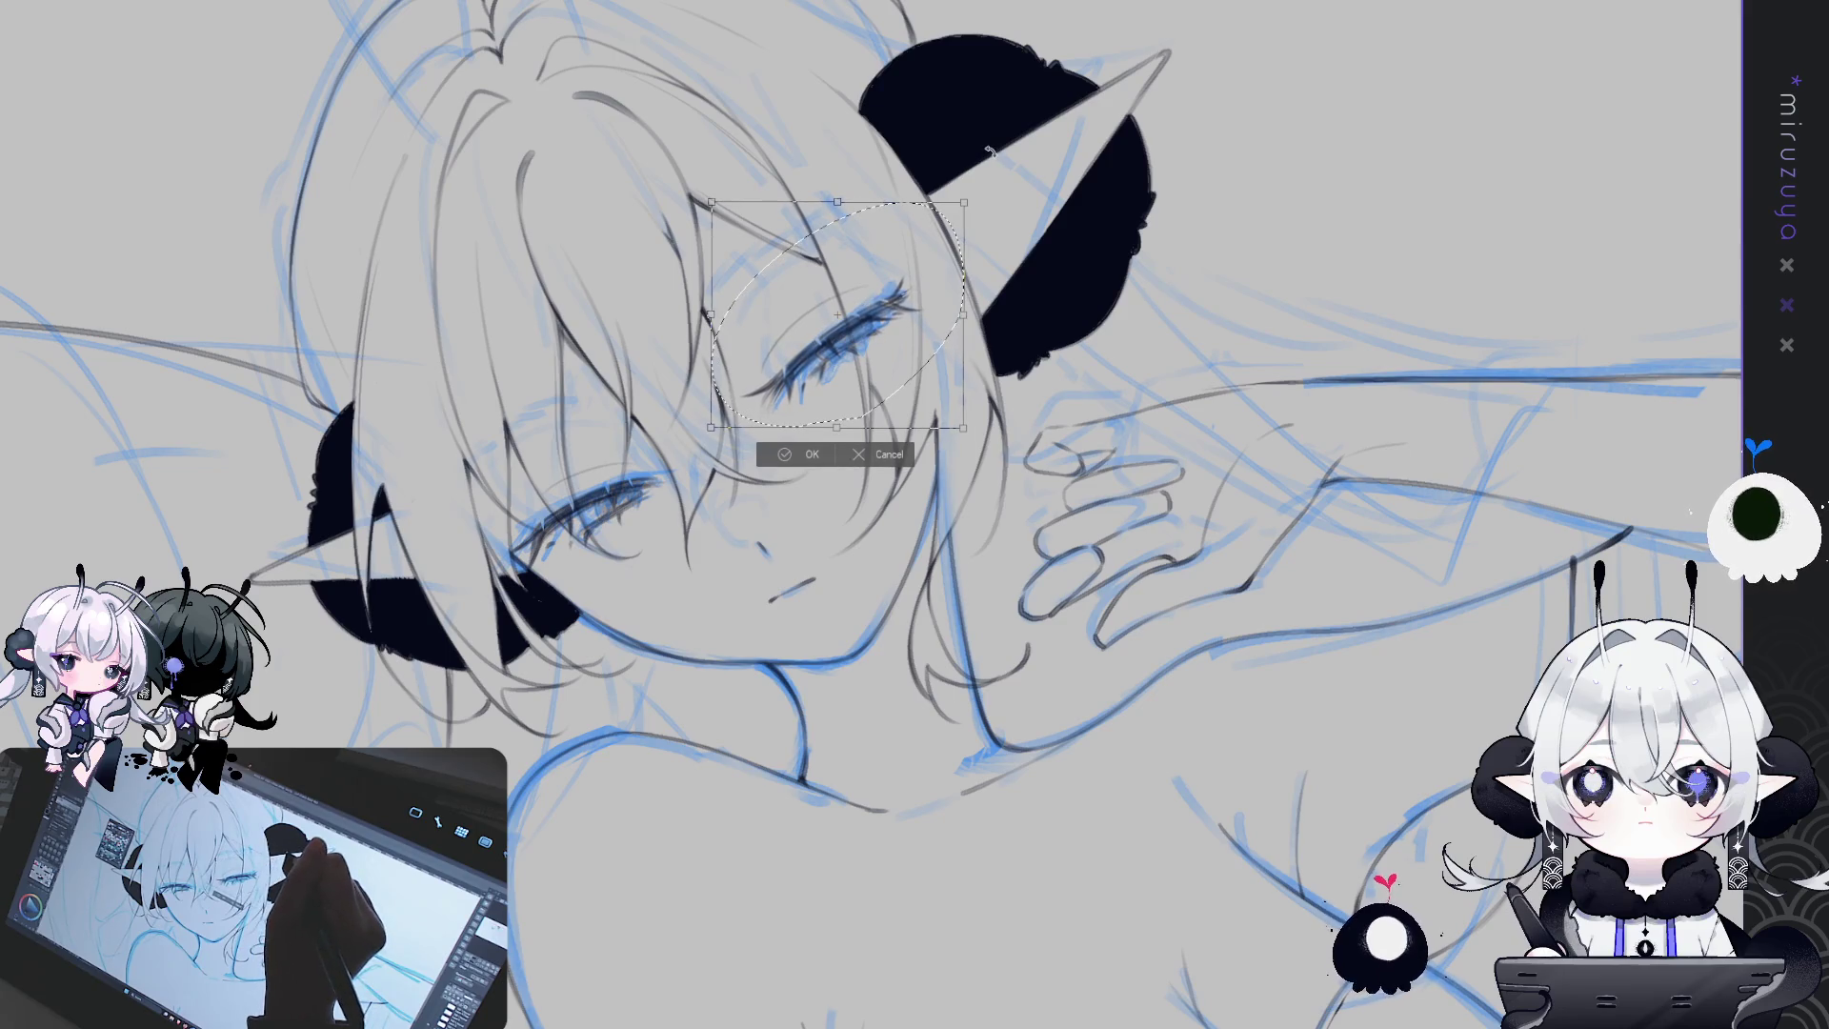
{"action": "left_click_drag", "start_coordinate": [886, 296], "coordinate": [883, 298]}
{"action": "key", "text": "Return"}
{"action": "key", "text": "ctrl+d"}
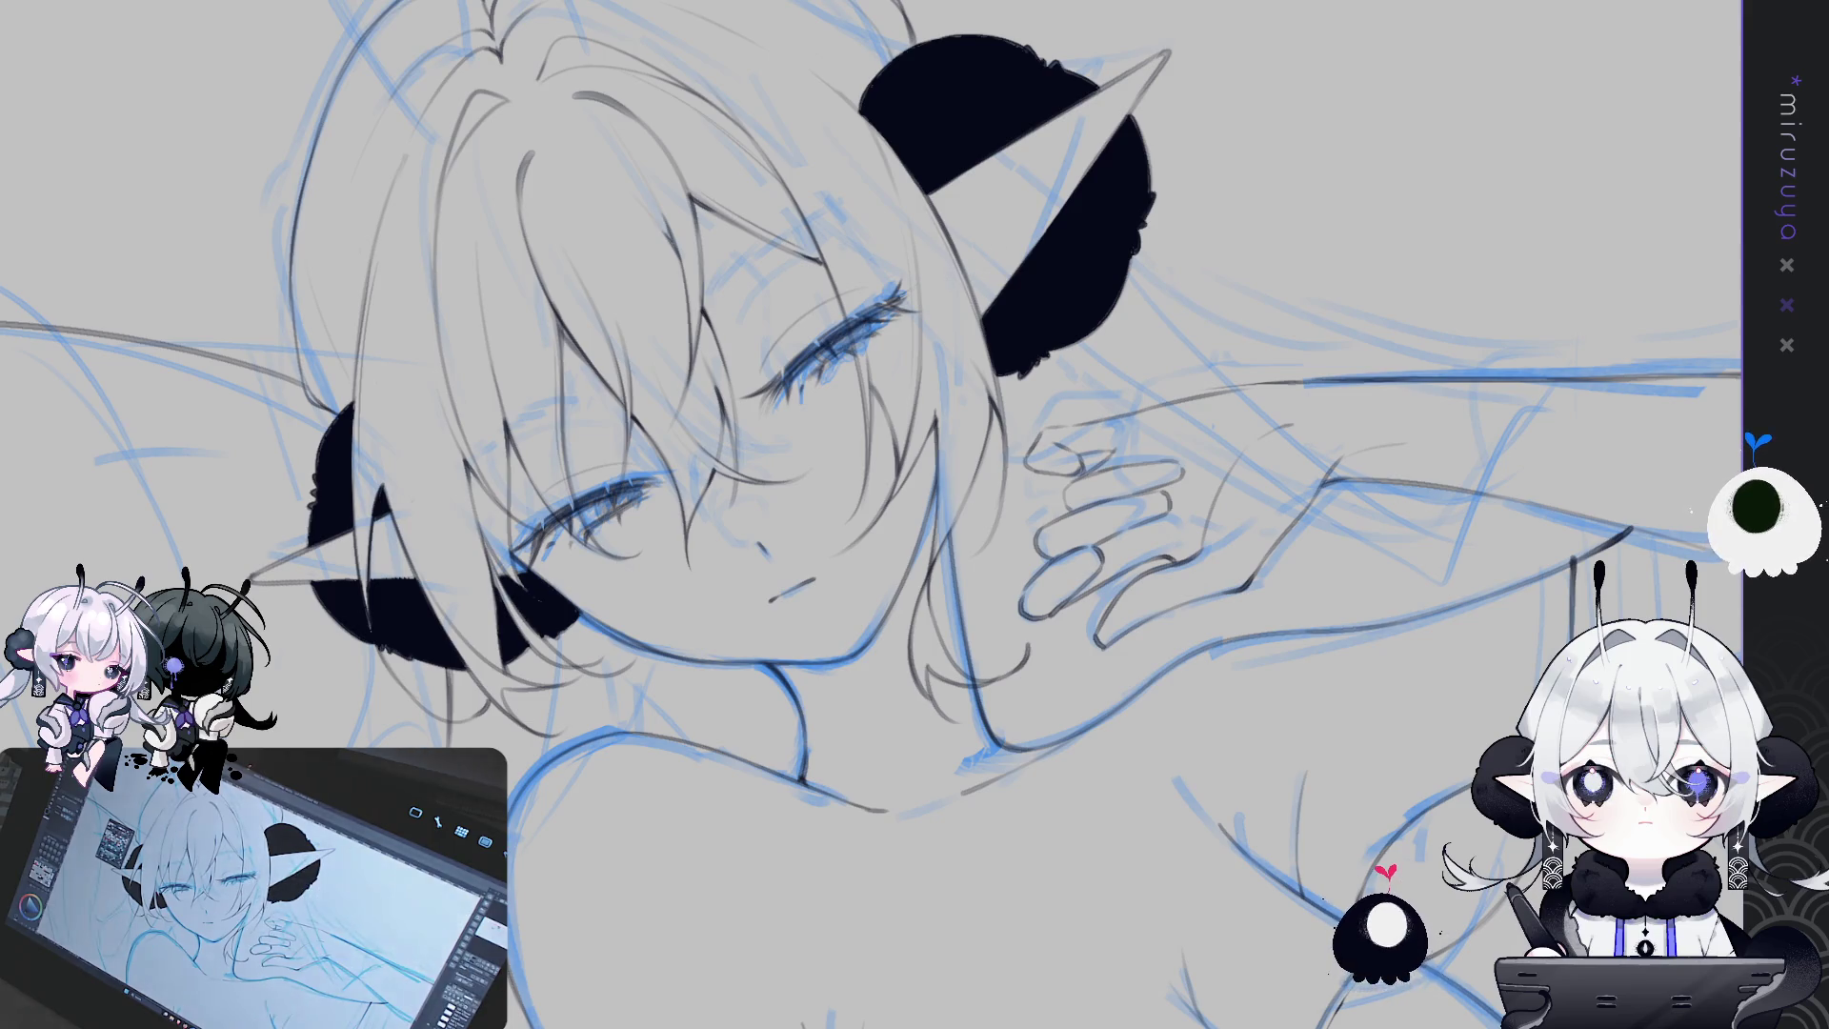
{"action": "key", "text": "ctrl+comma"}
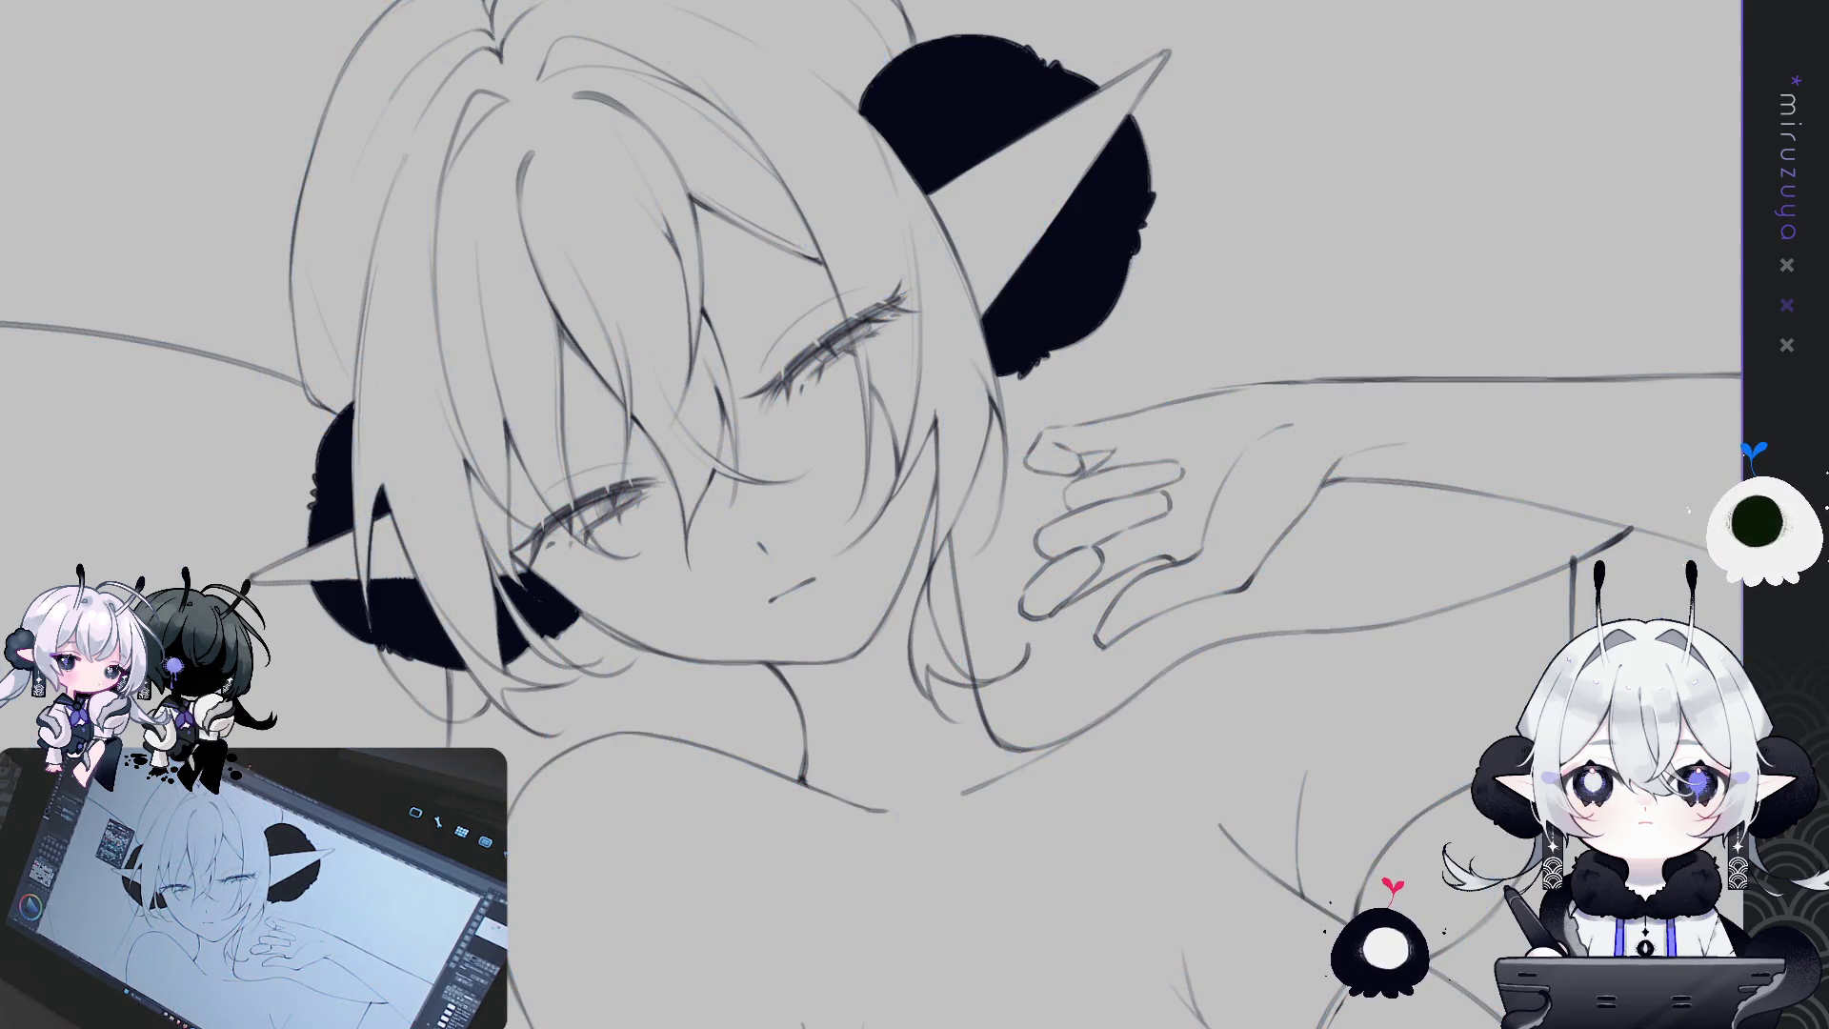
Show the blue sketch layer again and pan the view down slightly
{"action": "key", "text": "ctrl+comma"}
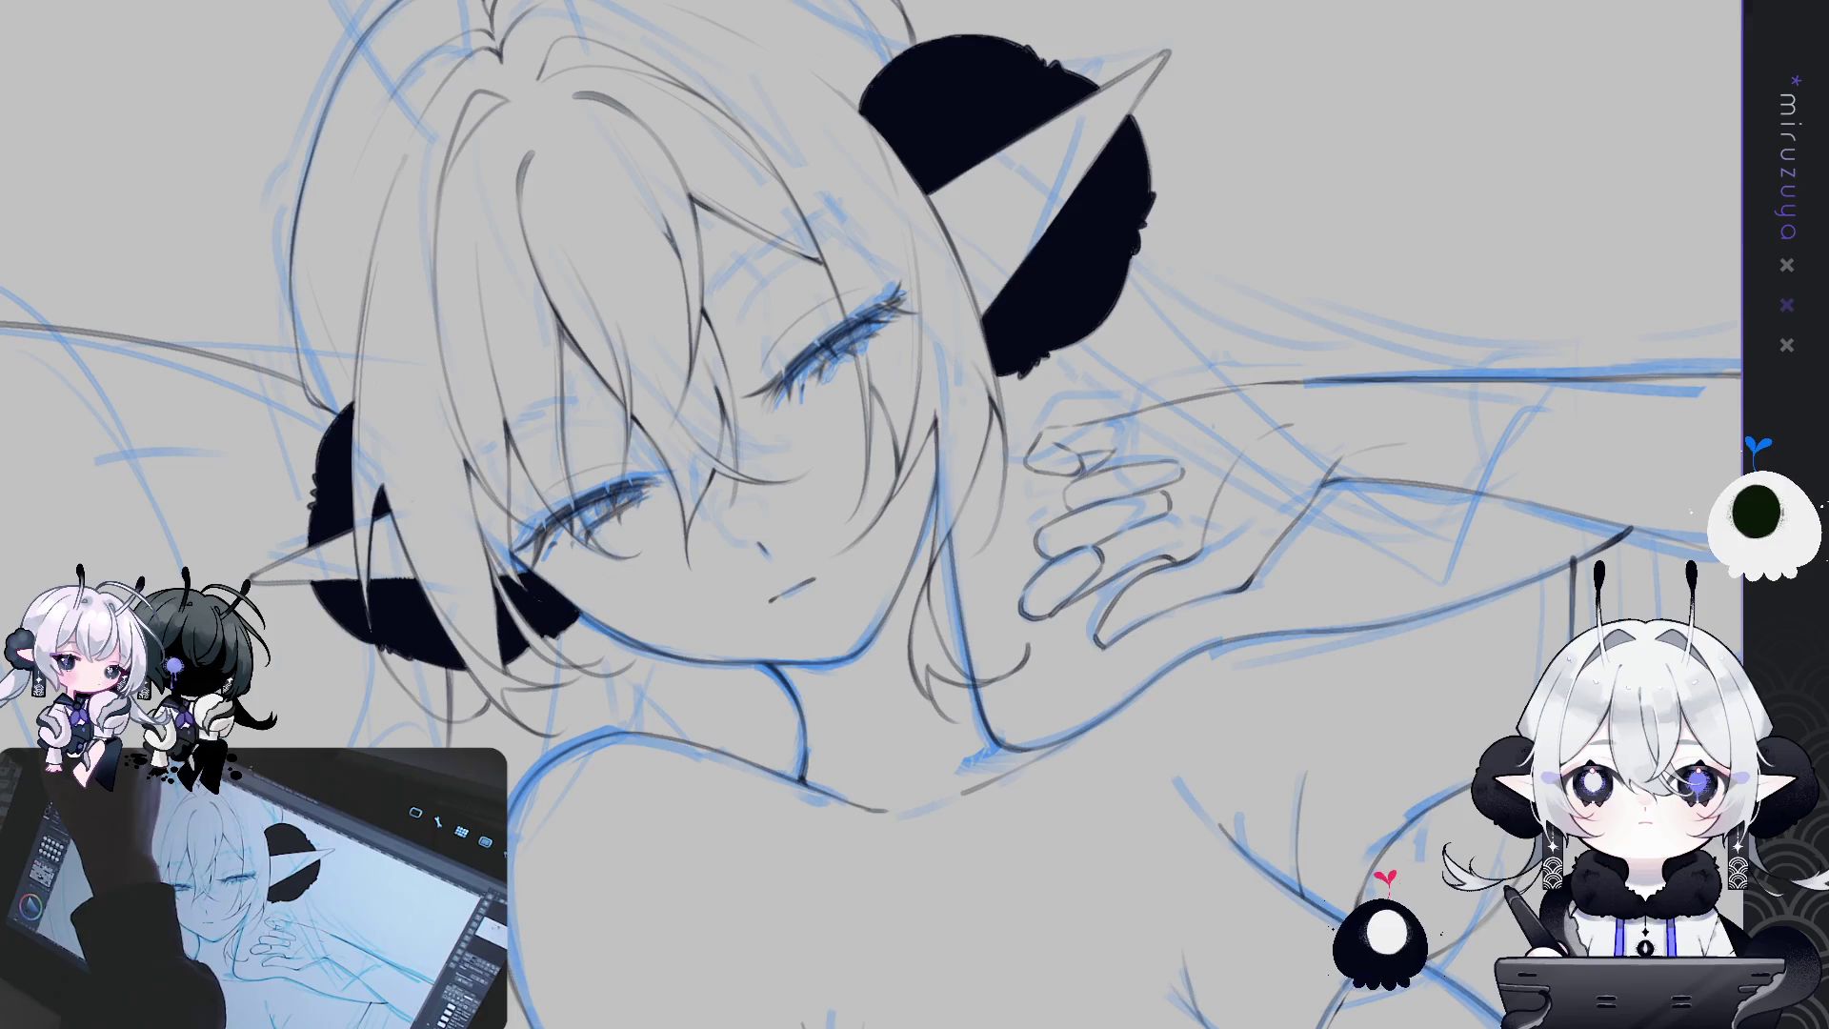
{"action": "left_click_drag", "start_coordinate": [987, 320], "coordinate": [981, 394]}
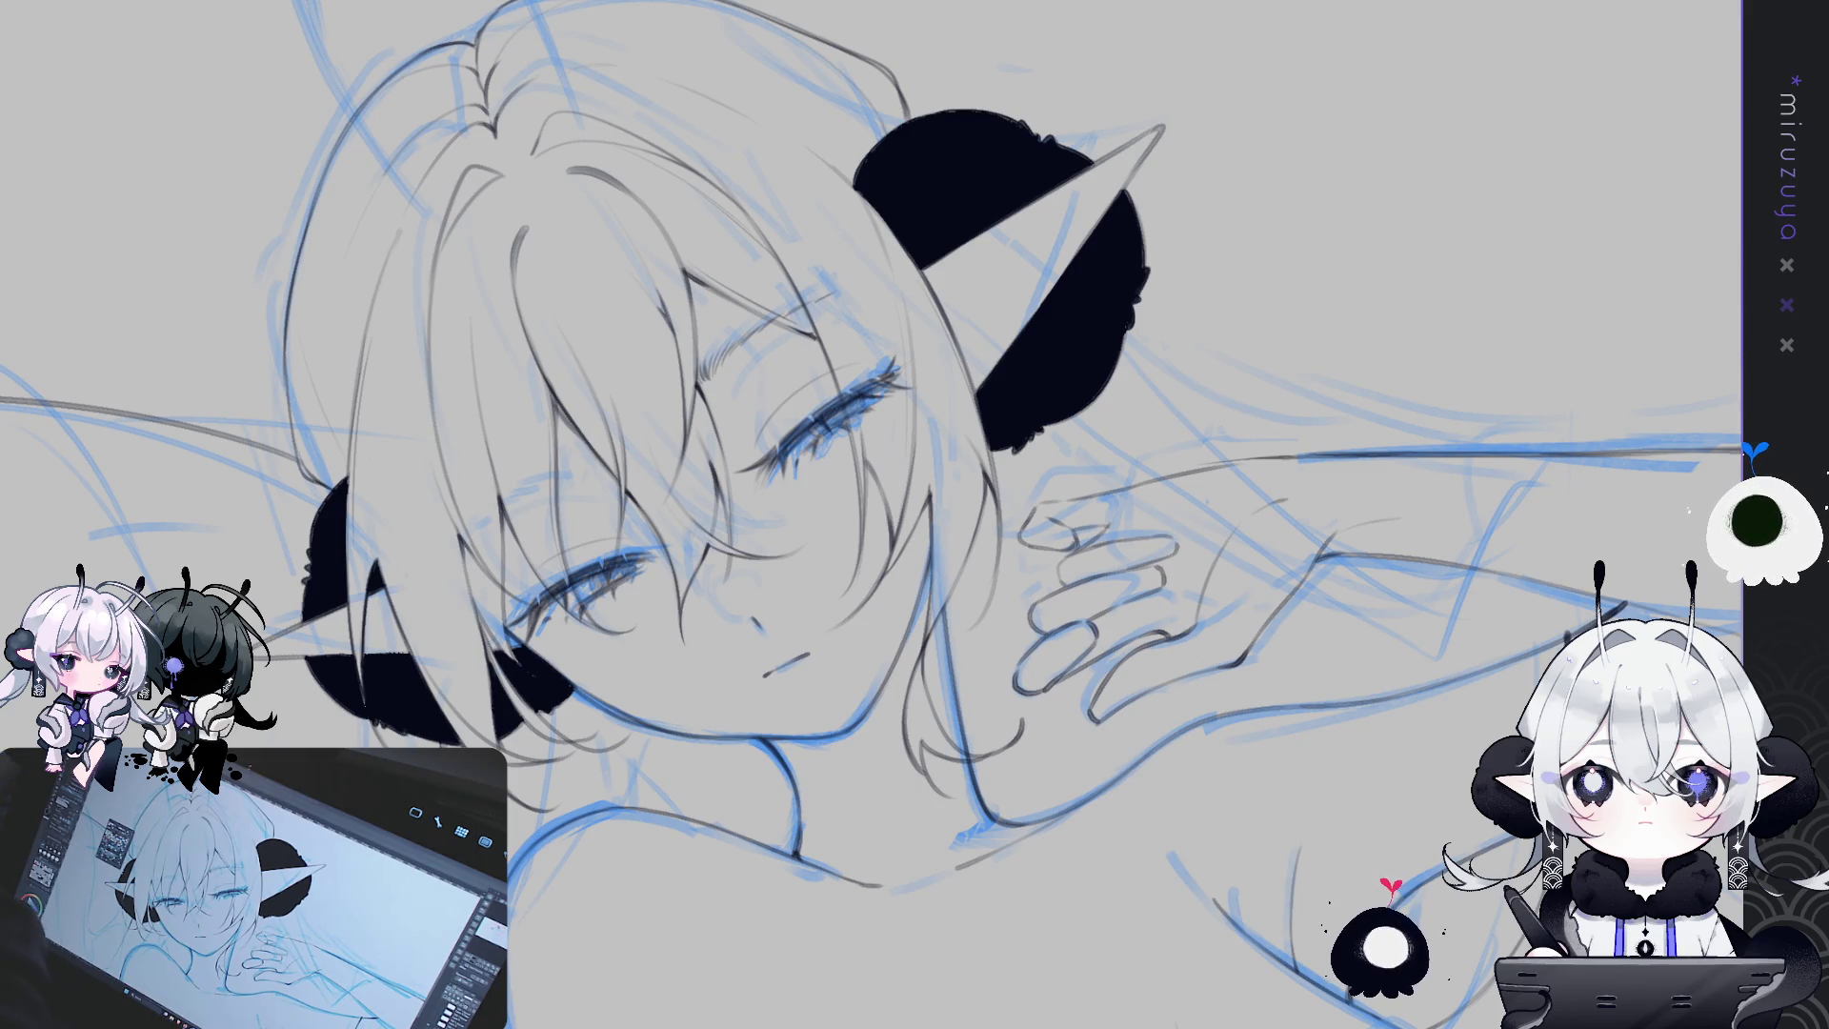
Undo the last line art edit, then rotate, zoom and tilt the view onto the face
{"action": "key", "text": "ctrl+z"}
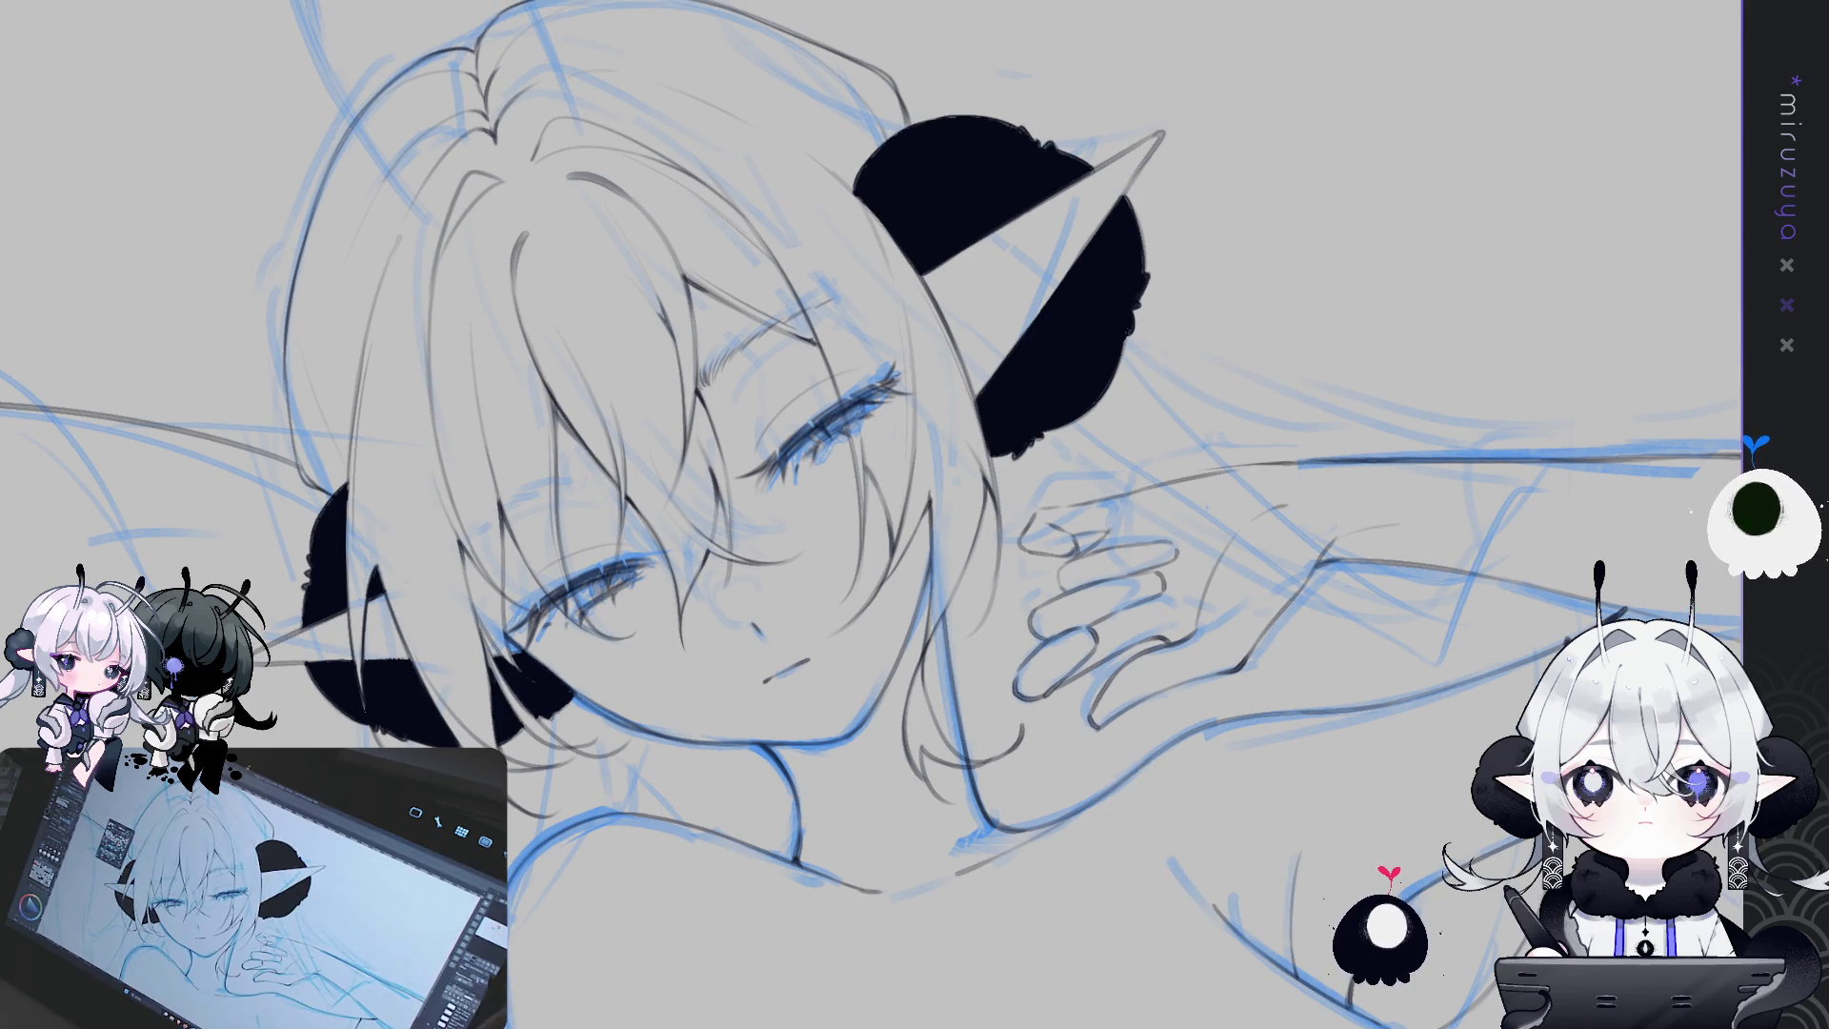
{"action": "mouse_move", "coordinate": [1238, 571]}
{"action": "left_mouse_down"}
{"action": "mouse_move", "coordinate": [1353, 337]}
{"action": "mouse_move", "coordinate": [1334, 360]}
{"action": "left_mouse_up"}
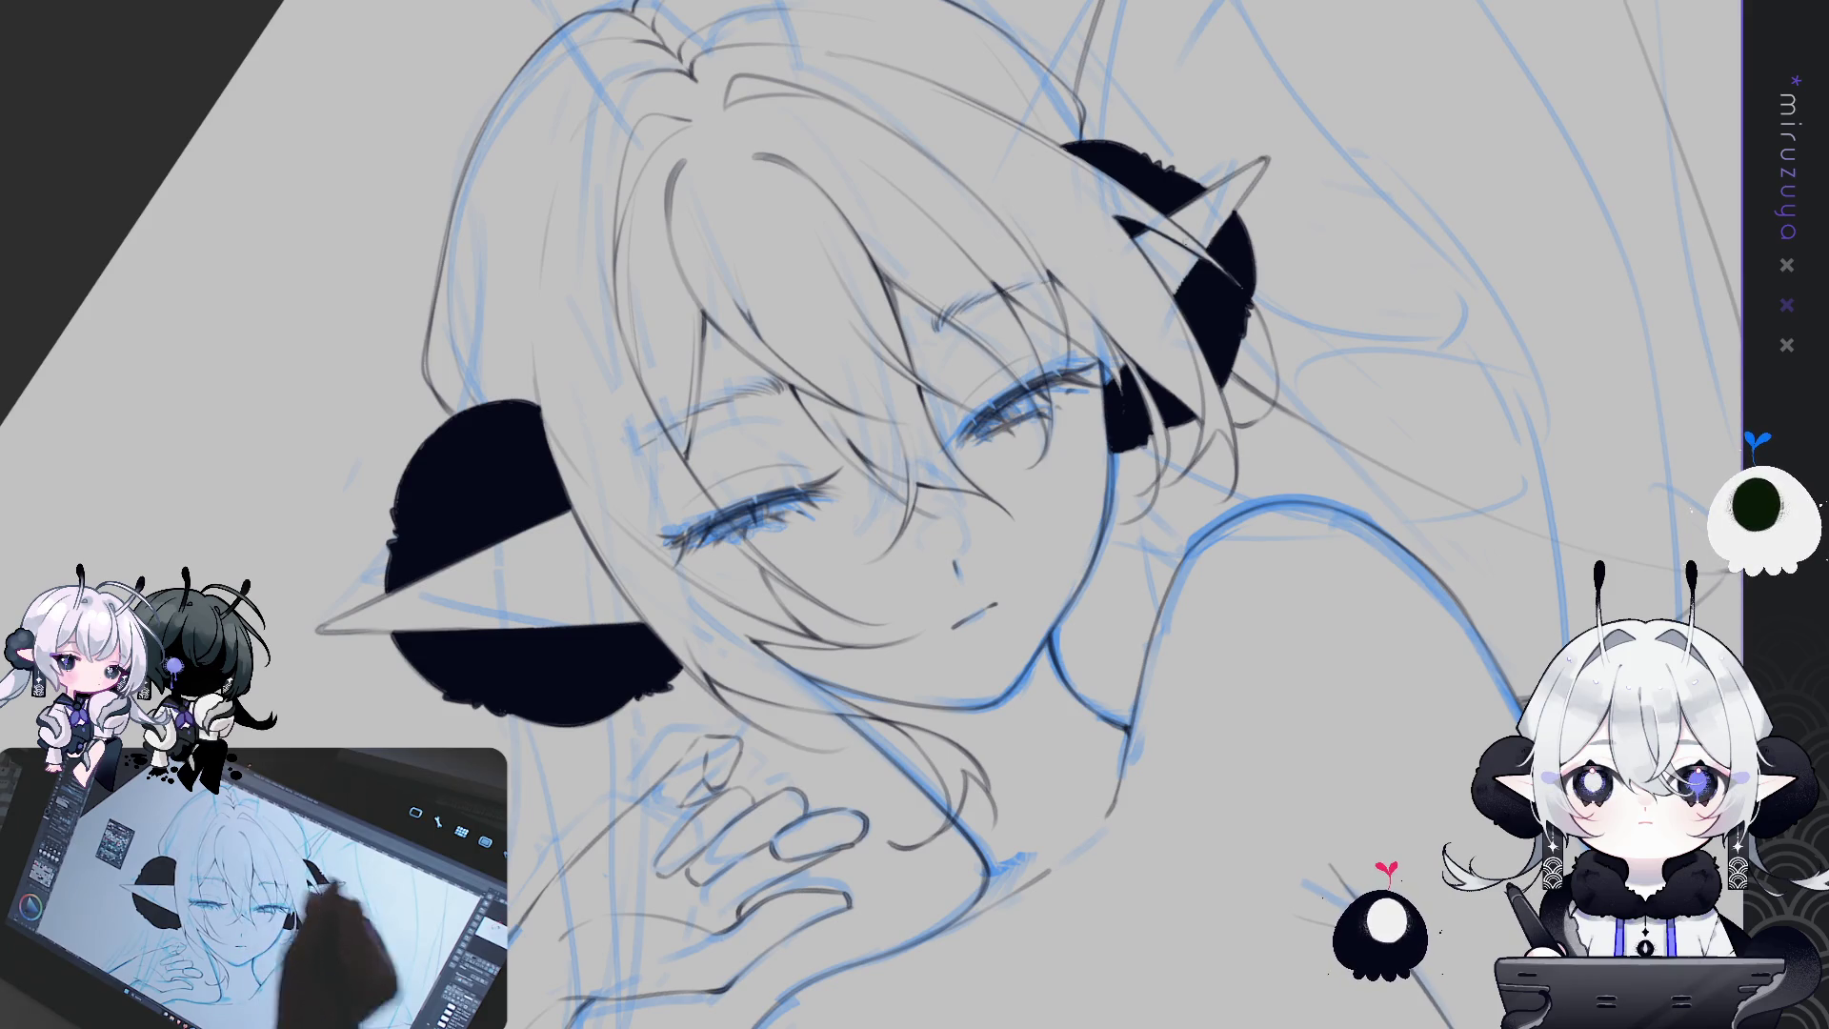
{"action": "left_click_drag", "start_coordinate": [914, 514], "coordinate": [743, 491]}
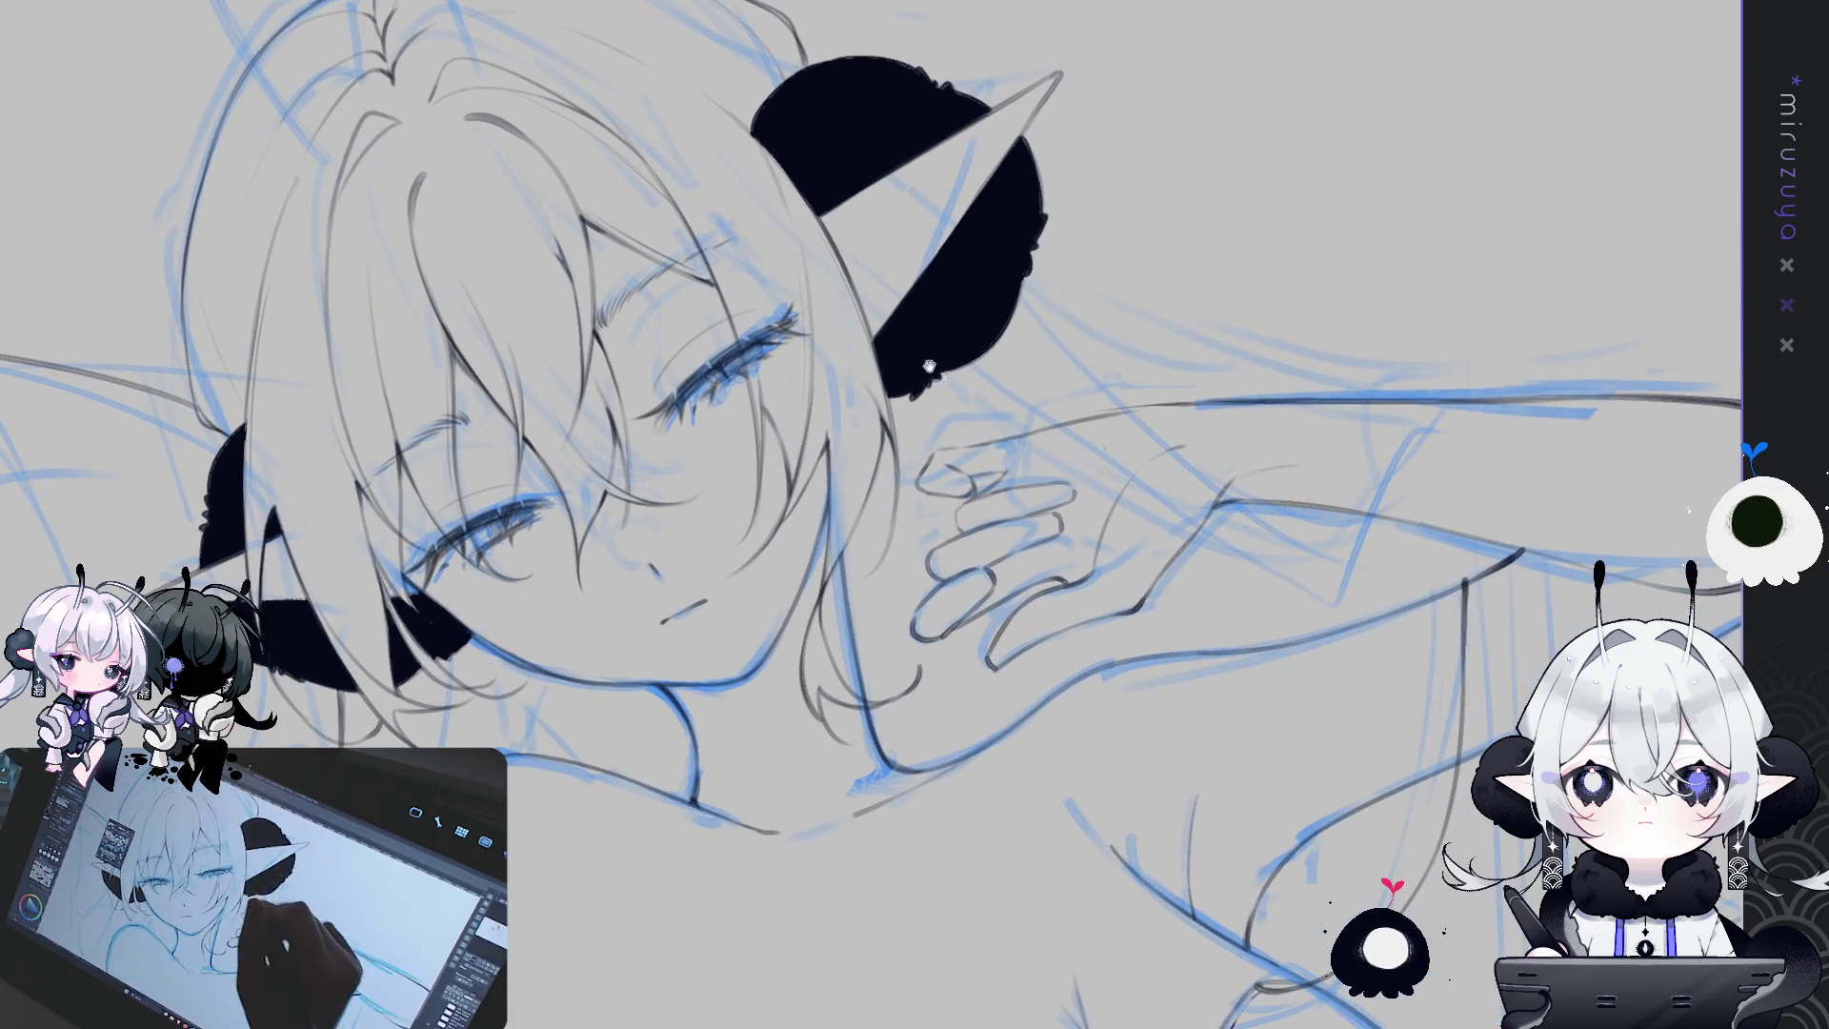